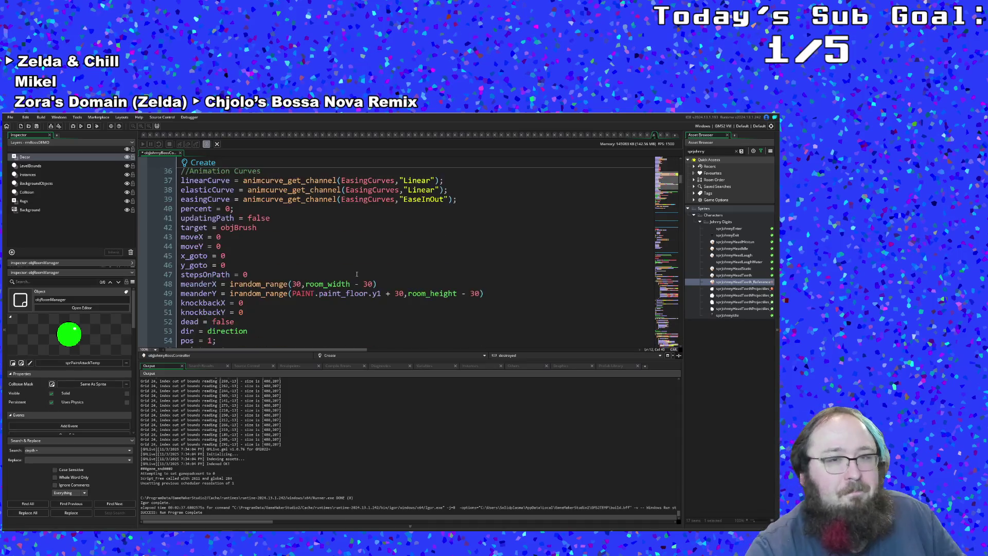
In the Create event, change the alarm[2] delay from 480 to 120.
scroll(356, 276, up, 10)
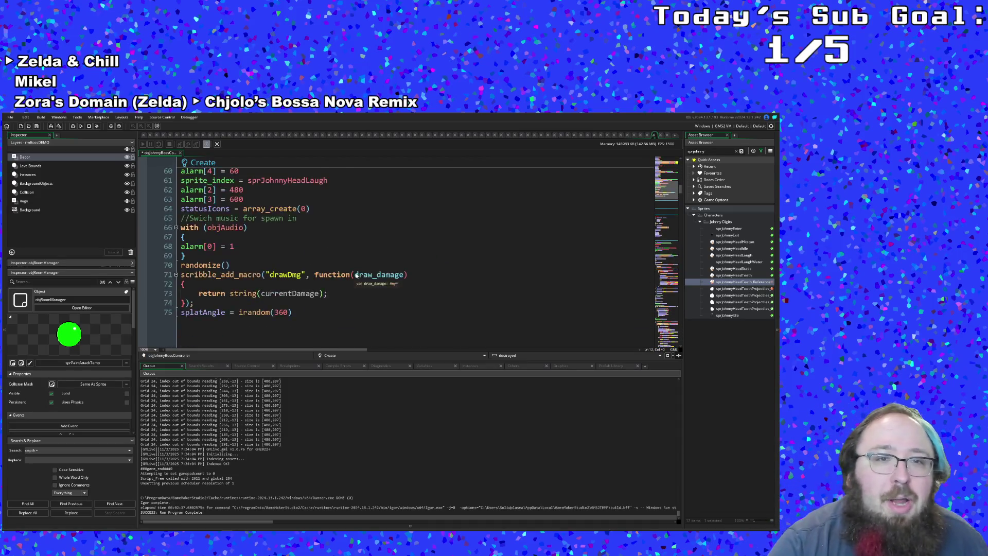
click(292, 287)
click(249, 305)
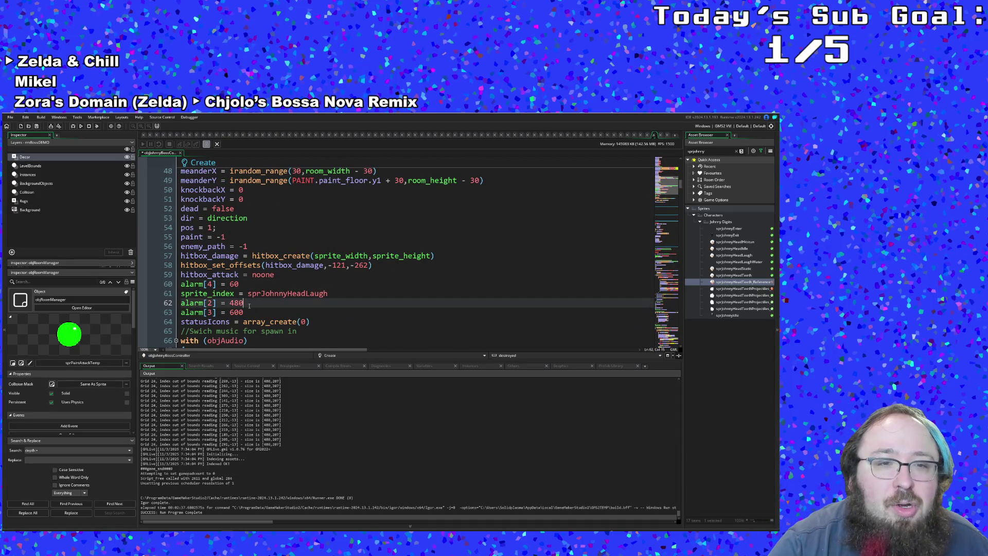
click(248, 310)
click(247, 305)
double_click(242, 304)
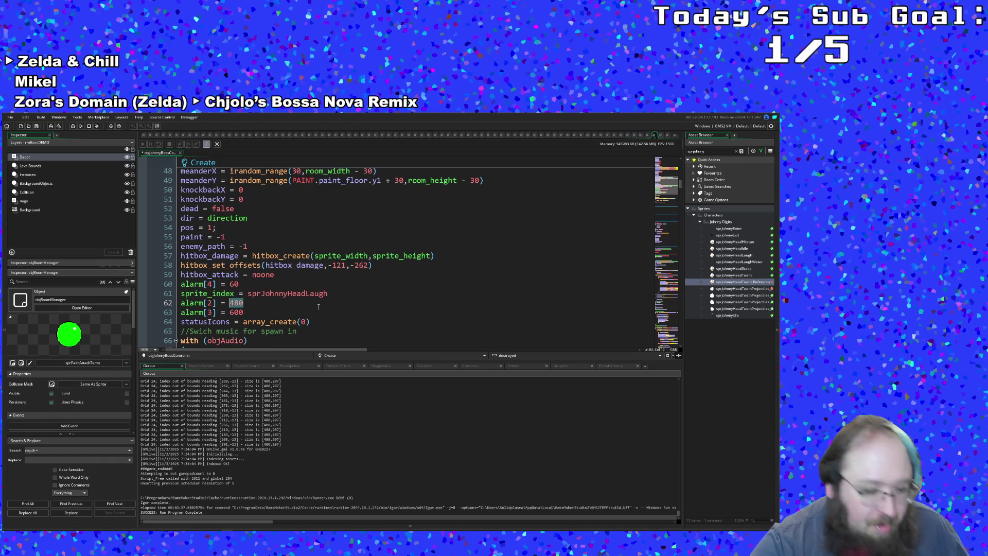
text(120)
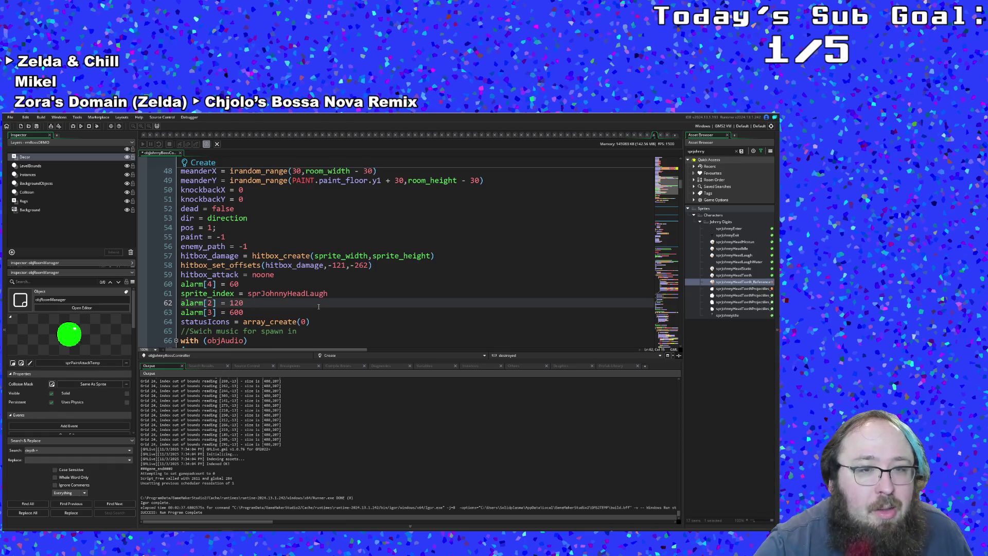
Change the alarm[3] delay from 600 to 400.
scroll(319, 307, down, 2)
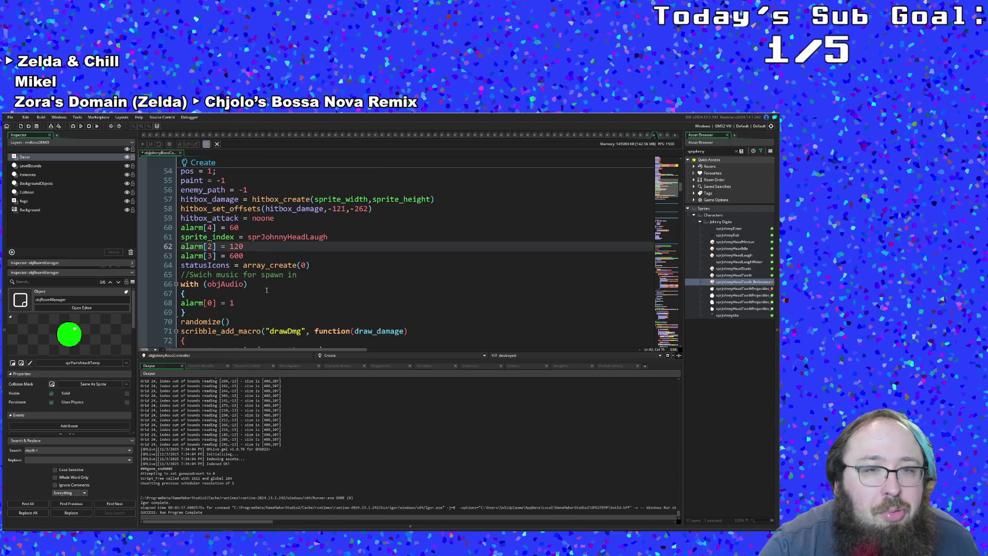
double_click(240, 256)
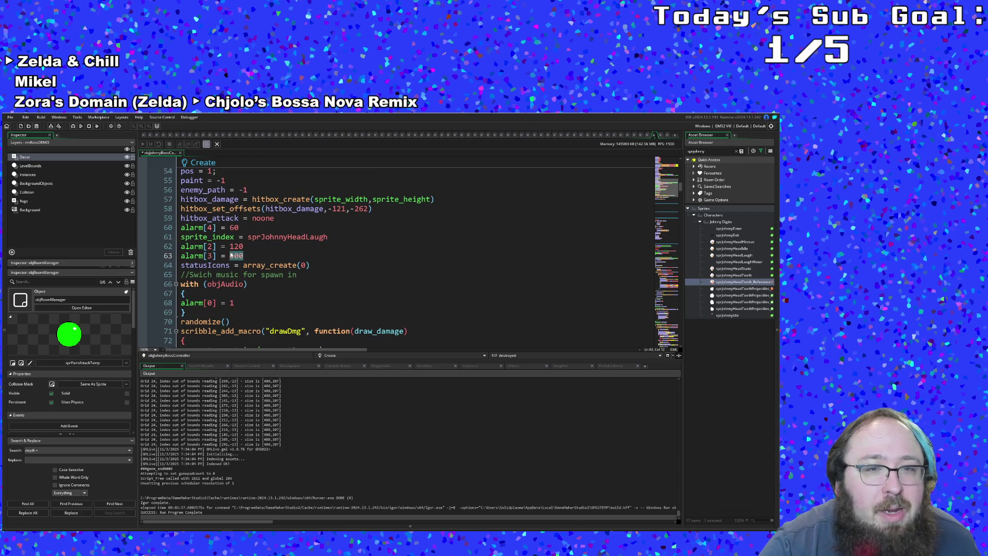
text(400)
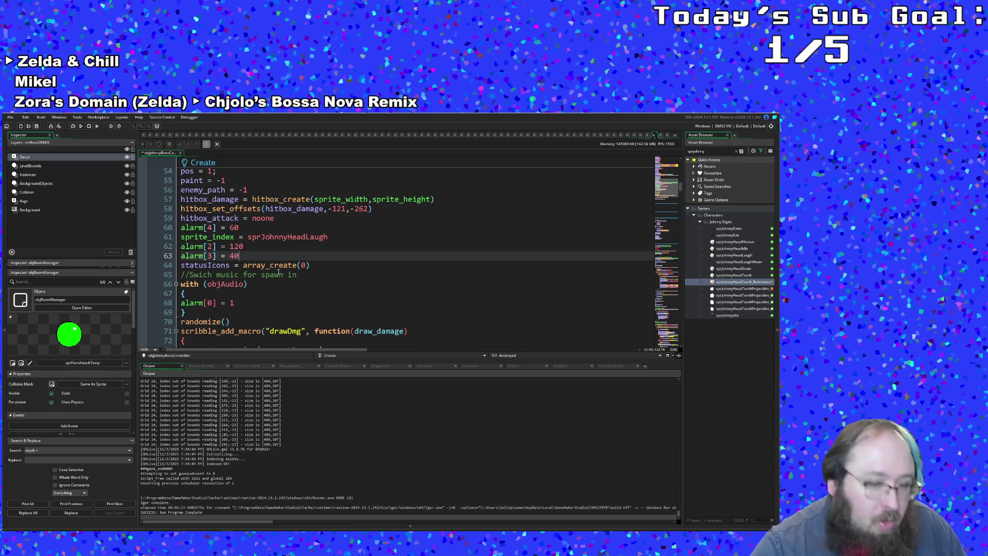
click(278, 275)
scroll(281, 268, down, 15)
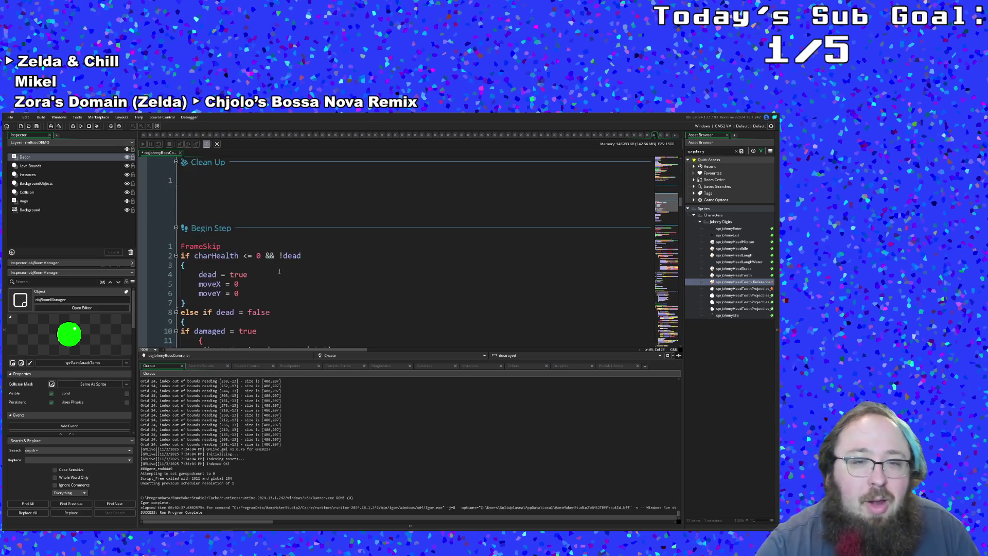
On line 2 of the Alarm 2 event, replace the 240 delay with 120.
scroll(284, 265, down, 20)
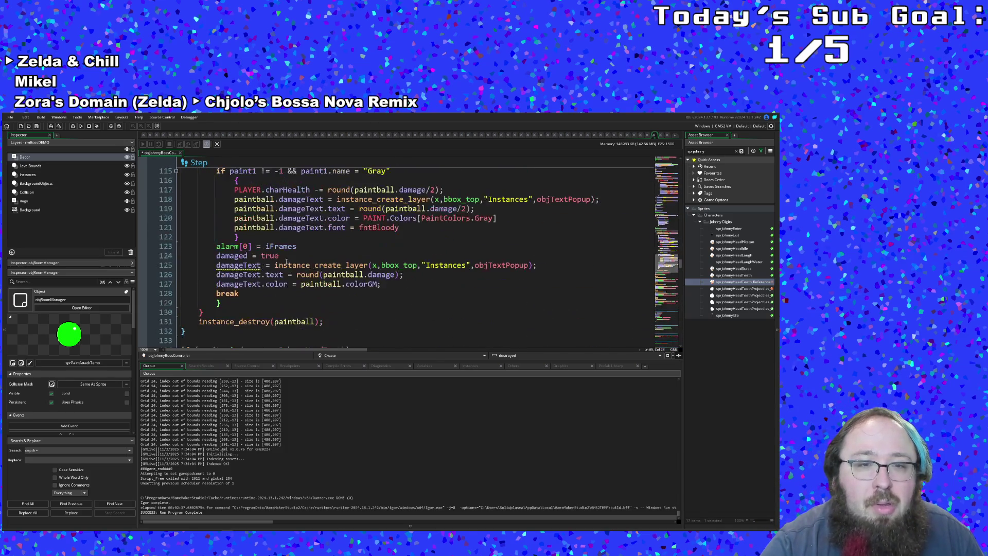
scroll(287, 263, down, 10)
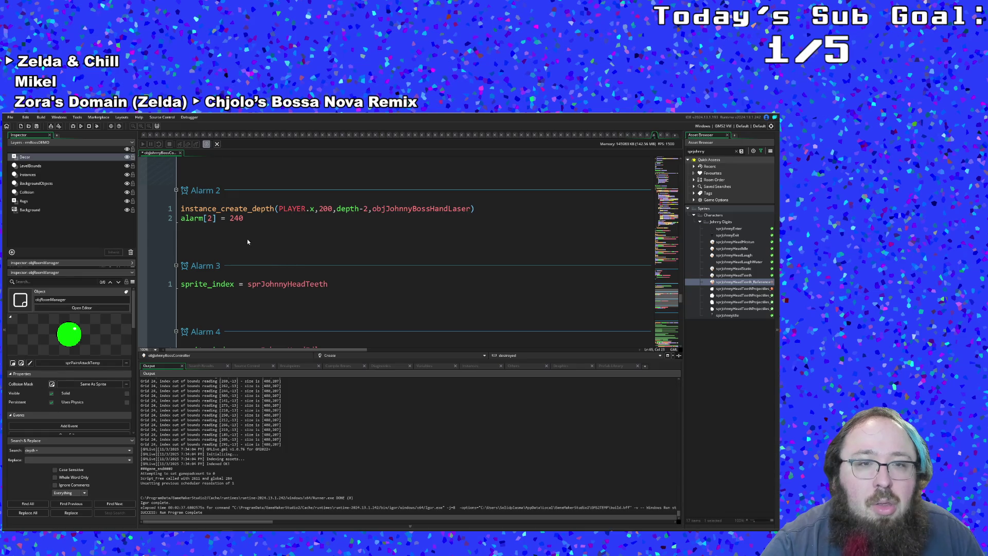
click(249, 218)
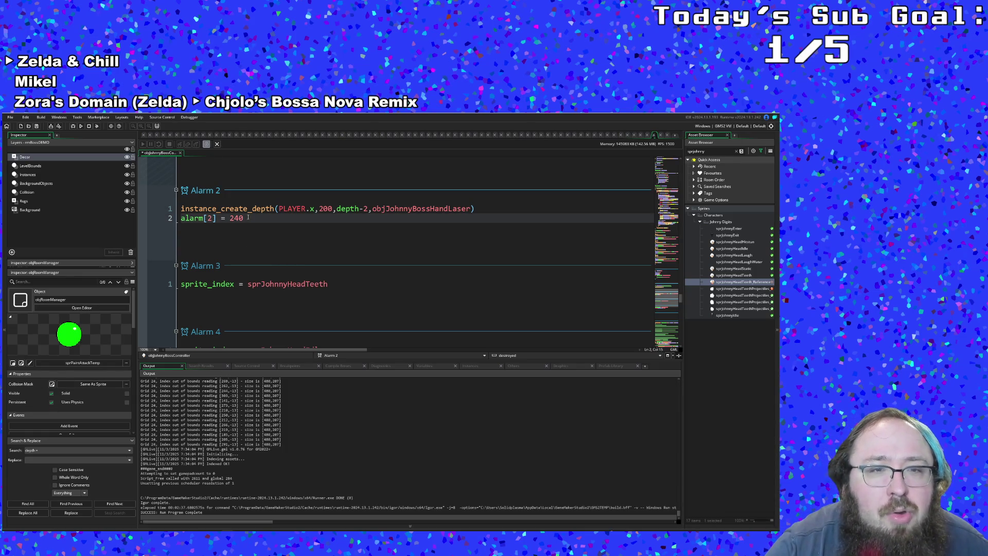
drag(248, 218, 230, 218)
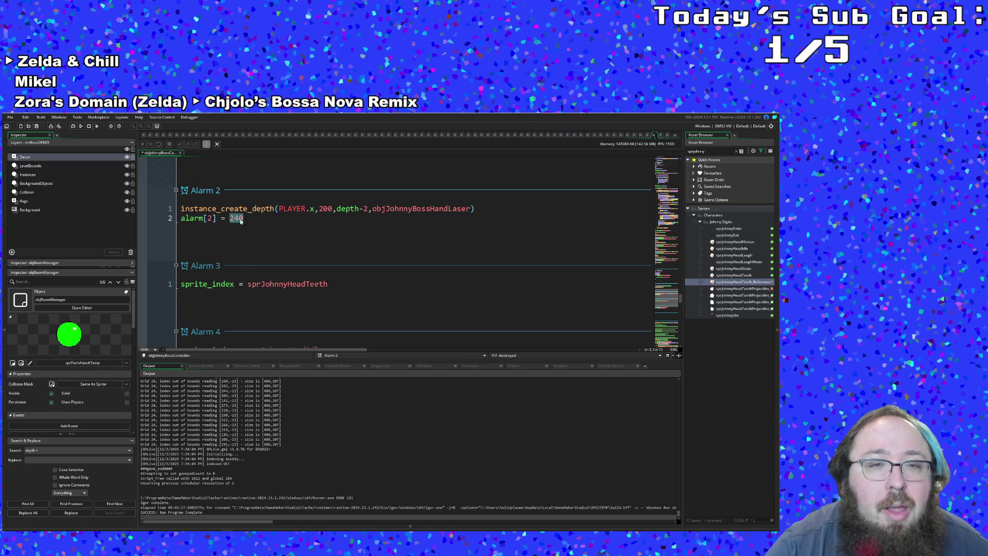
click(258, 228)
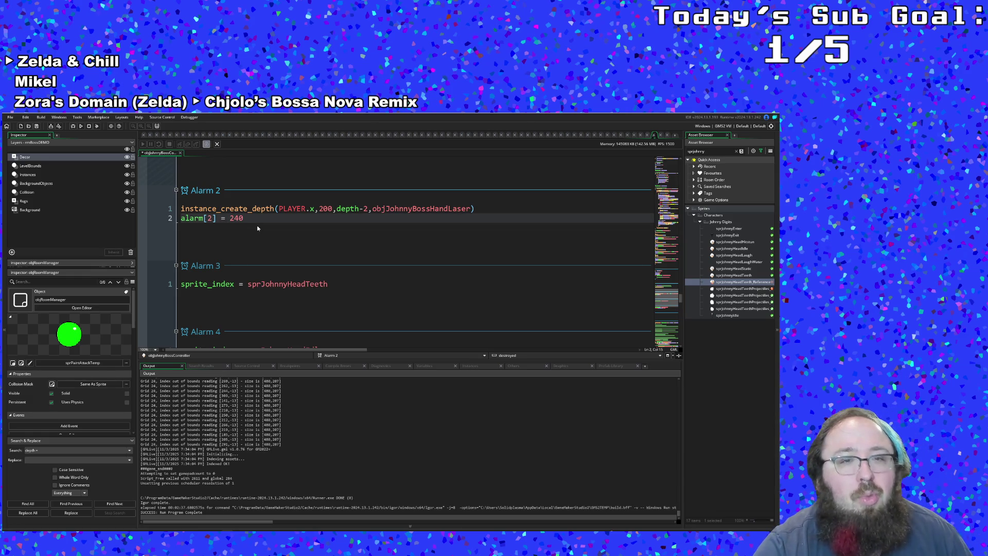
key(BackSpace)
key(BackSpace)
key(BackSpace)
text(120)
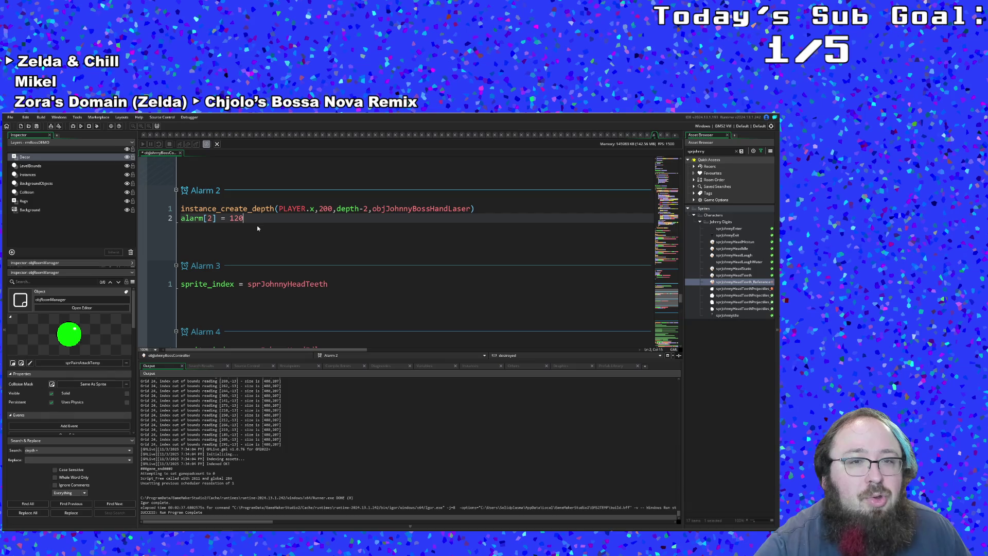
scroll(257, 228, down, 3)
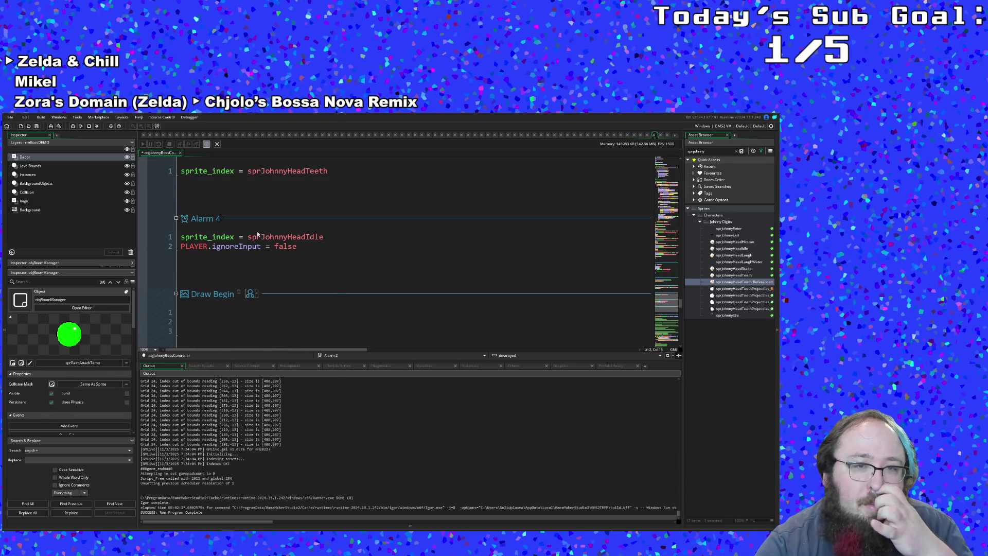
scroll(258, 235, up, 3)
scroll(258, 235, up, 1)
scroll(259, 234, down, 1)
scroll(259, 233, down, 2)
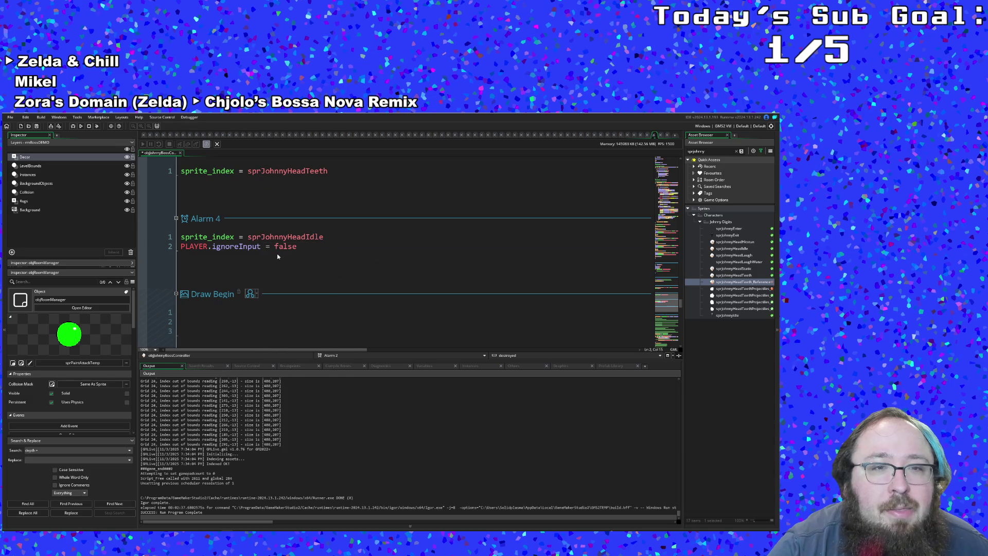
scroll(297, 254, up, 2)
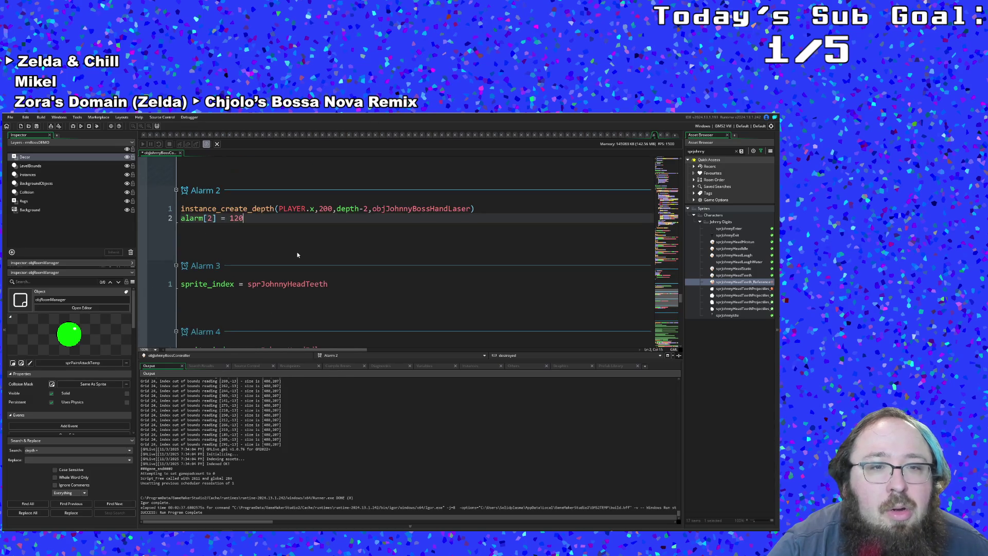
scroll(297, 254, up, 15)
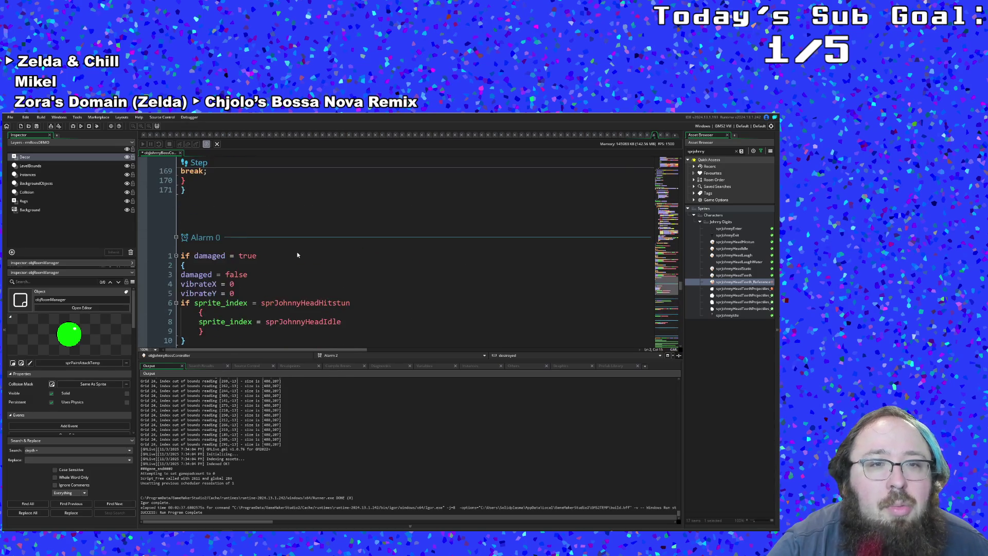
scroll(297, 254, up, 6)
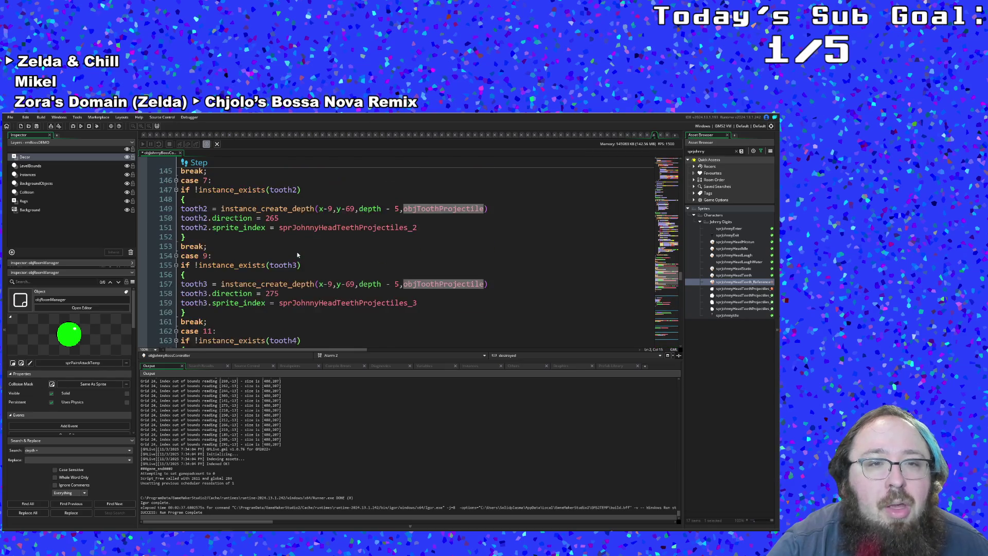
scroll(297, 254, up, 2)
click(297, 255)
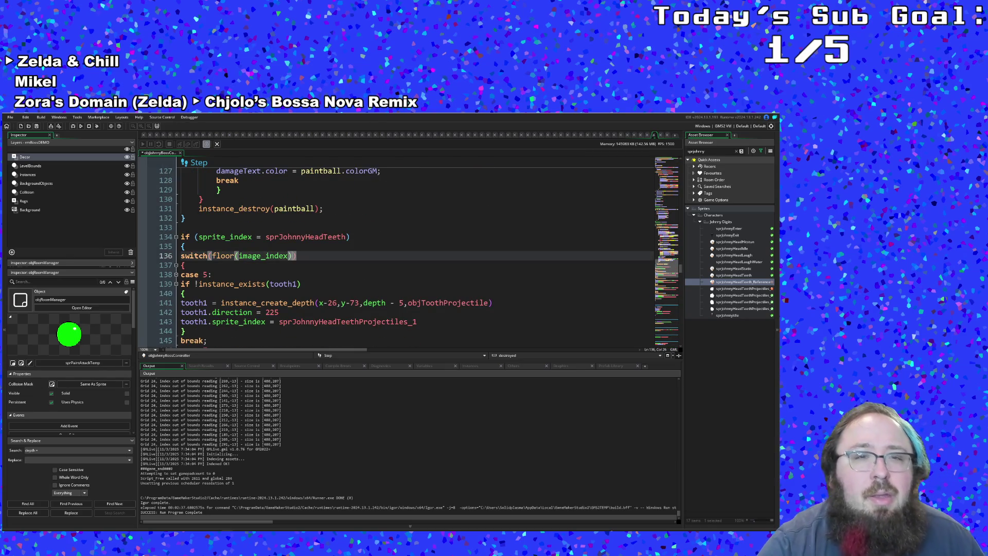
scroll(242, 261, up, 10)
scroll(242, 261, up, 14)
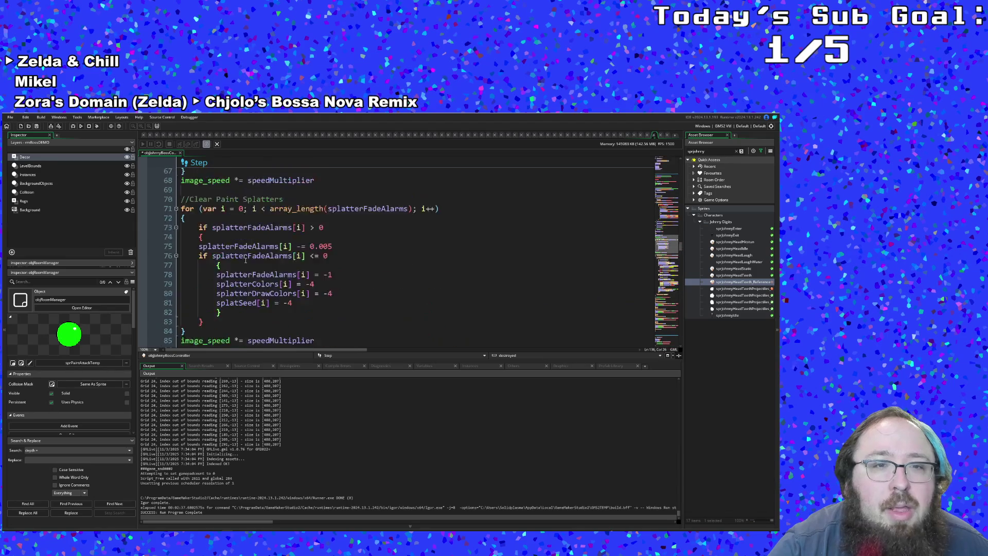
scroll(246, 261, up, 14)
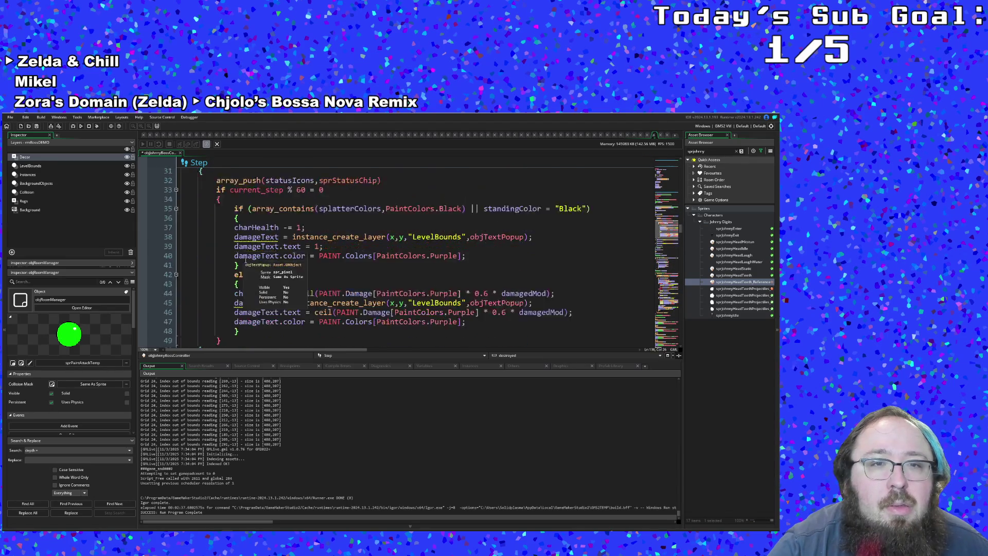
scroll(245, 261, down, 20)
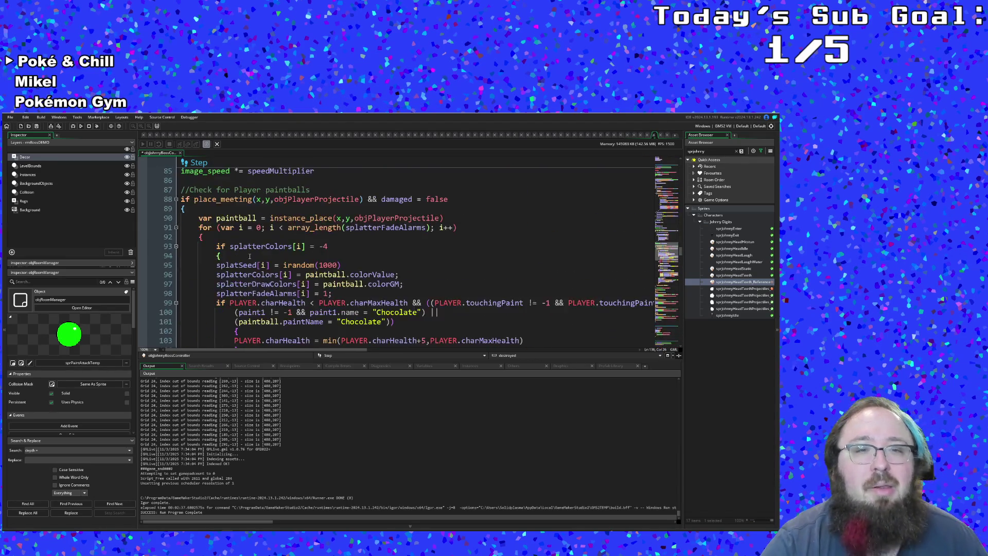
scroll(254, 251, down, 10)
scroll(255, 249, up, 4)
scroll(255, 248, down, 10)
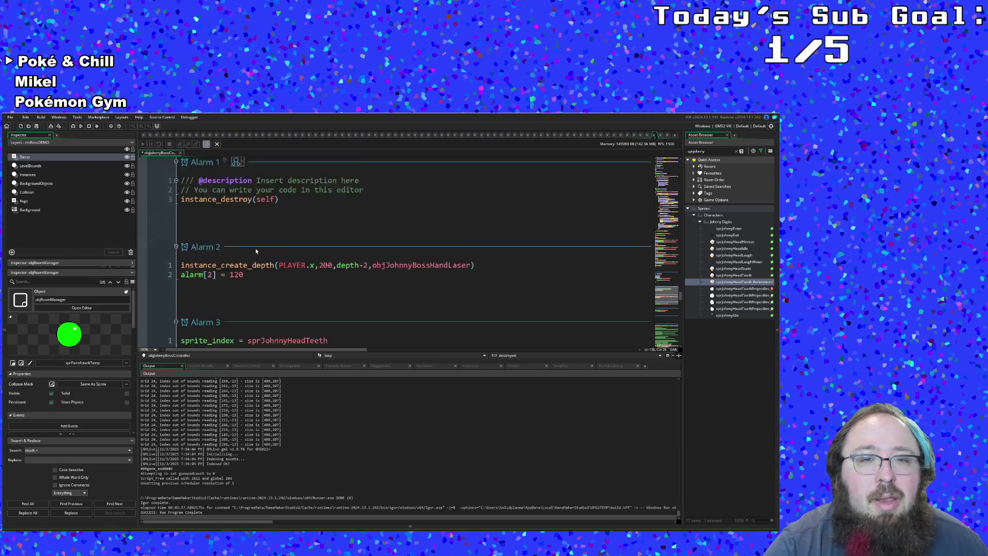
scroll(256, 248, down, 4)
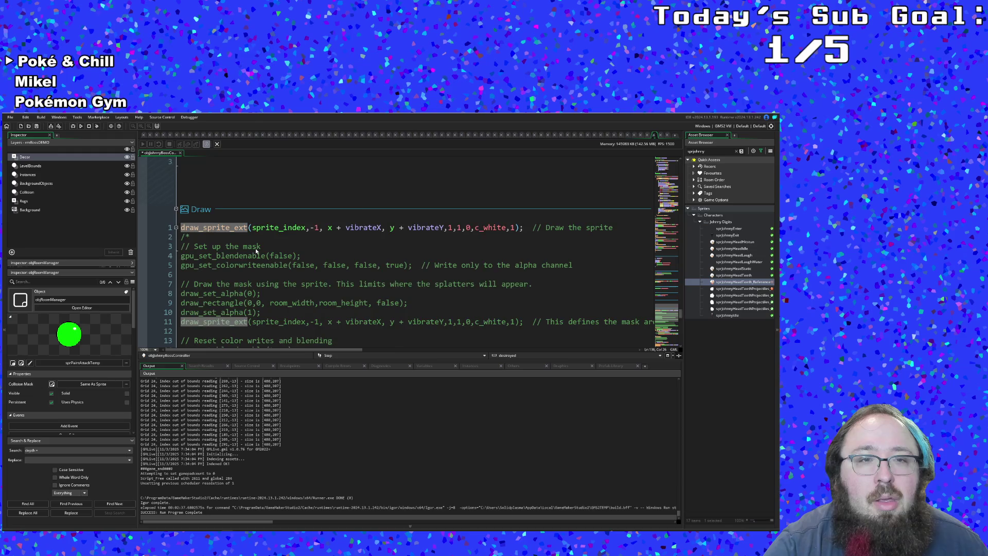
scroll(256, 251, down, 10)
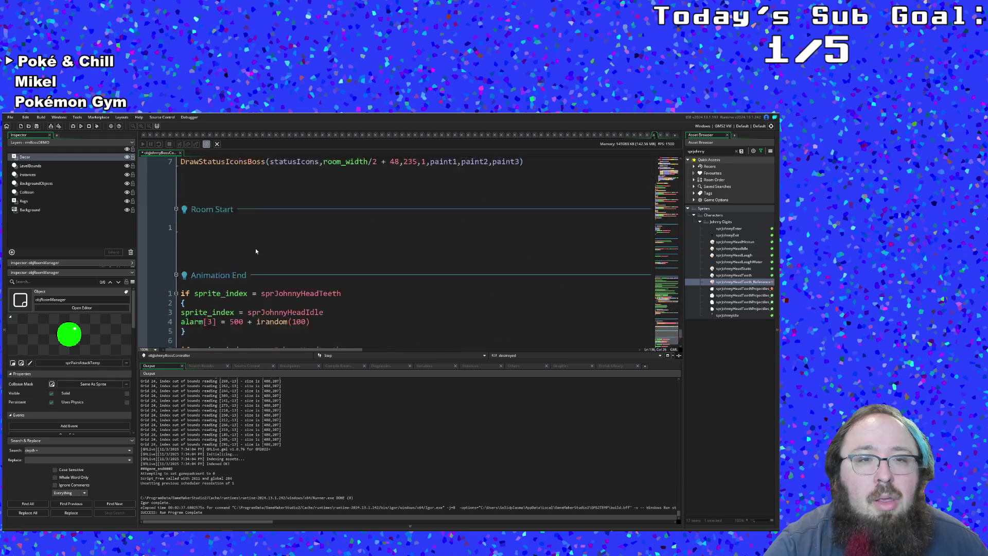
scroll(255, 248, down, 5)
click(252, 254)
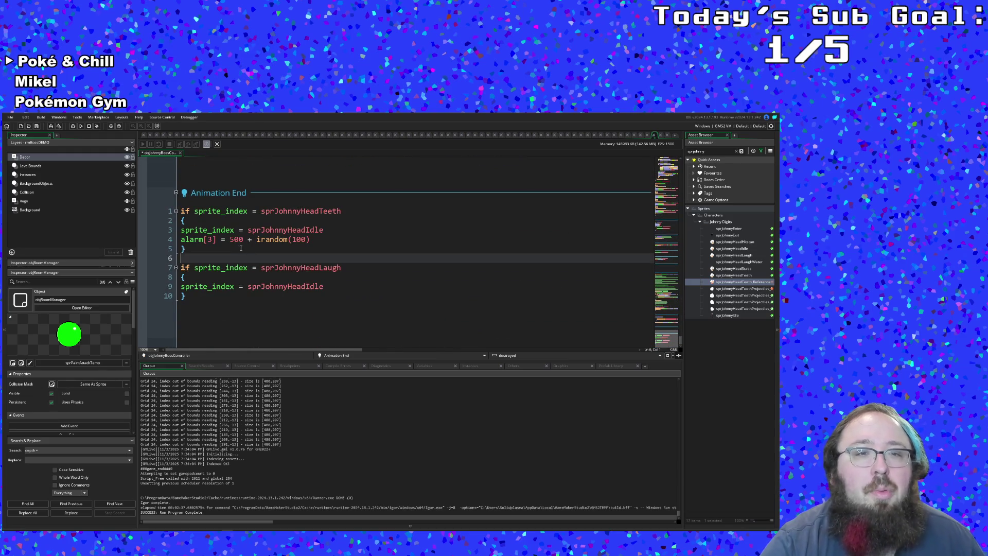
click(233, 239)
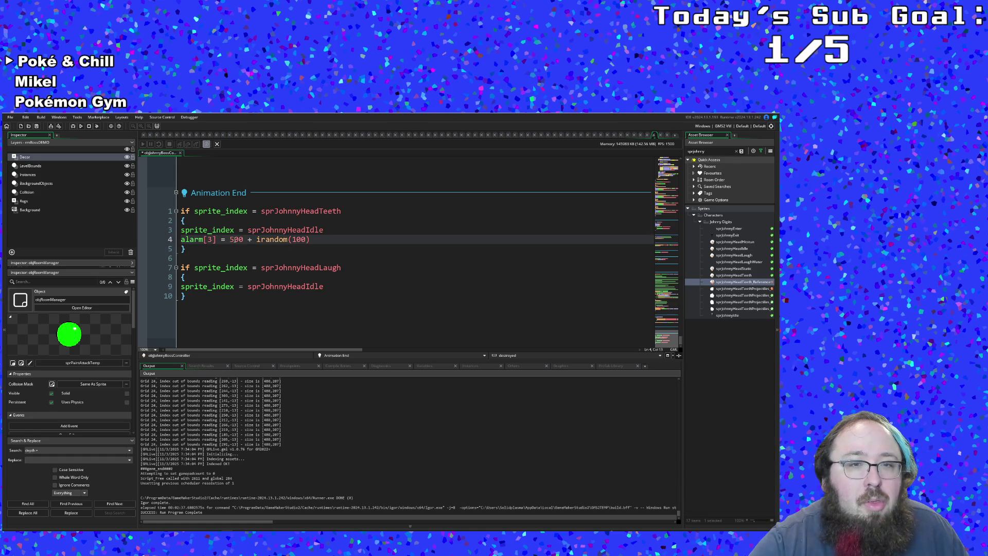
key(BackSpace)
key(BackSpace)
text(25)
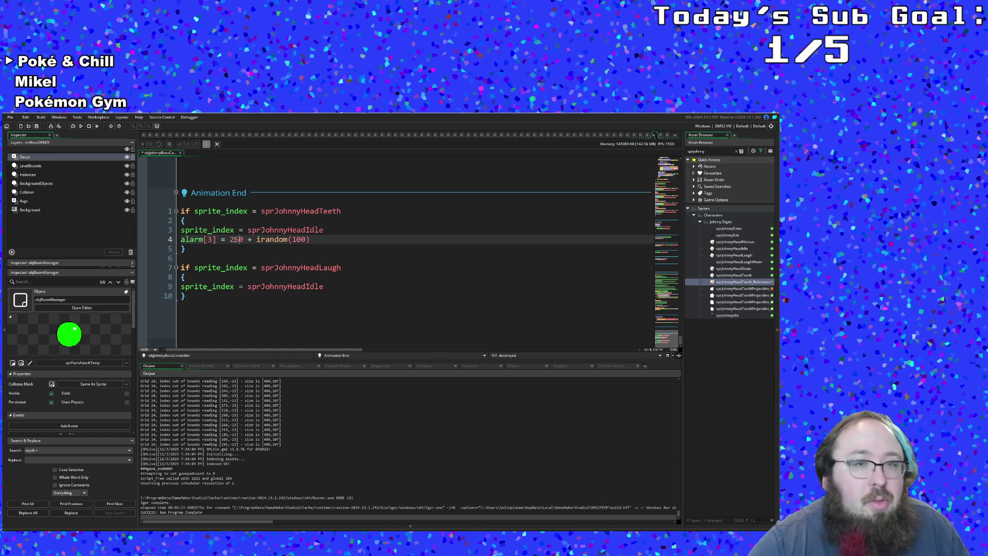
click(244, 252)
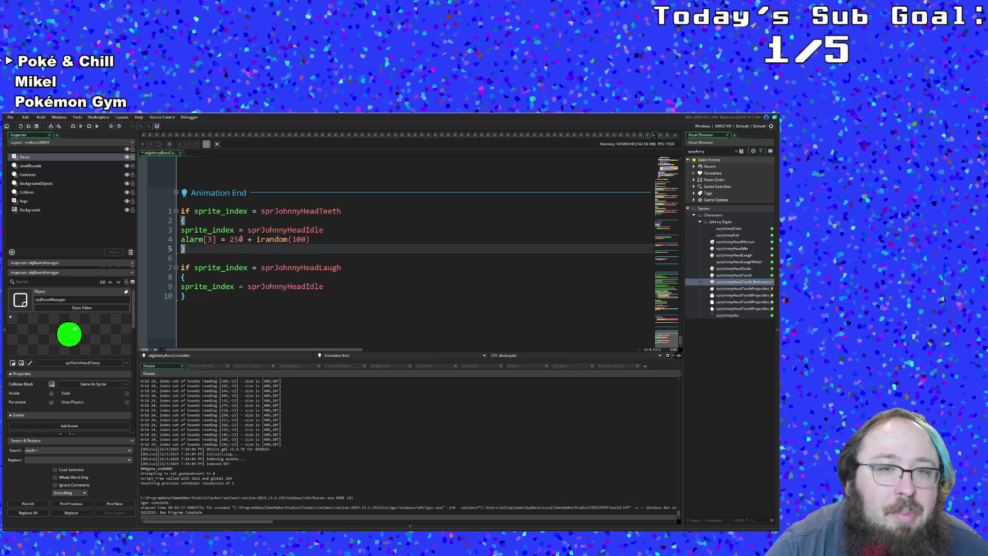
click(239, 230)
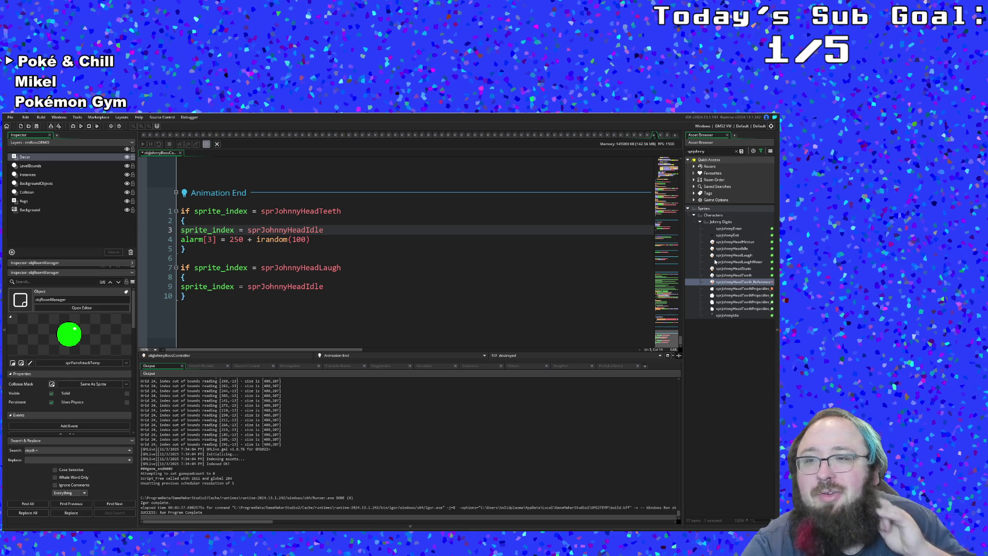
click(576, 296)
scroll(575, 294, up, 3)
scroll(576, 294, down, 3)
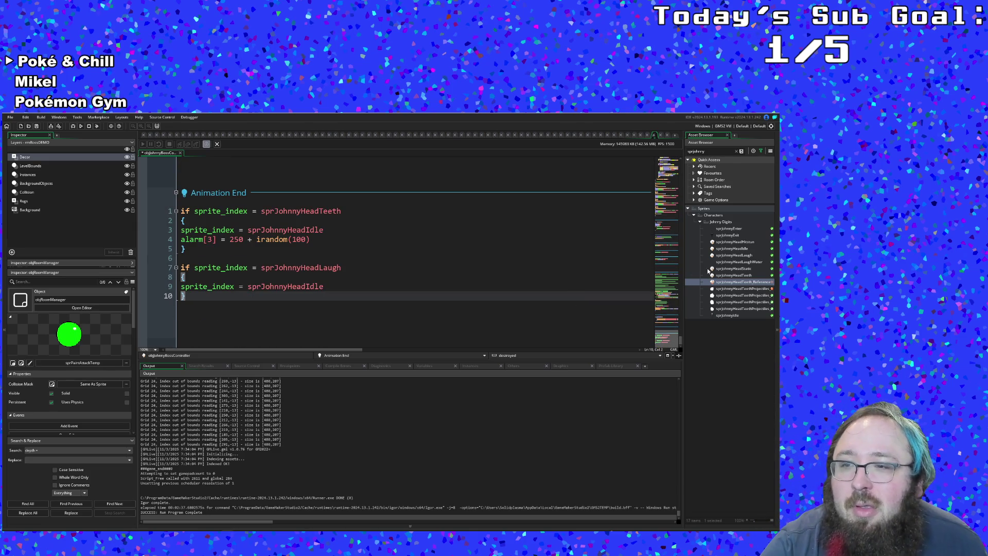
click(702, 151)
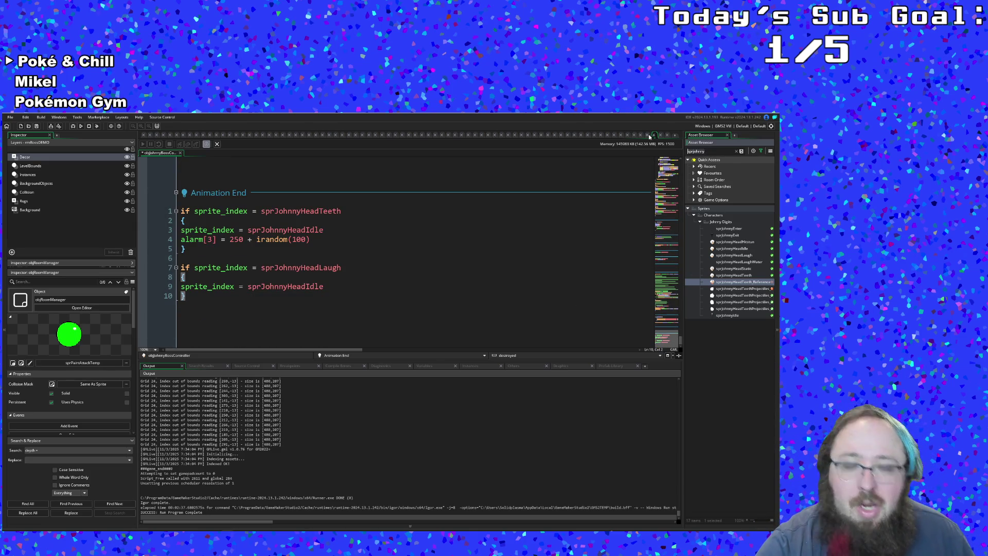
Filter the Asset Browser with 'objjoh' and open objJohnnyBossHandLaser.
text(o)
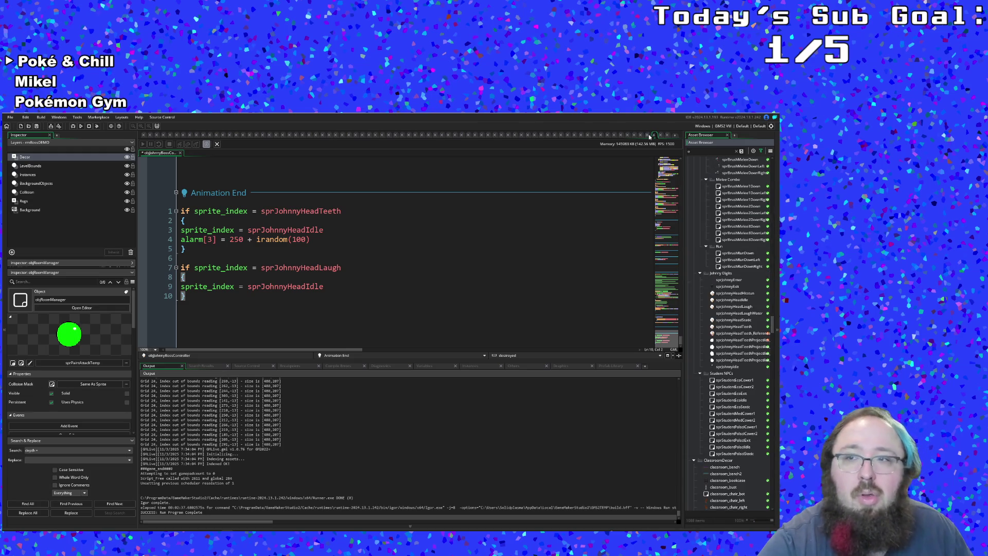
text(bj)
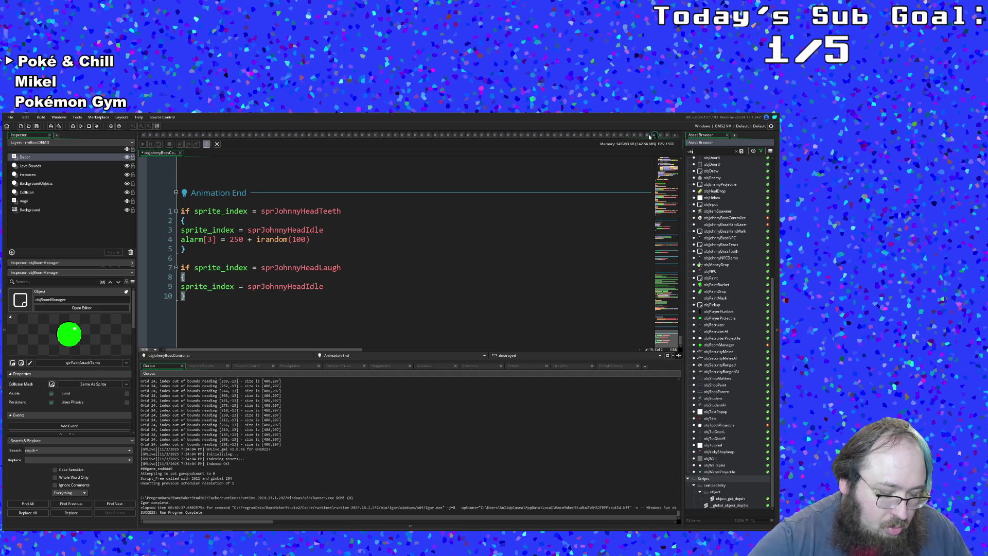
text(joh)
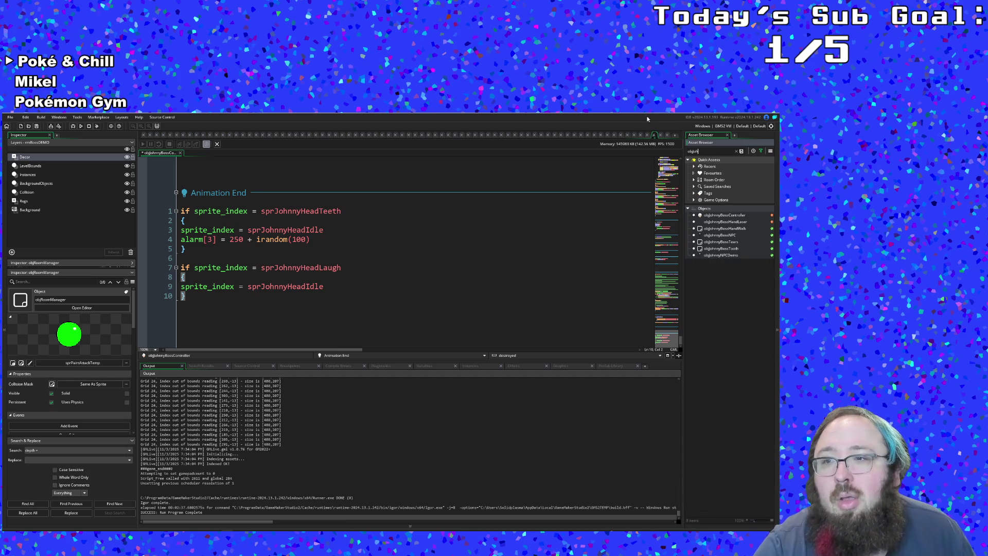
click(734, 222)
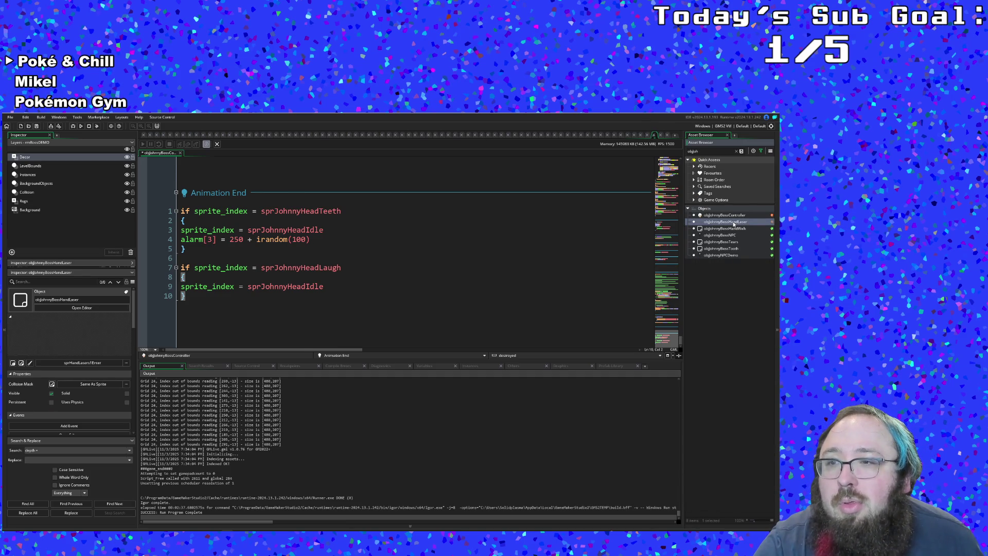
double_click(734, 224)
Start deleting objJohnnyBossHandWalk, then cancel the confirmation.
click(732, 229)
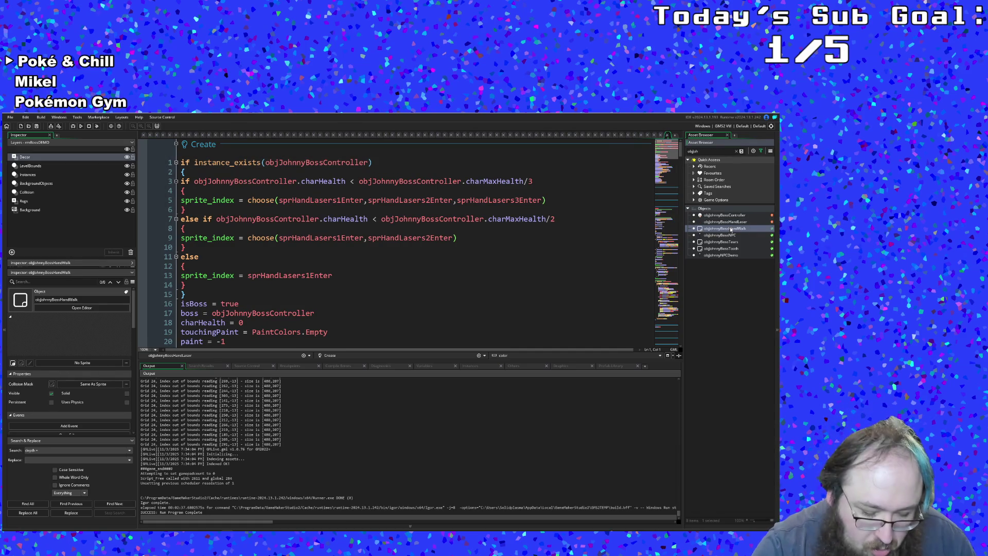
key(Delete)
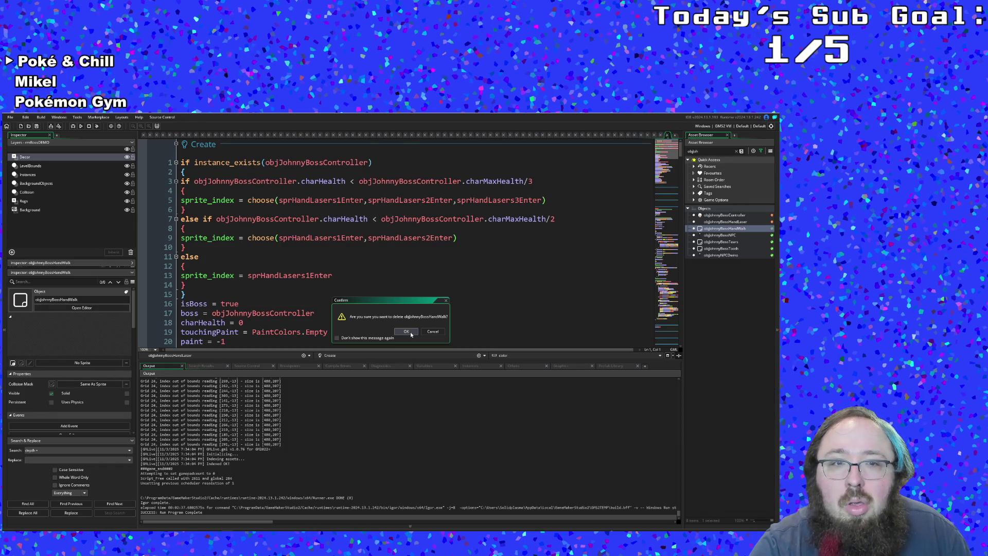
click(434, 332)
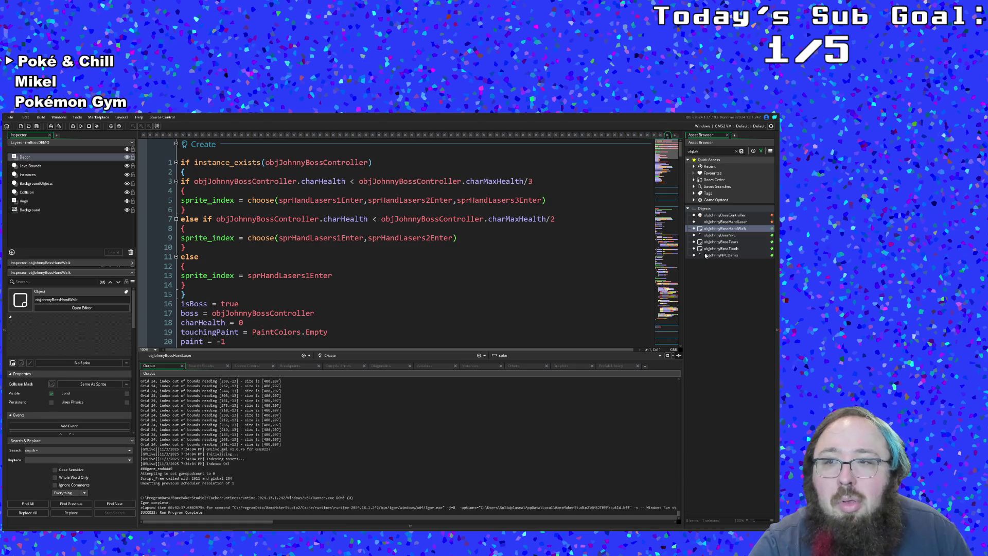
Duplicate objJohnnyBossHandLaser and delete the old objJohnnyBossHandWalk object.
click(720, 222)
right_click(720, 221)
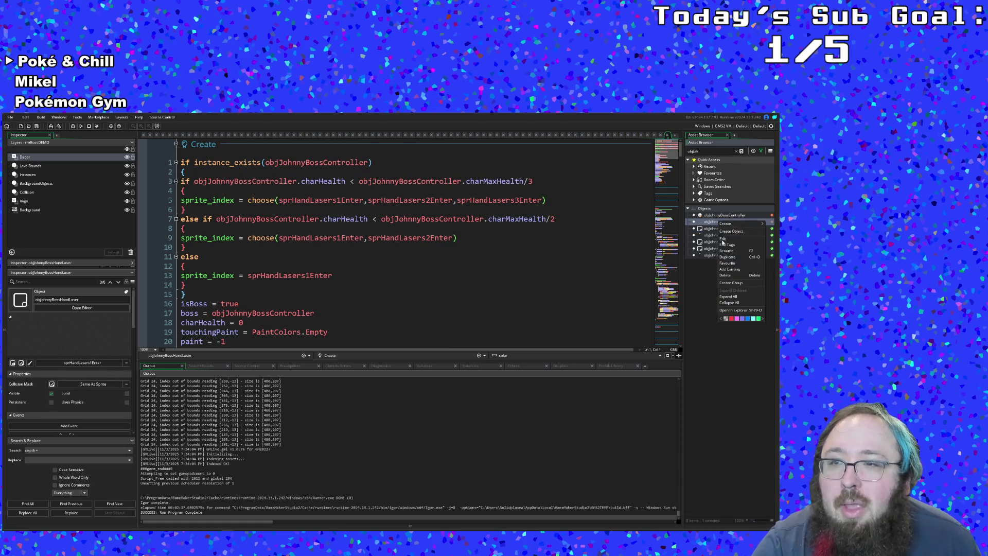
click(727, 258)
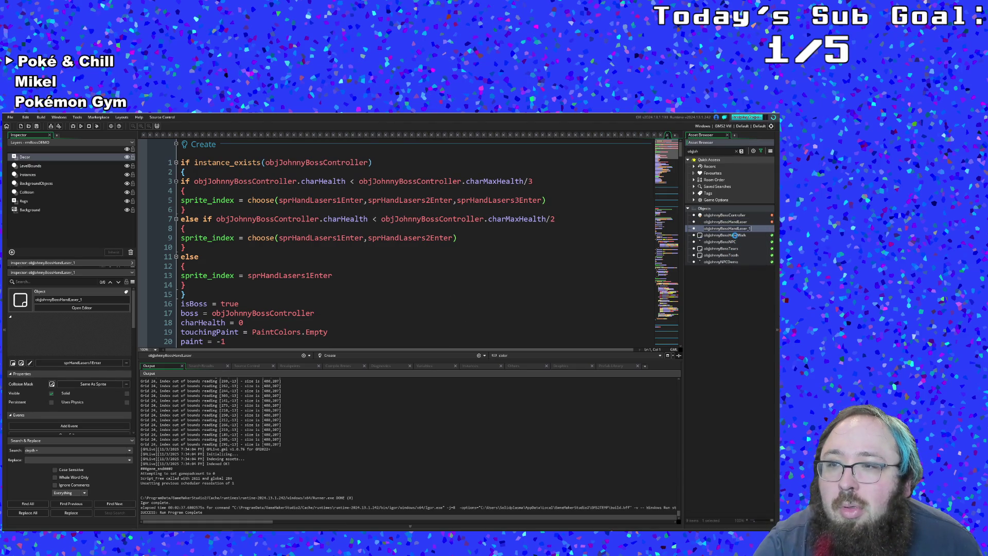
click(729, 235)
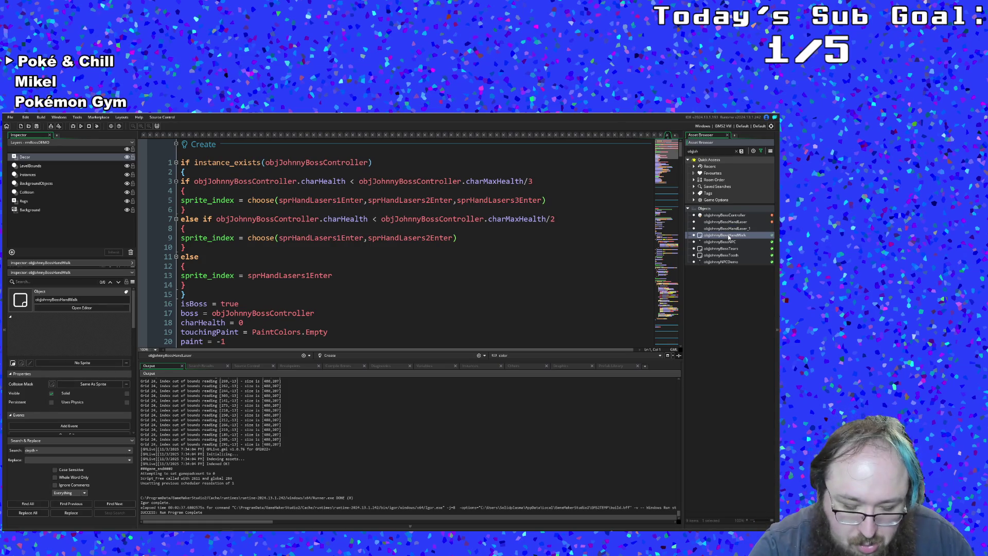
key(Delete)
key(Return)
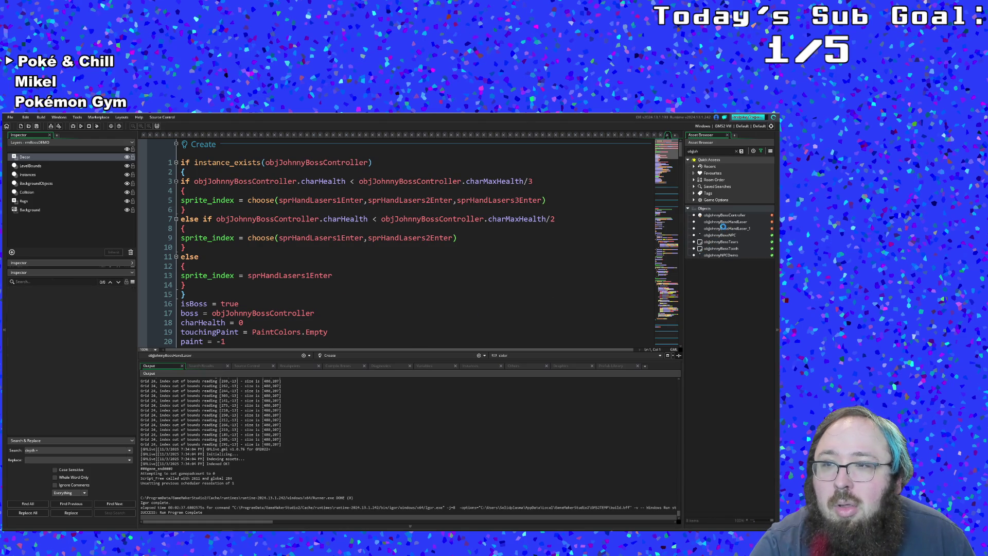
Rename the objJohnnyBossHandLaser_1 copy to objJohnnyBossHandWalk.
click(724, 228)
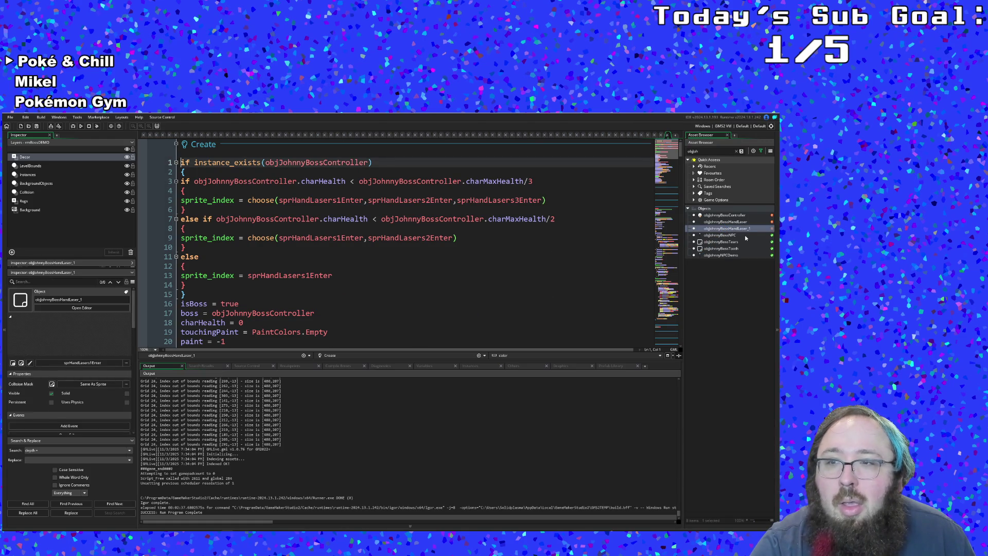
click(744, 230)
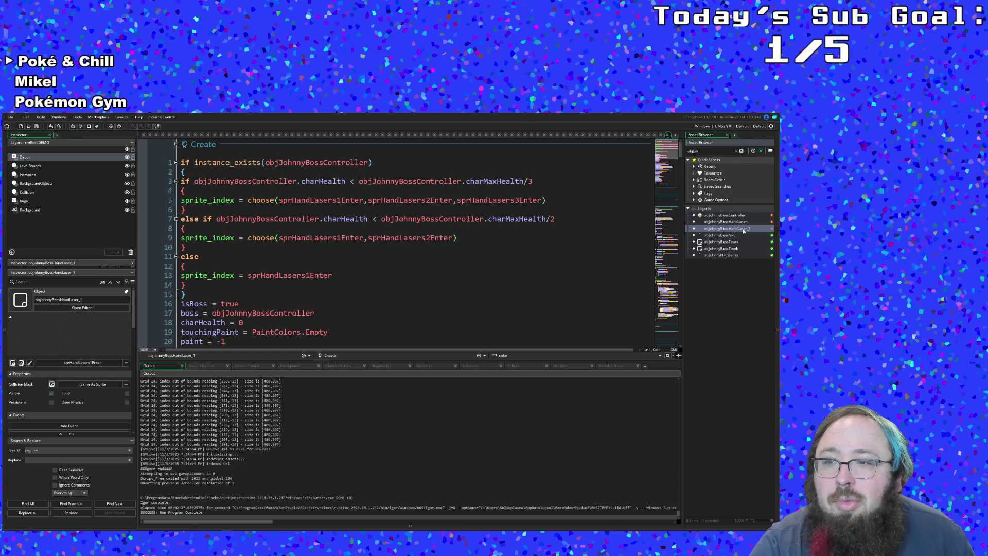
key(F2)
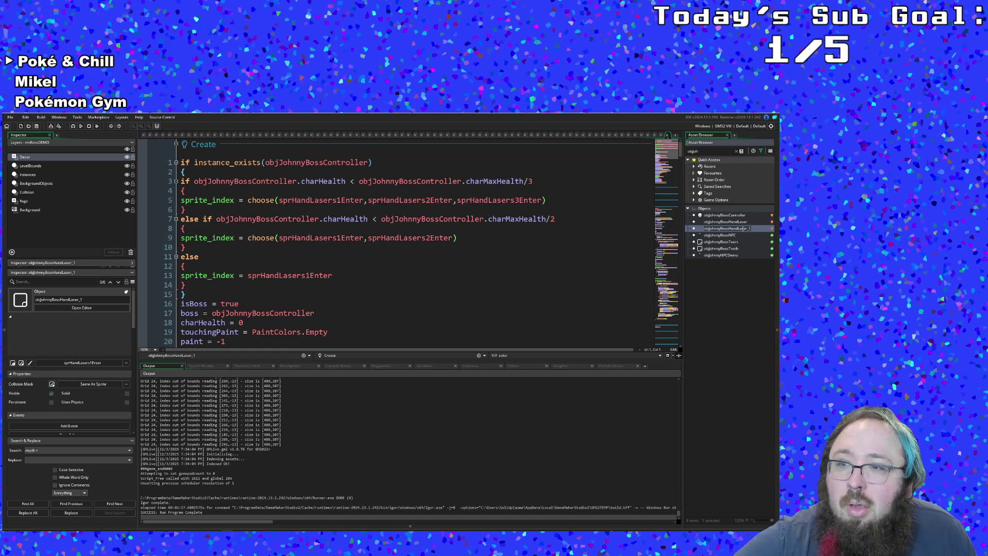
key(BackSpace)
key(ctrl+z)
double_click(744, 228)
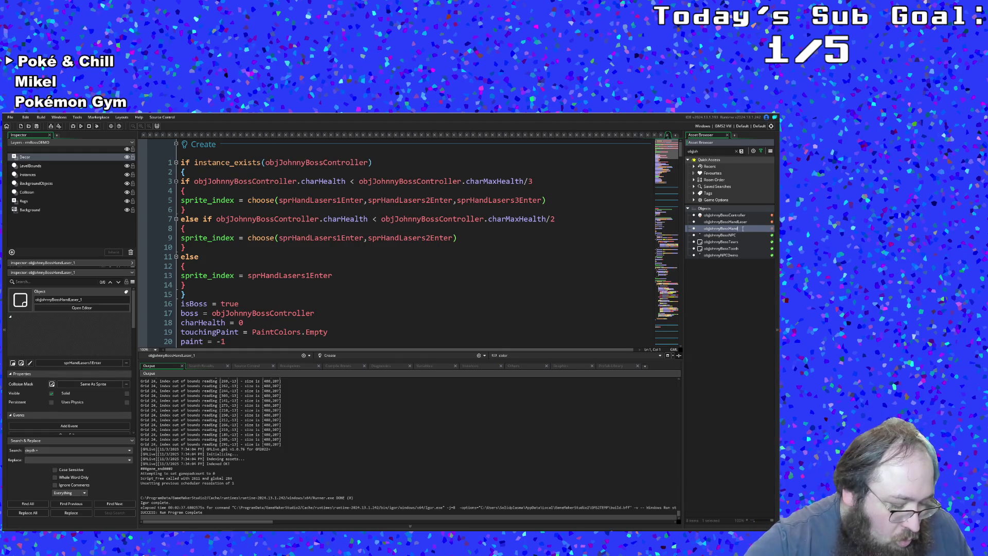
key(Return)
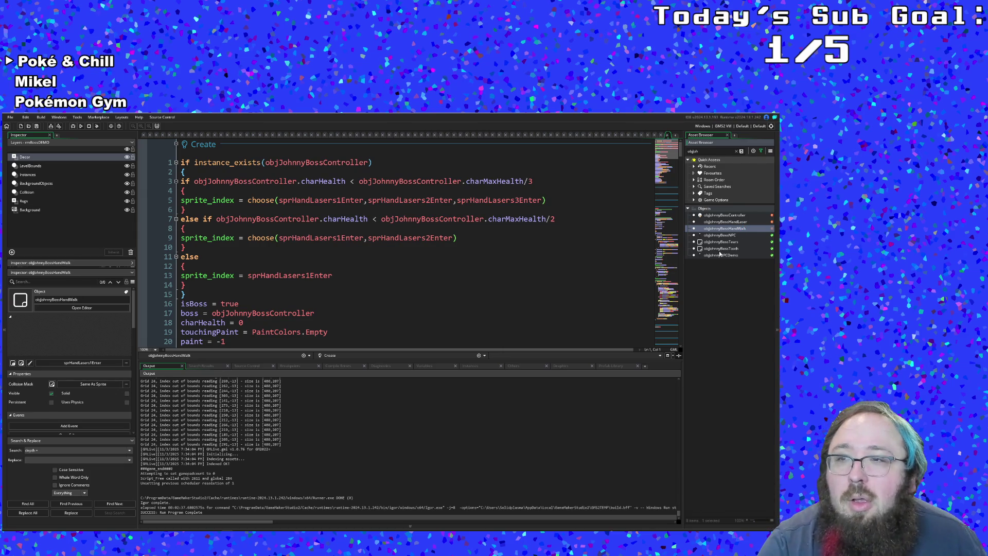
Review the copy's health-based sprite branches and switch to its Animation End event.
click(515, 248)
click(463, 266)
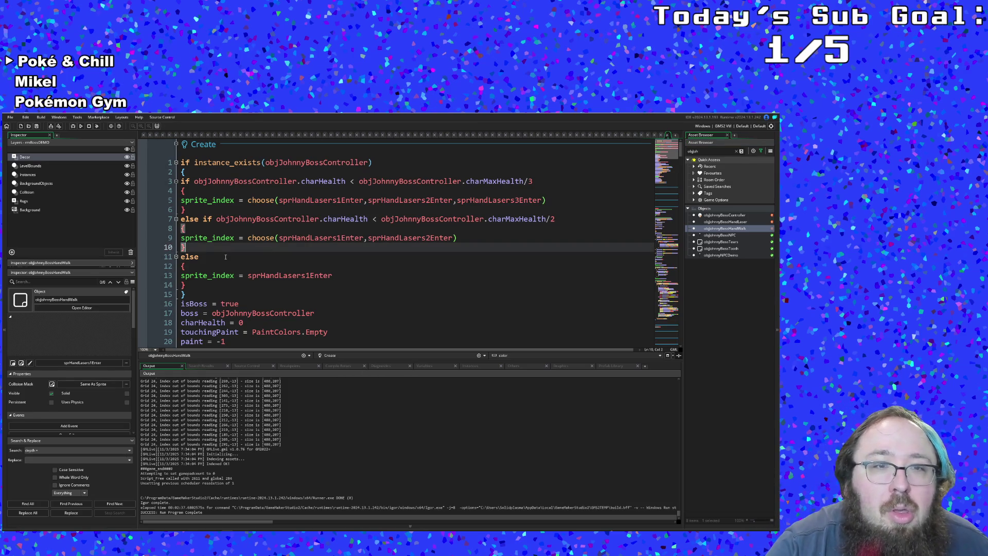
click(189, 293)
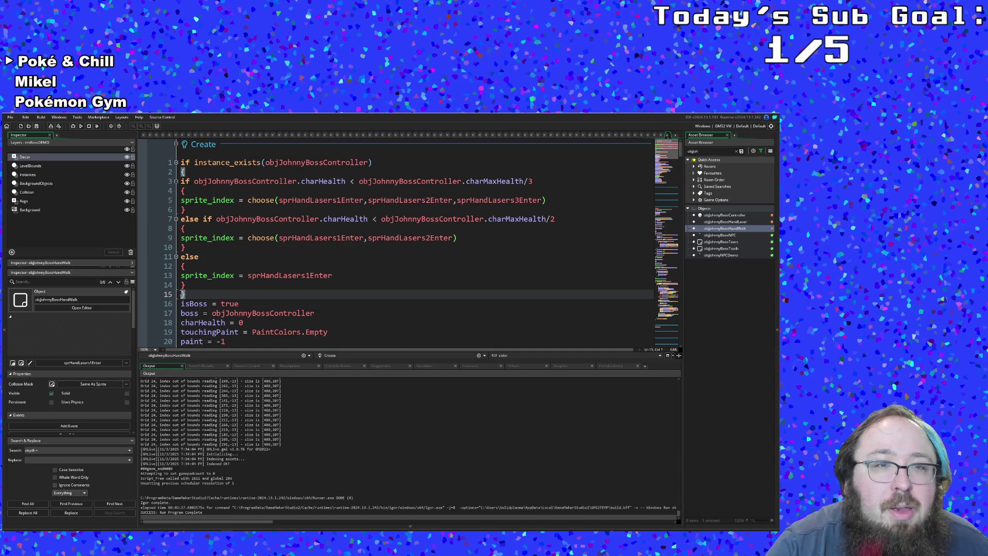
click(189, 292)
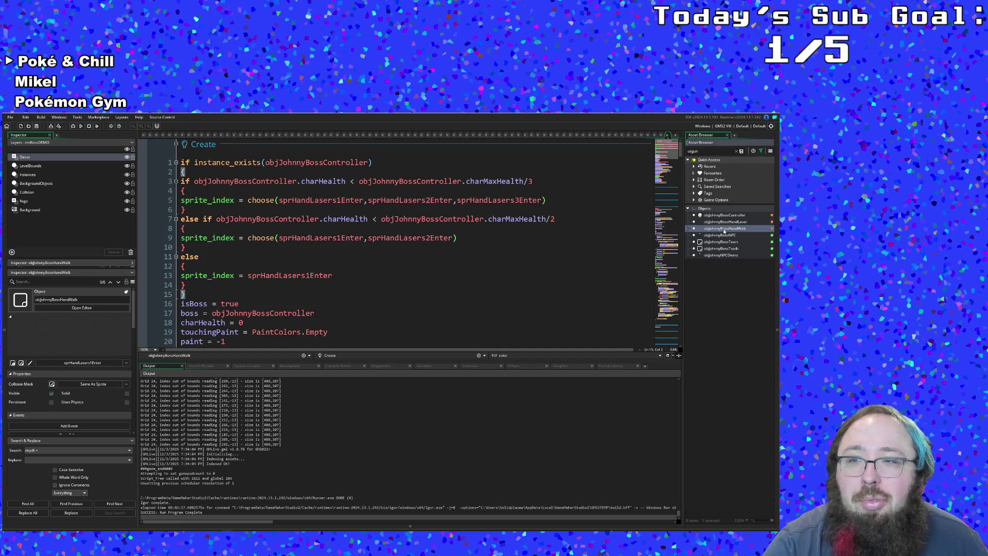
key(ctrl+Tab)
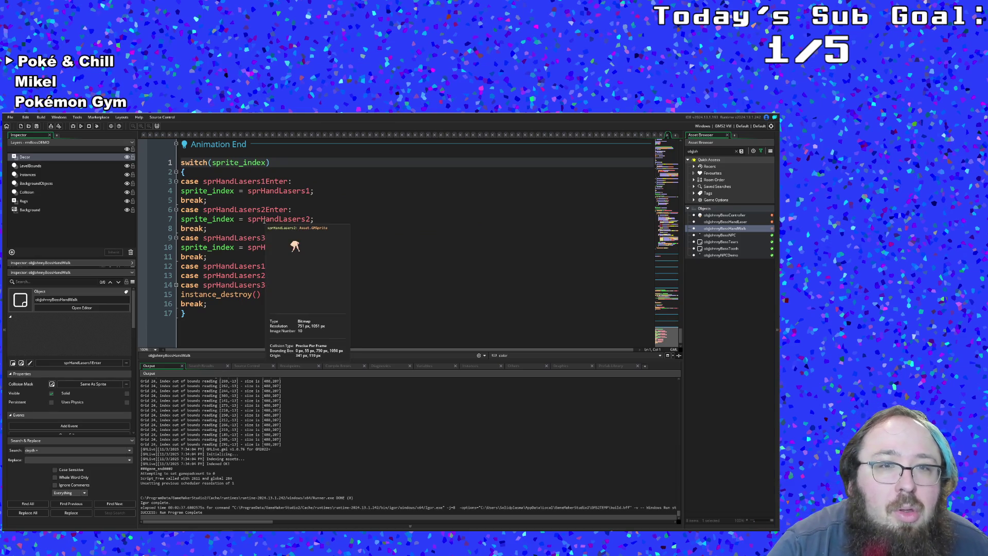
Review where sprHandLasers1 and sprHandLasers2 appear and select all the Animation End code.
click(242, 257)
click(244, 266)
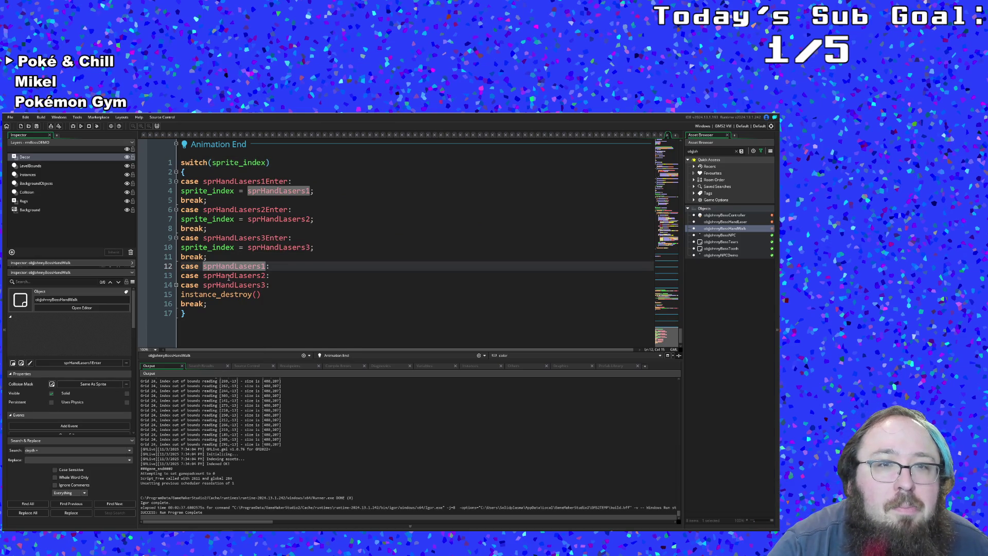
click(230, 276)
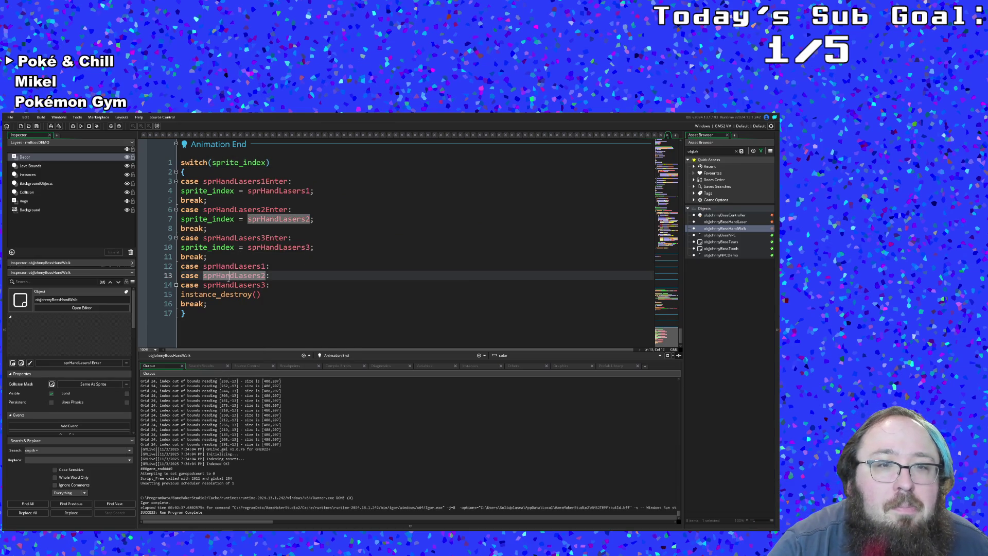
click(193, 314)
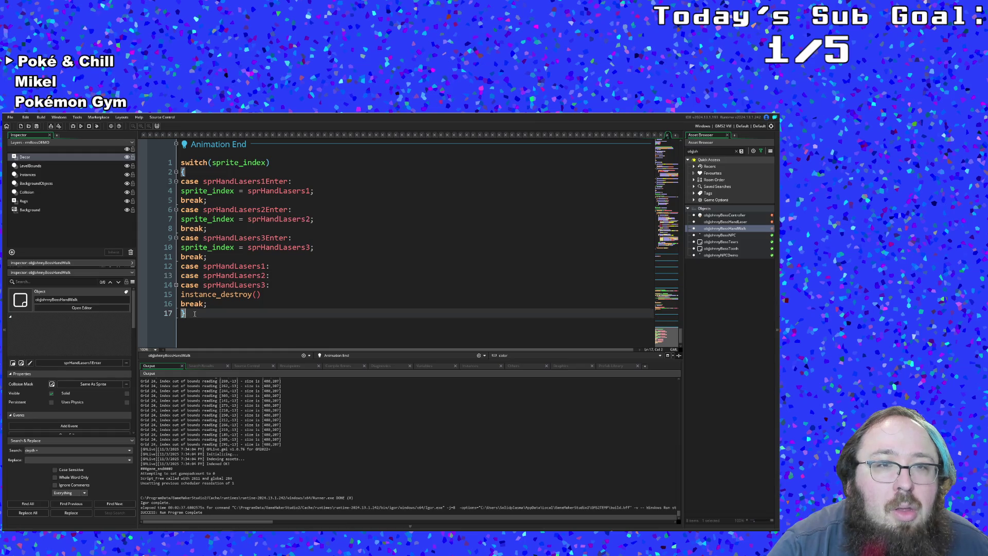
drag(190, 312, 176, 161)
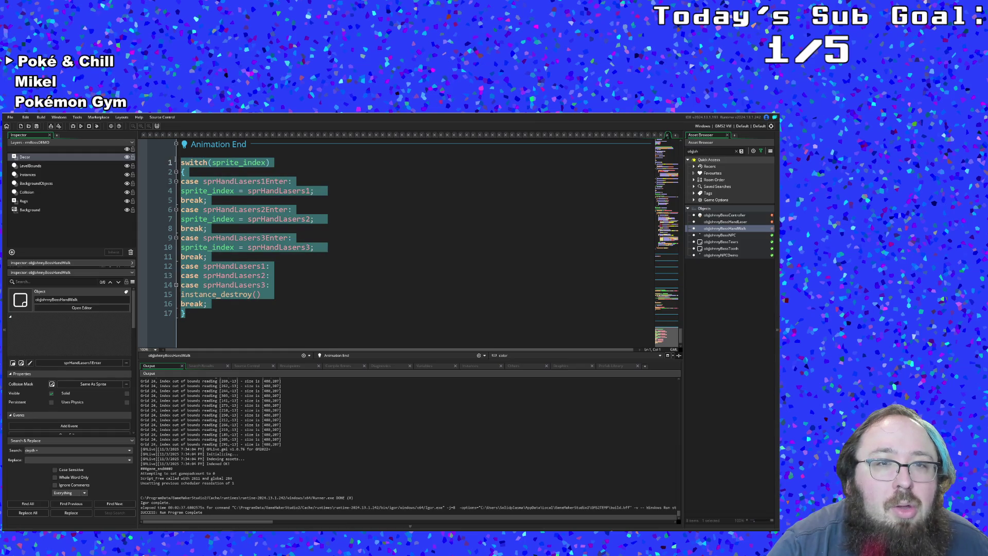
Scroll up to the Create event and select its sprite-choosing if/else block.
scroll(232, 235, up, 10)
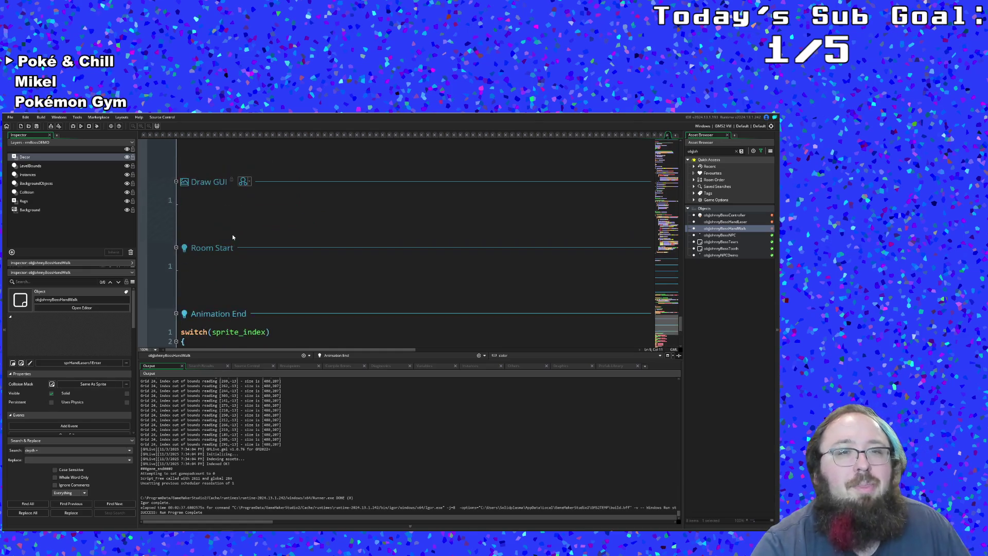
scroll(234, 232, up, 10)
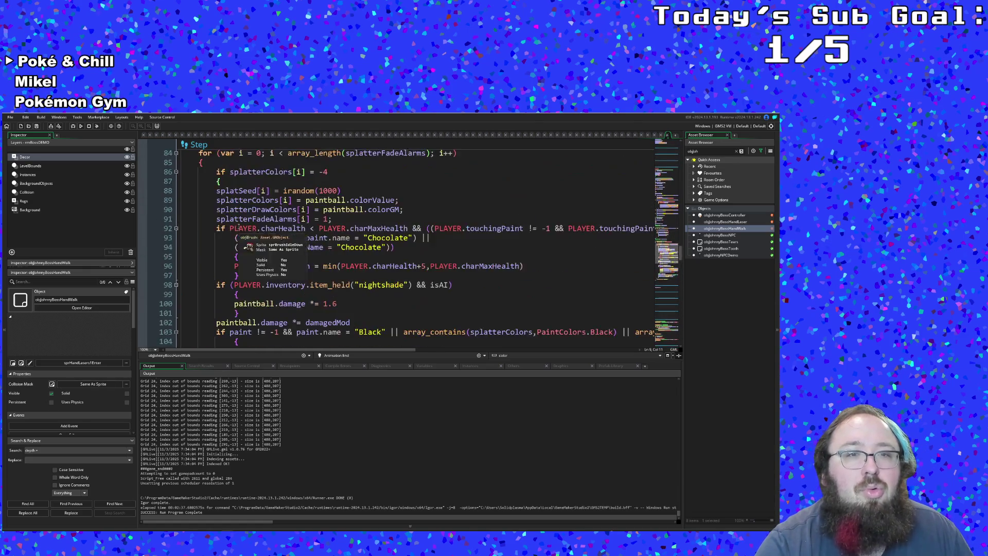
scroll(239, 227, up, 10)
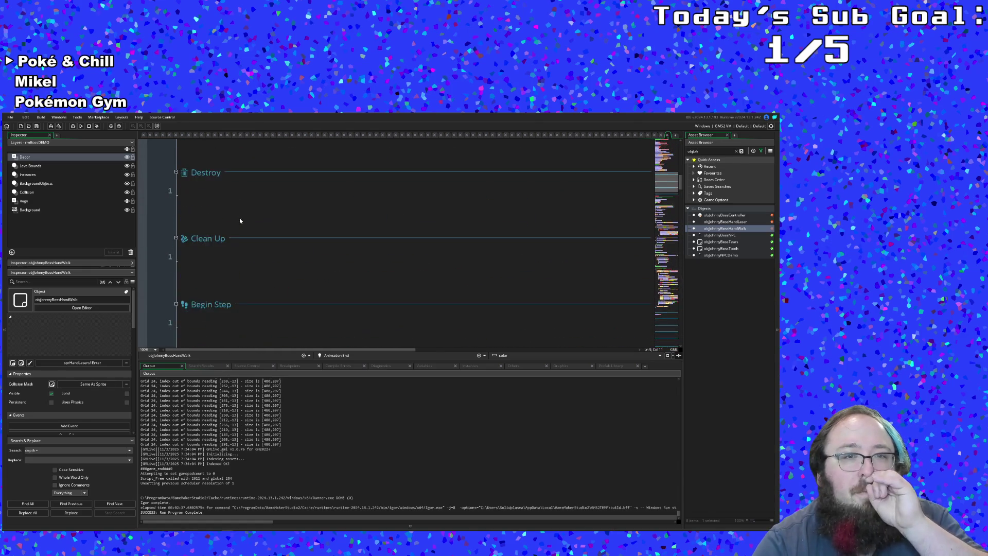
scroll(237, 216, up, 5)
drag(202, 291, 171, 126)
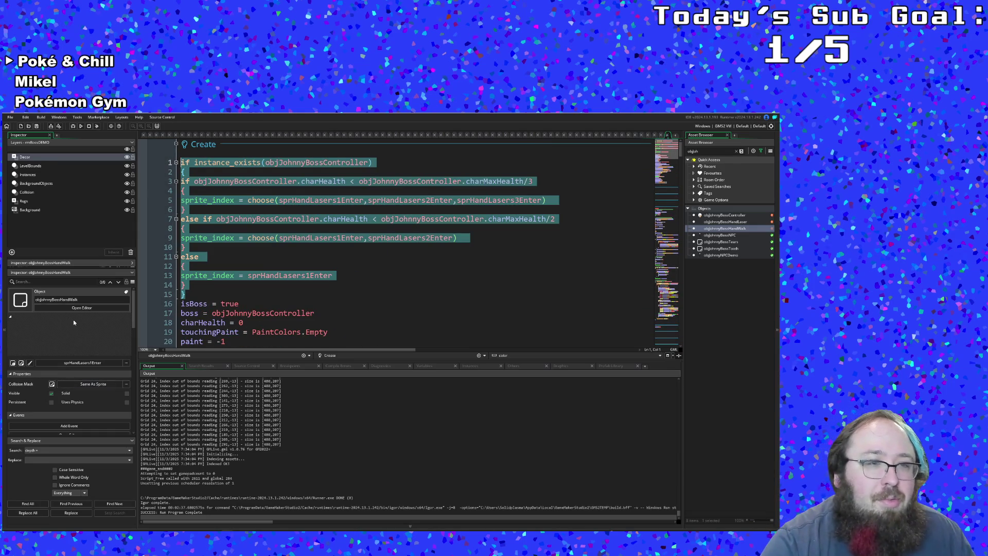
Search 'prhand' in the sprite picker and assign sprHandEnter as the object's sprite.
click(122, 362)
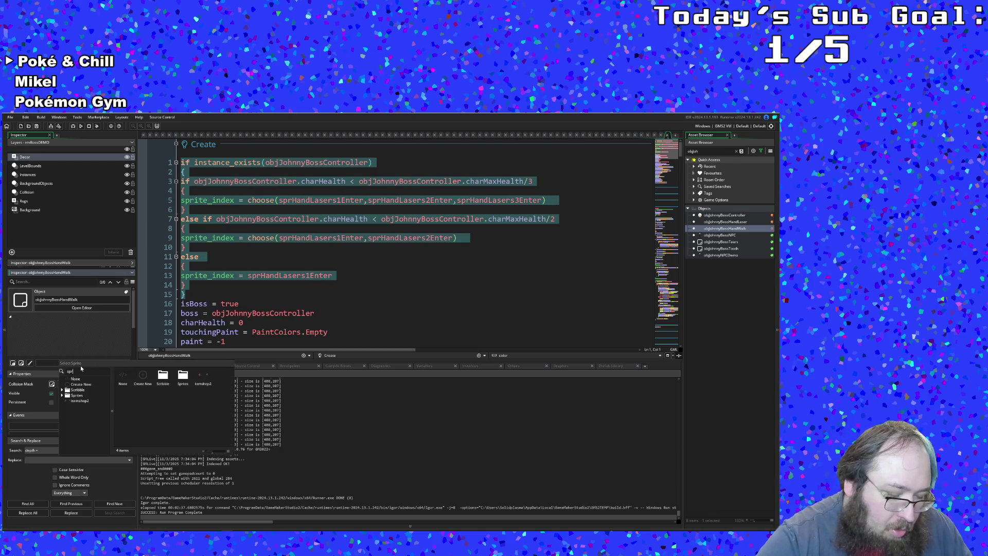
text(prjoh)
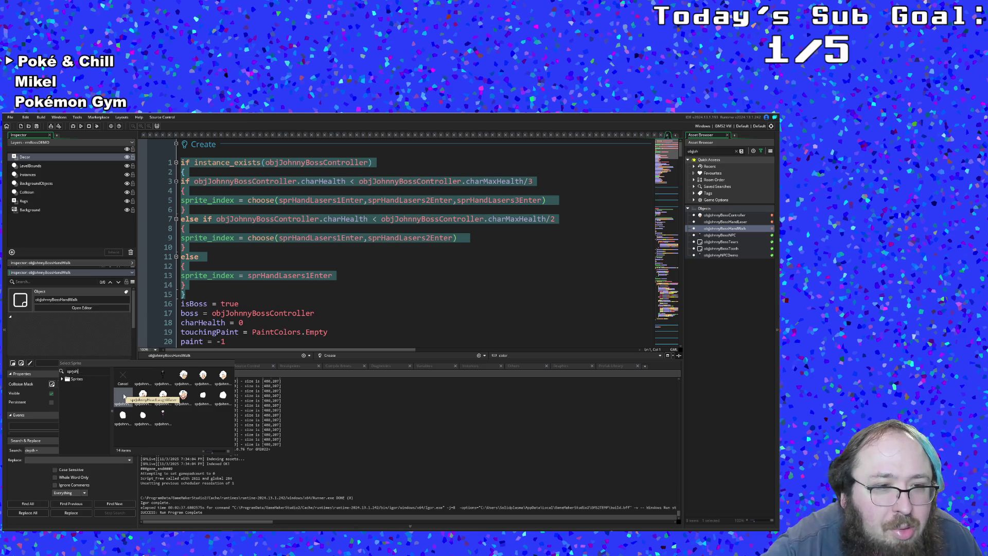
text(prhand)
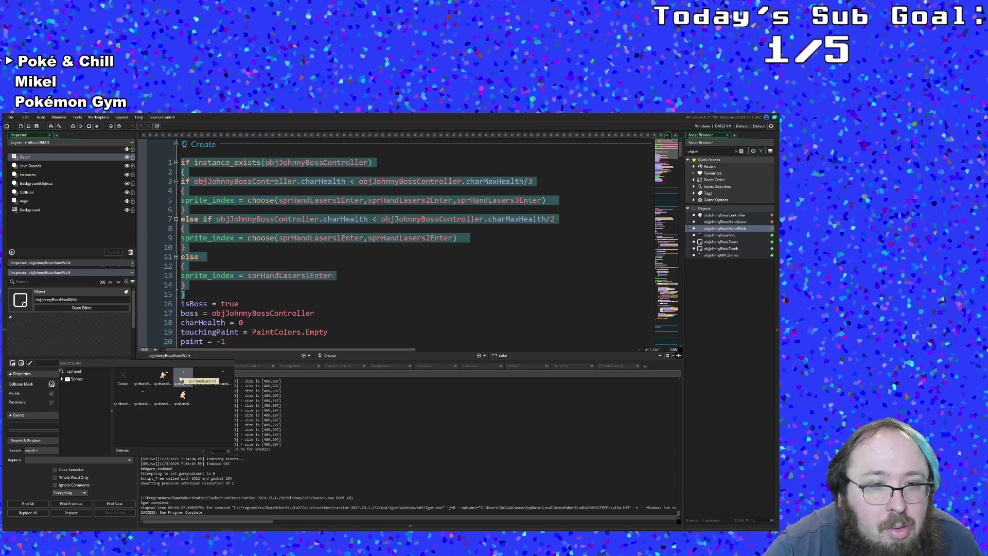
click(149, 380)
click(313, 323)
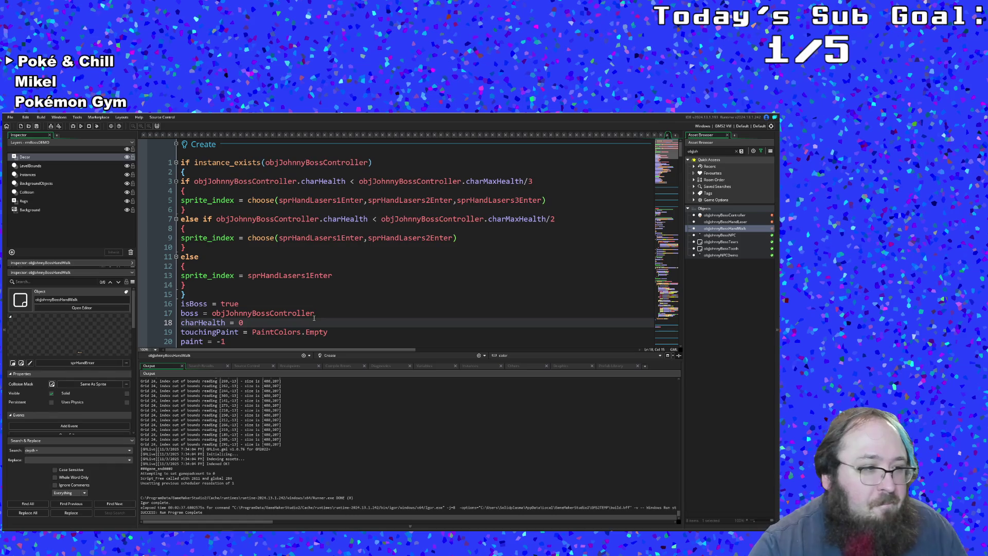
Select lines 1–15, the health-based sprite_index if/else block, and delete them.
click(258, 261)
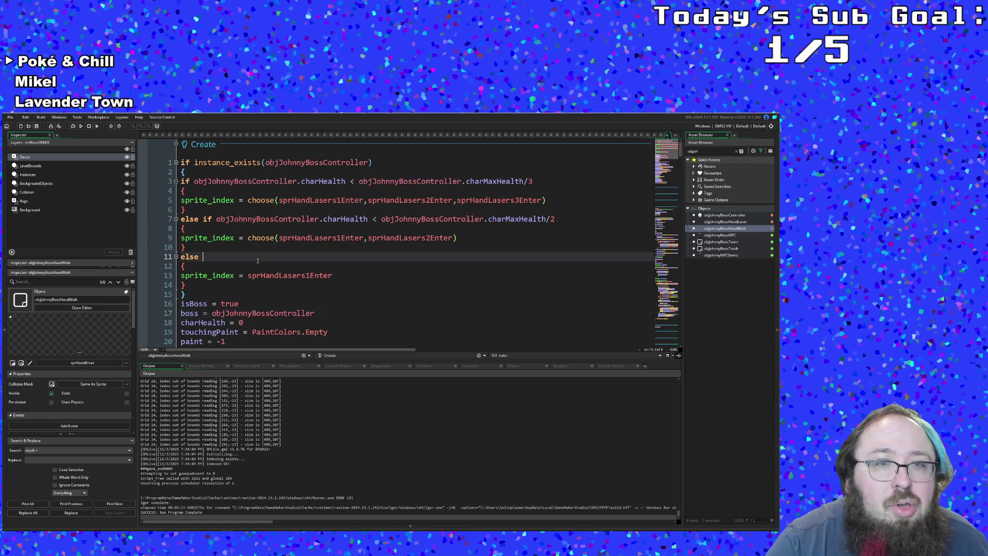
click(195, 284)
click(182, 294)
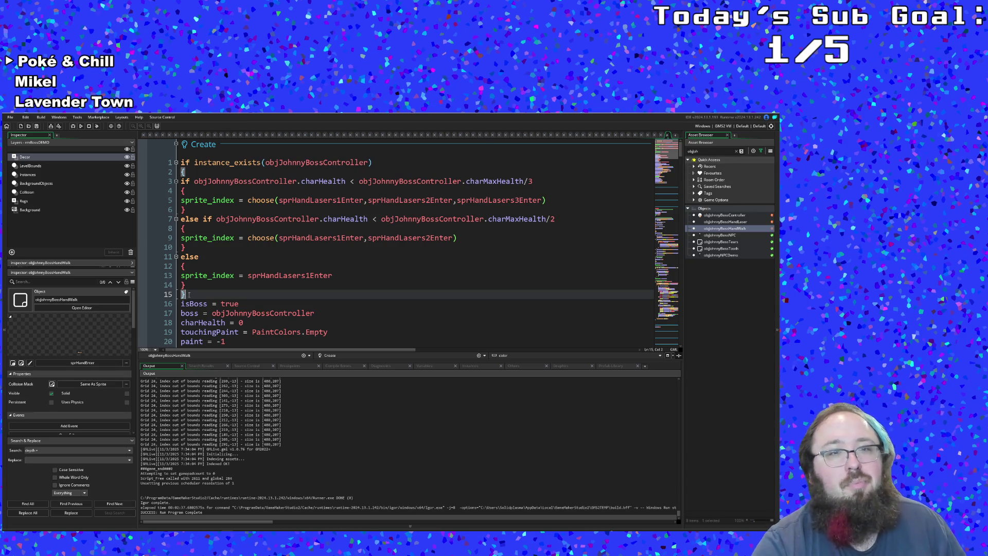
click(205, 257)
click(209, 248)
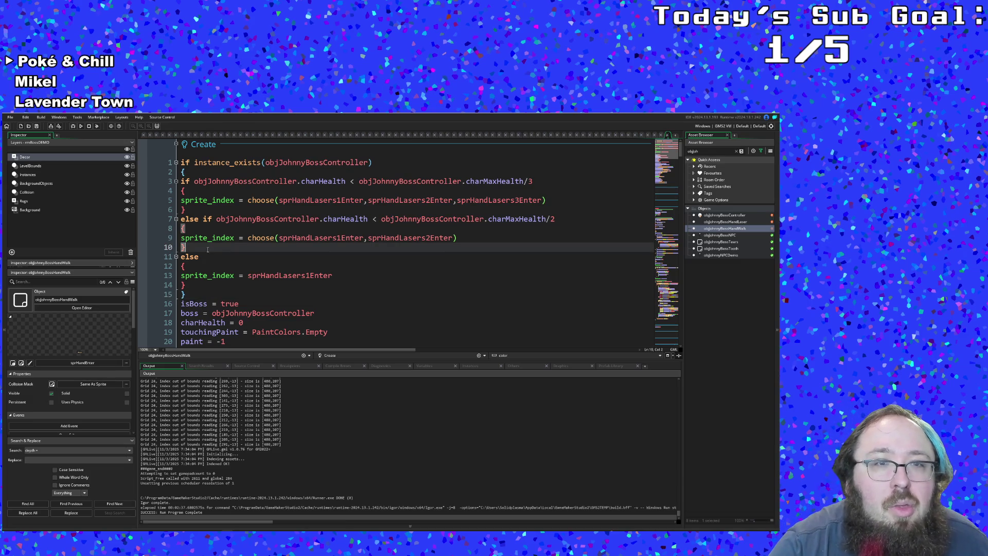
click(193, 295)
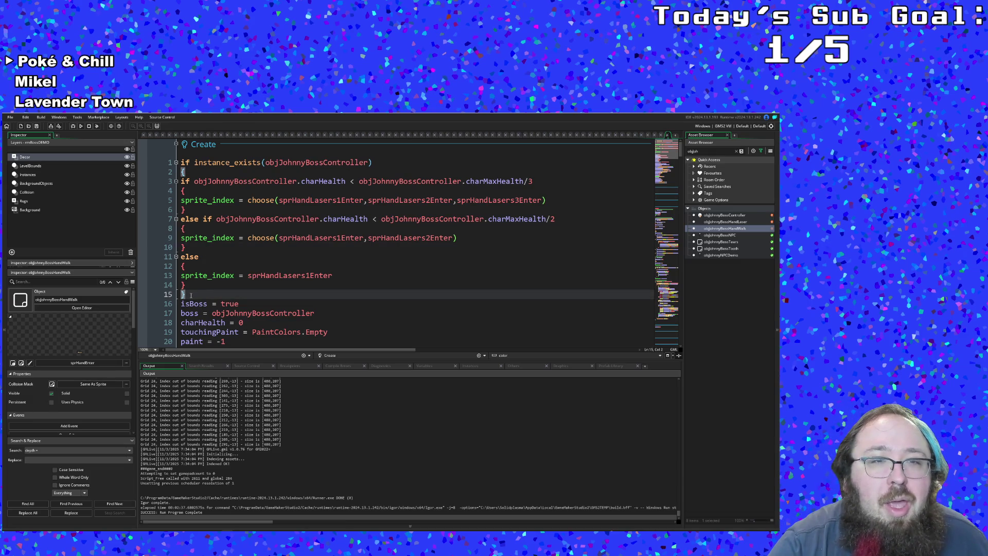
drag(191, 295, 177, 162)
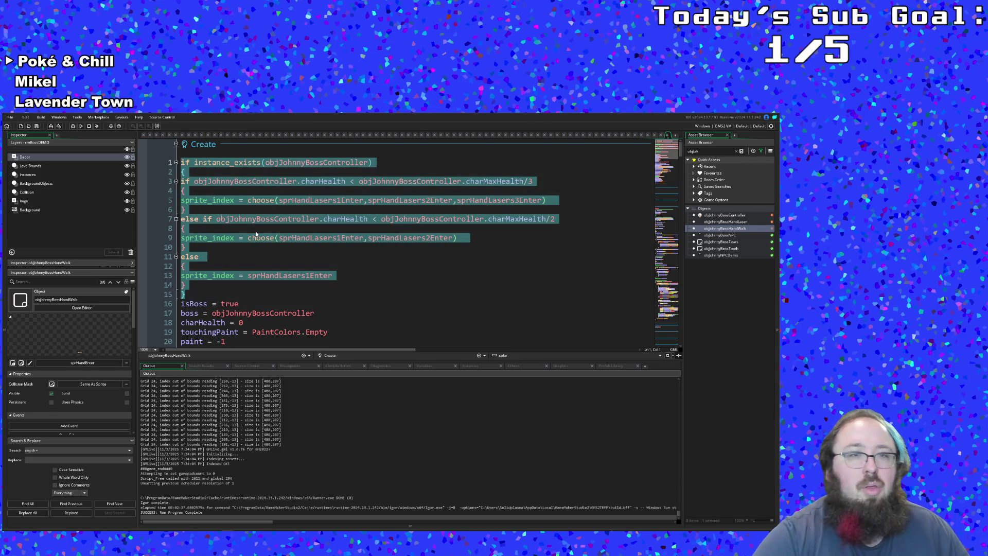
key(BackSpace)
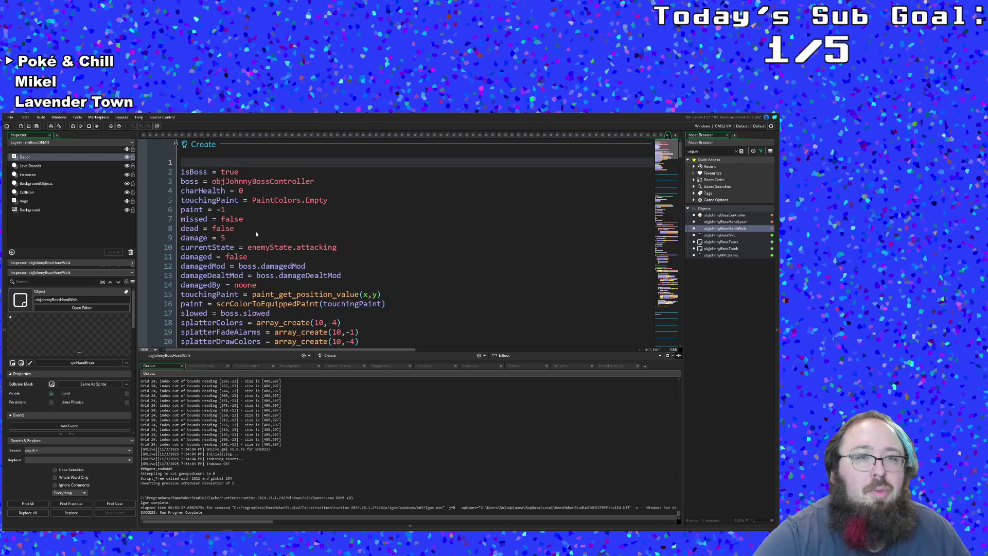
Remove the leftover empty first line and select the direction assignment on line 25.
key(Delete)
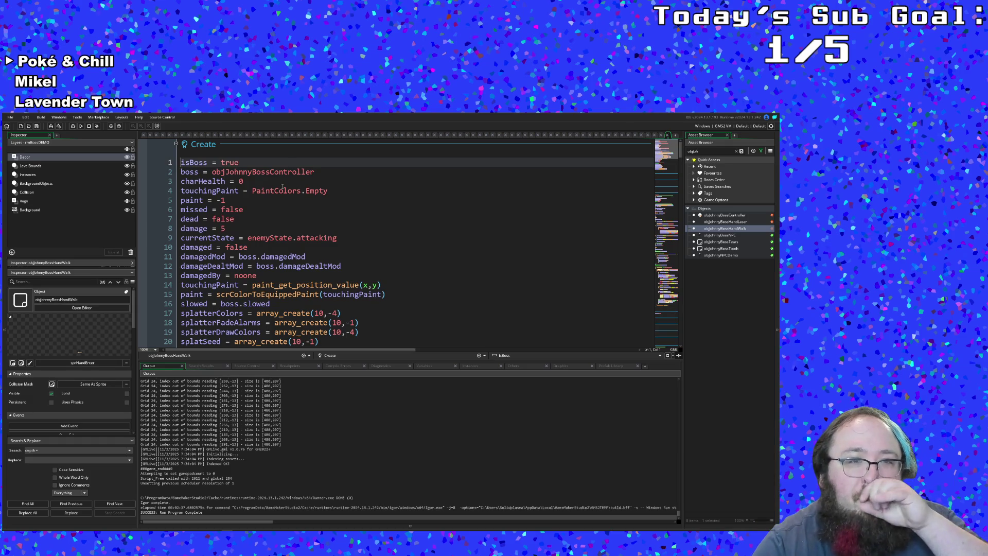
click(282, 190)
scroll(282, 191, down, 4)
click(283, 210)
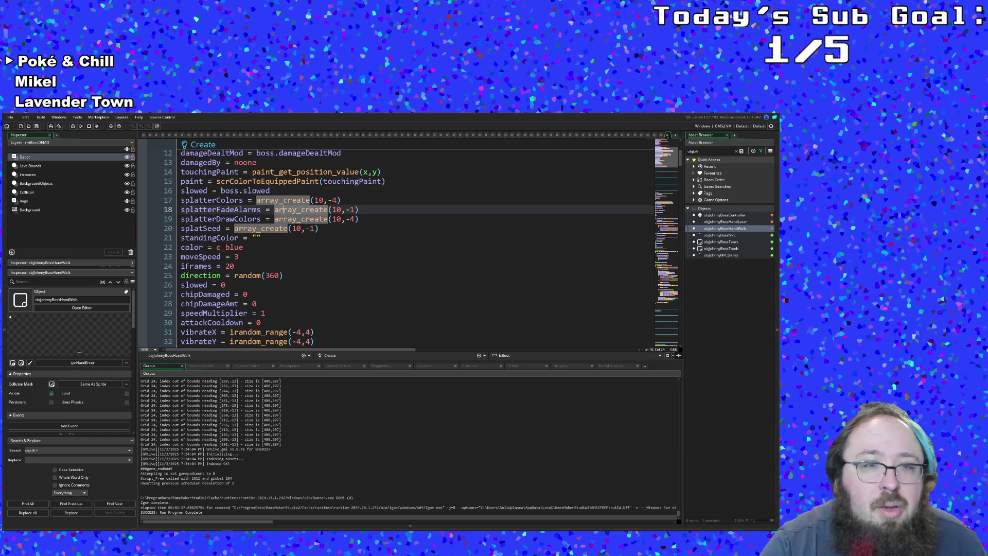
scroll(283, 209, down, 2)
drag(284, 219, 234, 219)
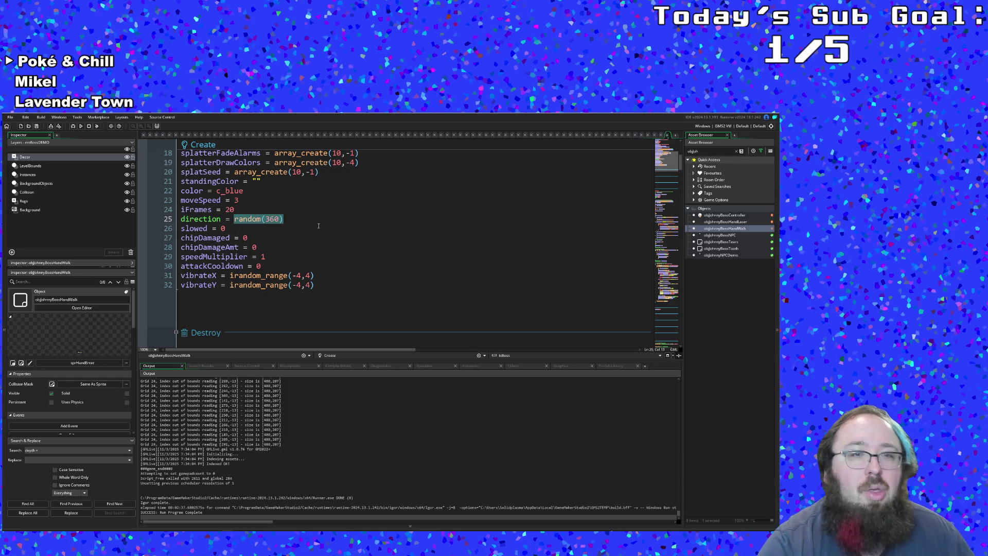
Replace 'direction = random(360)' with the start of a condition, 'if x >='.
text(choose)
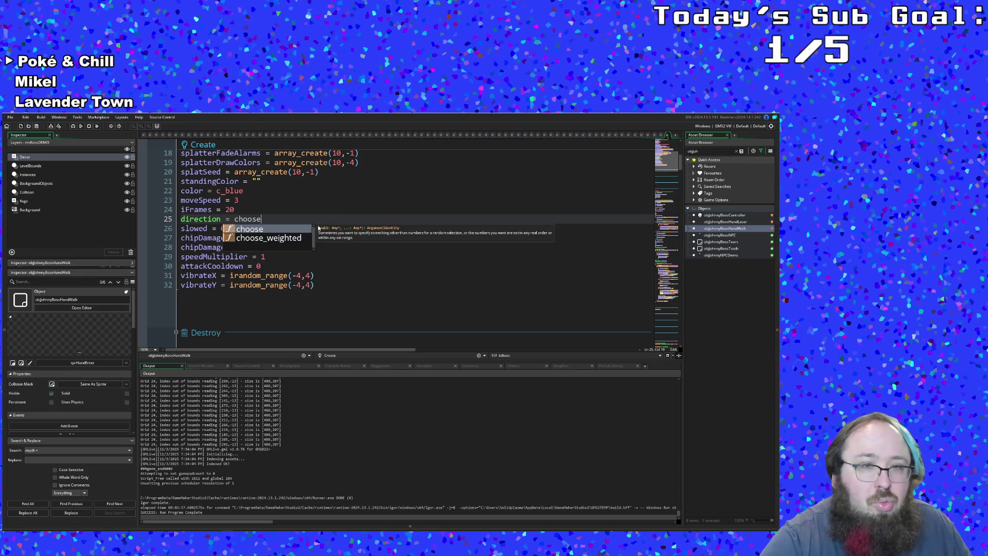
key(BackSpace)
key(BackSpace)
key(BackSpace)
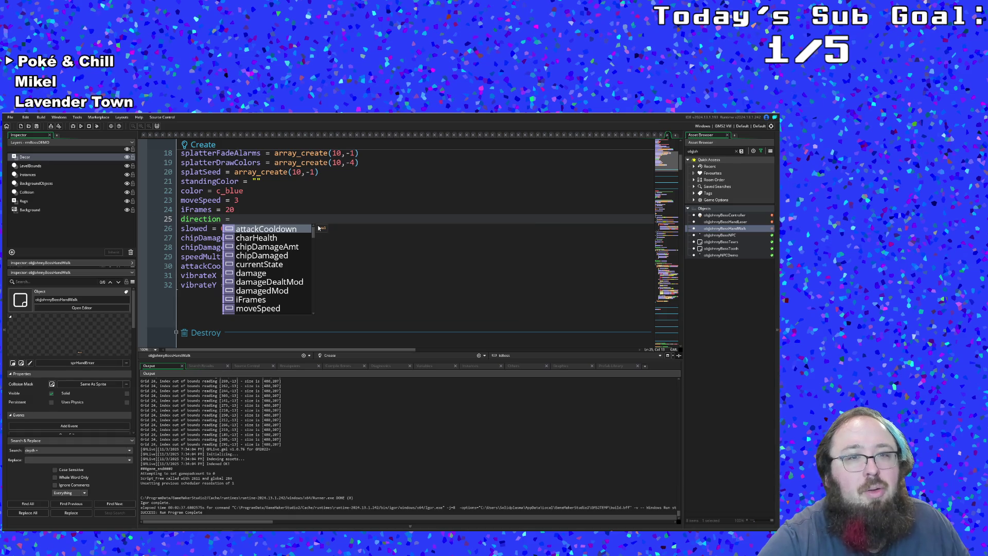
key(BackSpace)
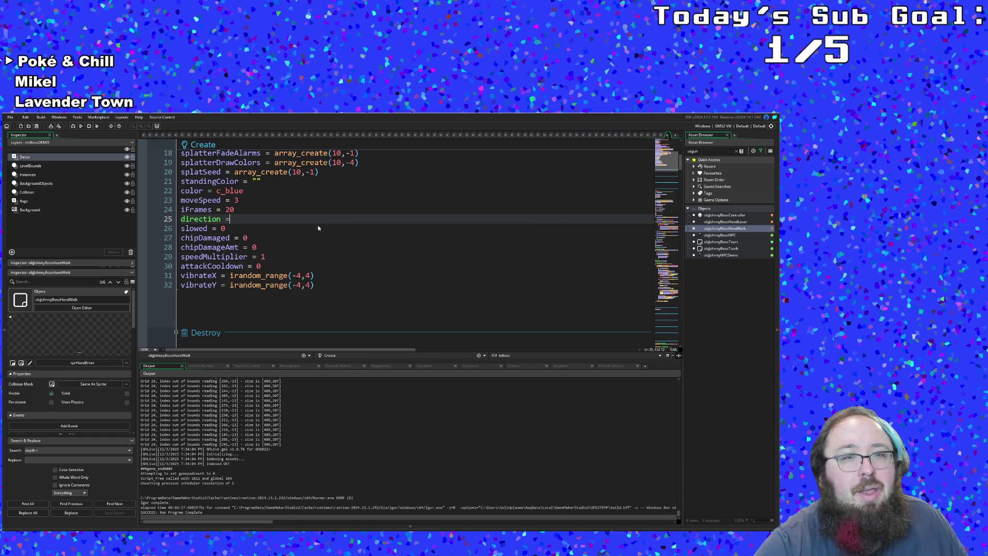
key(BackSpace)
key(BackSpace)
key(BackSpace)
text(o)
key(BackSpace)
text(if x)
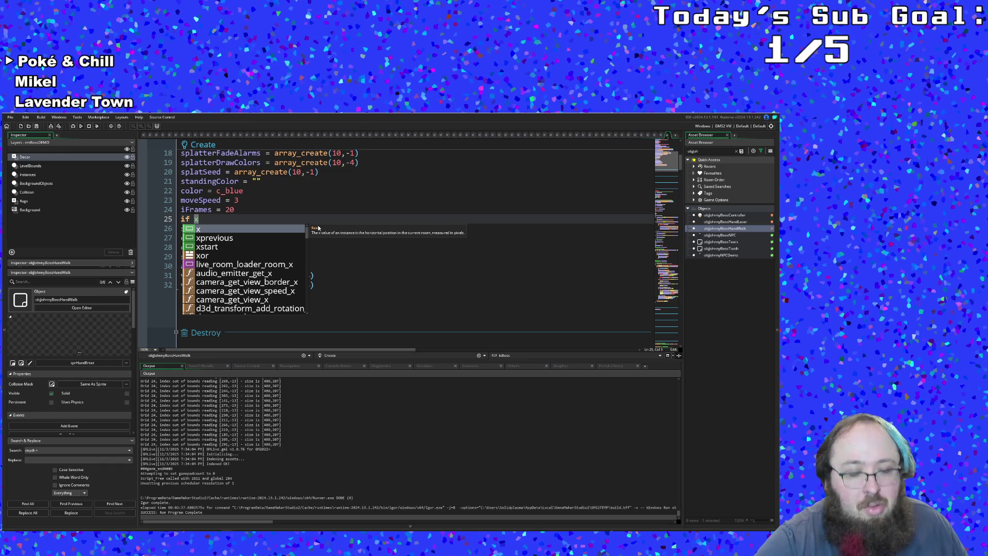
text( >=)
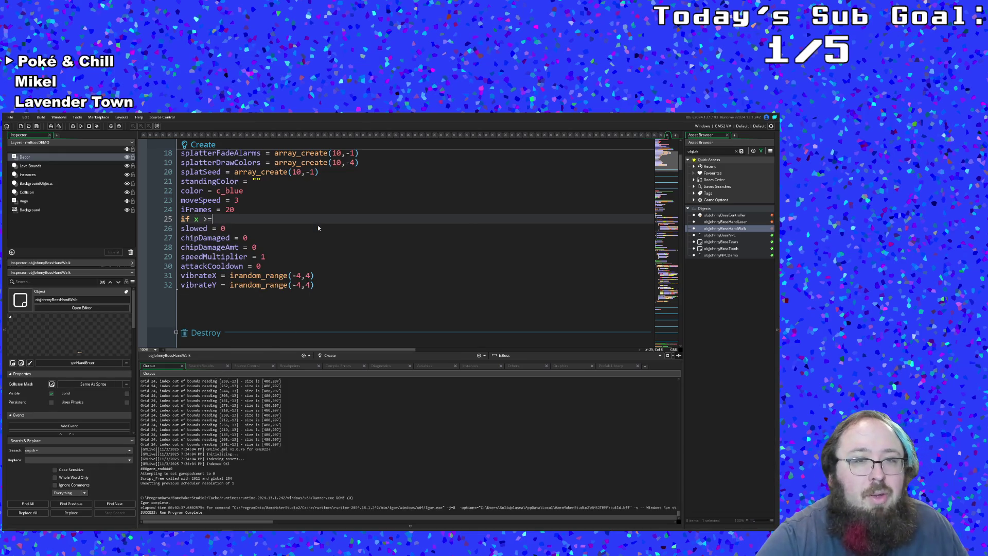
Complete the check as 'if x > room_width/2 { direction = 180 }'.
key(BackSpace)
key(BackSpace)
key(BackSpace)
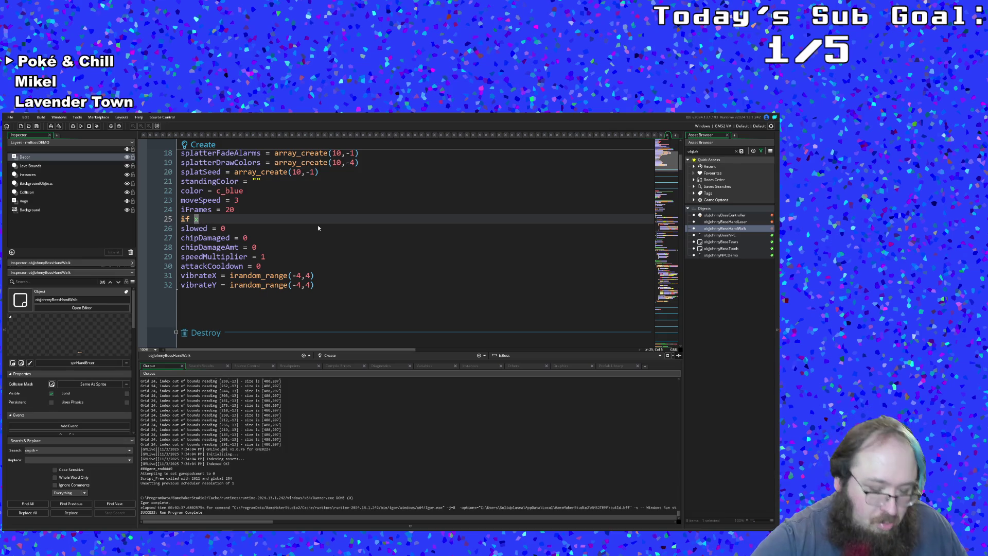
text(>)
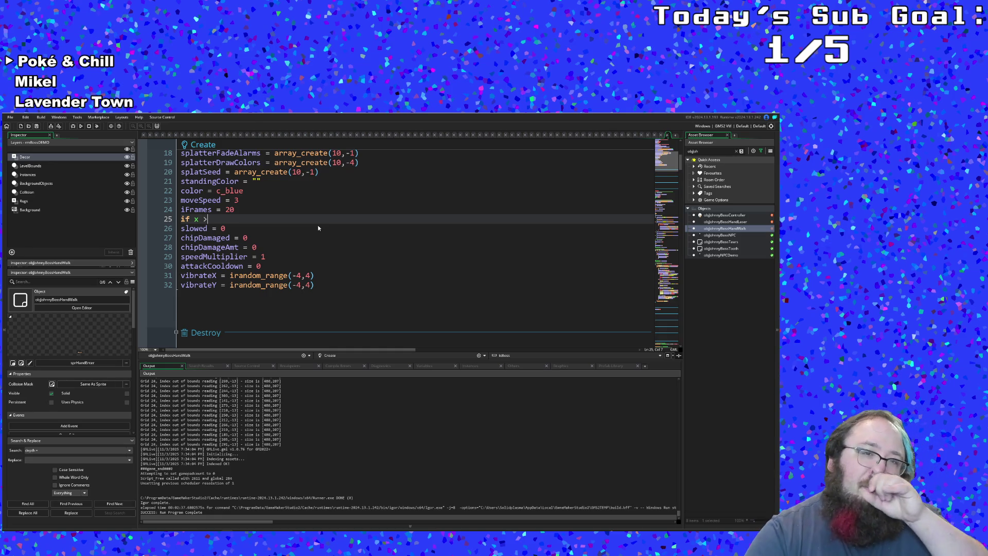
text( room)
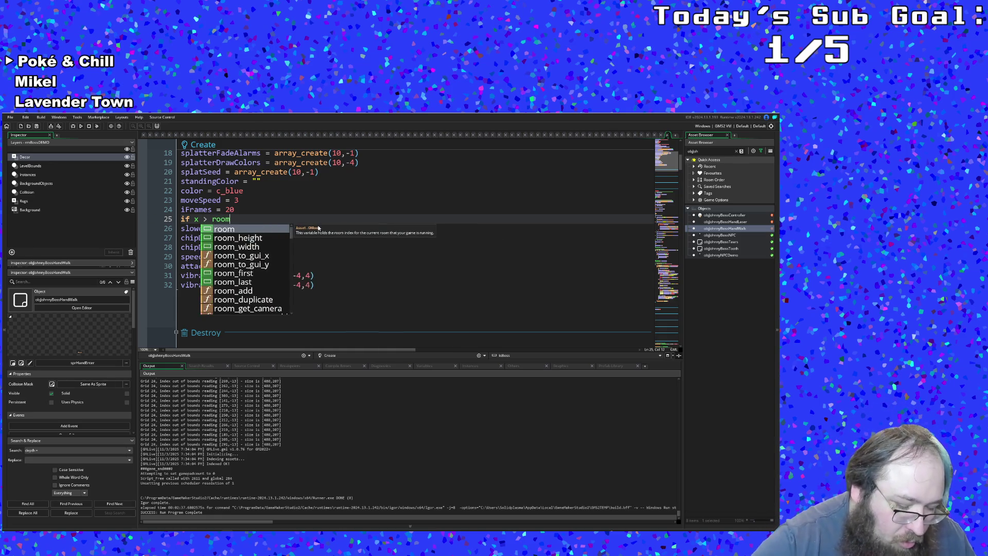
text(_width/2)
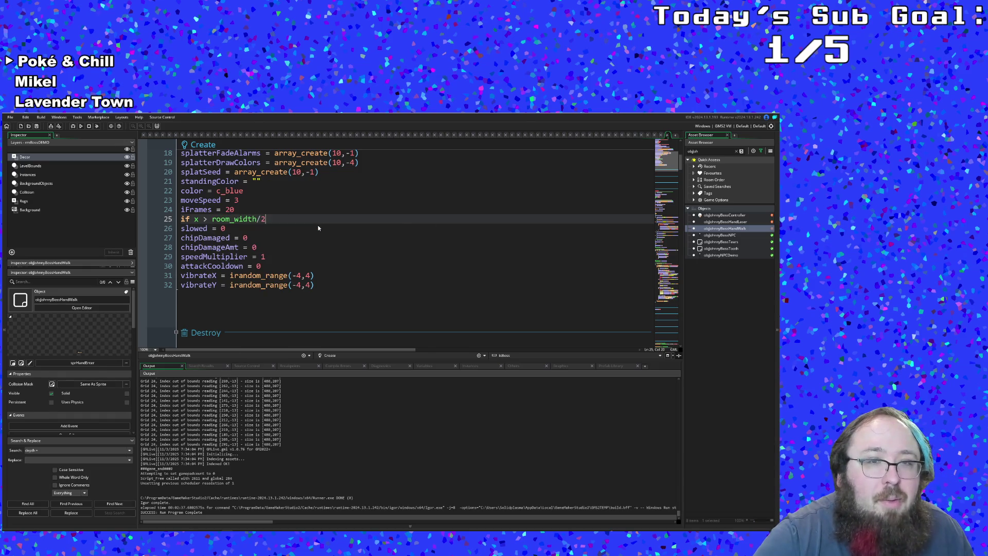
key(Return)
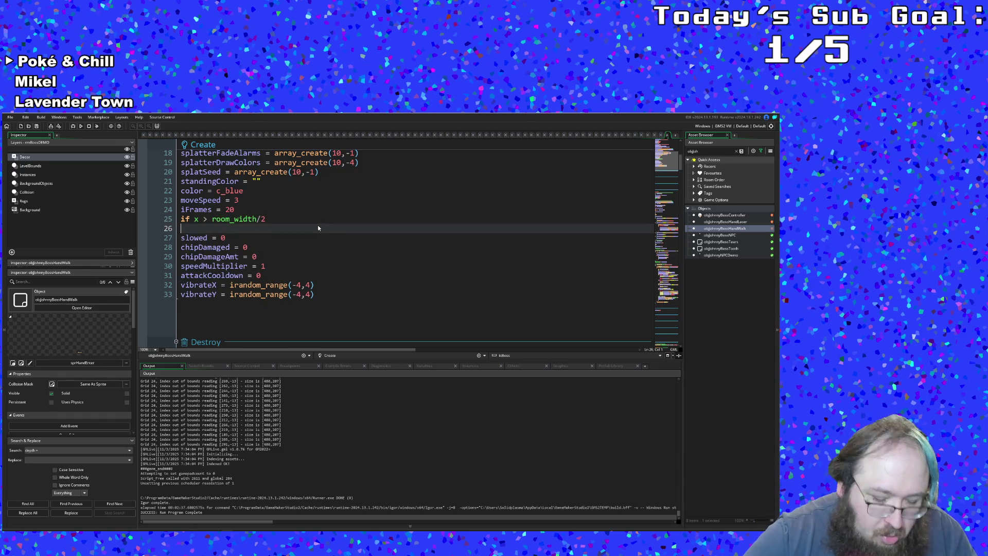
text({)
key(Return)
key(Return)
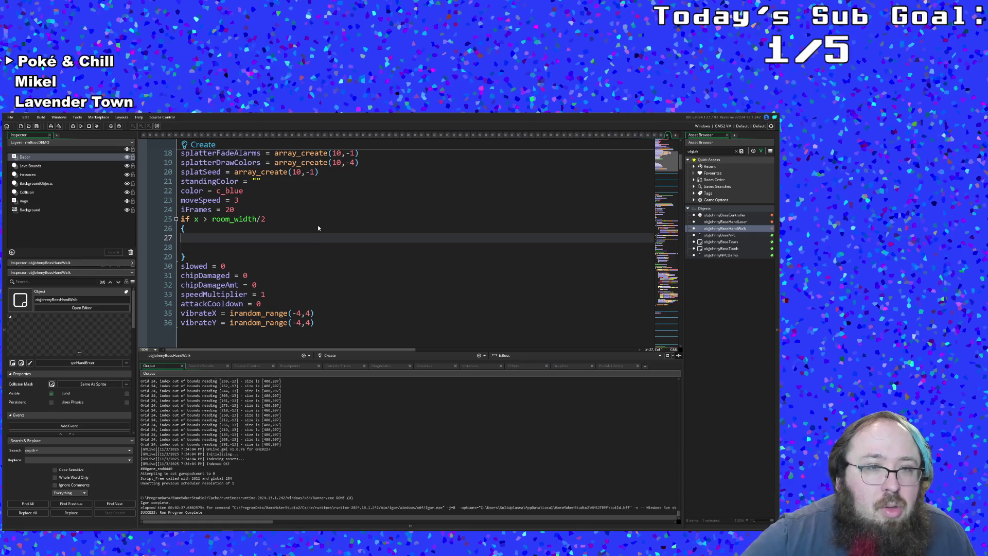
key(BackSpace)
text(dir)
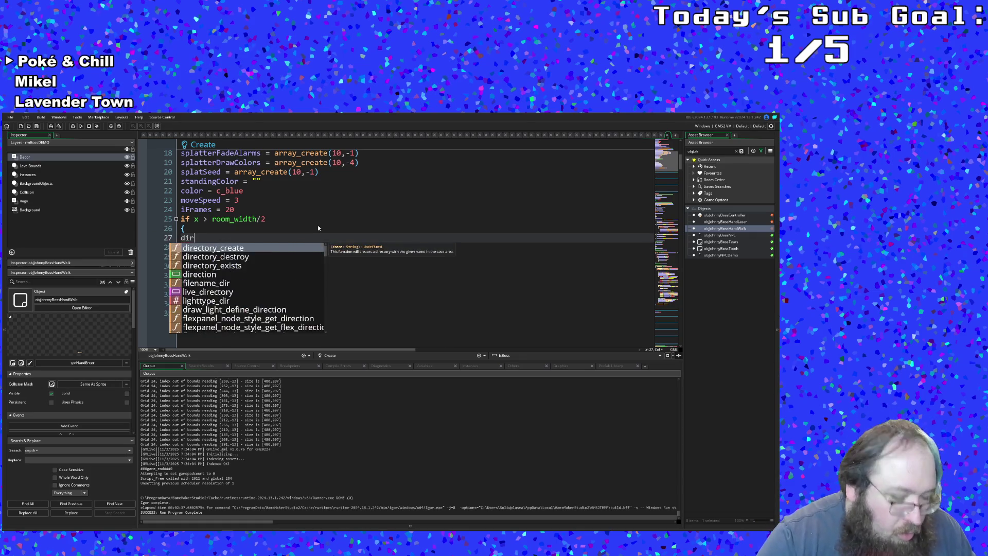
text(ection =)
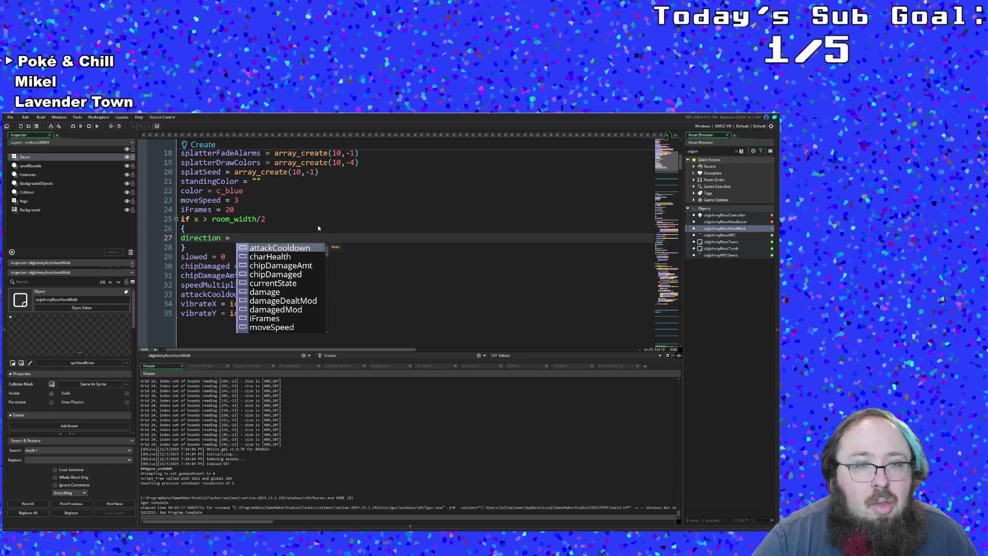
text(180)
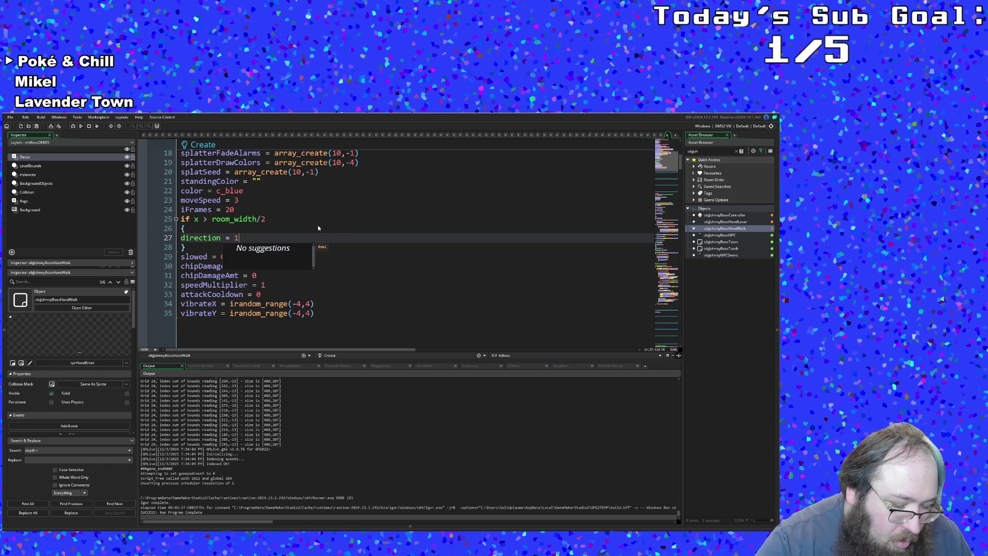
click(201, 238)
Copy that if block and paste a duplicate below it.
drag(189, 246, 180, 219)
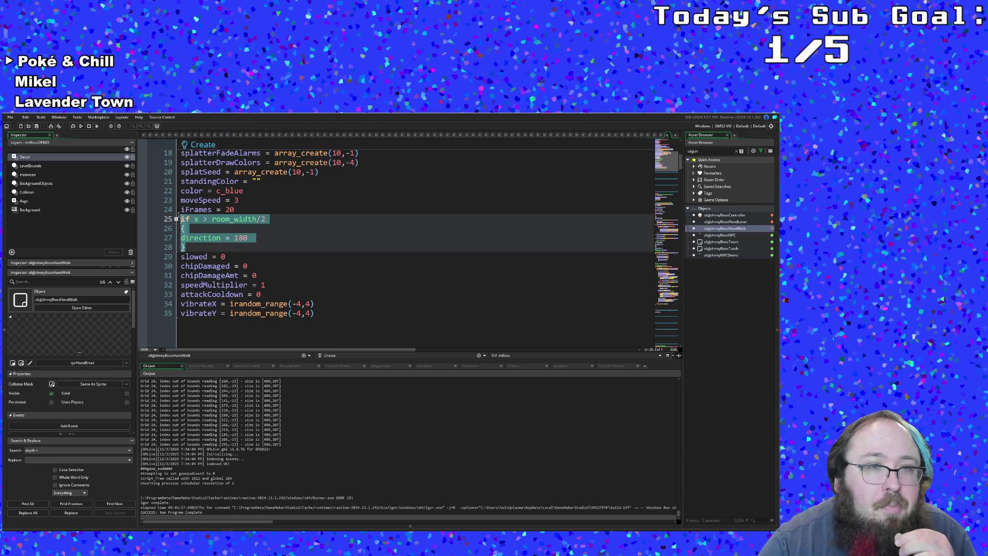
right_click(191, 217)
click(201, 252)
click(193, 249)
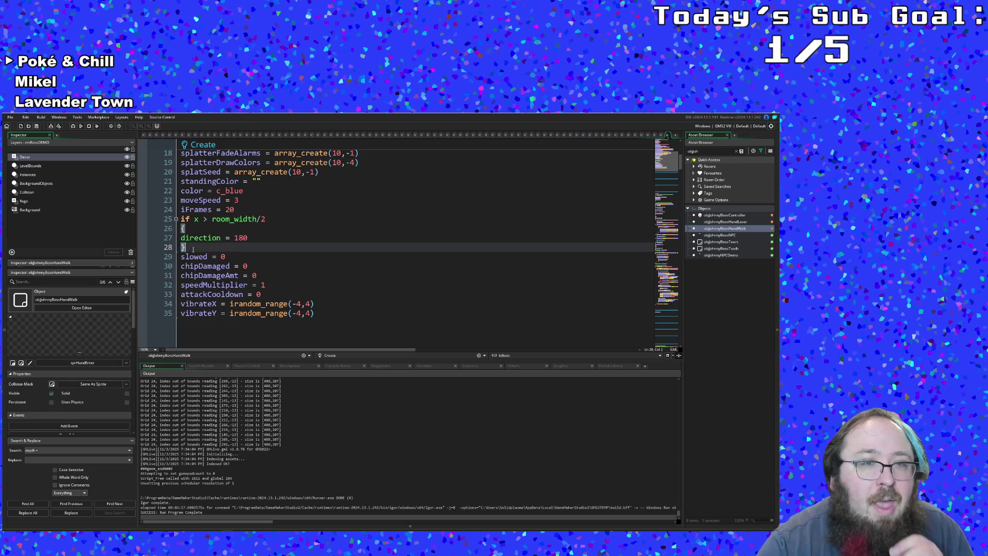
key(Return)
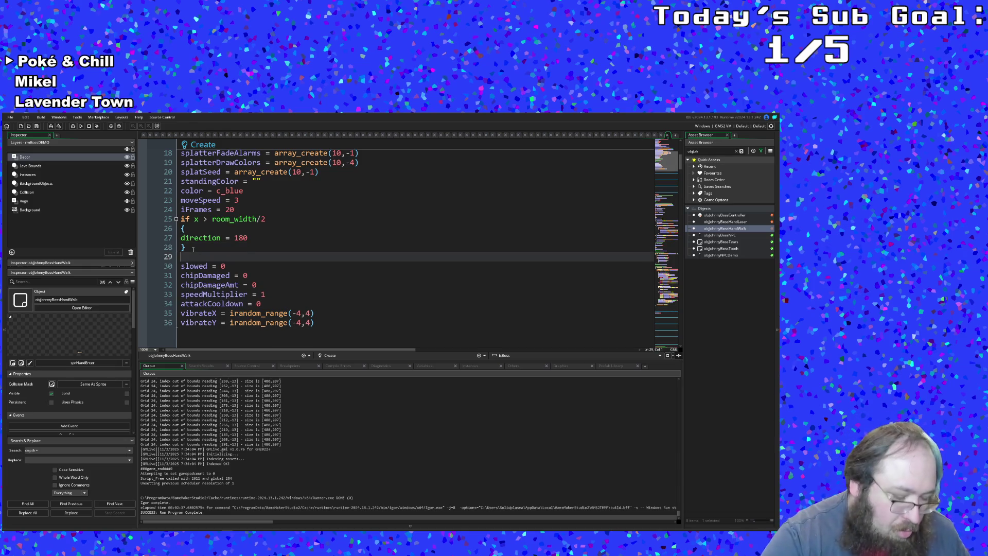
key(ctrl+v)
In the duplicate, change > to < and the direction from 180 to 0.
key(Up)
key(Up)
key(Up)
key(Right)
key(Right)
key(Right)
key(Right)
key(Right)
key(Right)
key(BackSpace)
text(<)
key(Down)
key(Down)
key(Home)
key(End)
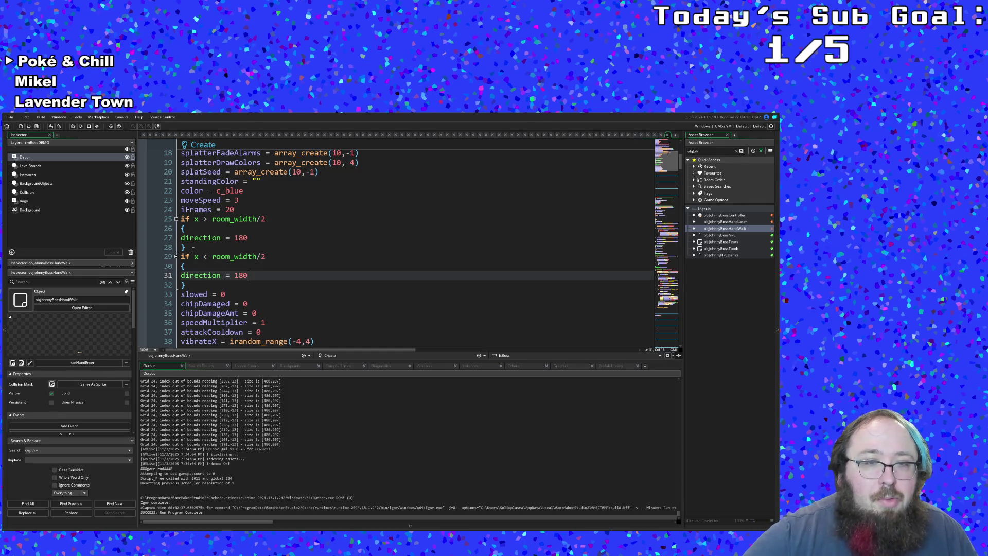
key(BackSpace)
key(BackSpace)
key(BackSpace)
text(0)
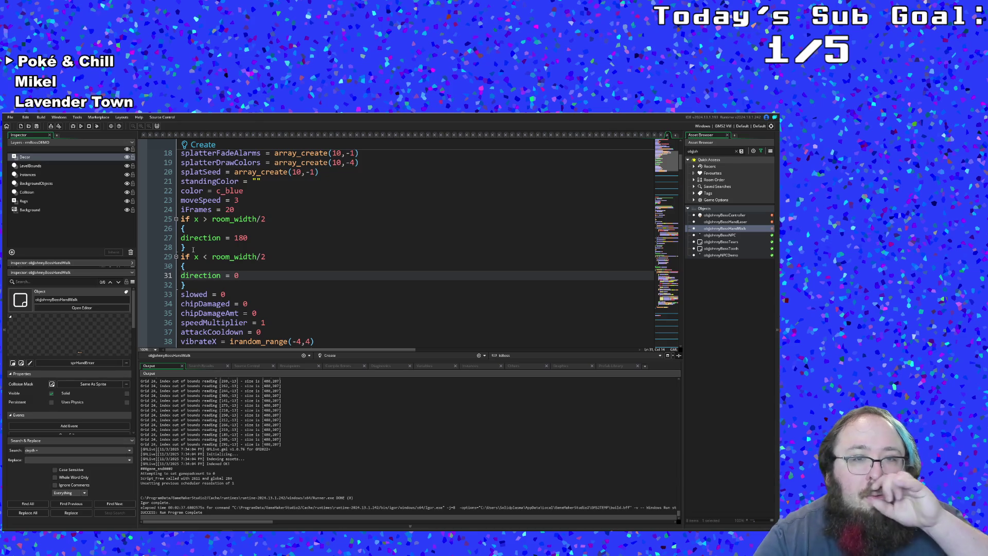
click(213, 248)
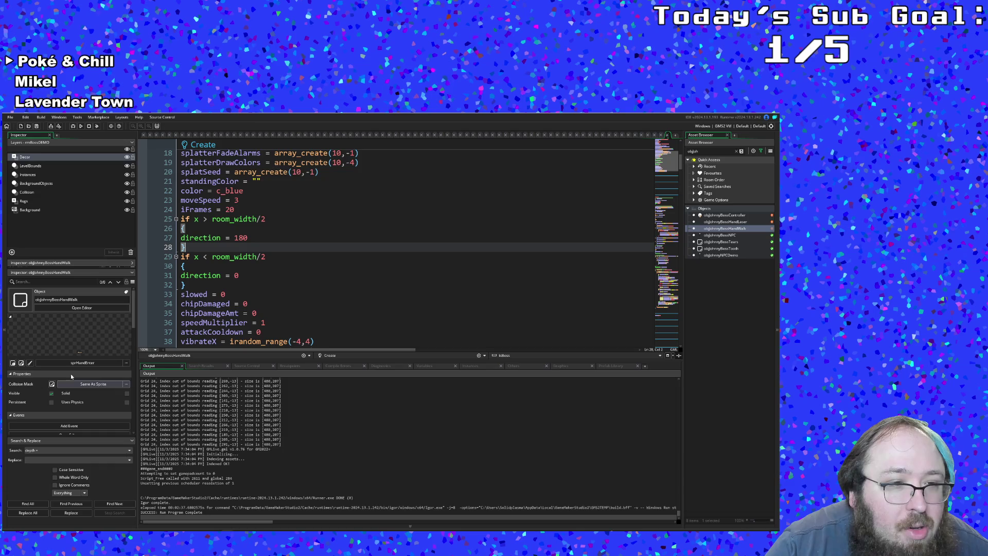
click(21, 364)
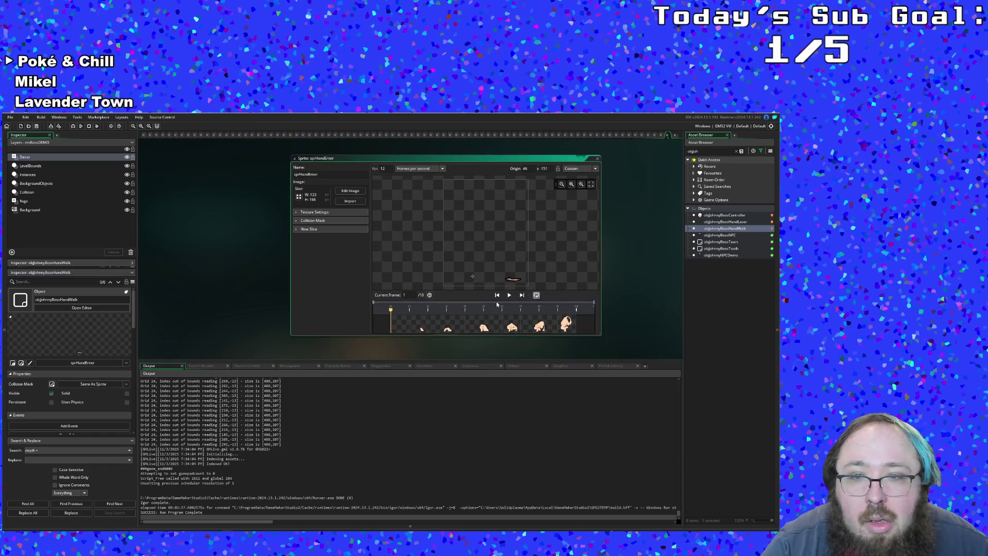
click(510, 295)
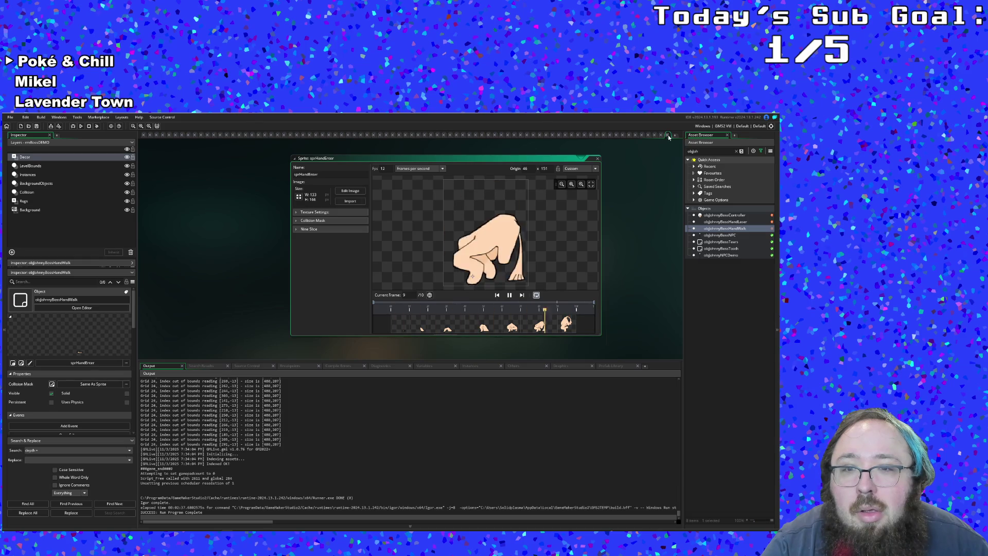
click(668, 137)
click(348, 261)
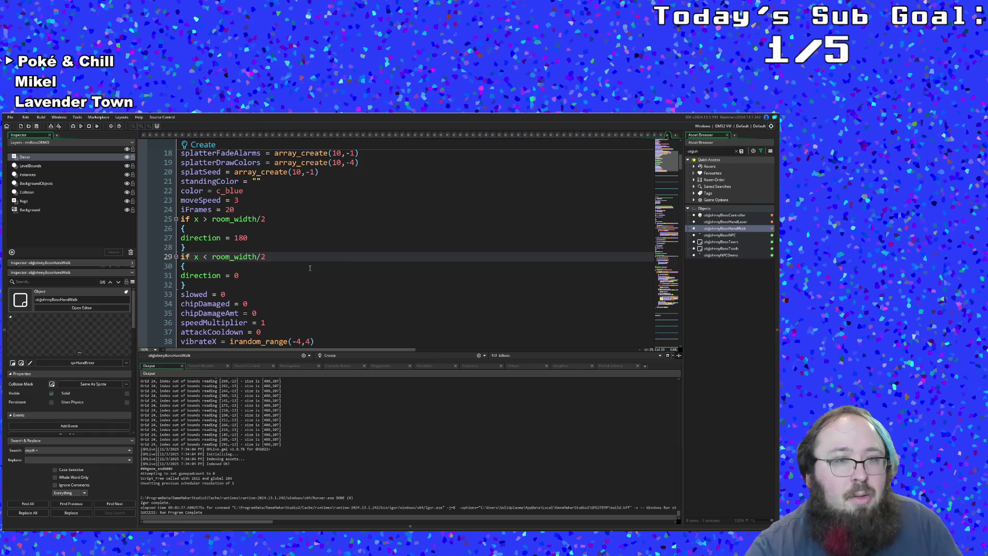
Add 'image_xscale = -1' under 'direction = 0' in the x < room_width/2 block.
click(244, 277)
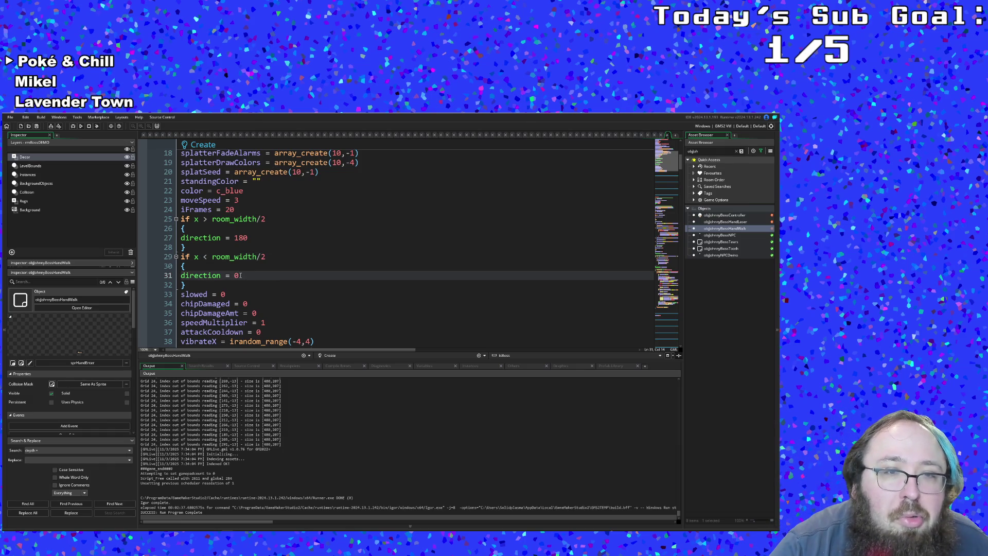
key(Up)
key(Up)
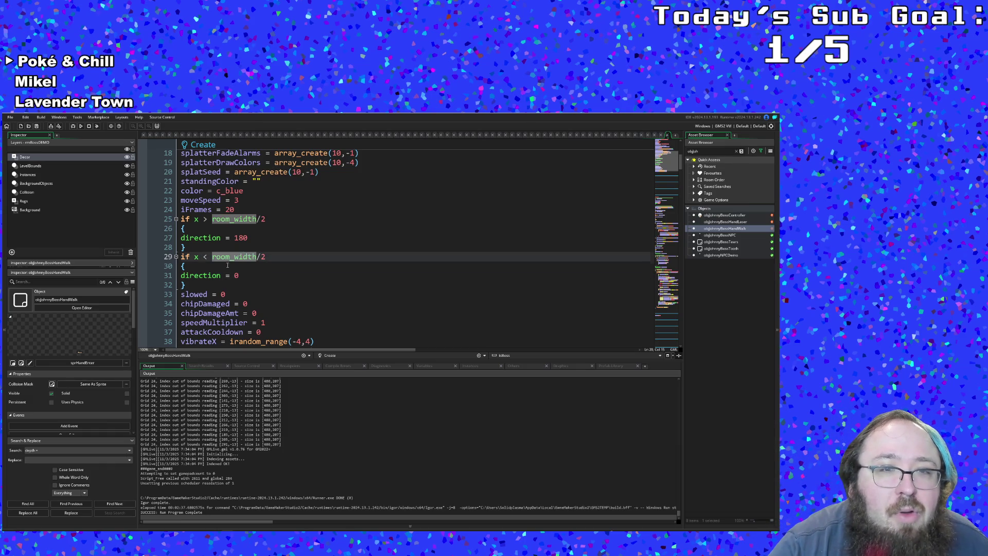
key(Down)
click(243, 277)
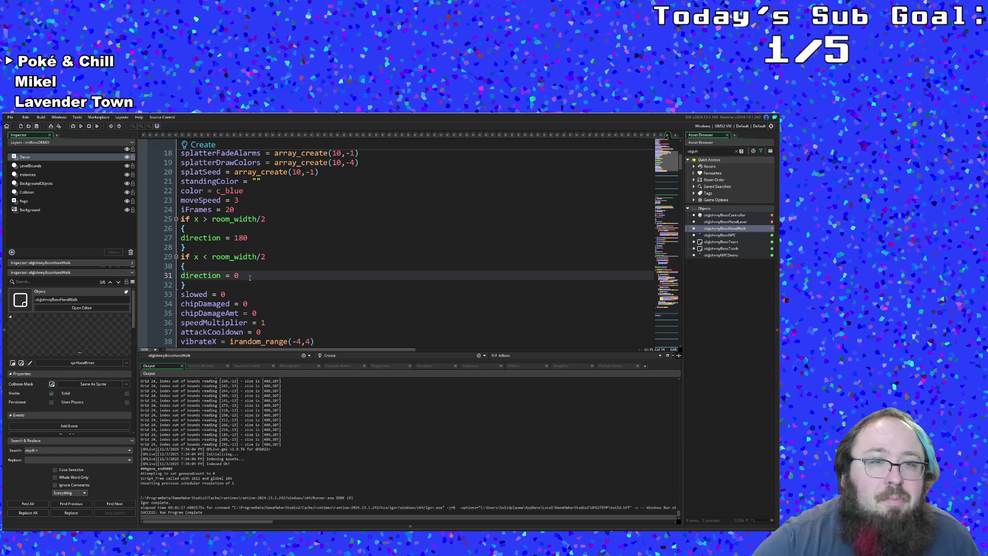
key(Return)
key(Tab)
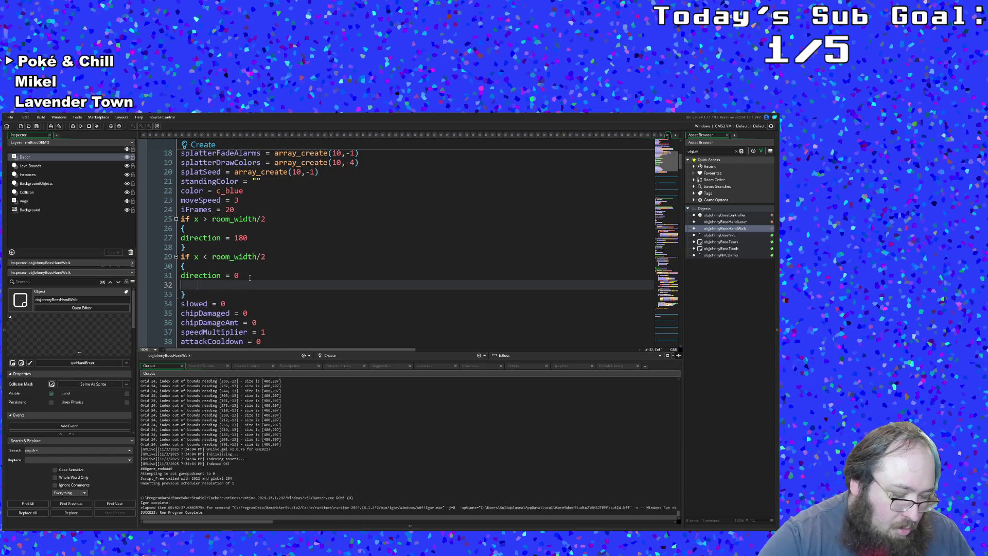
text(image)
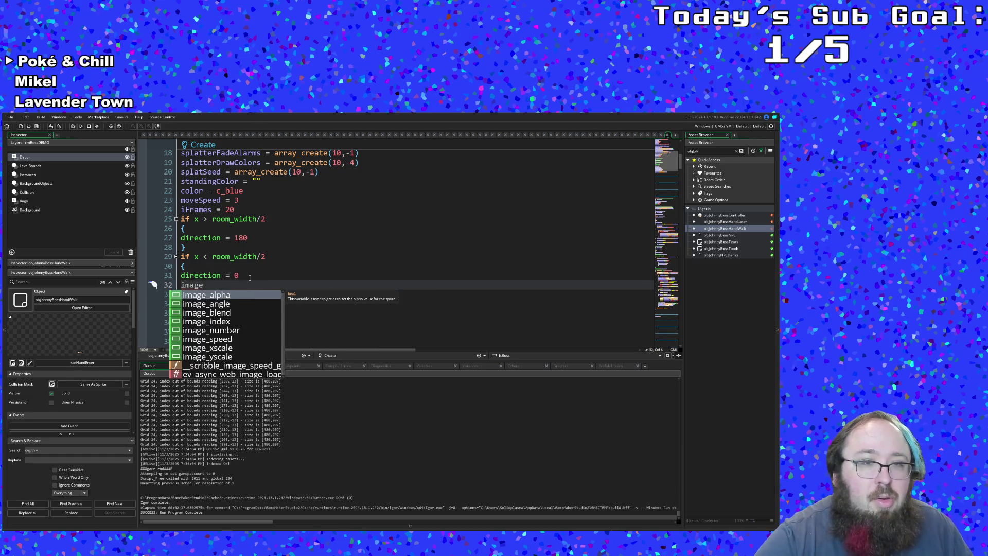
key(Down)
key(Down)
key(Down)
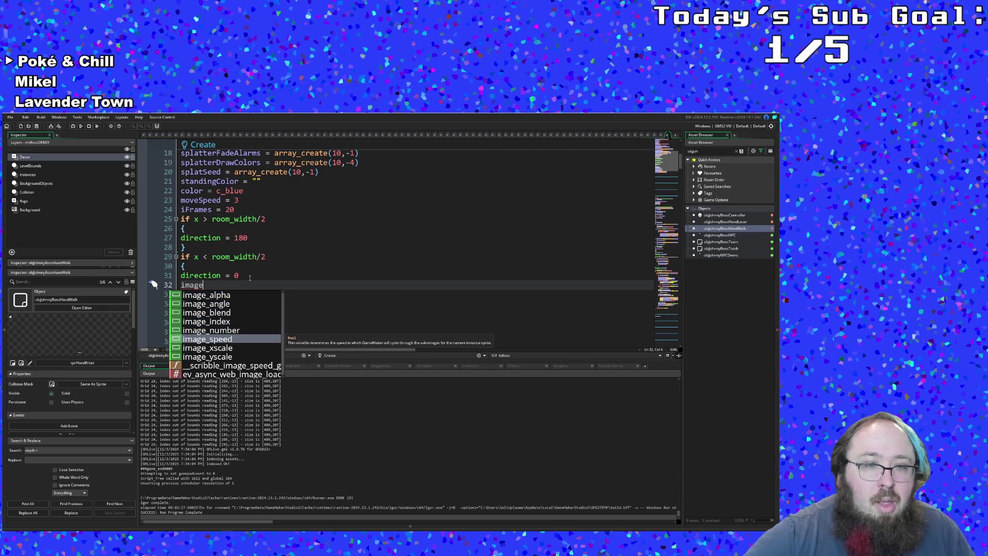
key(Return)
text(= -1)
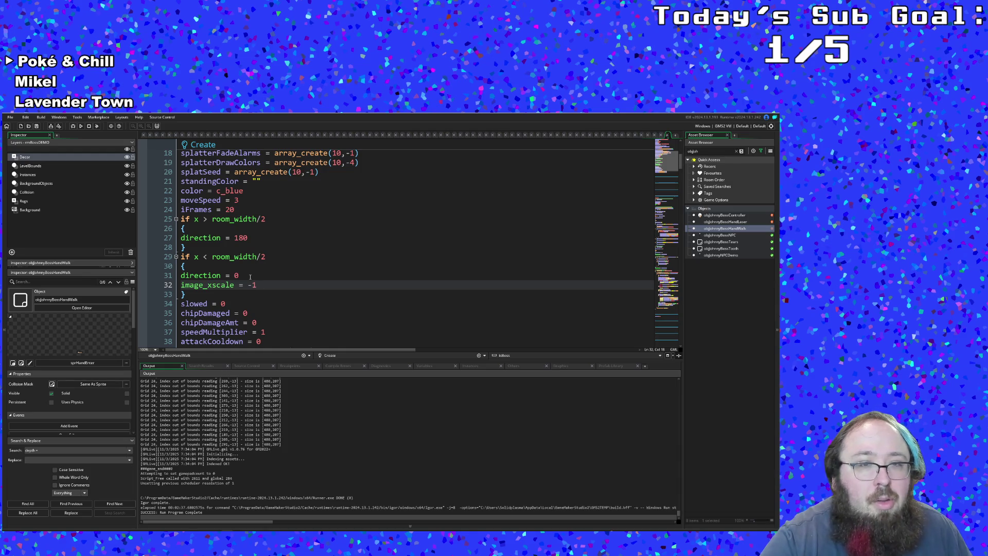
Replace irandom_range(-4,4) with 0 on both the vibrateX and vibrateY lines.
click(250, 277)
click(240, 285)
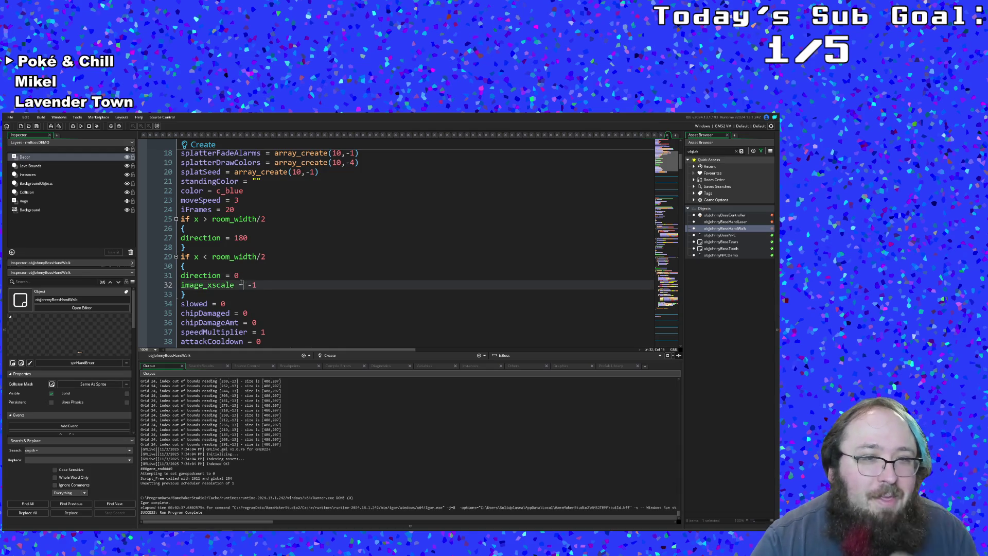
scroll(238, 283, down, 2)
scroll(239, 284, up, 2)
scroll(238, 284, down, 2)
click(254, 295)
scroll(254, 294, up, 8)
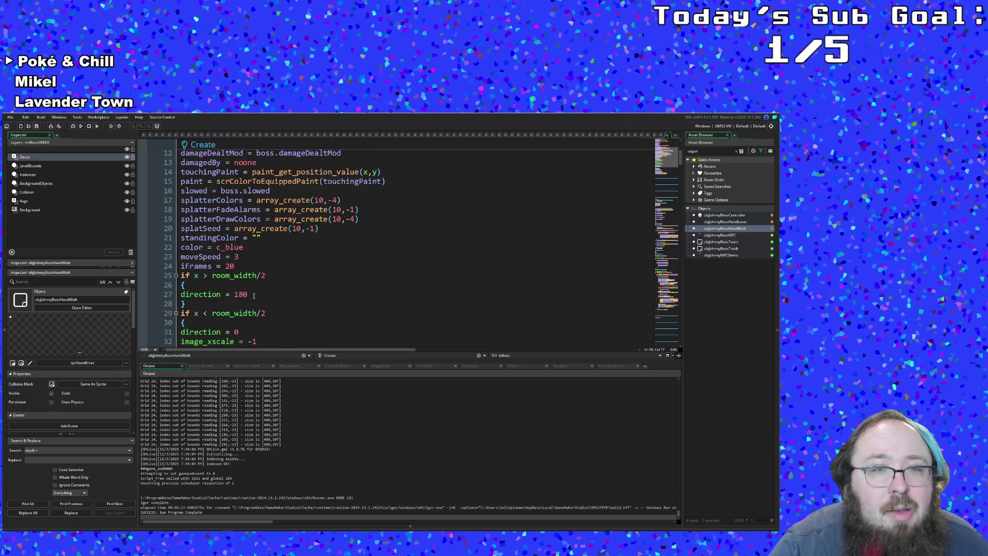
scroll(254, 294, down, 10)
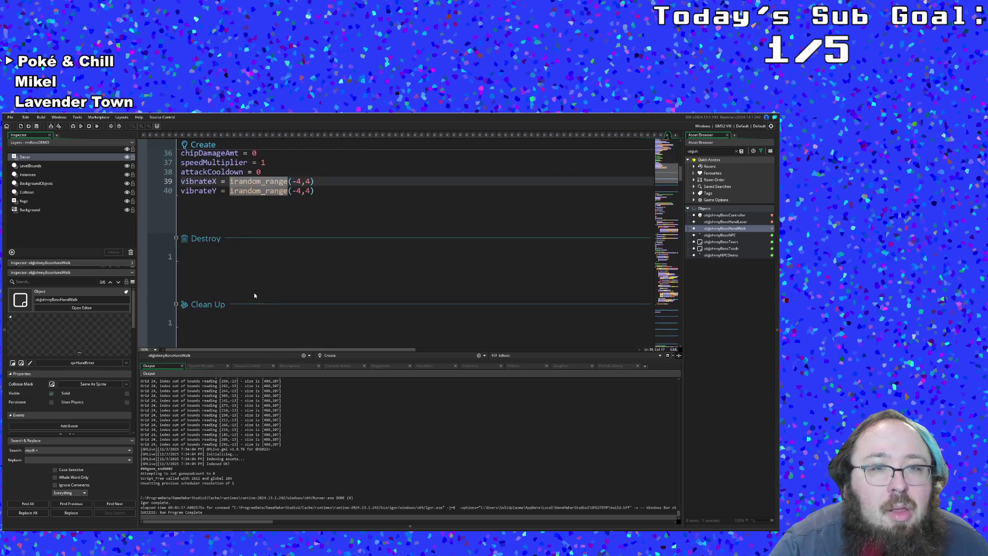
click(330, 198)
scroll(330, 198, up, 2)
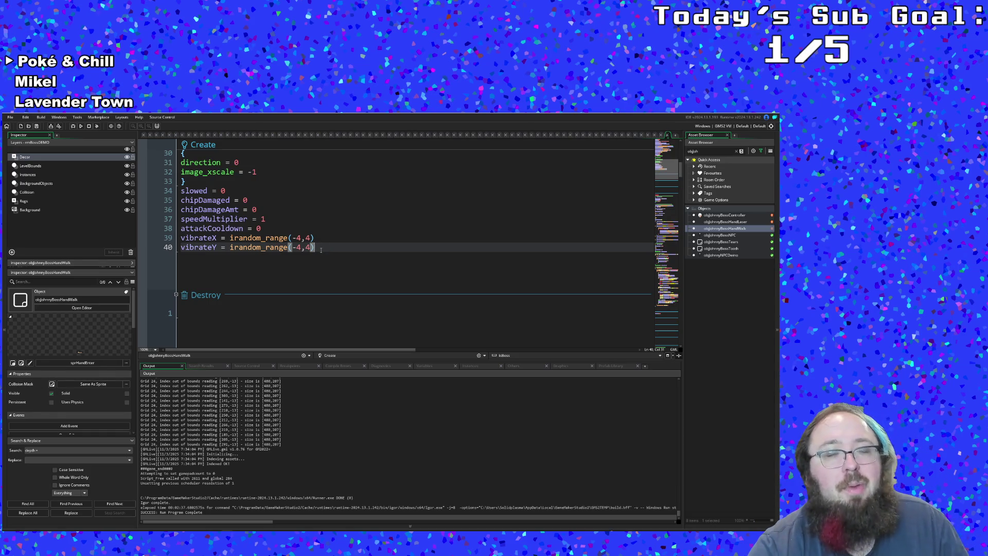
scroll(320, 249, down, 6)
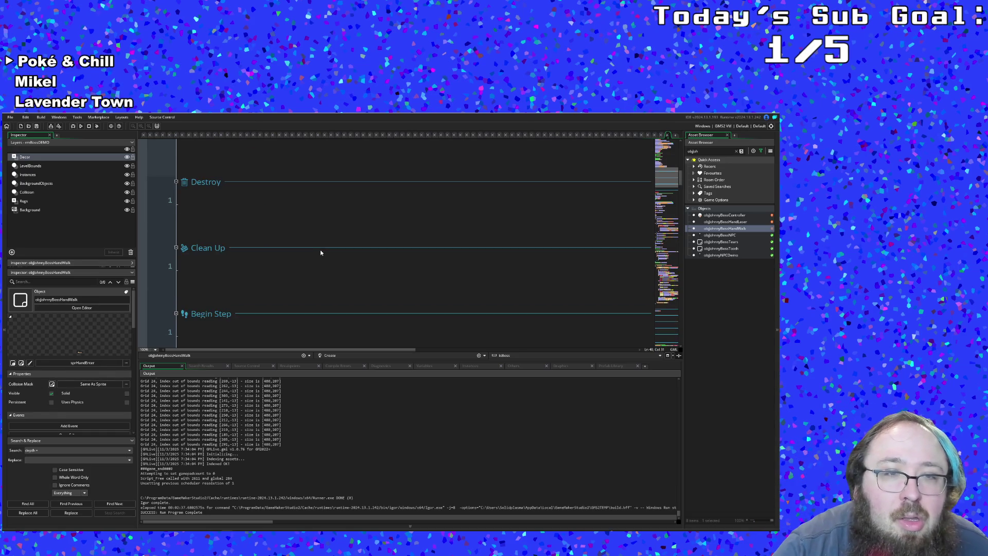
scroll(320, 249, up, 6)
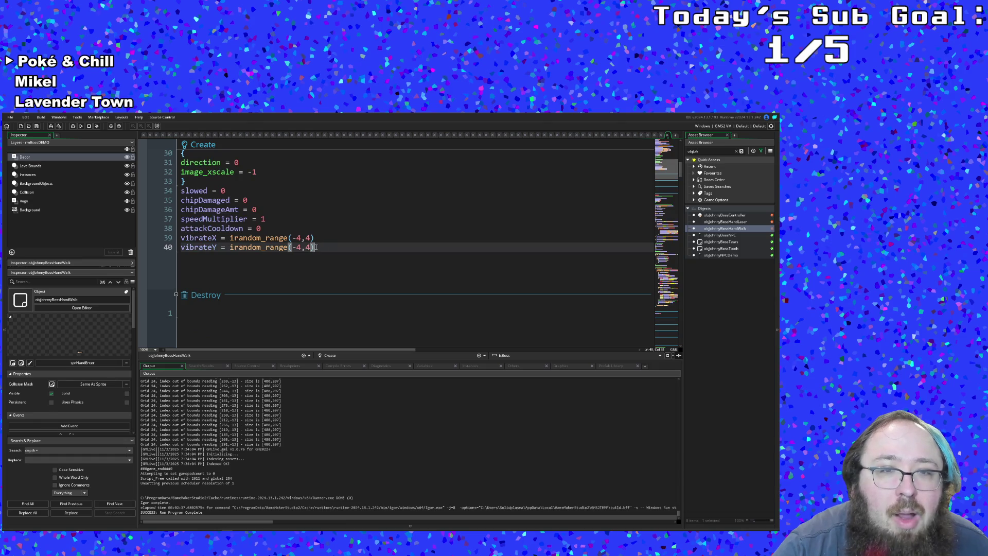
drag(317, 247, 230, 238)
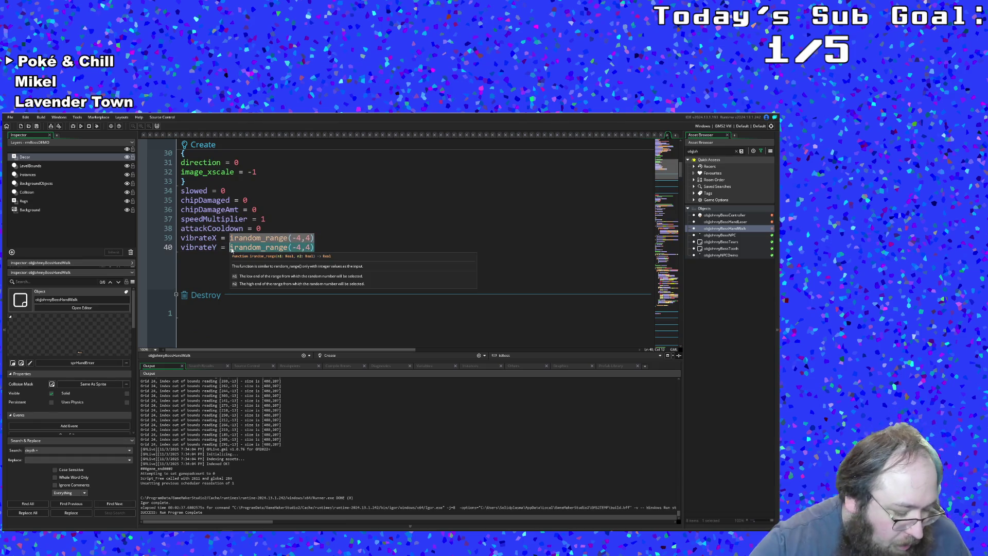
key(Delete)
text(0)
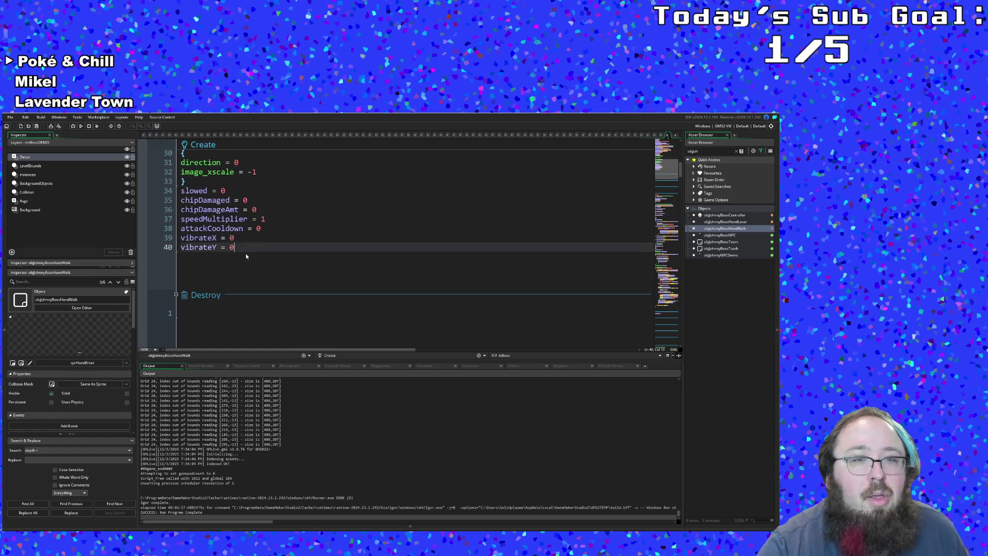
Place the caret on empty line 10 of the Step event code.
scroll(246, 253, down, 10)
click(246, 254)
click(246, 247)
click(239, 252)
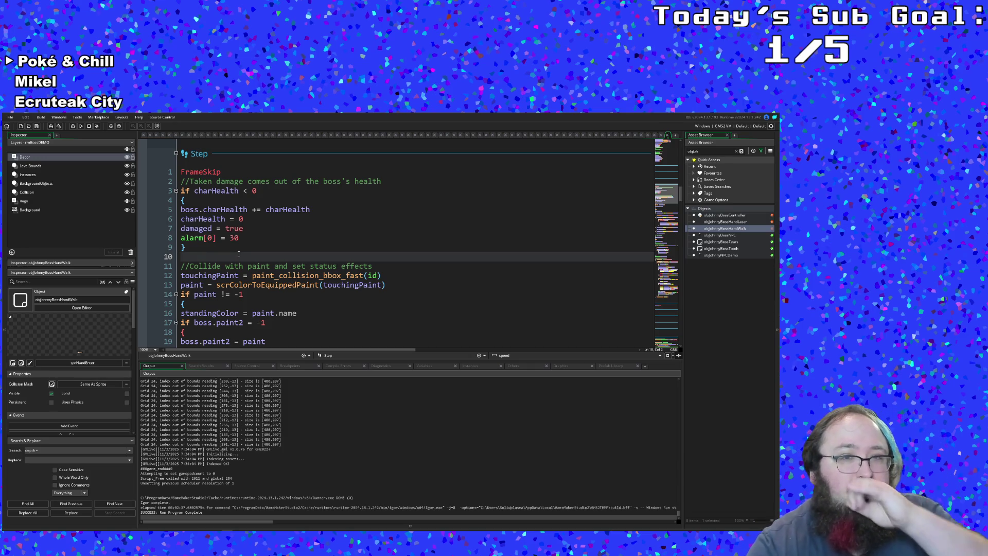
click(242, 249)
scroll(242, 249, up, 4)
scroll(242, 249, down, 15)
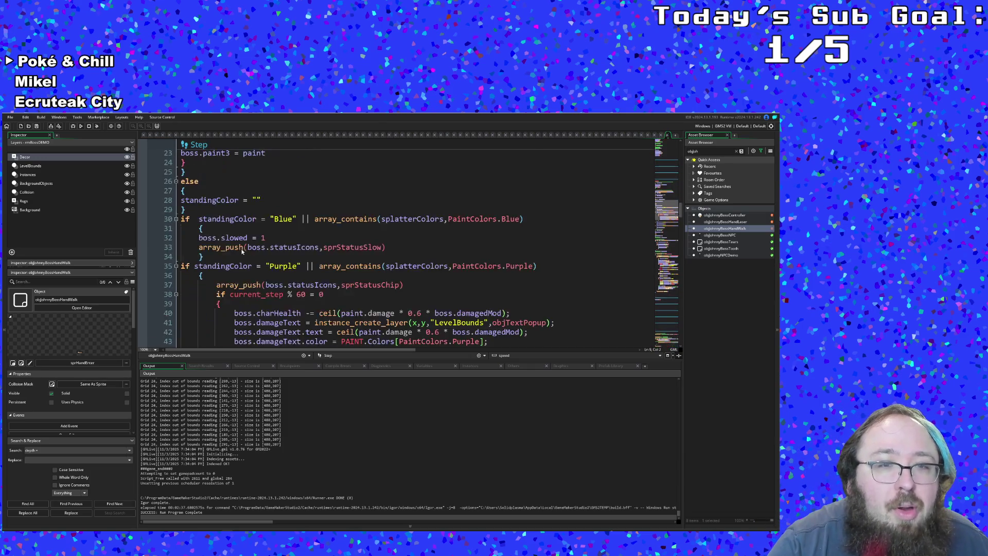
scroll(242, 249, down, 20)
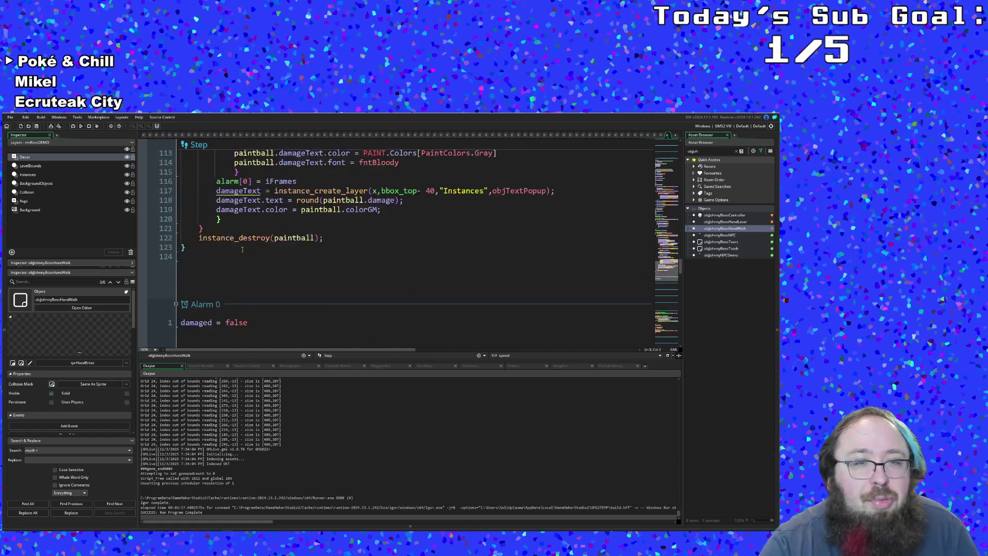
scroll(242, 252, up, 20)
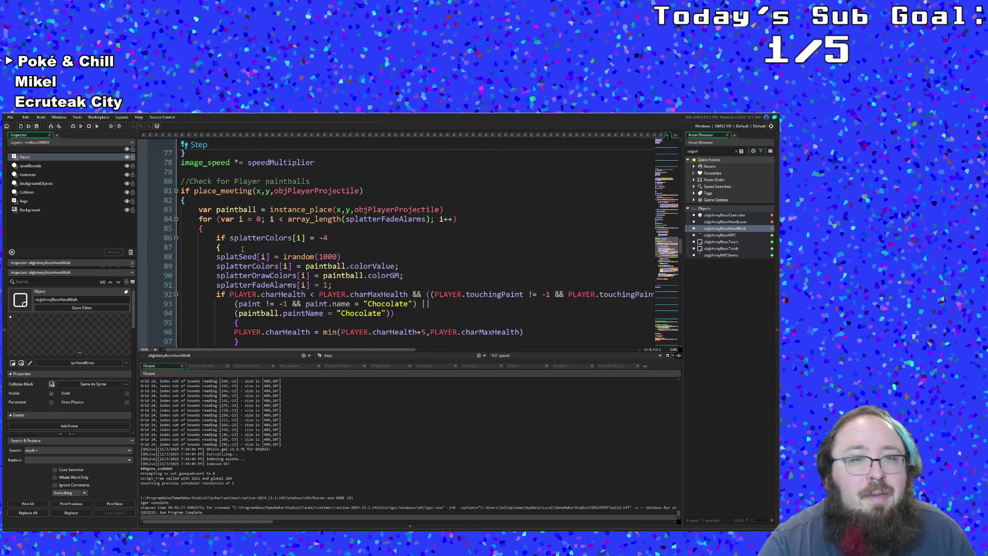
scroll(243, 251, down, 12)
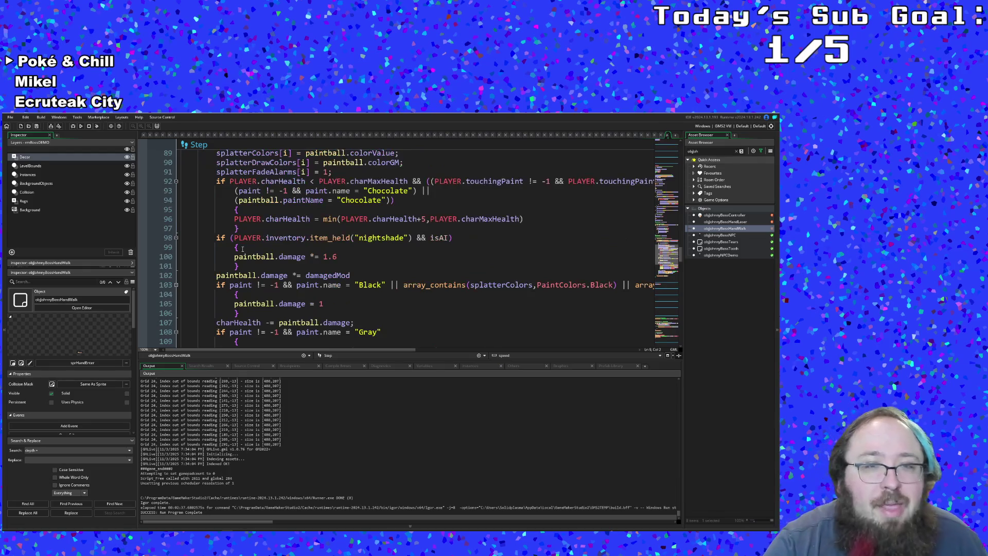
scroll(243, 251, up, 20)
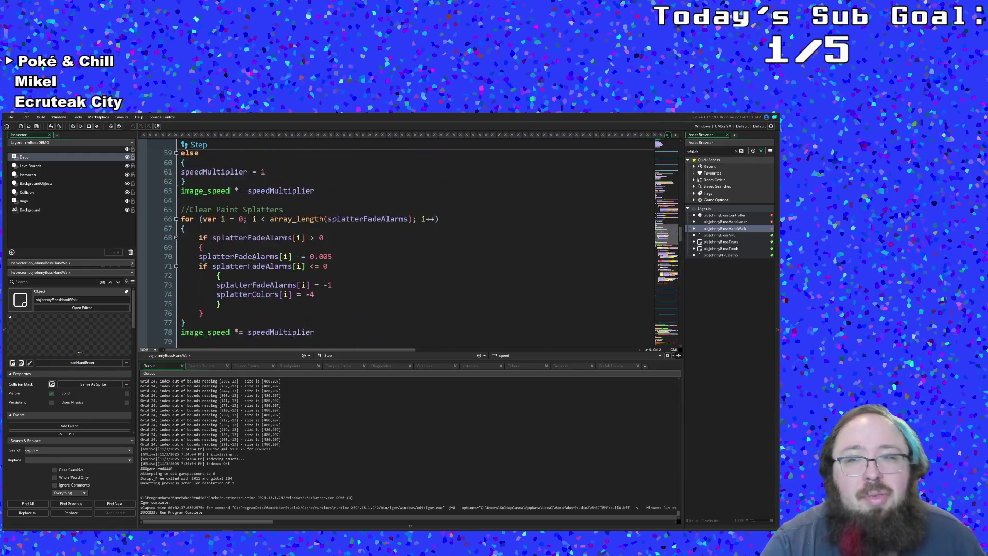
scroll(269, 263, up, 15)
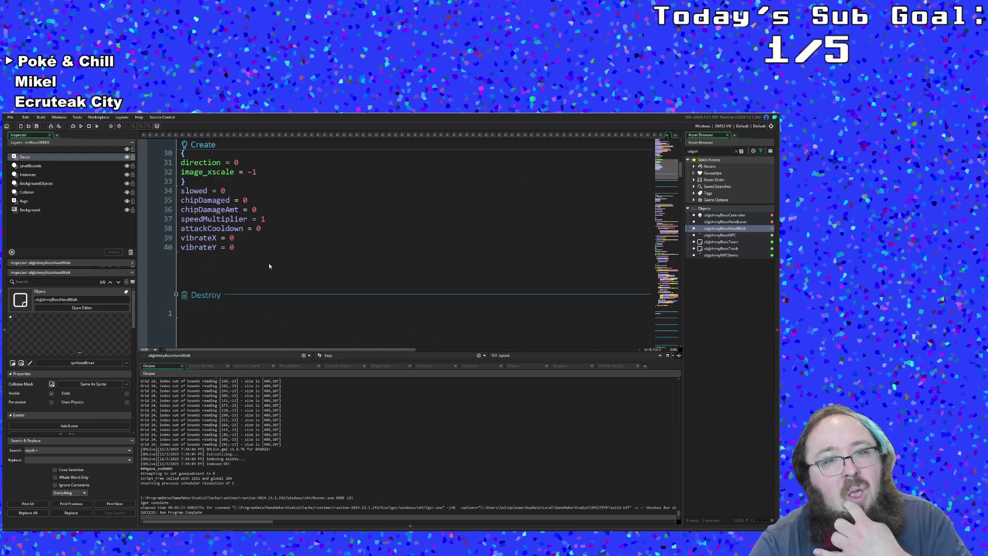
scroll(262, 266, down, 4)
click(245, 248)
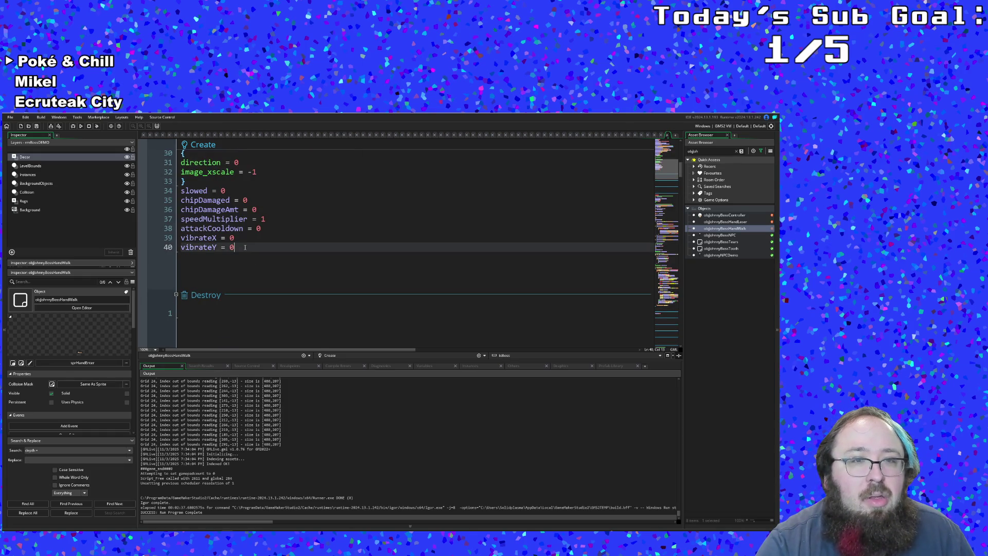
scroll(245, 248, down, 20)
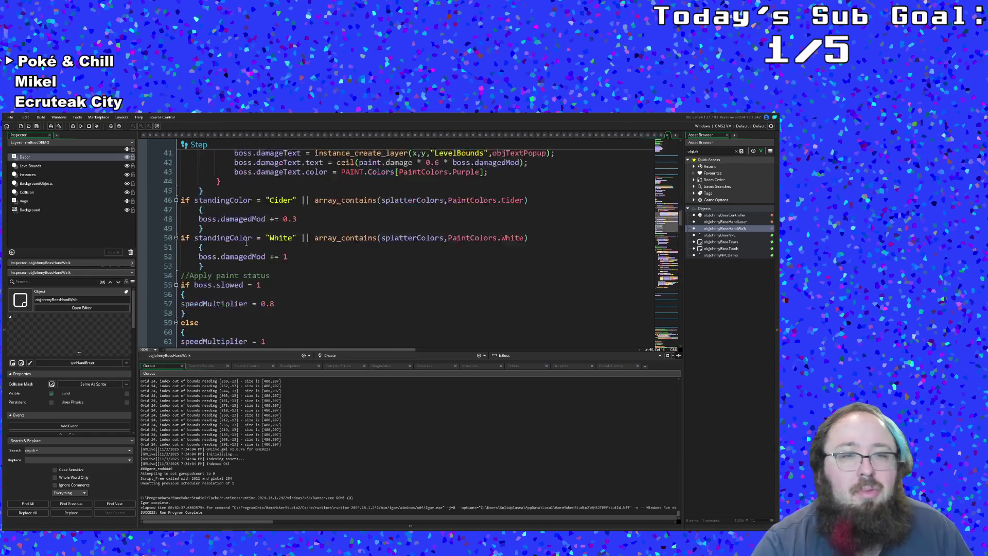
scroll(246, 243, down, 15)
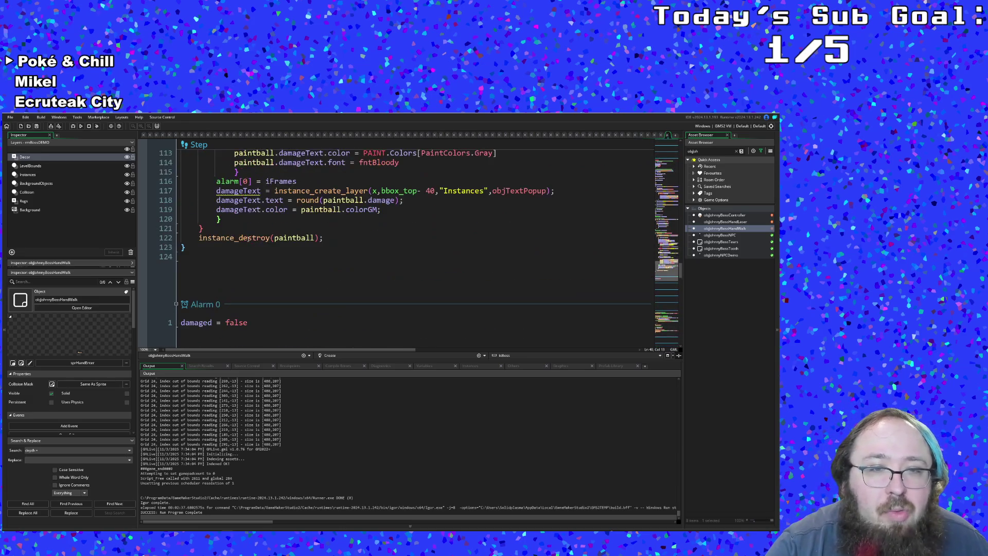
scroll(246, 241, up, 8)
scroll(250, 241, down, 12)
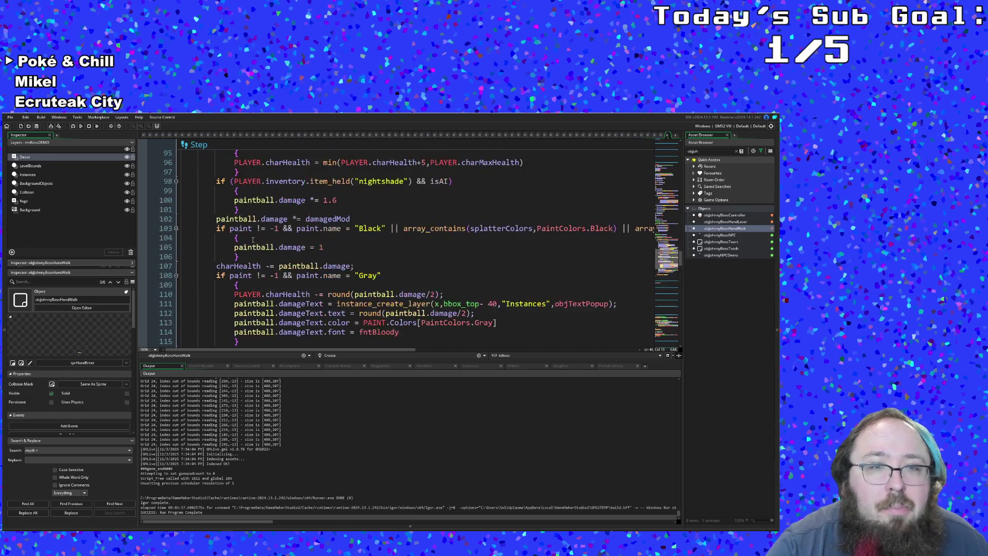
scroll(252, 241, down, 8)
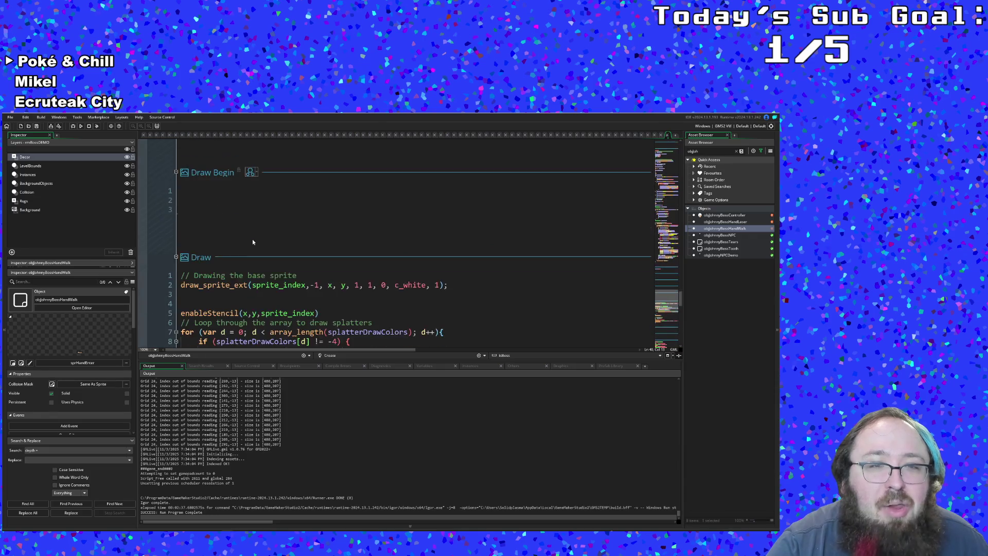
scroll(252, 239, up, 2)
scroll(252, 239, down, 4)
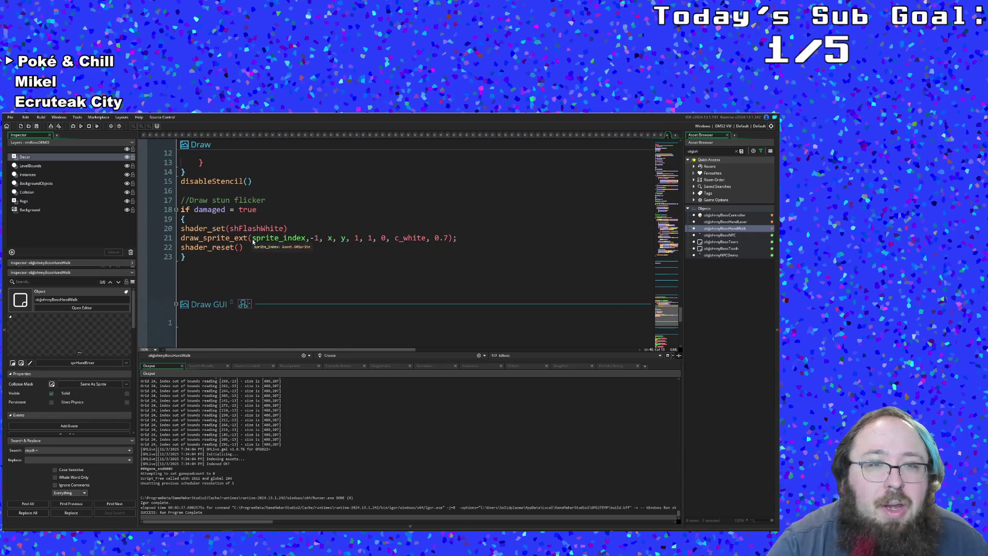
scroll(248, 248, down, 5)
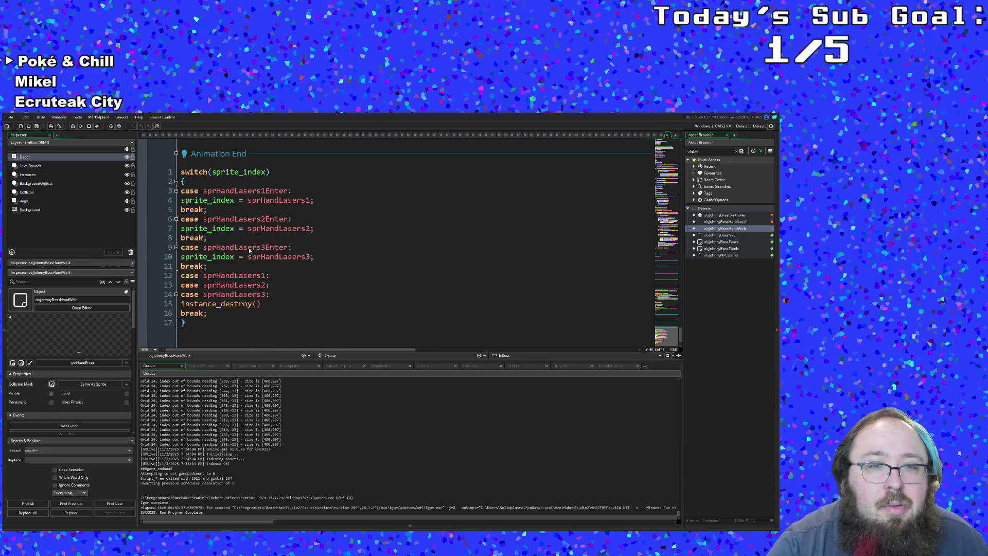
click(241, 239)
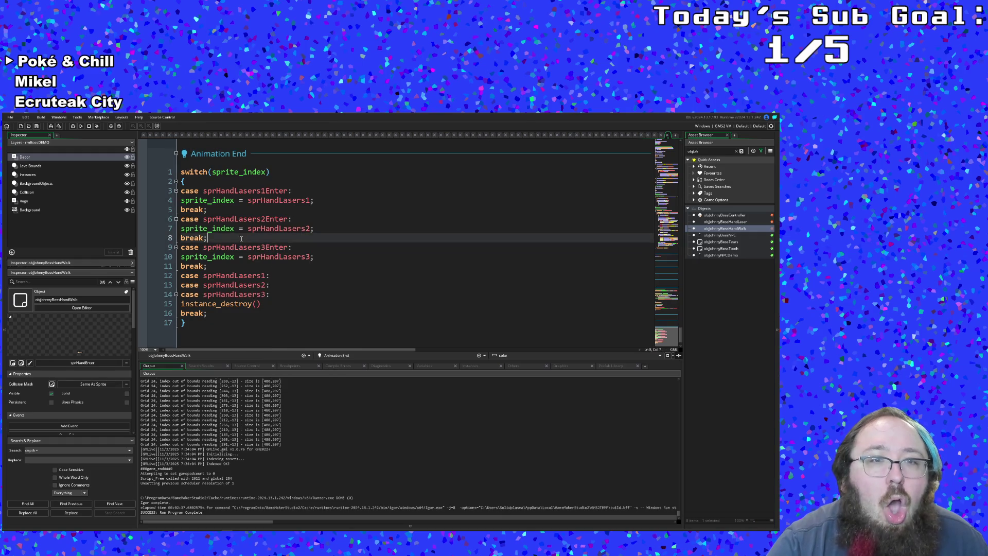
Select and delete lines 1–17, the old laser-sprite switch code, from the Animation End event.
mouse_move(193, 323)
mouse_down()
mouse_move(183, 304)
mouse_move(180, 172)
mouse_up()
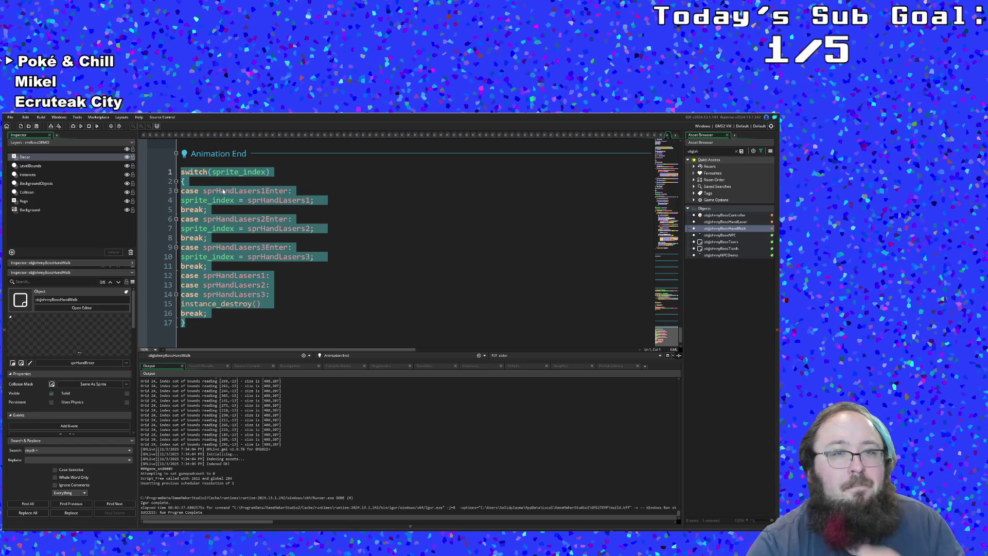
mouse_move(230, 249)
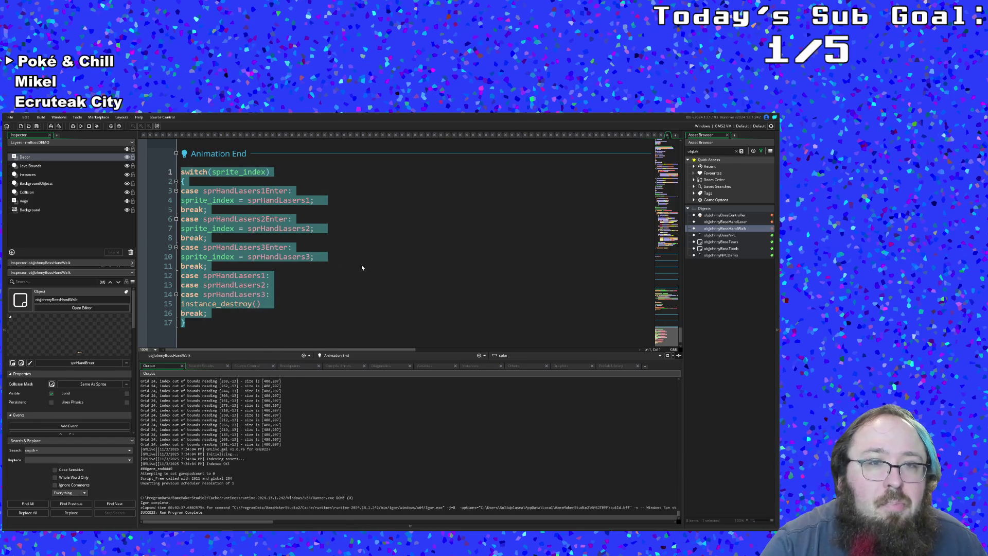
click(342, 266)
mouse_move(191, 324)
mouse_down()
mouse_move(181, 180)
mouse_move(160, 178)
mouse_up()
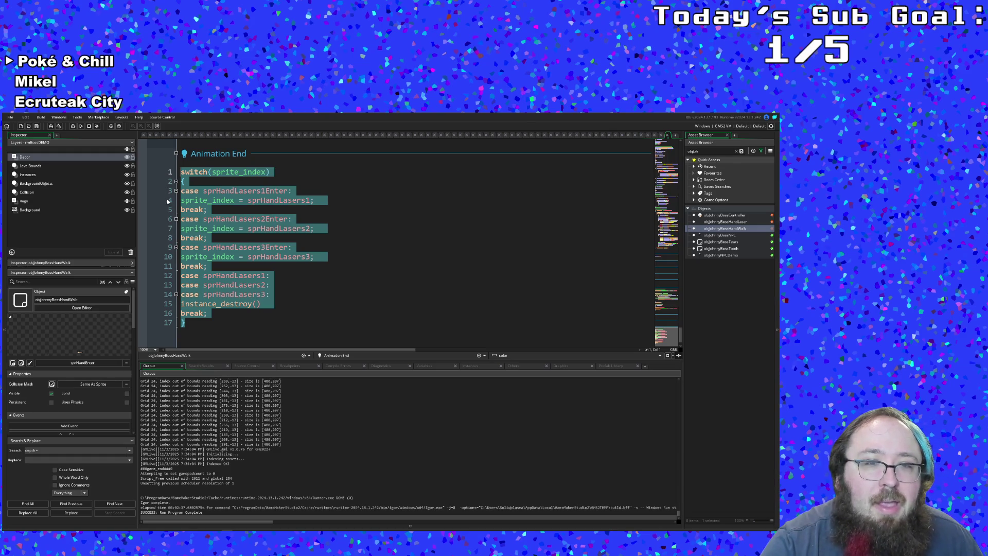
right_click(248, 232)
click(277, 254)
Review the Draw and Alarm 0 code, where Alarm 0 resets damaged to false.
scroll(251, 234, up, 10)
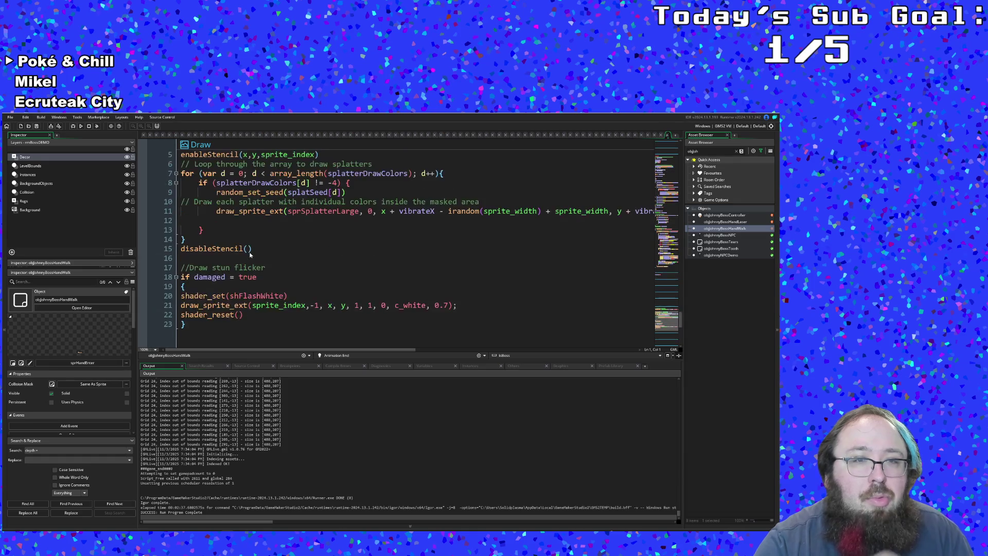
scroll(250, 255, up, 2)
scroll(251, 254, up, 10)
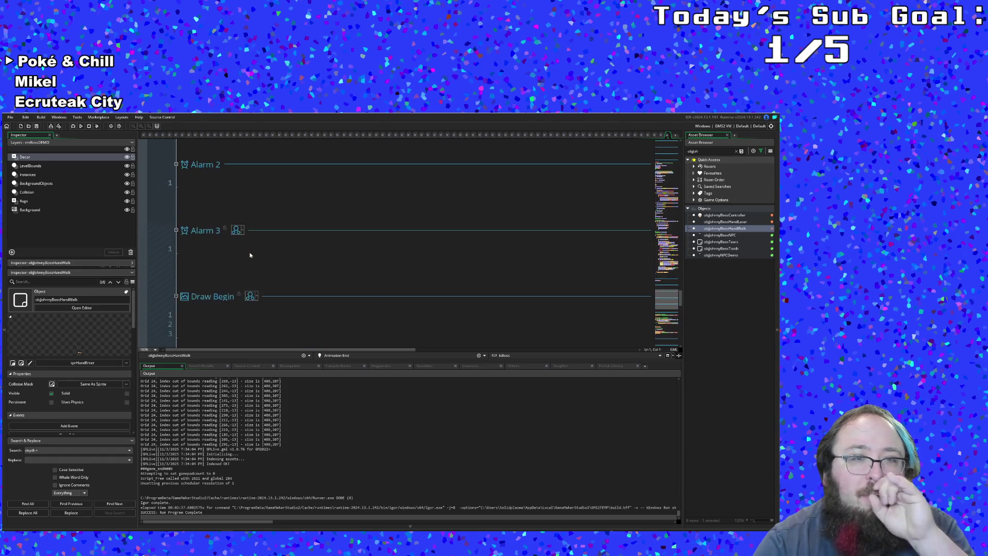
click(248, 248)
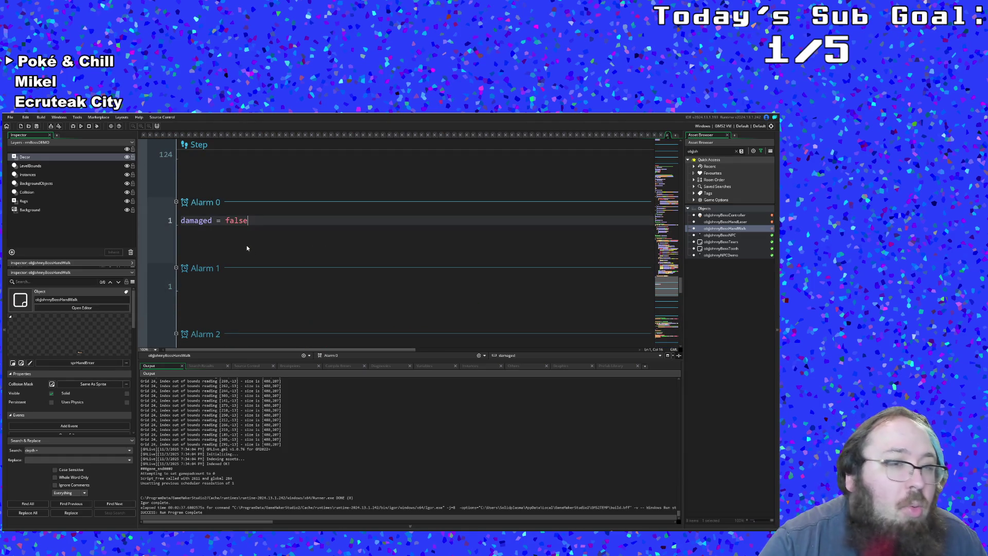
scroll(249, 235, up, 4)
scroll(250, 234, down, 2)
scroll(252, 270, down, 2)
scroll(251, 269, up, 2)
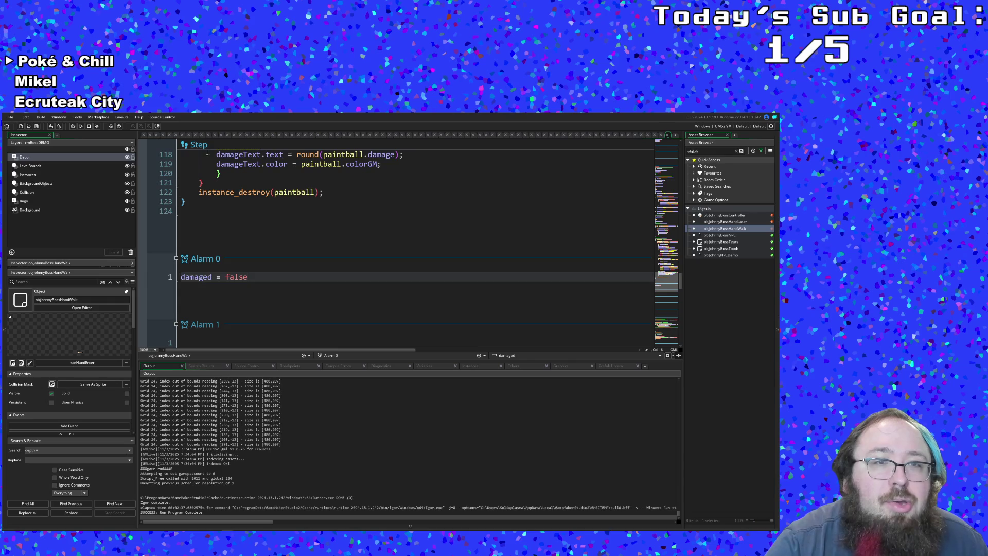
Check the Step event's paint-status code, then collapse the Step event.
click(209, 174)
scroll(208, 173, up, 10)
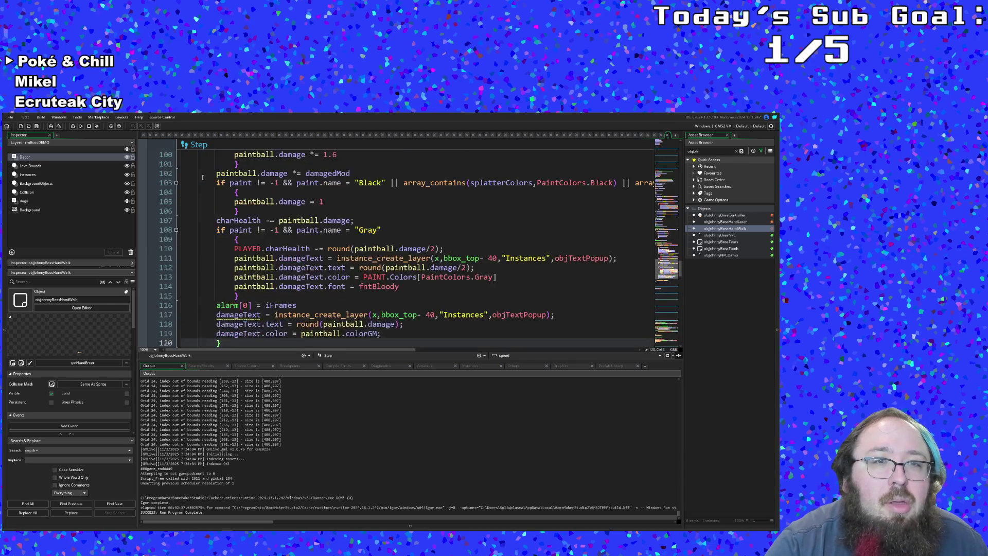
scroll(211, 173, up, 10)
click(200, 146)
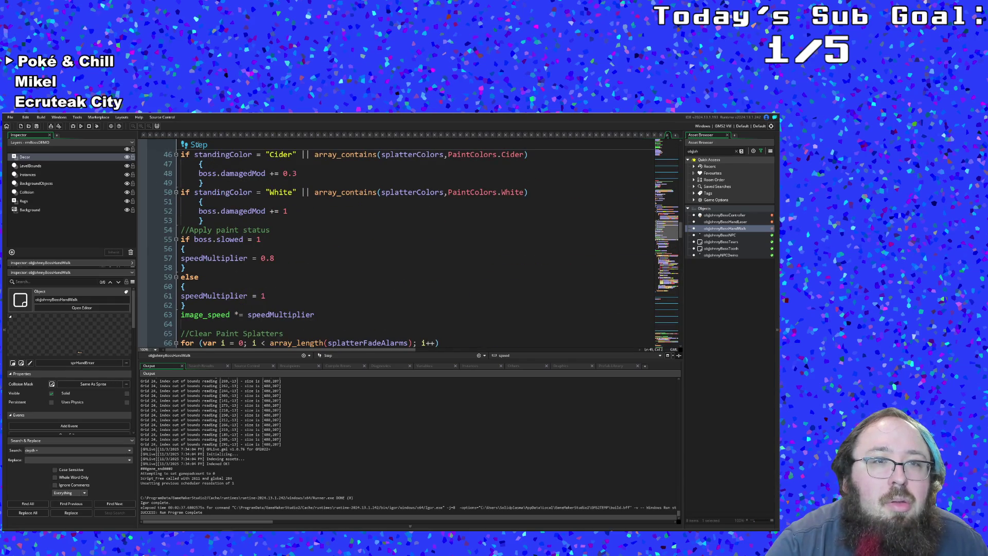
scroll(215, 179, up, 15)
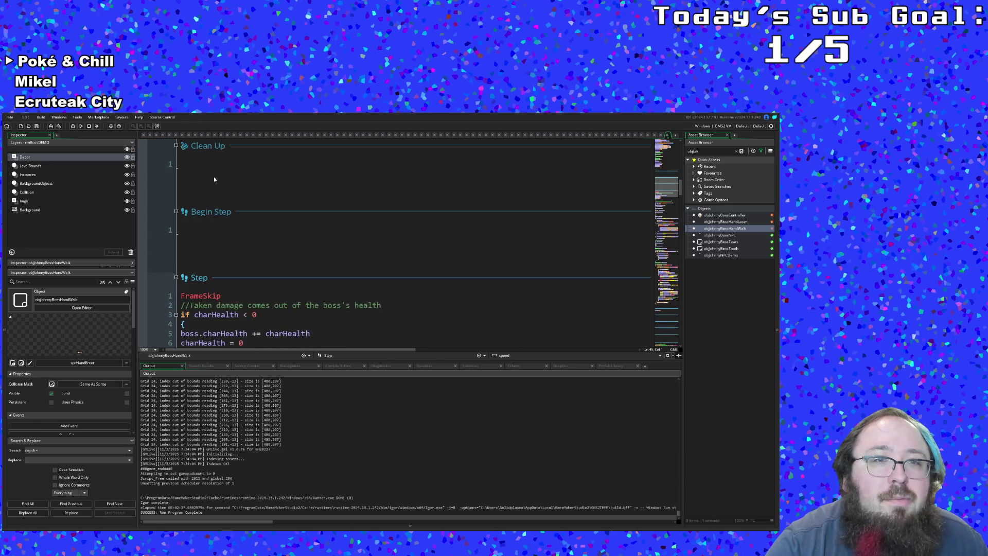
click(176, 277)
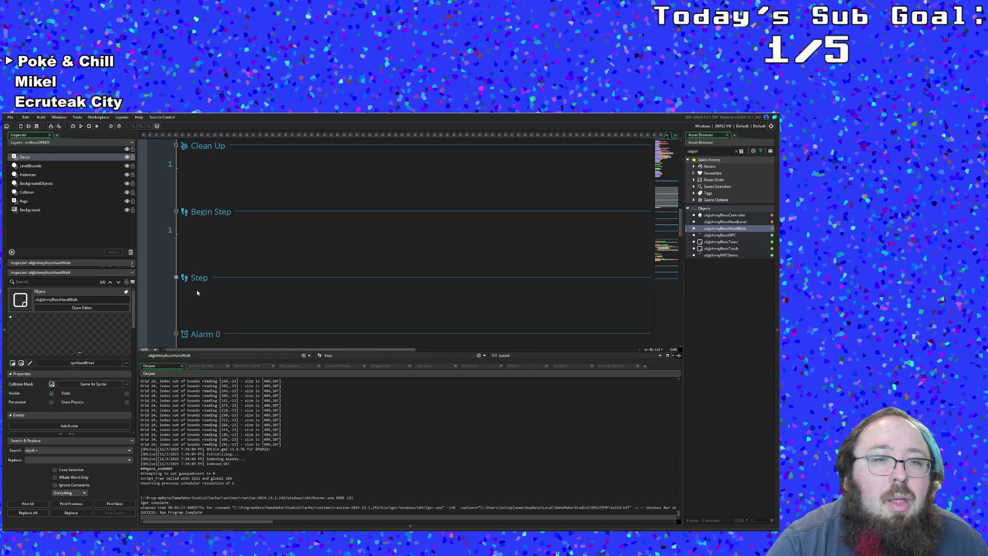
Add an objWall collision event from the Step header's Add Event > Collision > Objects menu.
click(192, 281)
click(192, 281)
right_click(192, 279)
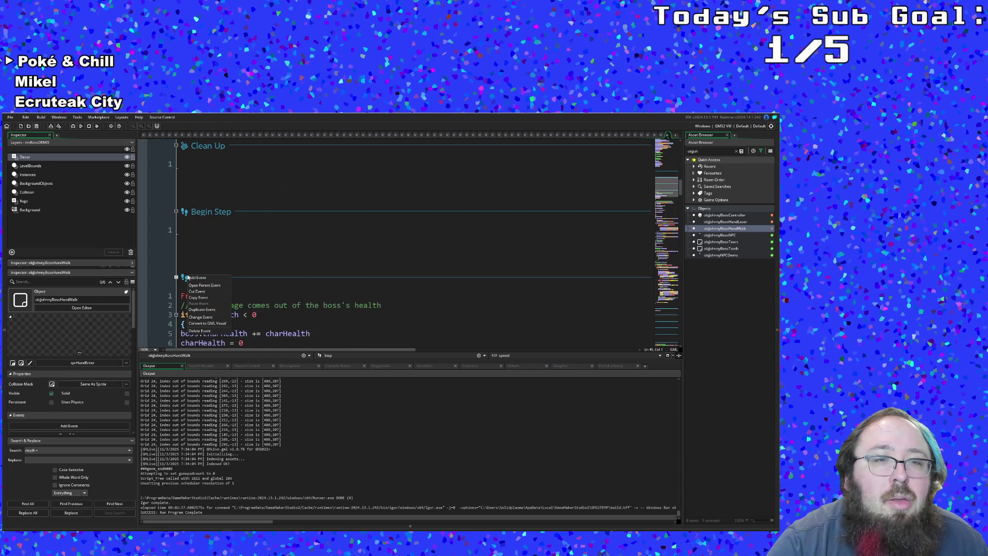
click(192, 280)
mouse_move(207, 319)
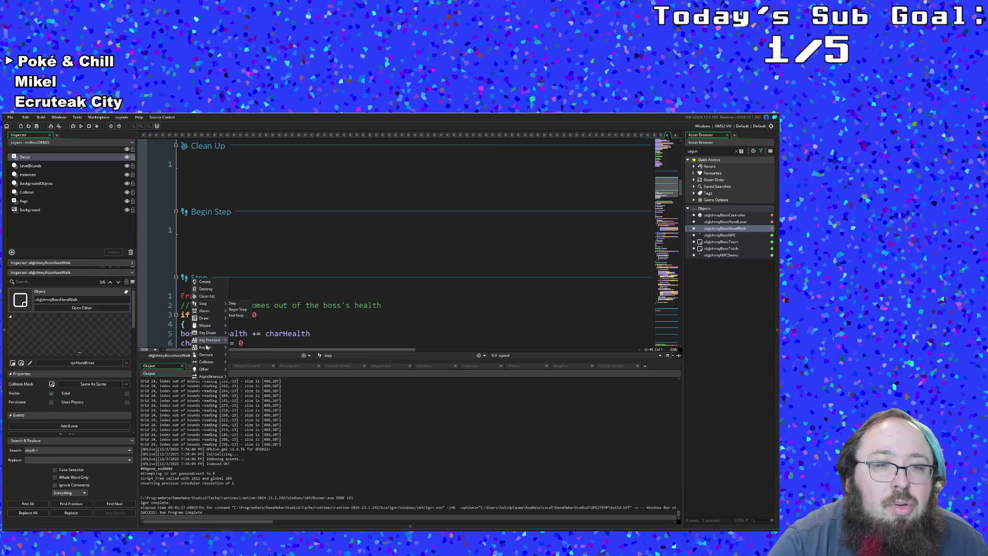
mouse_move(210, 362)
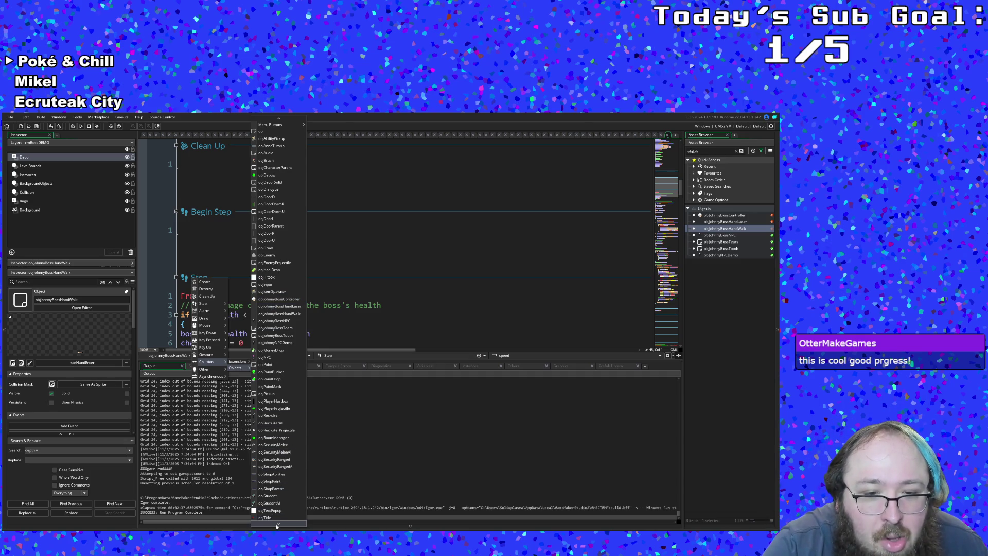
scroll(276, 527, down, 3)
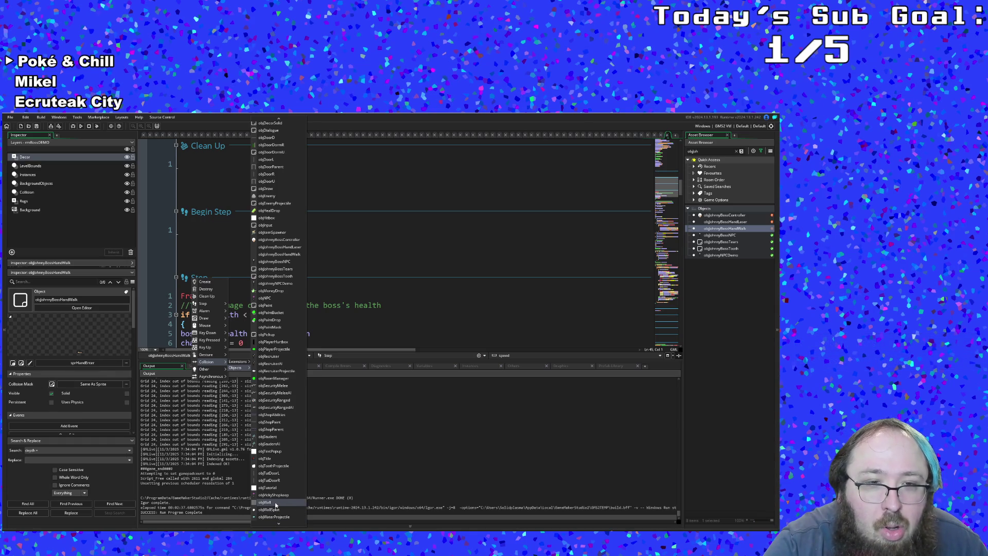
click(276, 503)
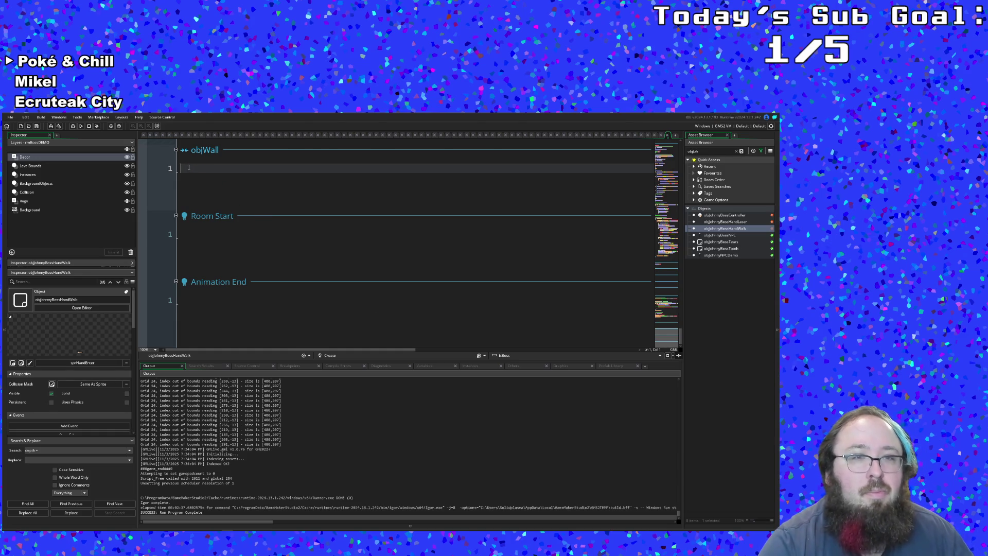
Start the objWall collision code with the partial condition 'if x <', then open sprHandEnter.
text(ix)
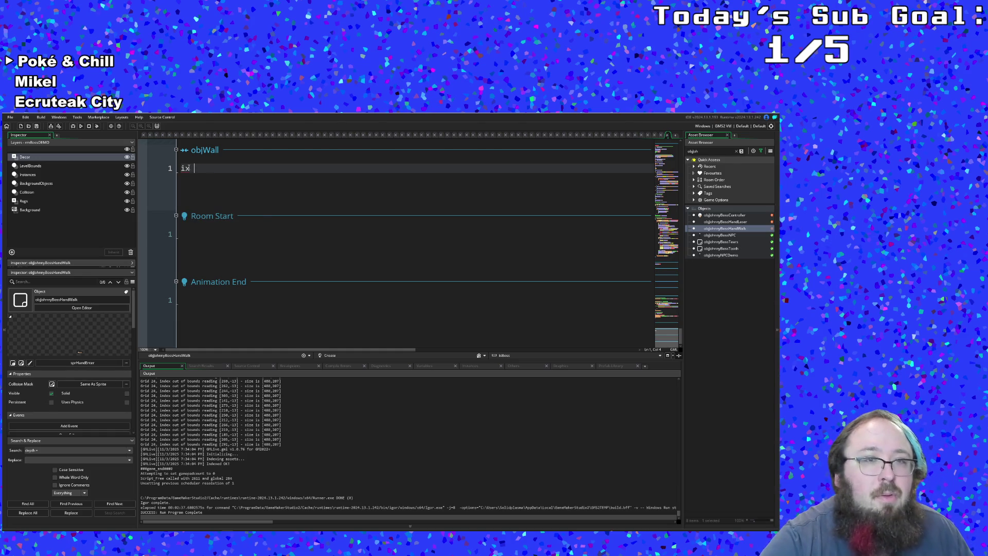
key(BackSpace)
key(BackSpace)
text(f)
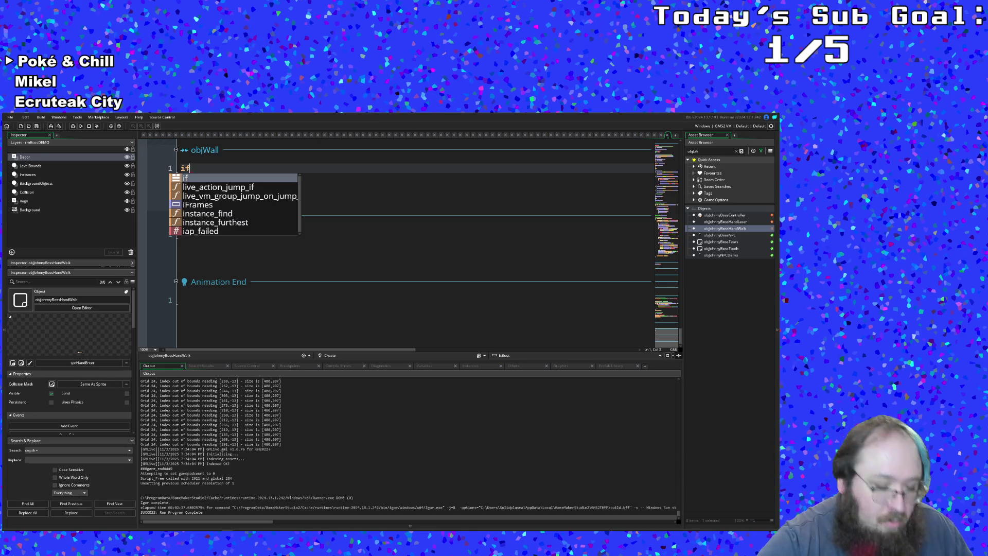
text( x)
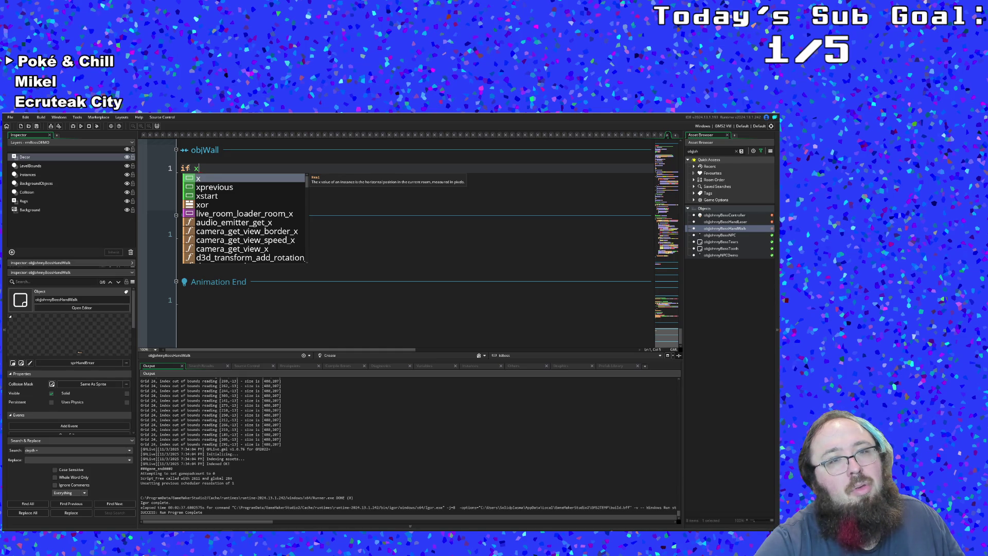
text( =)
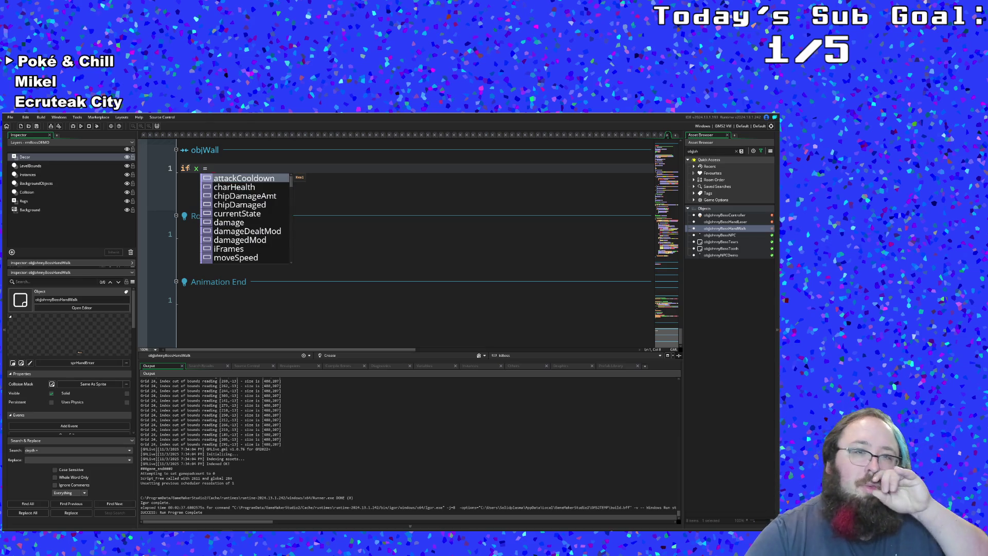
key(BackSpace)
key(BackSpace)
key(BackSpace)
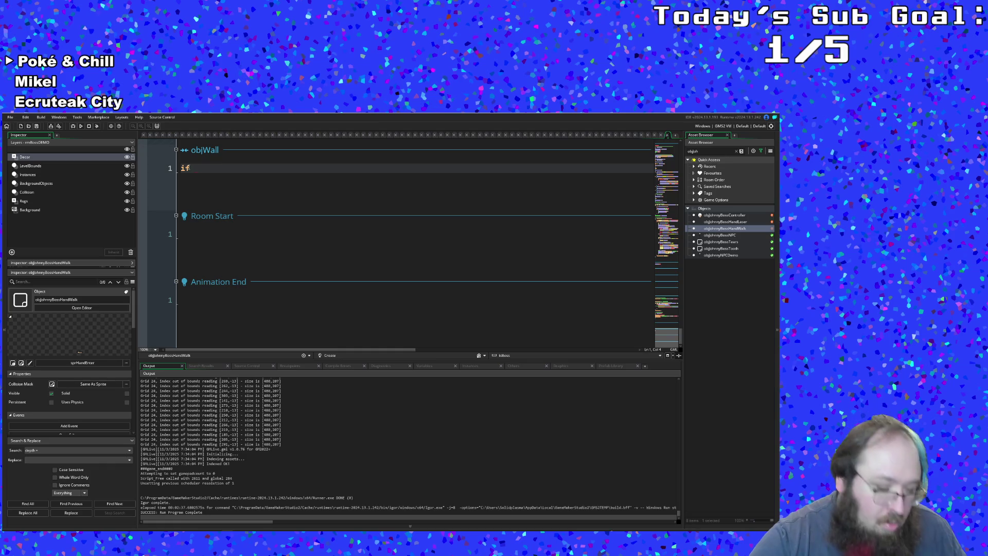
text(x <)
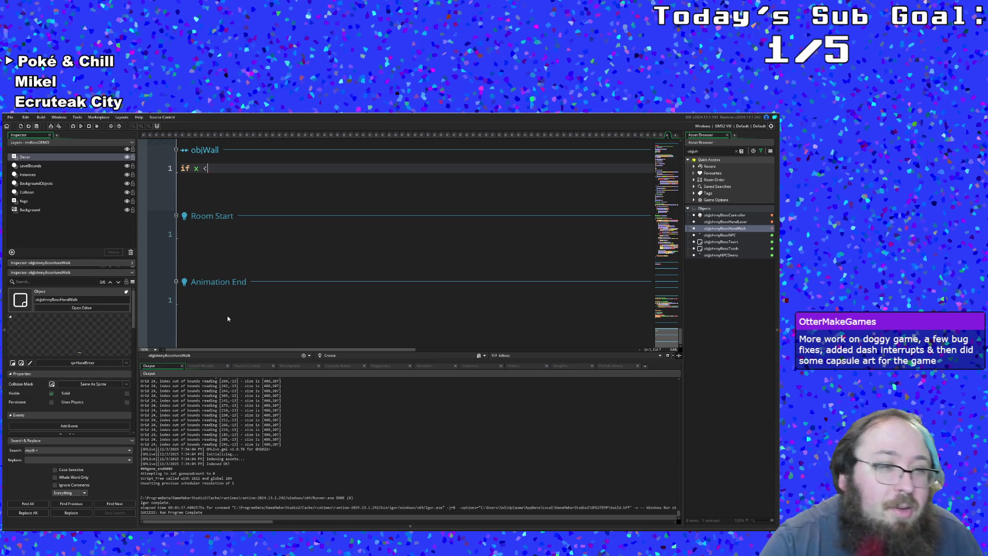
click(21, 362)
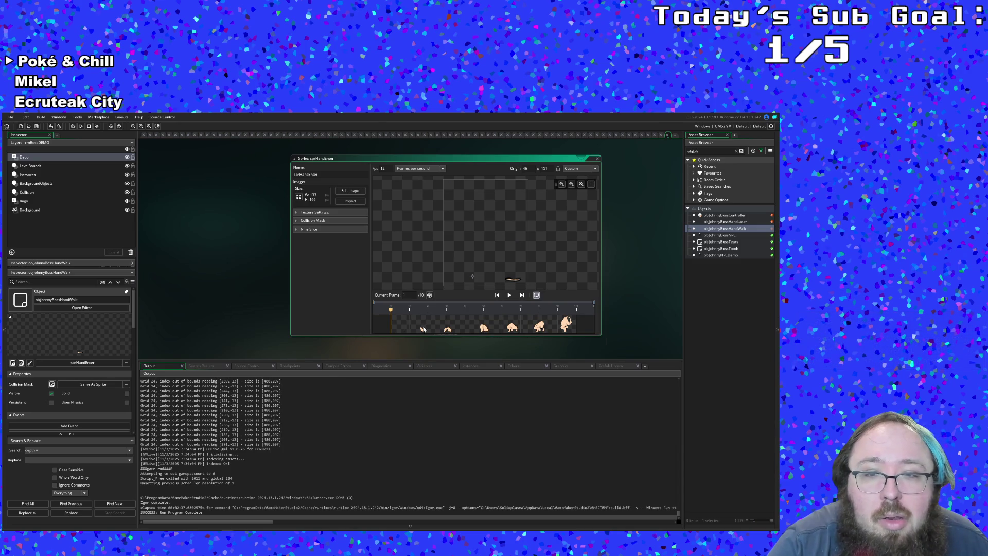
Scrub through sprHandEnter's frames, close the sprite editor, and return to the objWall condition line.
drag(391, 312, 421, 318)
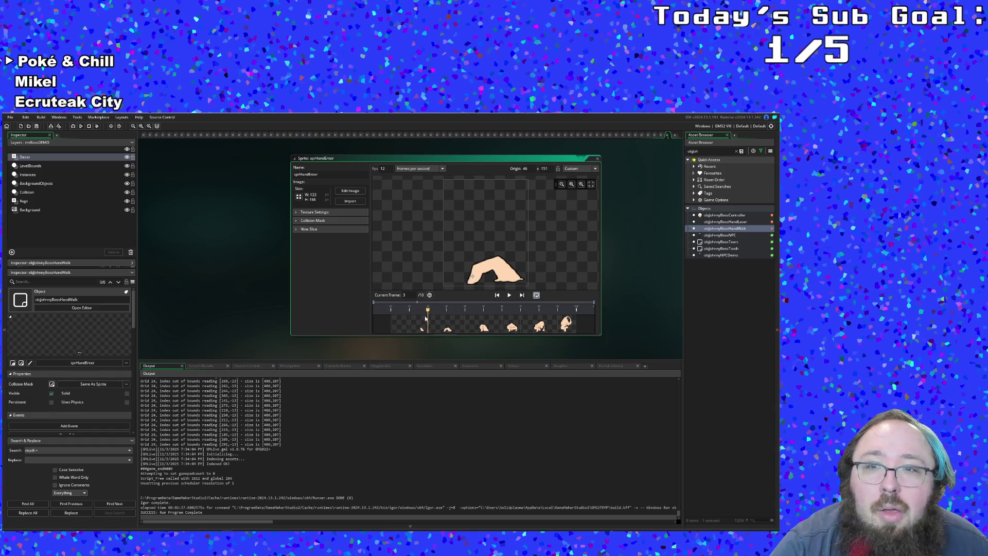
mouse_move(425, 316)
mouse_down()
mouse_move(403, 325)
mouse_move(426, 325)
mouse_up()
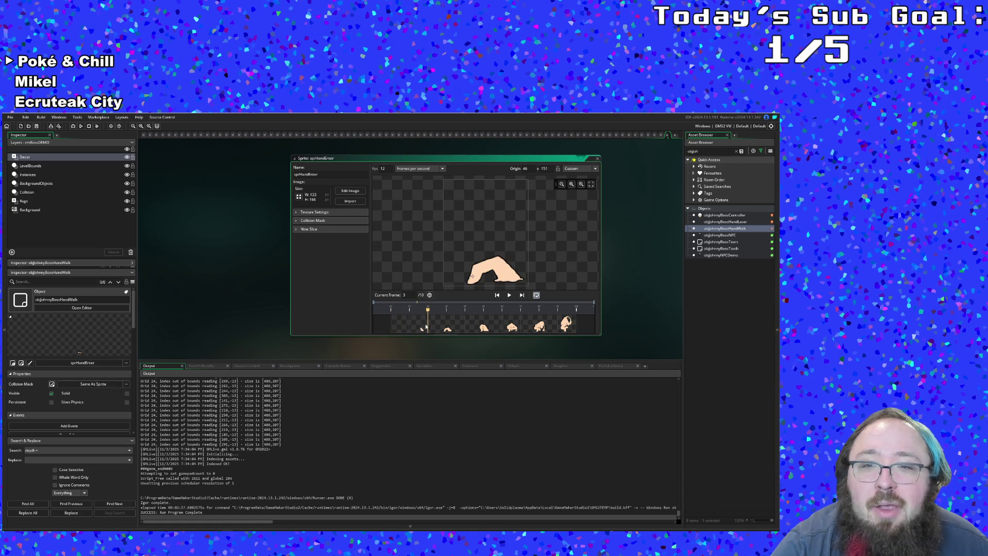
click(668, 135)
click(230, 166)
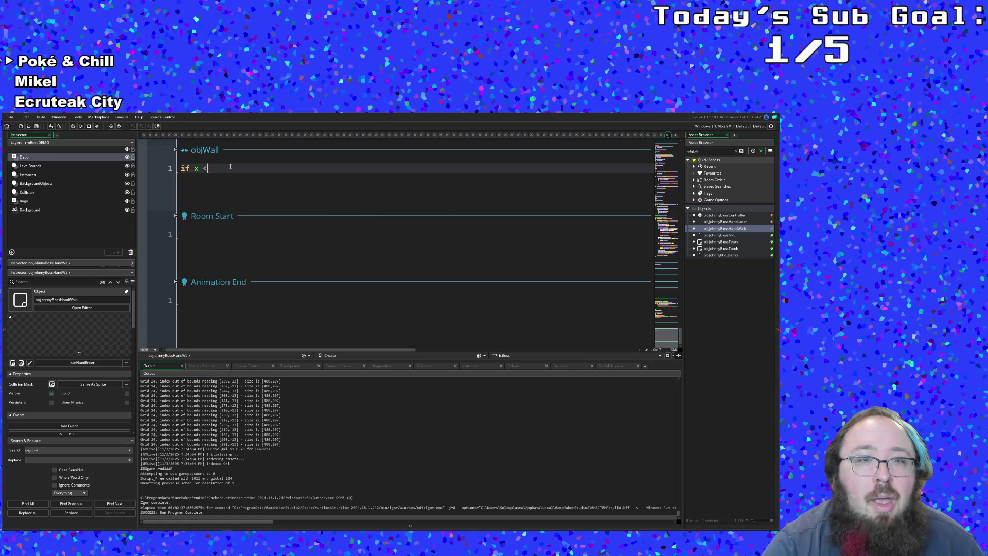
Complete the condition as 'if x < 50 || x > (room_width - 50)' and add an opening brace.
text(50 )
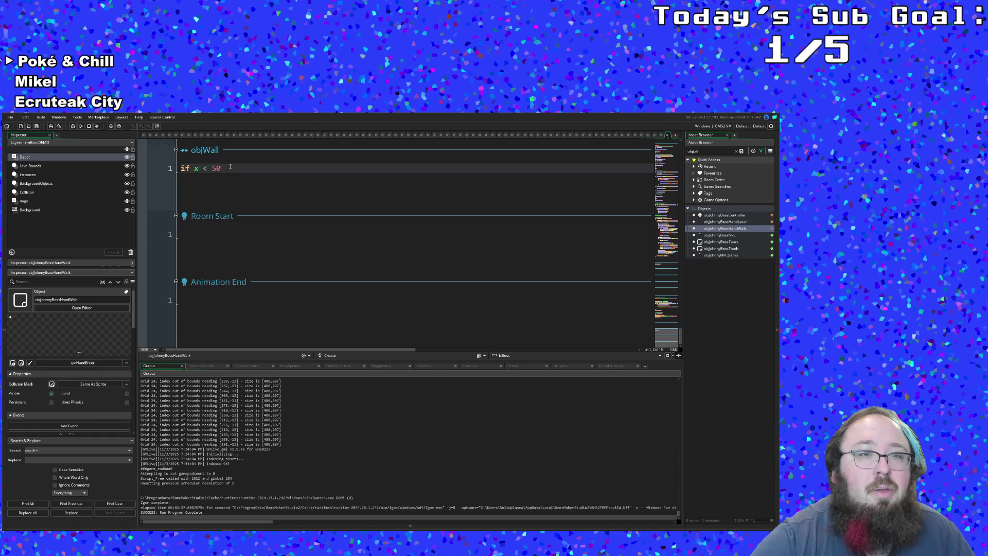
text(|| x > )
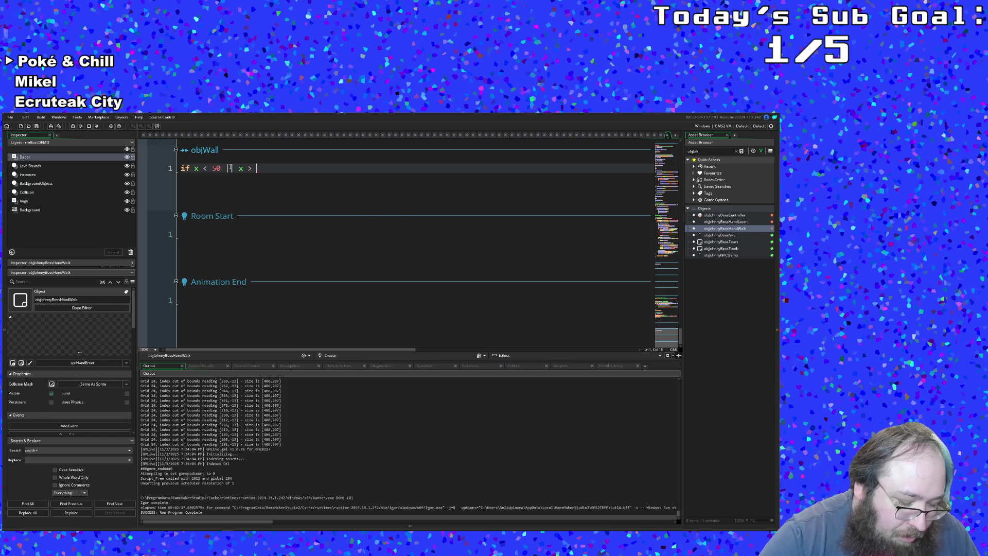
text(room_width )
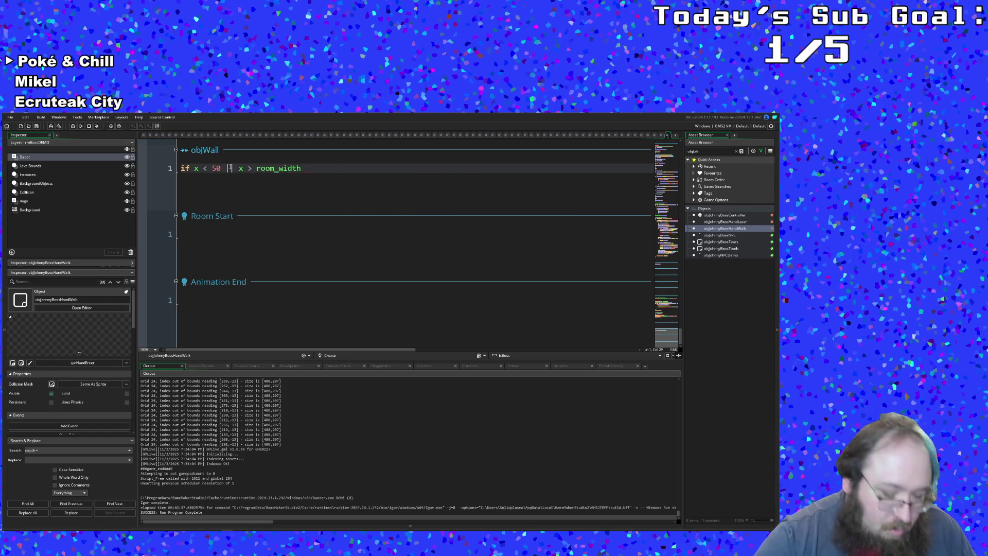
text(% 50)
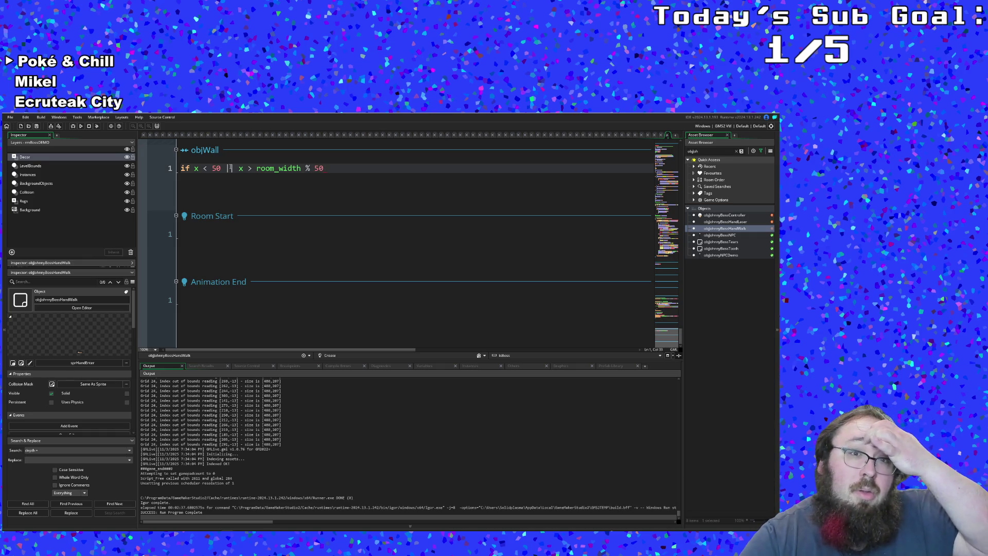
key(BackSpace)
key(BackSpace)
key(BackSpace)
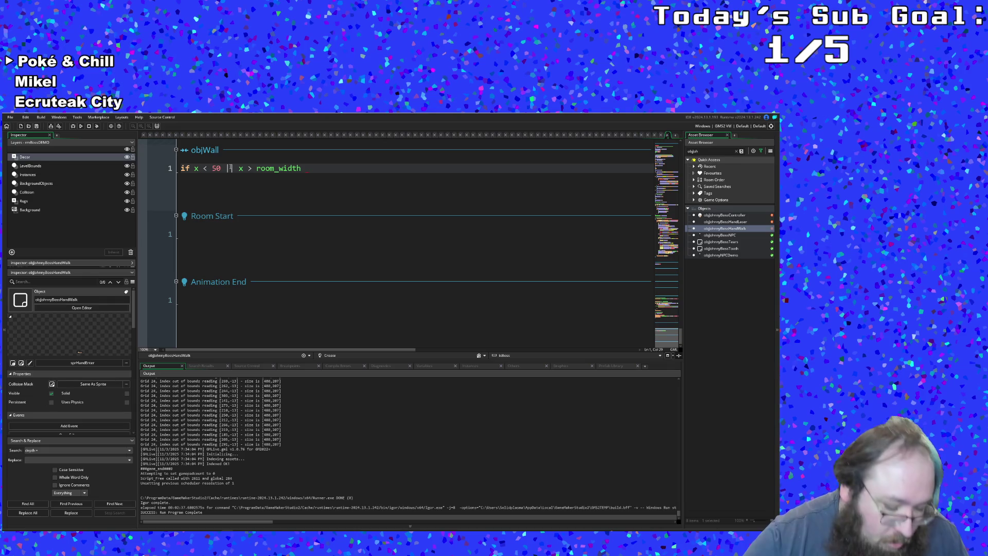
text(- 50)
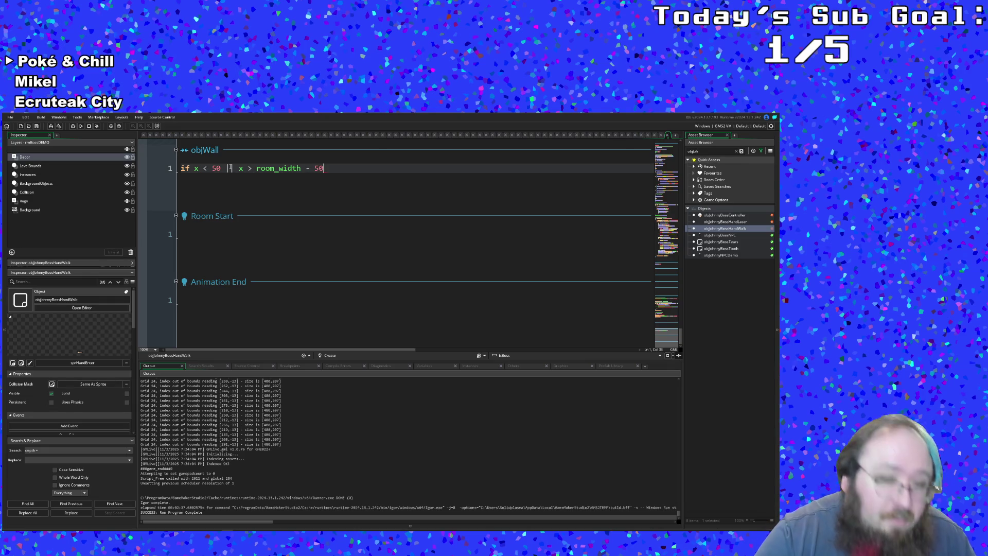
text())
click(257, 169)
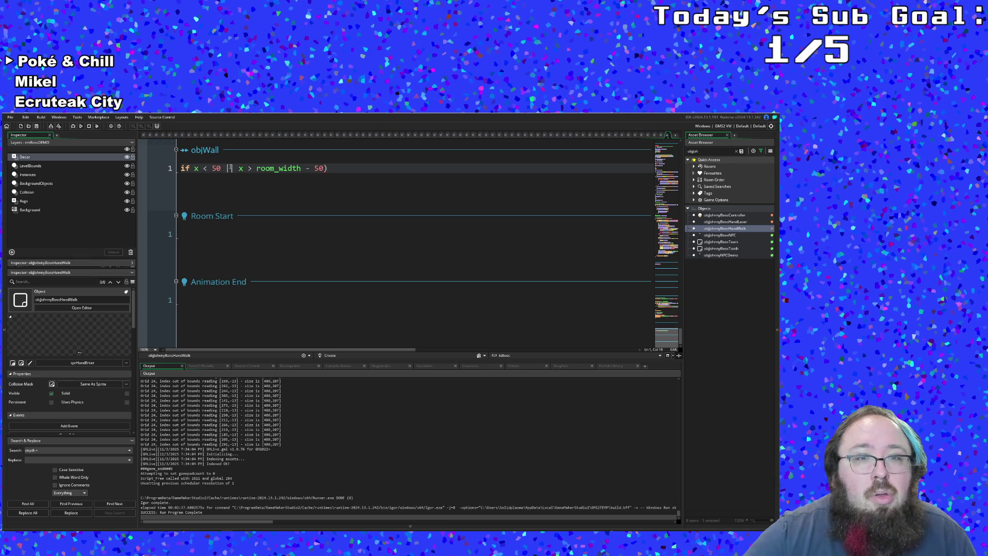
text(()
key(End)
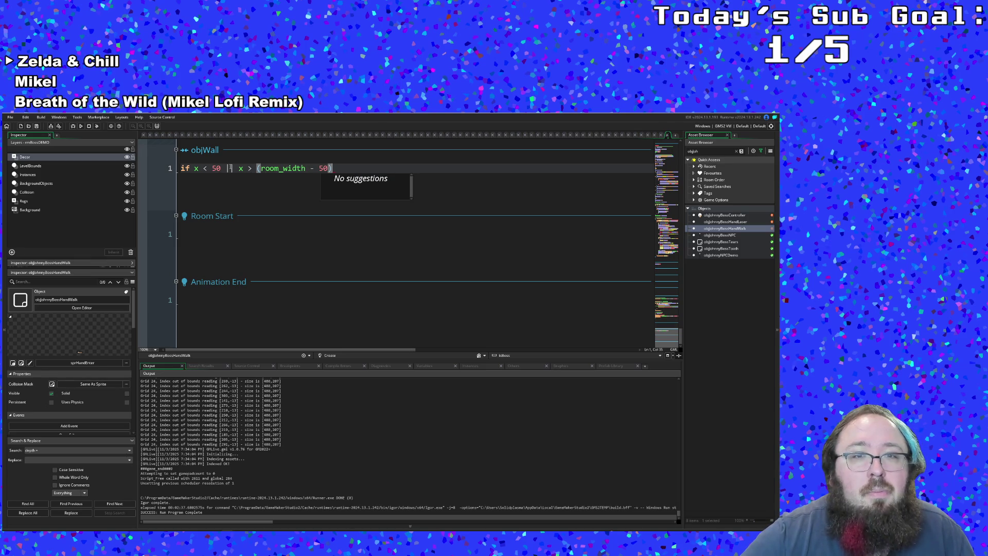
key(Return)
text({)
key(Return)
key(Return)
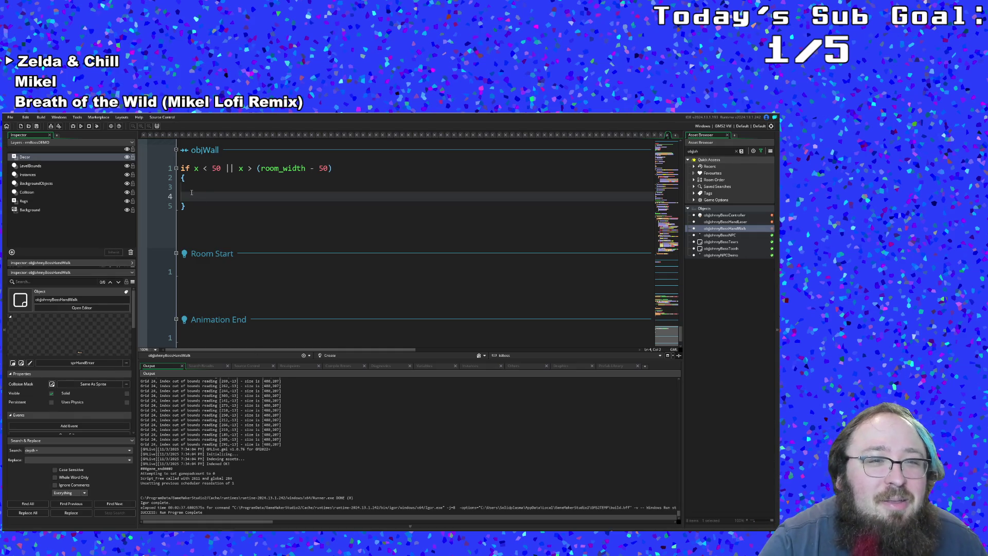
Add 'if sprite_index = sprHandRun' inside the objWall block, removing the blank line first.
key(BackSpace)
key(BackSpace)
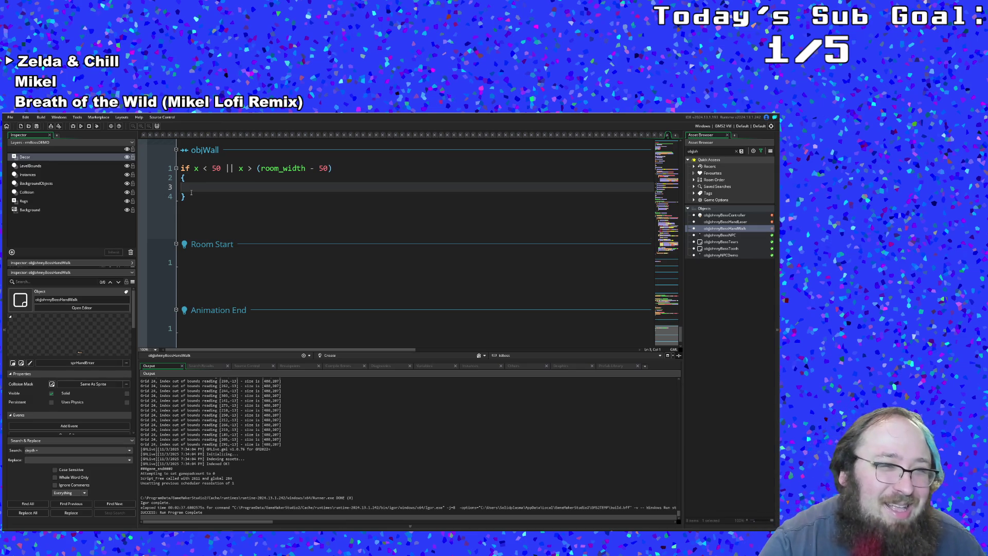
scroll(193, 194, up, 1)
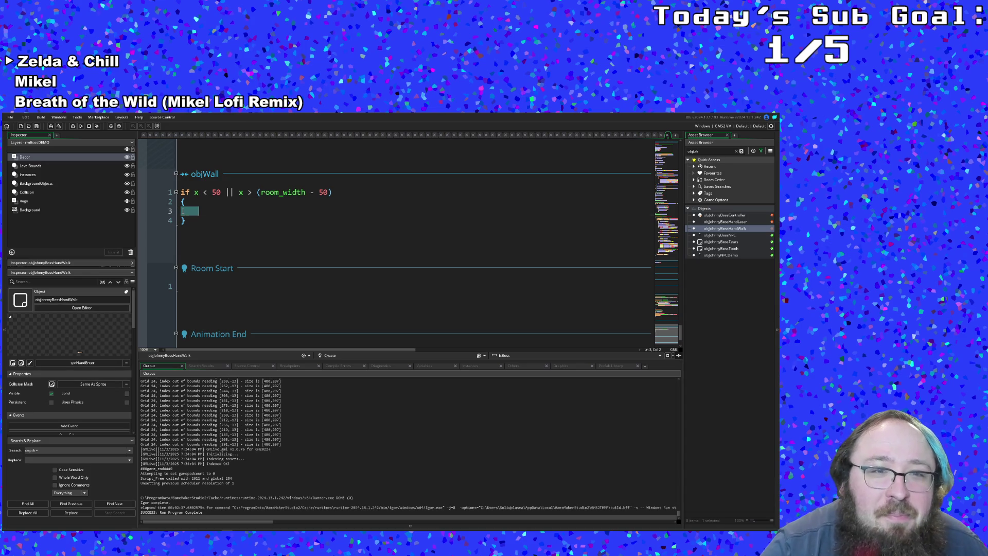
click(186, 212)
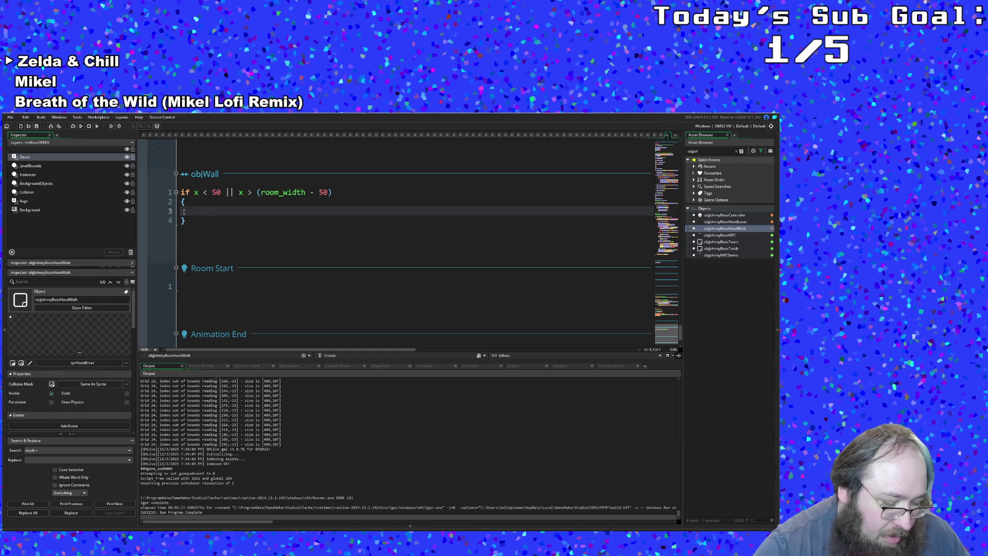
text(if)
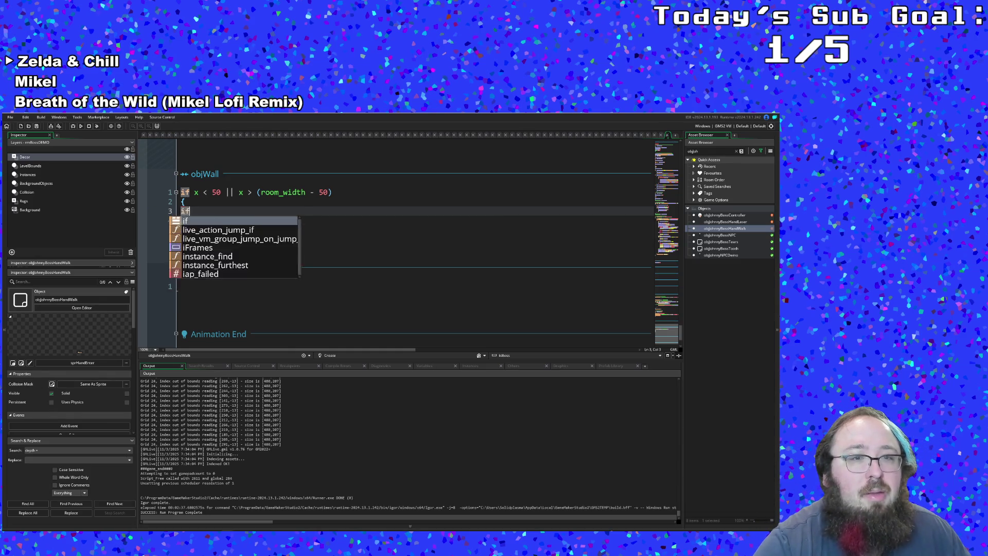
text( sprite_)
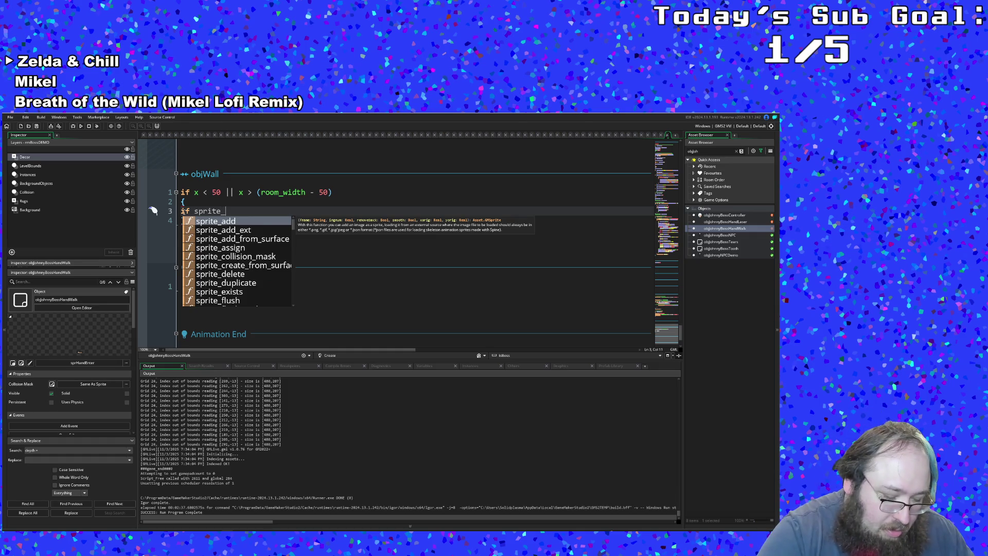
text(index = )
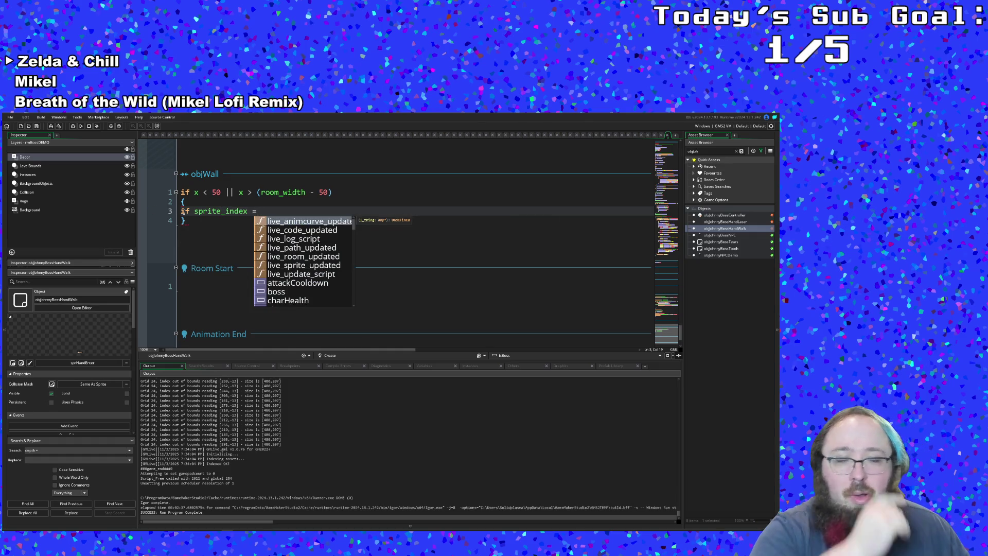
text(spr)
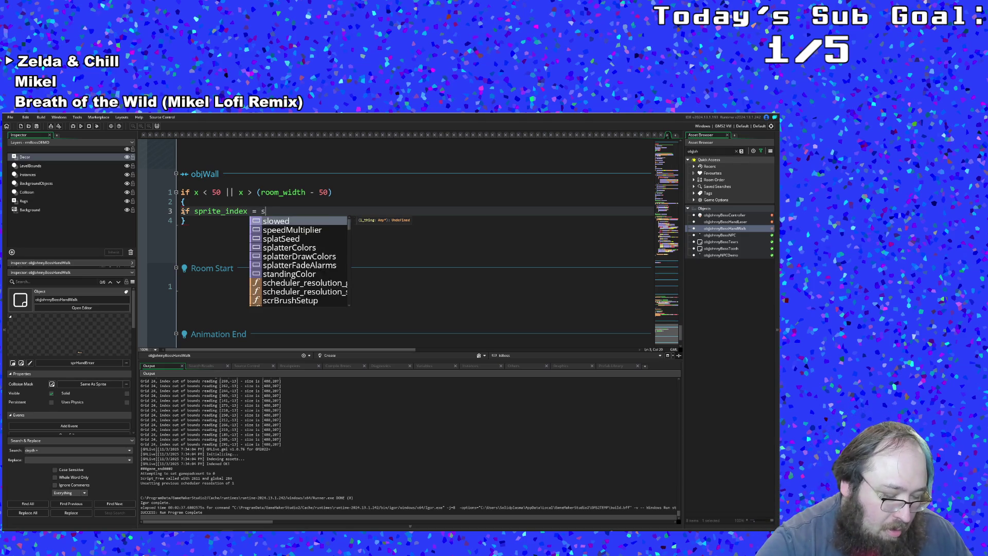
text(Hn)
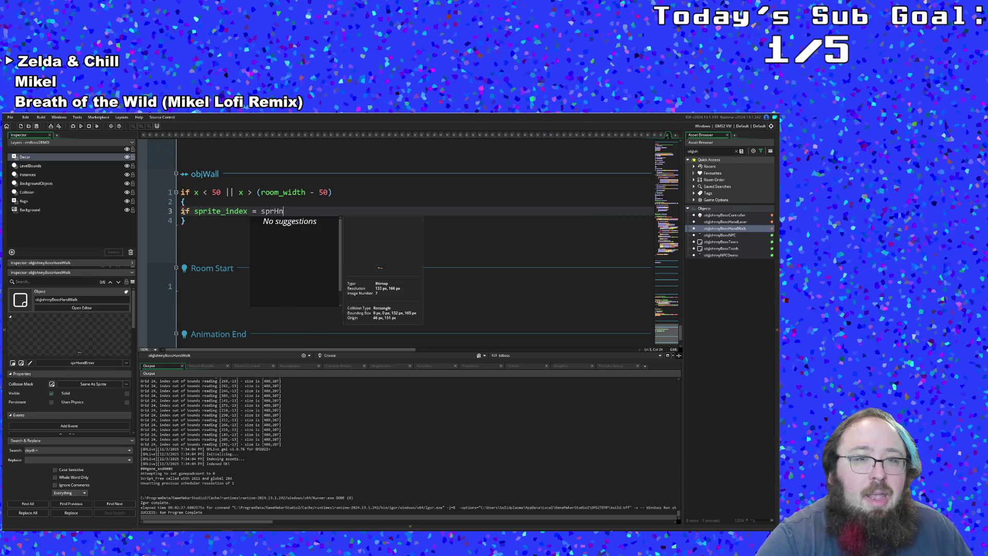
key(Down)
key(Down)
key(Down)
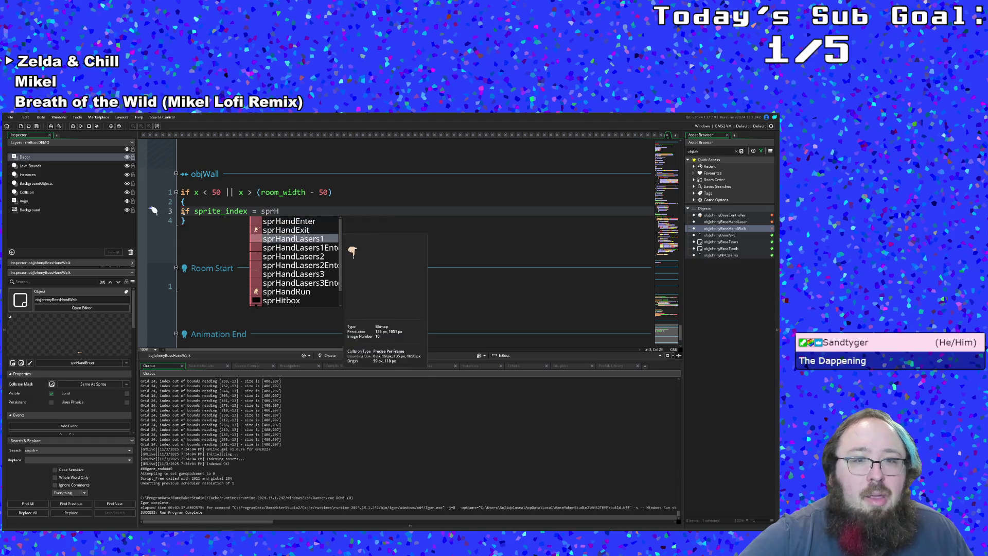
key(Return)
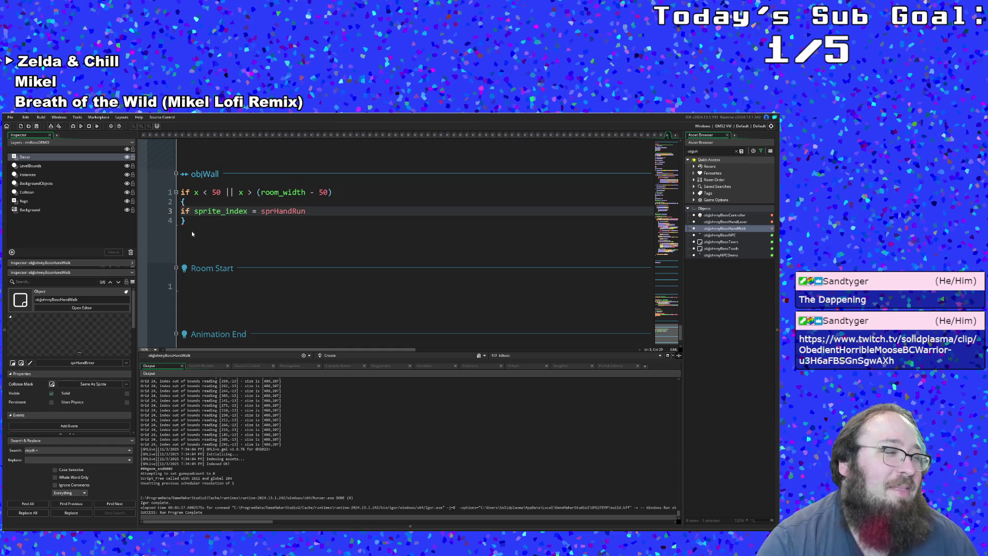
click(209, 225)
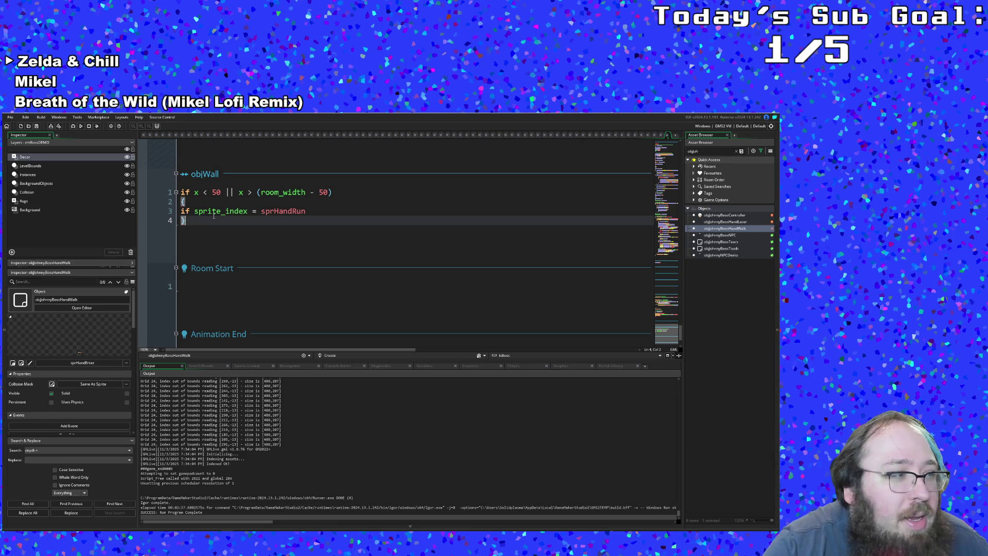
click(317, 211)
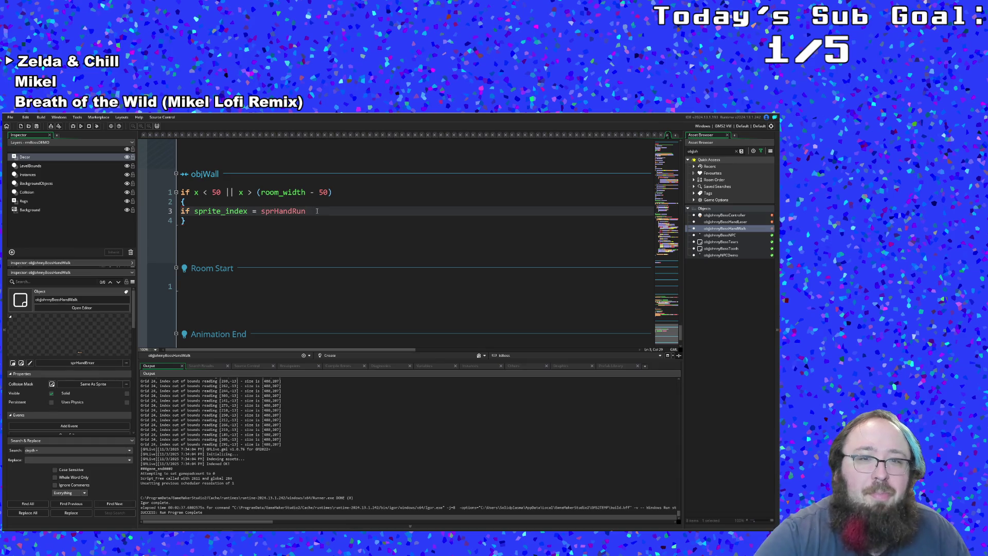
Move the sprHandRun check from the block into the main objWall if condition.
key(Up)
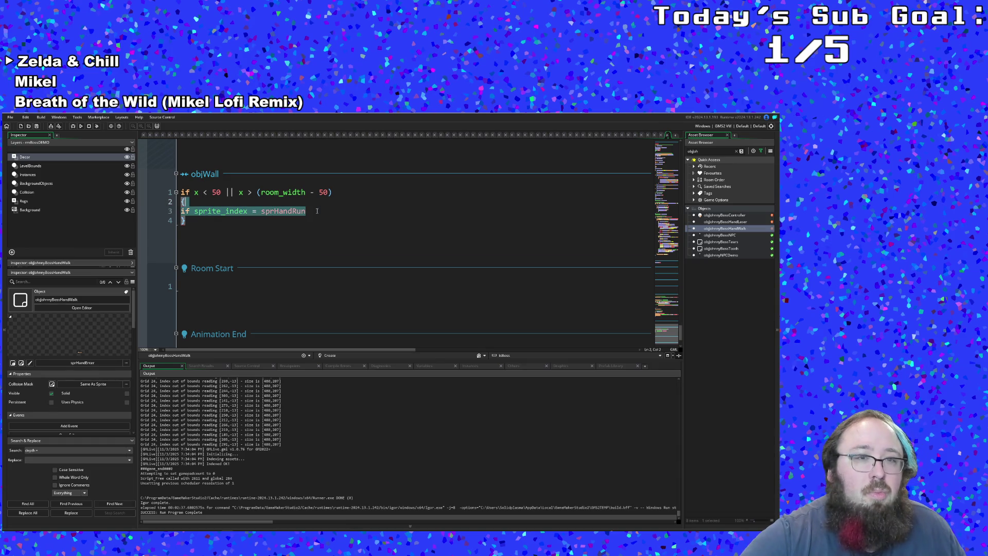
key(Right)
key(BackSpace)
key(BackSpace)
key(Up)
key(Right)
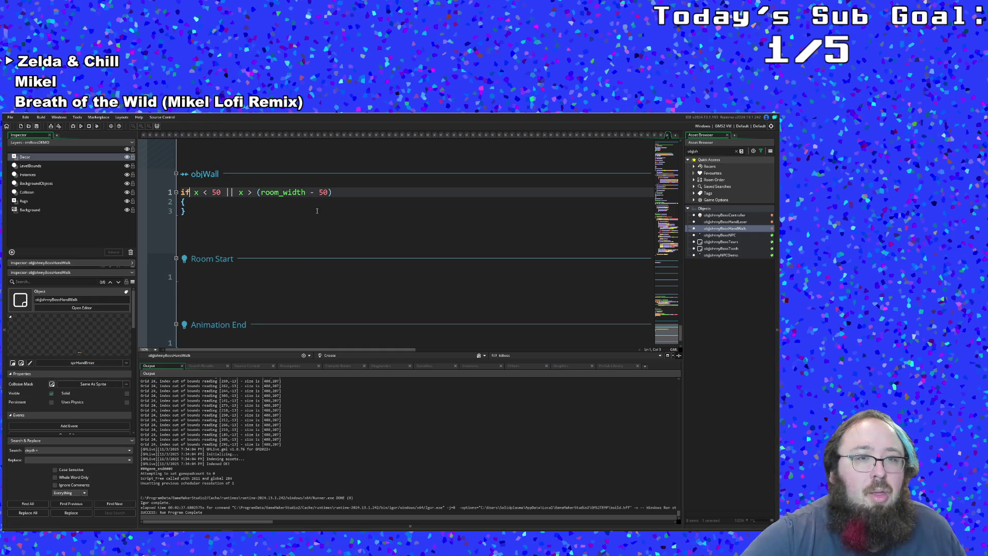
text(sprite_index = sprHandRun)
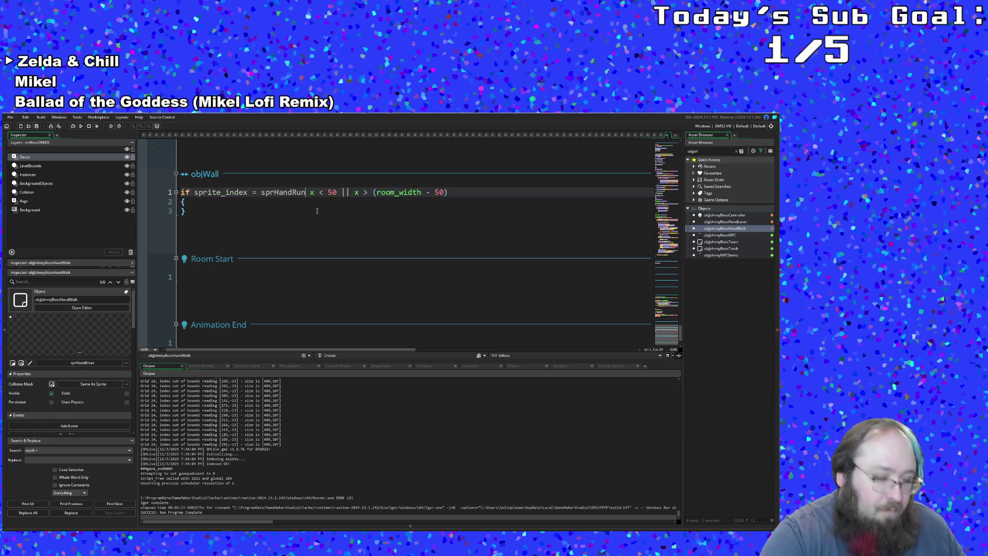
key(Right)
key(Right)
Join it with && to the parenthesized room-edge x test, and open an empty body line.
text(&&)
key(BackSpace)
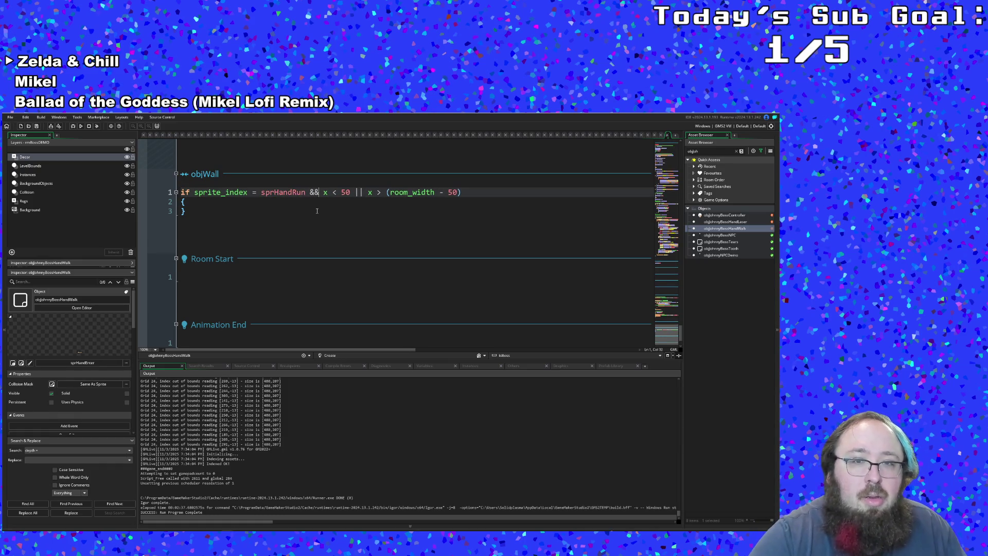
text(()
key(Down)
key(Up)
key(Right)
key(Right)
key(Right)
key(Right)
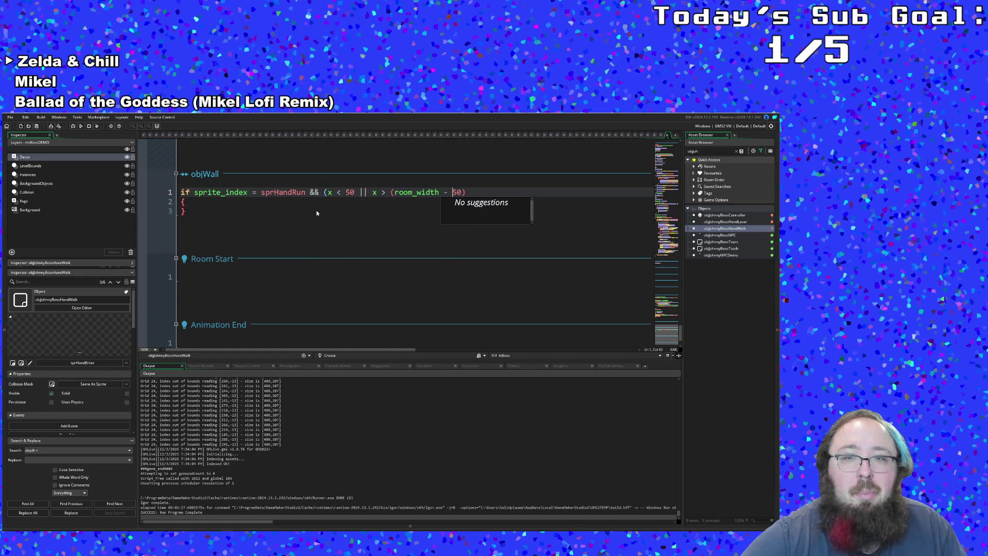
text())
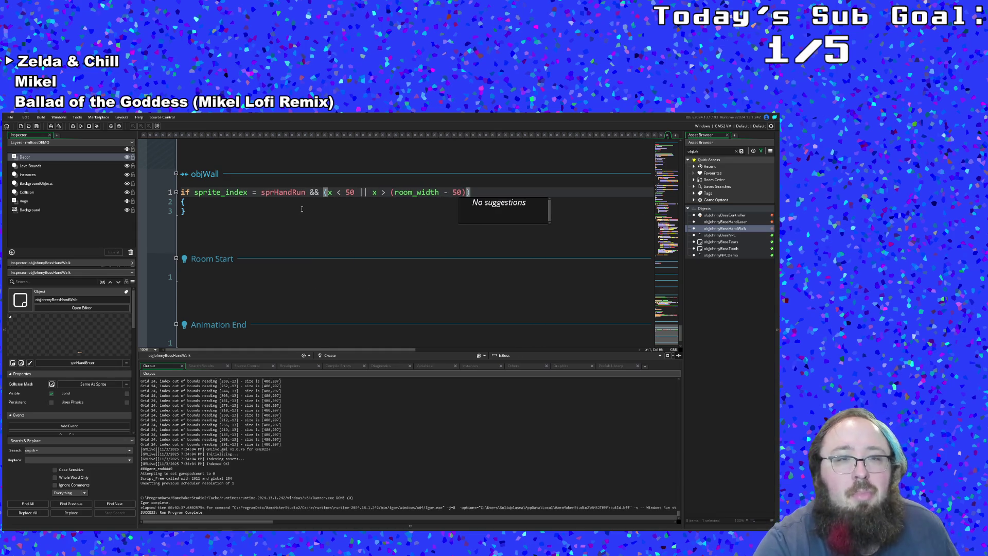
click(226, 205)
key(Return)
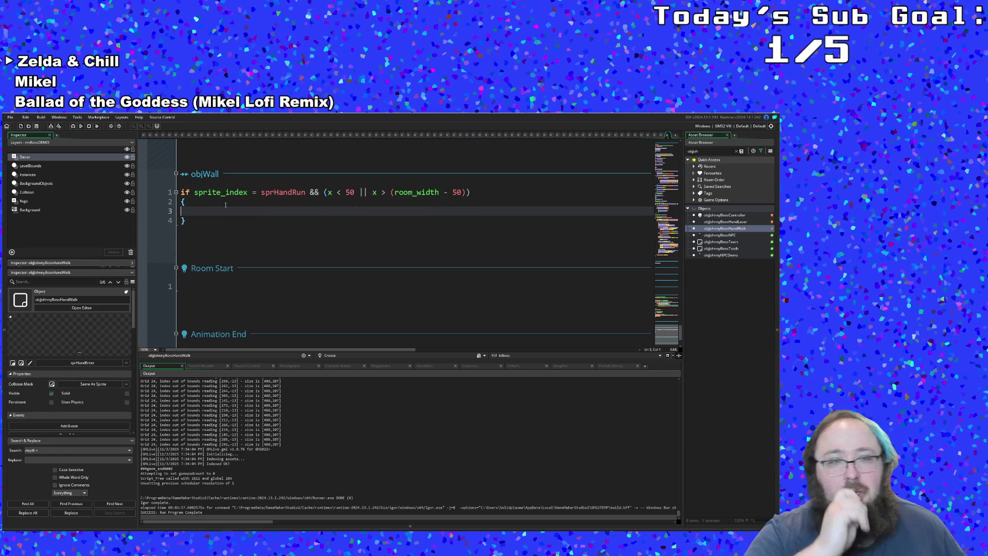
Insert sprHandExit on line 3 of the objWall block using autocomplete.
text(SPR)
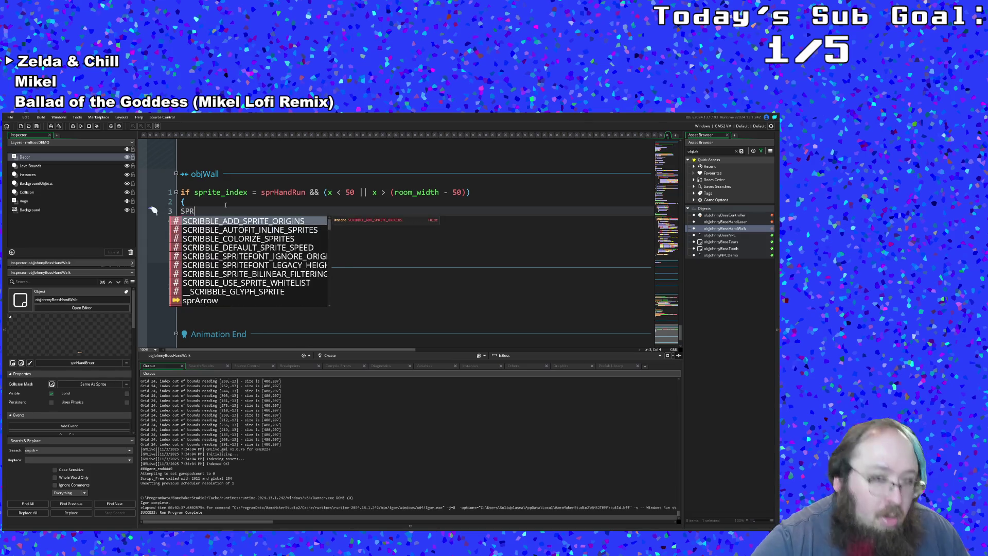
key(BackSpace)
key(BackSpace)
key(BackSpace)
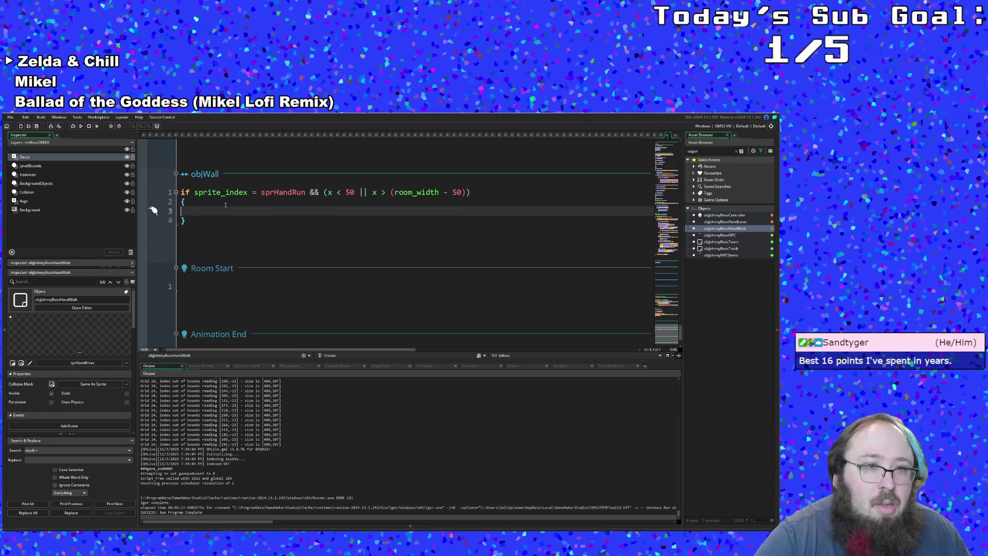
text(spr)
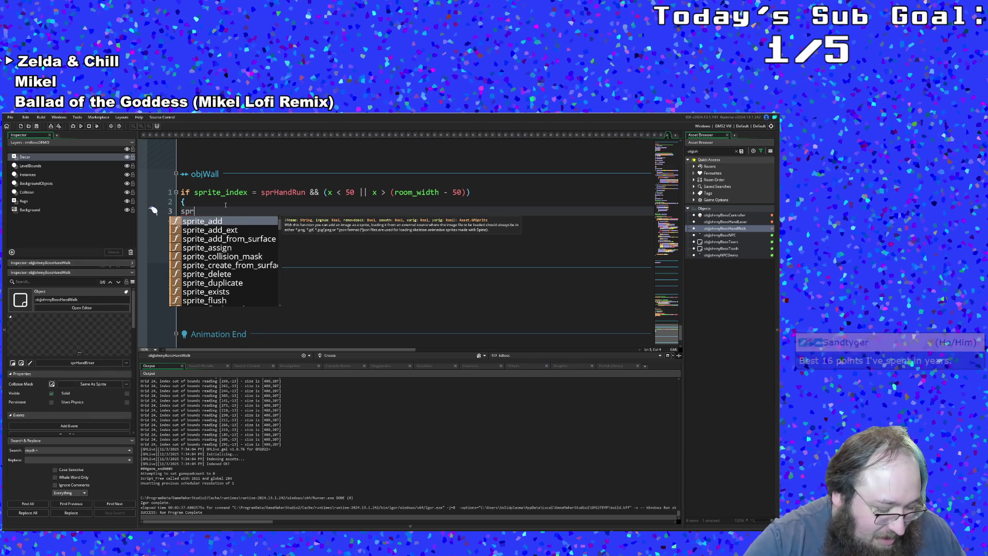
text(Hand)
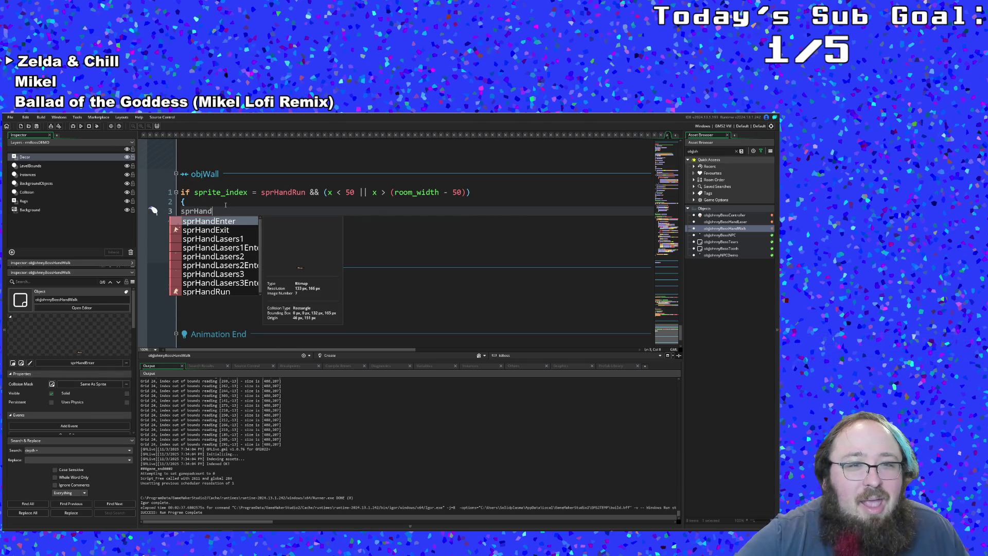
key(Down)
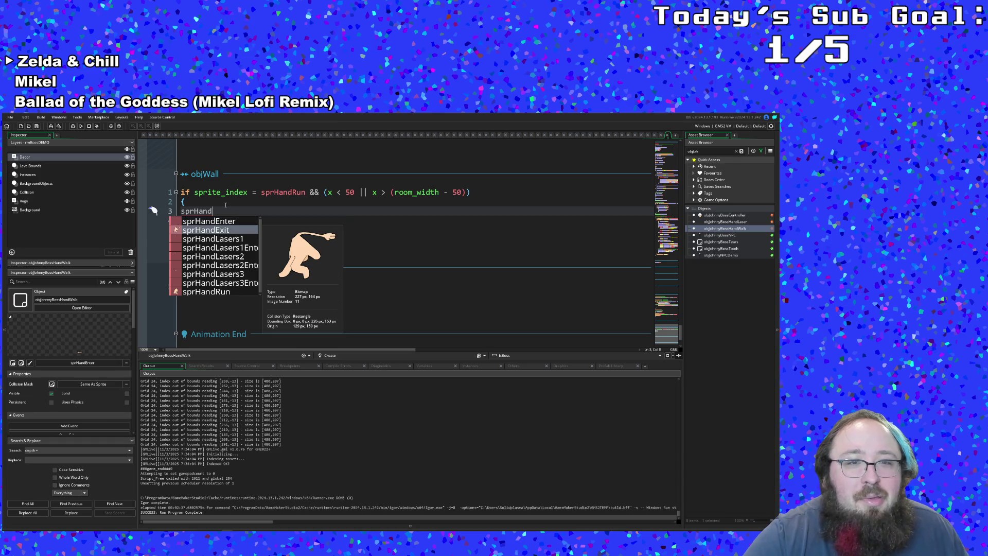
key(Return)
Prefix it with 'sprite_index =' so the line sets sprite_index = sprHandExit, fixing the 'sprtite' typo.
key(Up)
key(Return)
key(BackSpace)
key(Down)
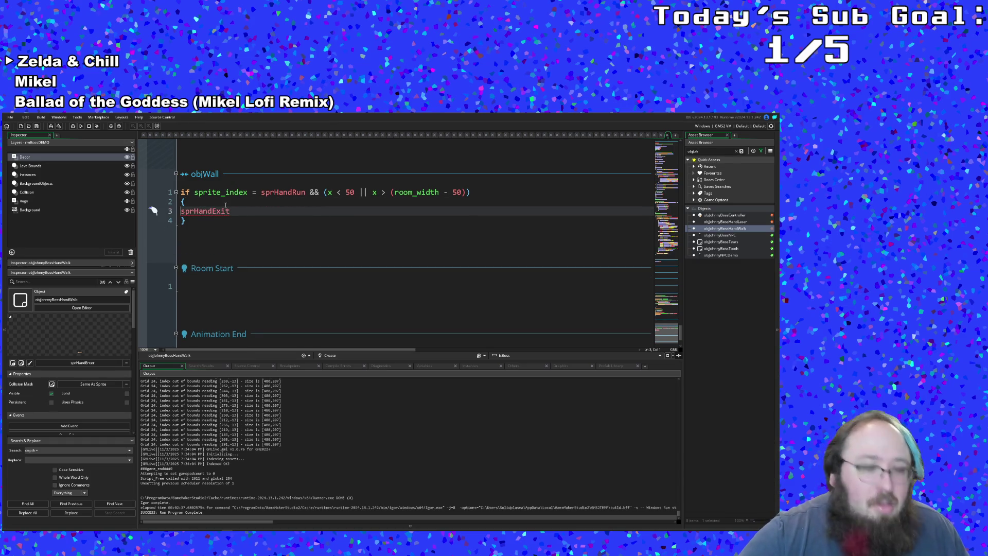
text(sprtie)
key(BackSpace)
text(te_index )
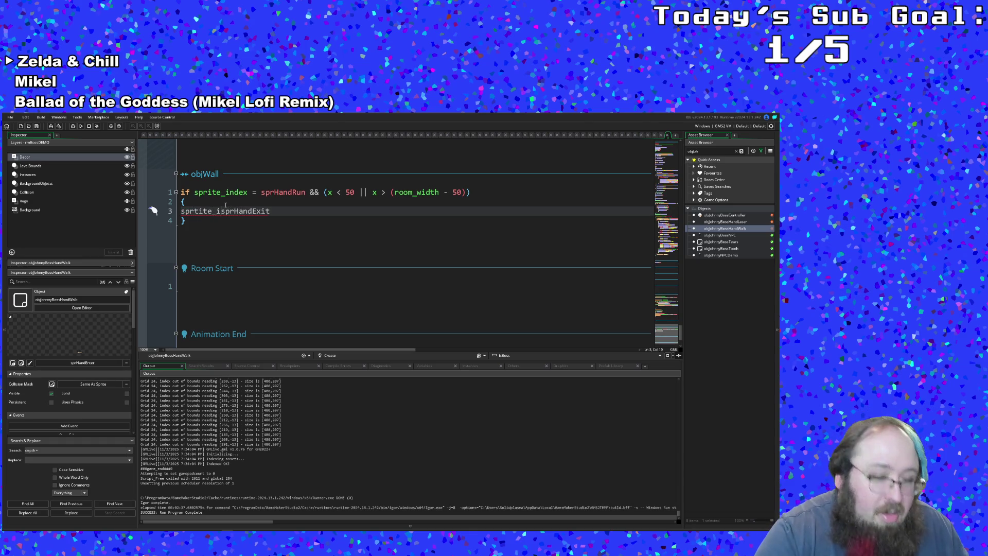
text(=)
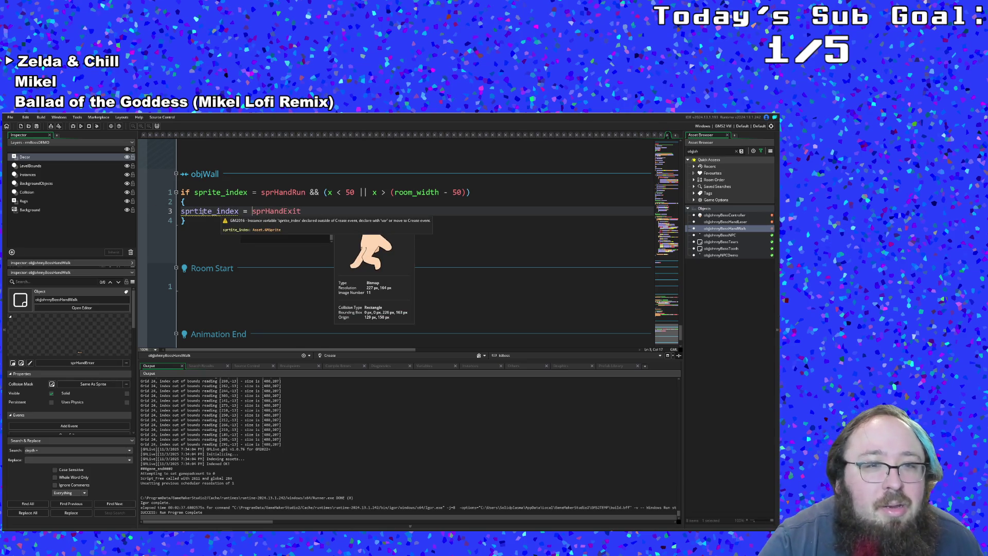
click(204, 211)
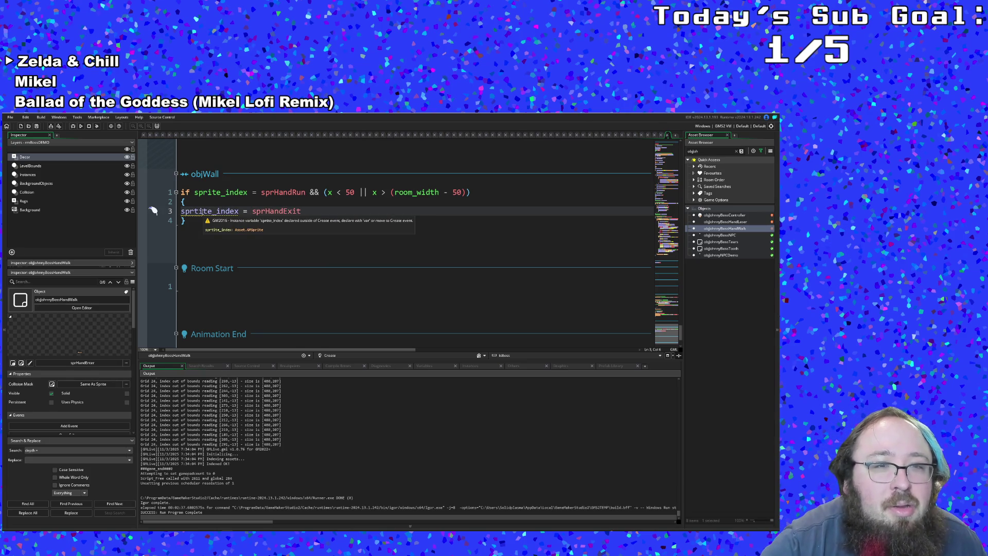
key(BackSpace)
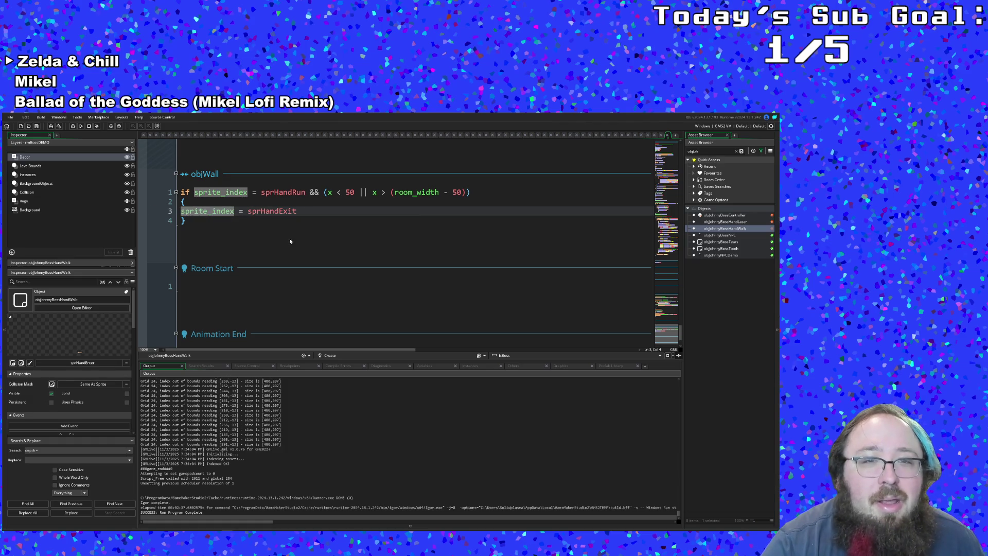
click(298, 212)
click(209, 227)
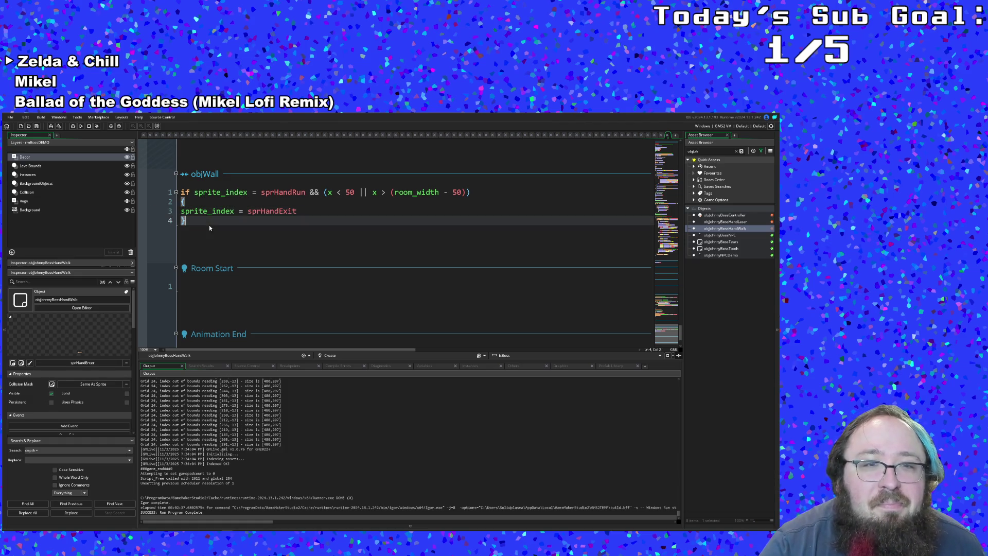
scroll(231, 279, down, 2)
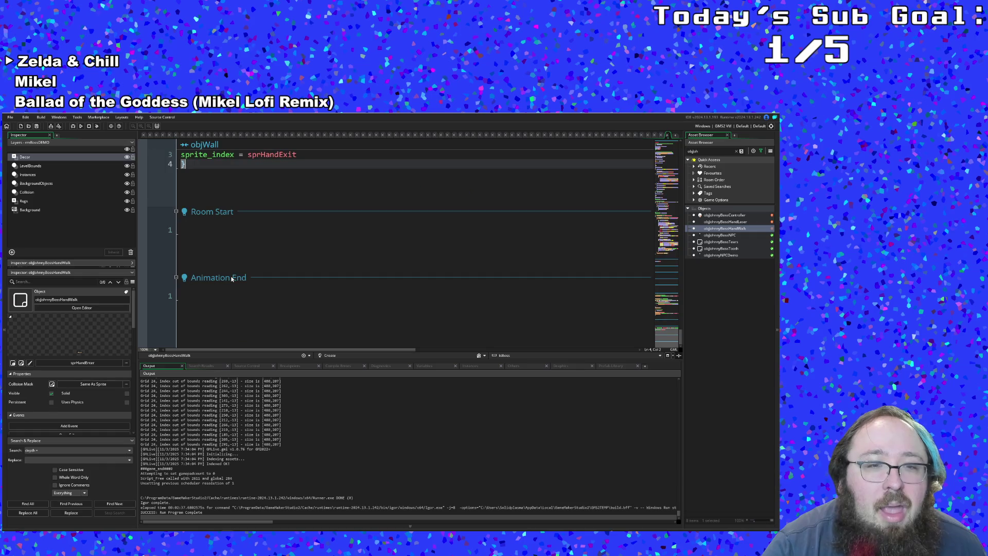
Write 'if sprite_index = sprHandExit' in the Animation End event.
click(210, 295)
text(if sprite)
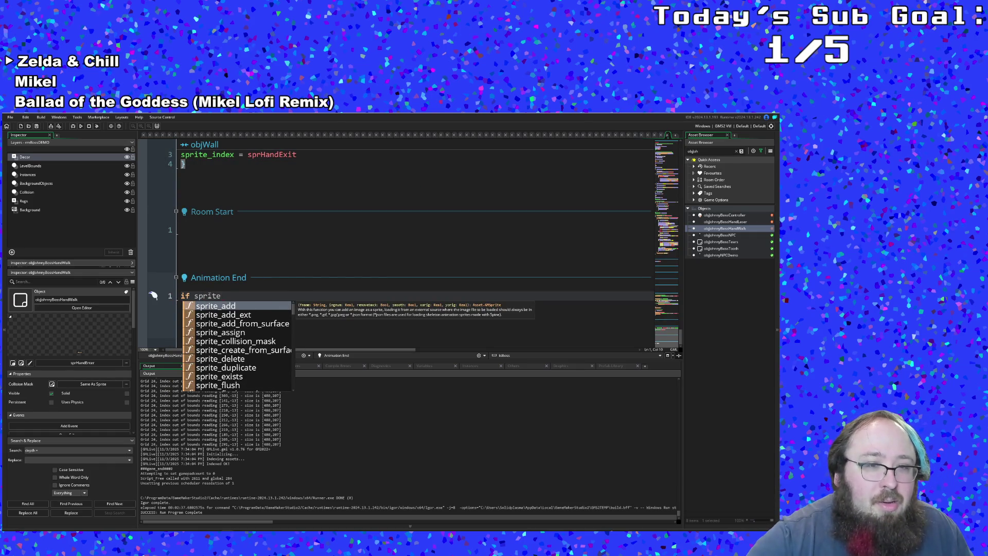
text(_index)
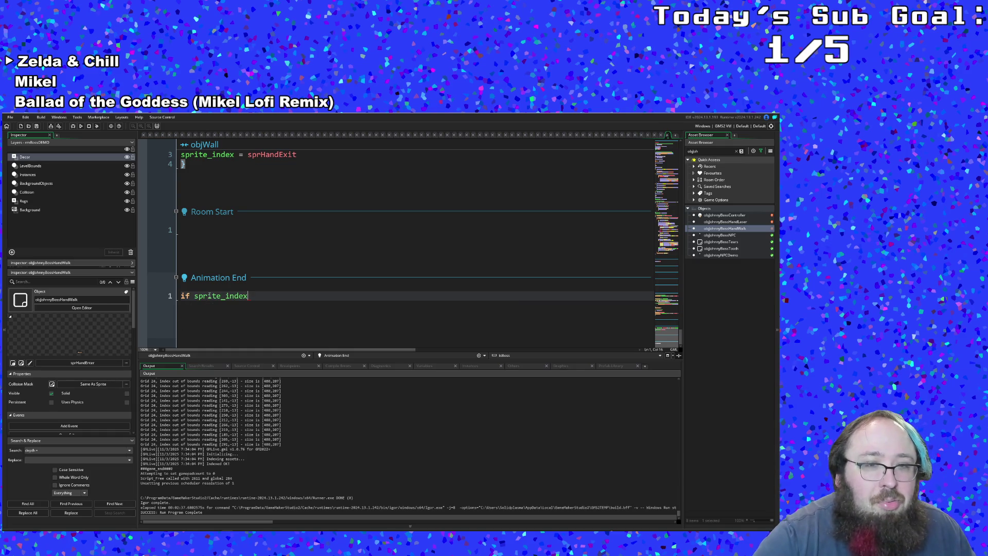
text( = sprite)
text(_han)
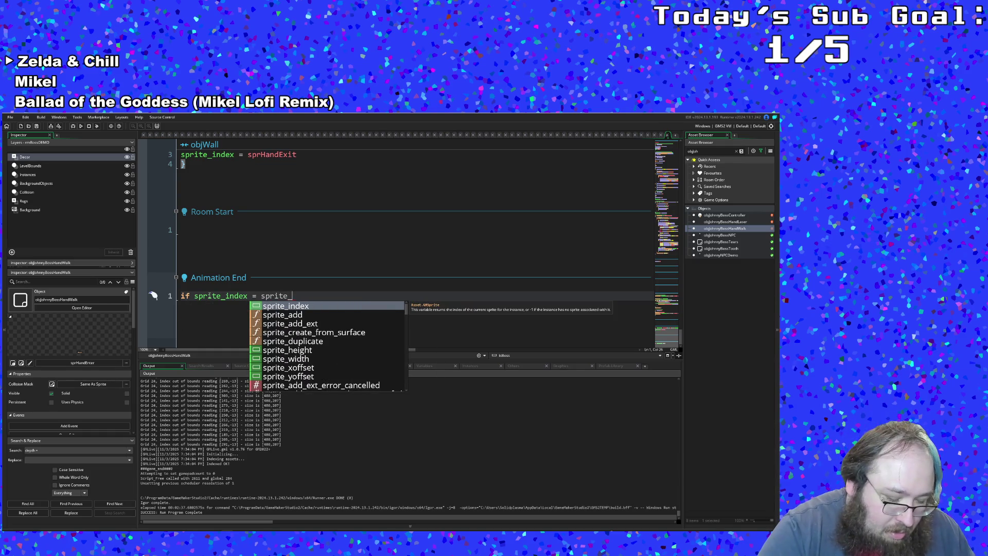
key(BackSpace)
key(BackSpace)
key(BackSpace)
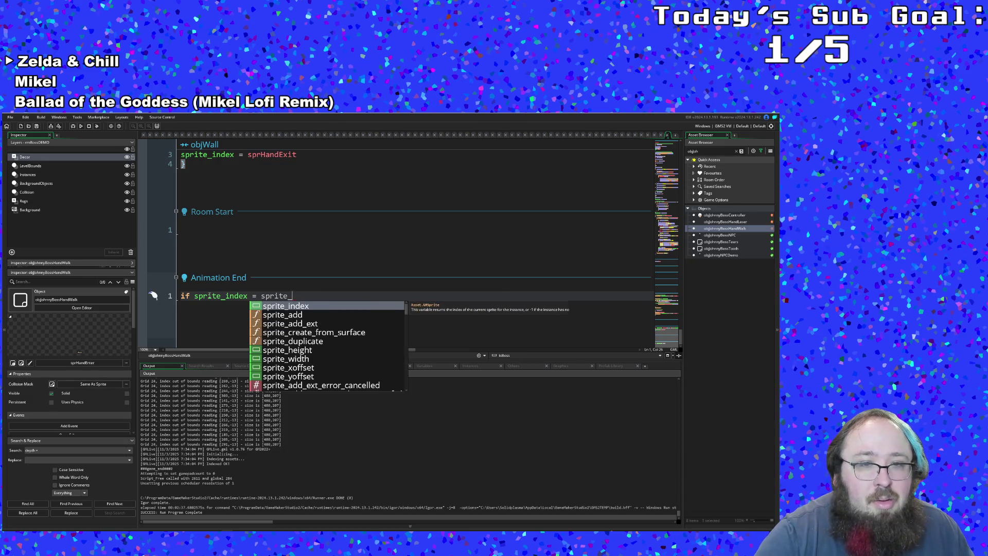
text(sprH)
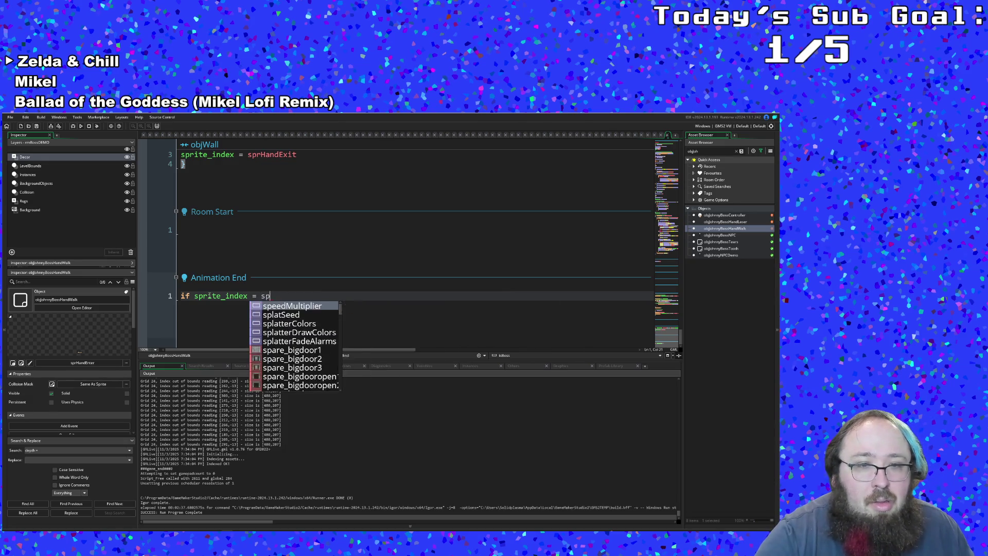
key(Down)
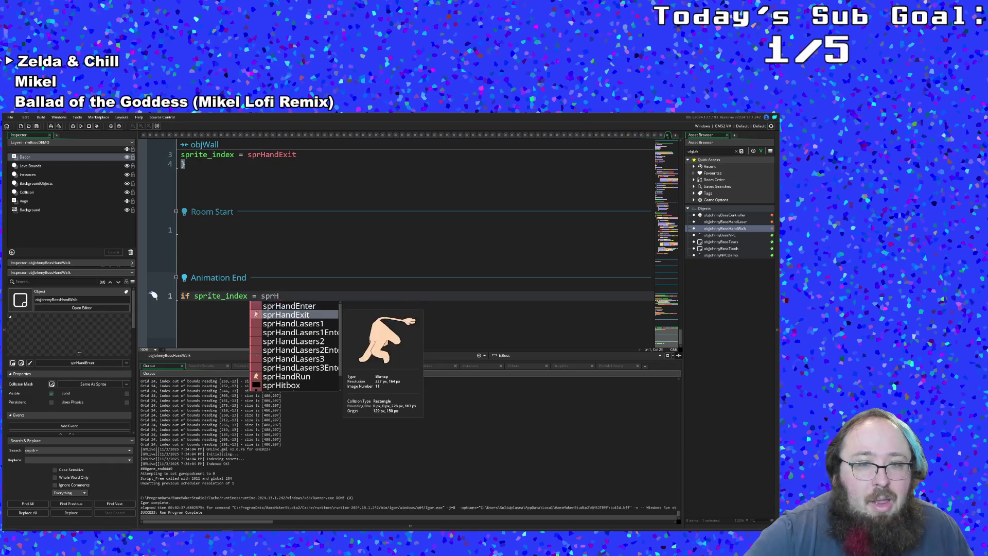
key(Return)
Add a brace block calling instance_destroy() under that condition.
key(Return)
text({)
key(Return)
key(Return)
key(BackSpace)
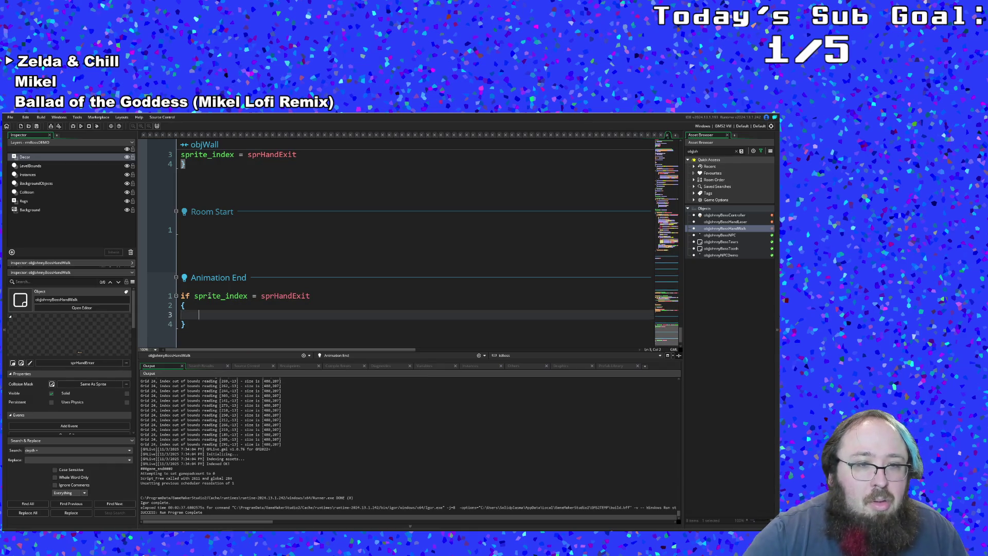
text(instan)
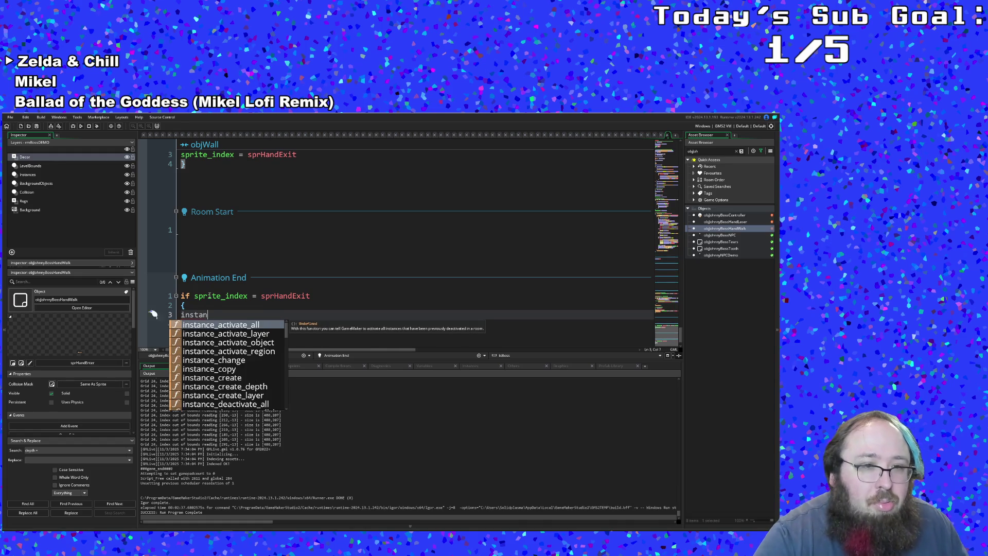
text(ce_destroy)
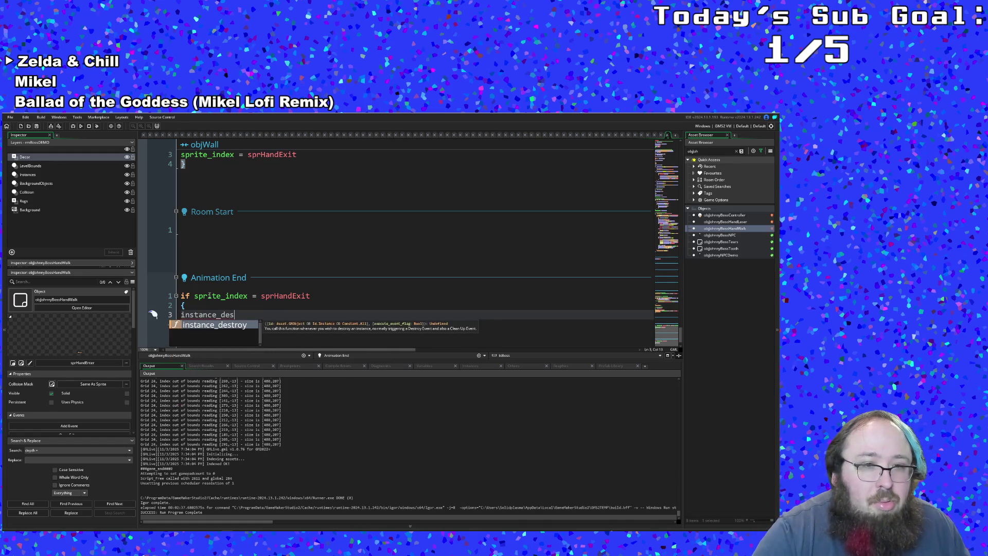
key(Return)
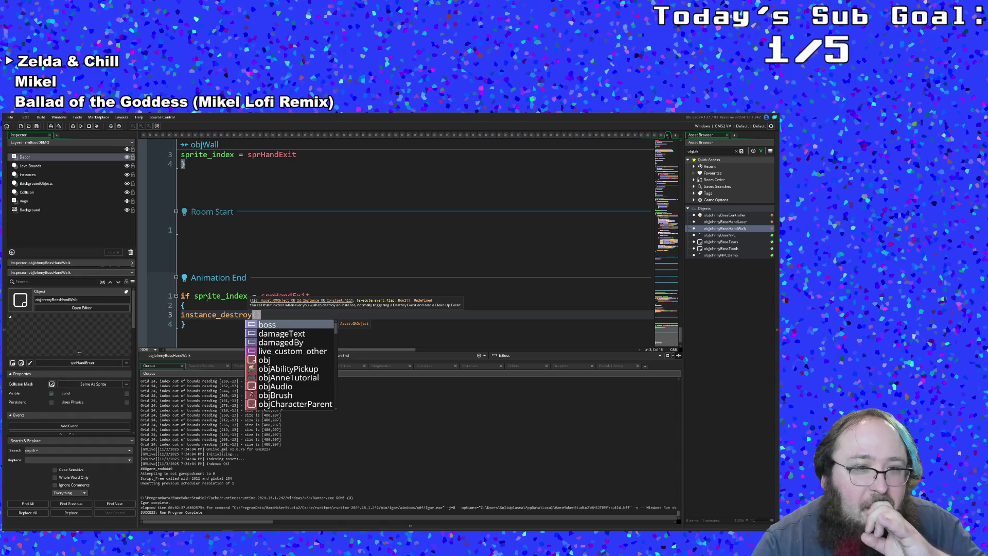
click(207, 298)
scroll(209, 299, up, 15)
Add 'speed = 8' on a new line after vibrateY in the Create event.
scroll(208, 297, up, 15)
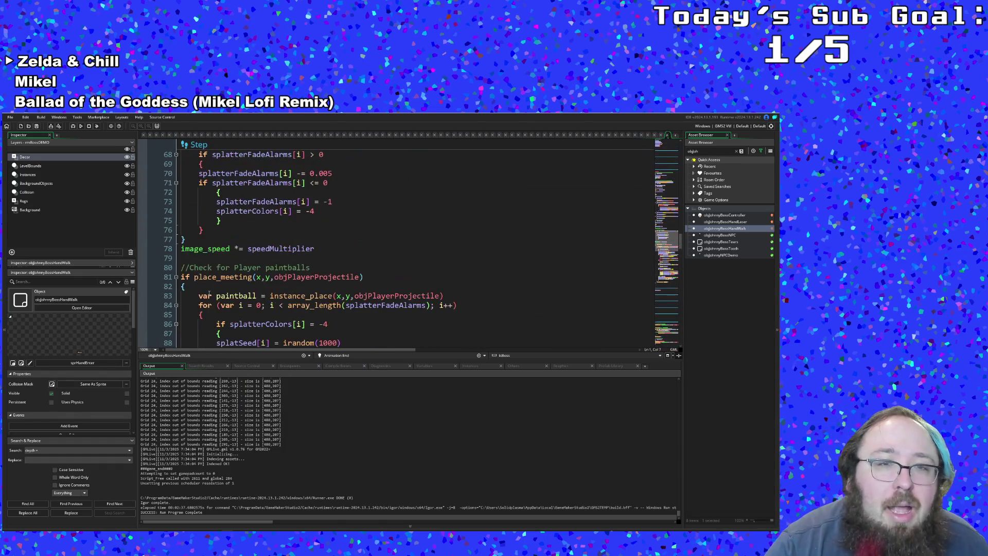
scroll(209, 294, up, 20)
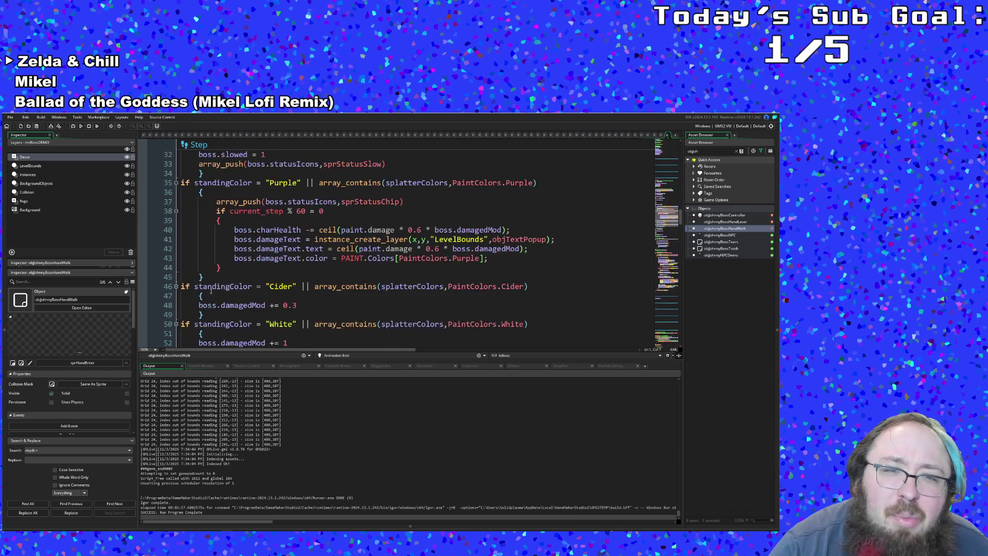
scroll(212, 292, up, 6)
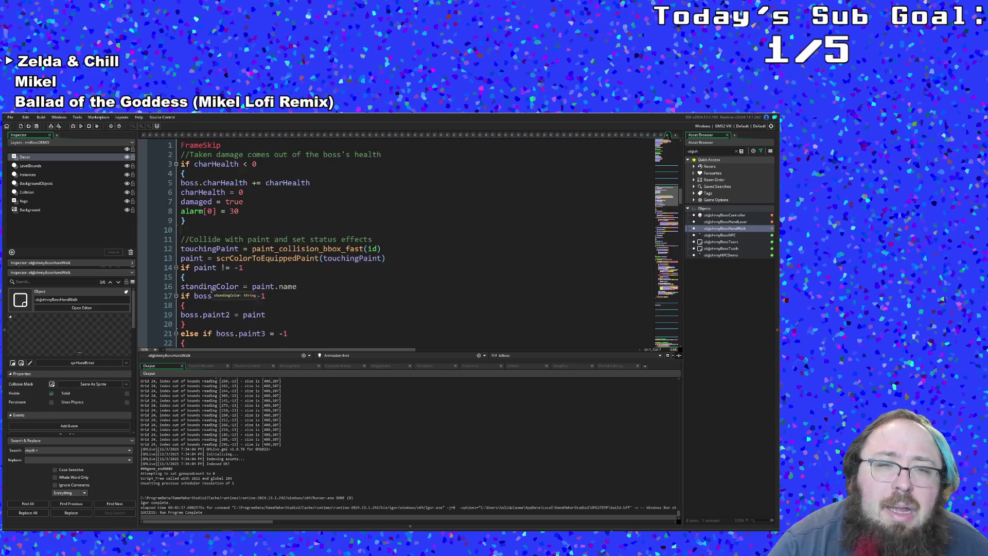
scroll(212, 291, down, 3)
scroll(211, 291, up, 15)
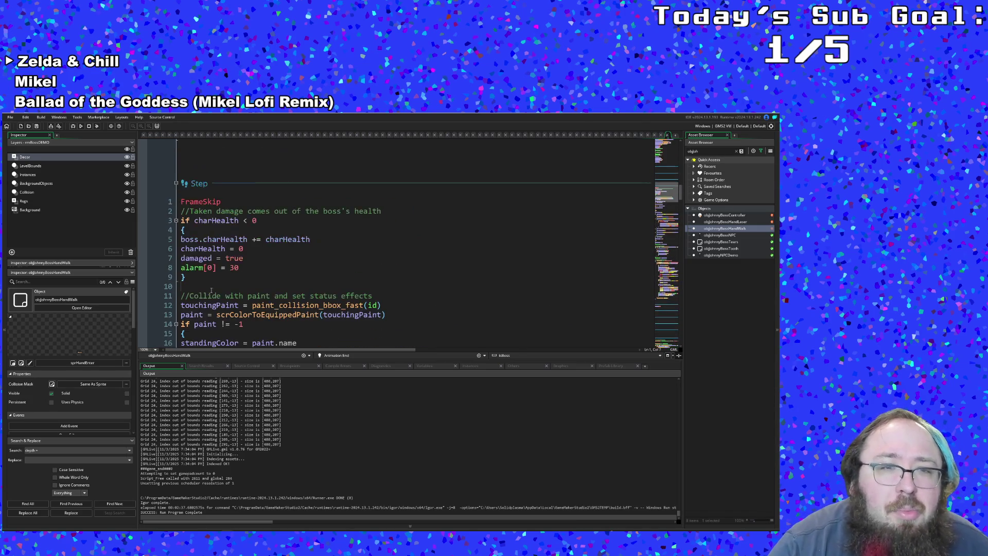
scroll(212, 289, down, 6)
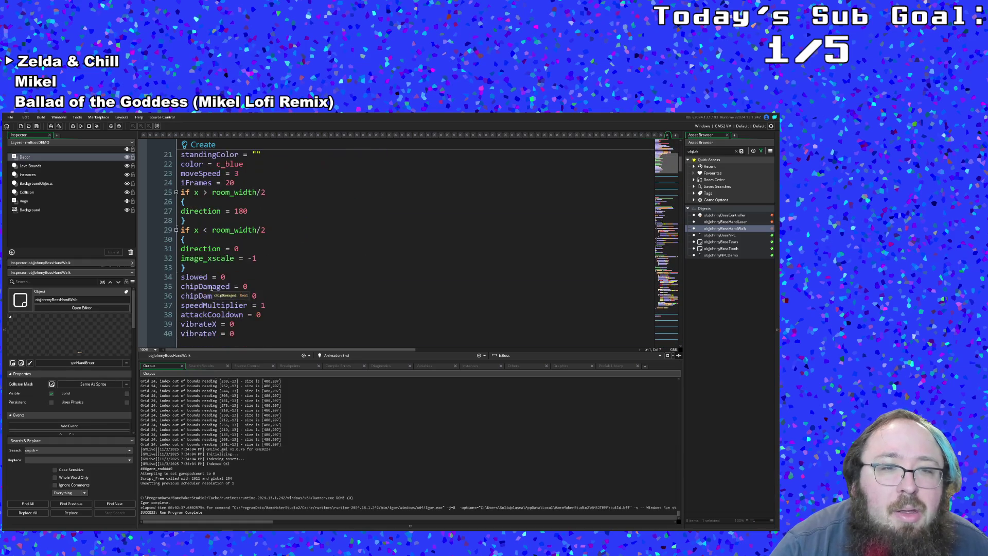
scroll(218, 287, up, 7)
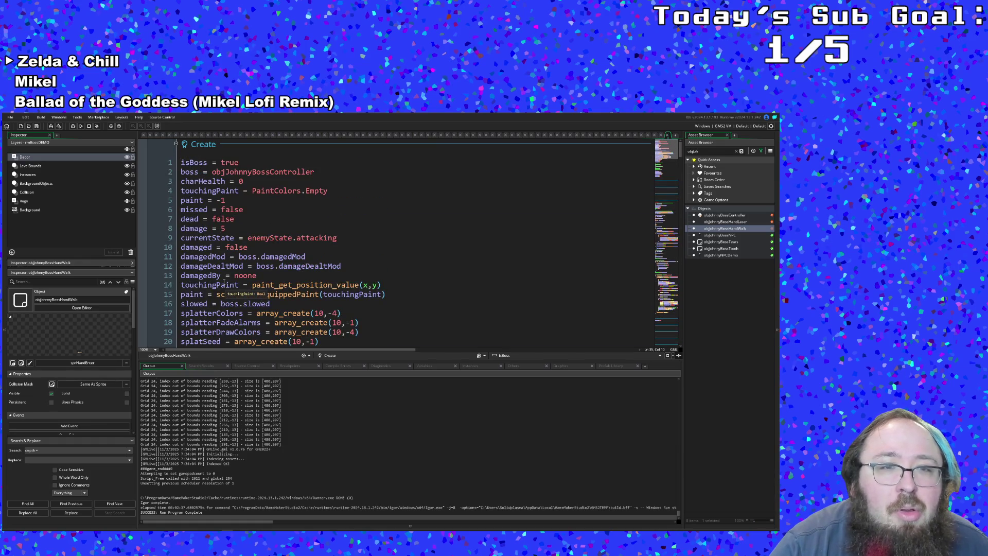
scroll(223, 282, down, 10)
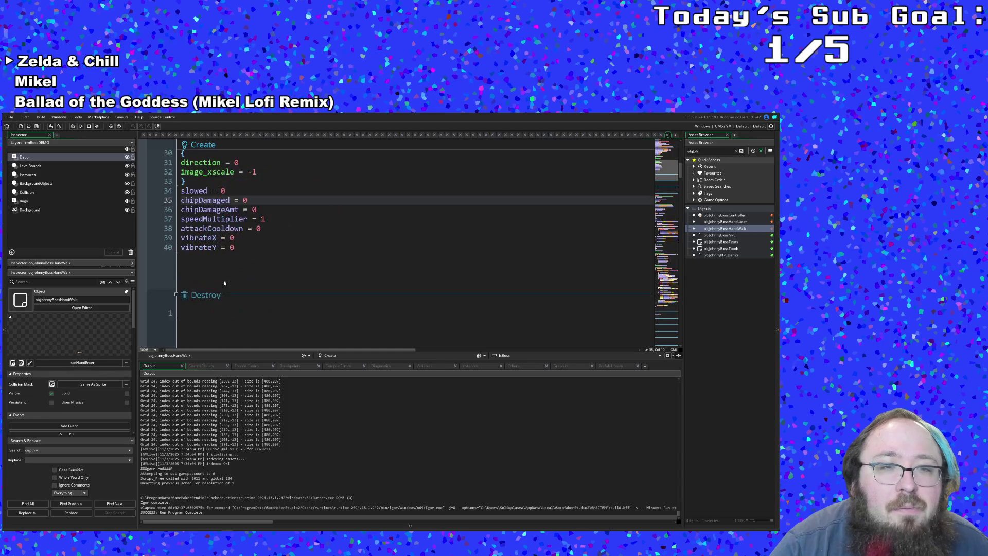
click(235, 249)
key(Return)
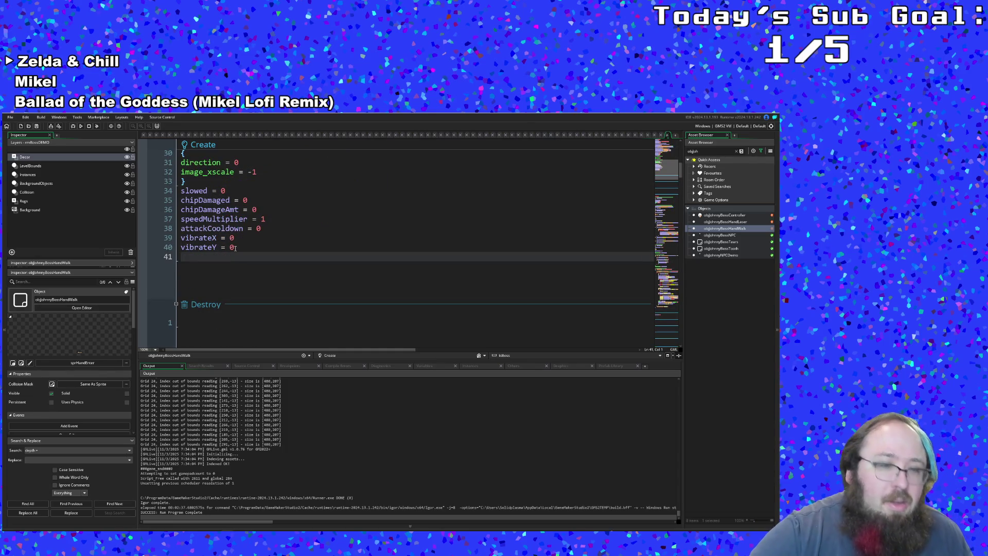
text(speed =)
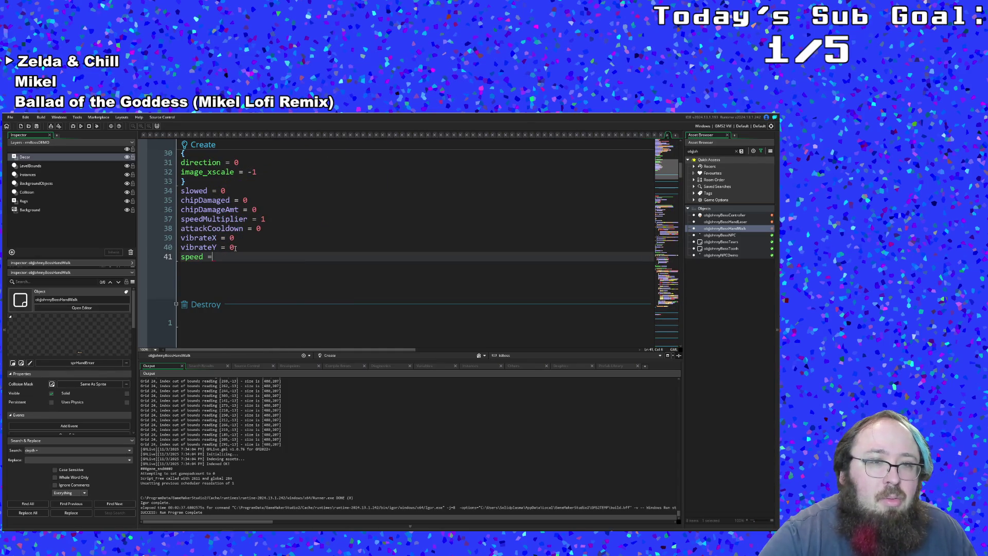
text( 8)
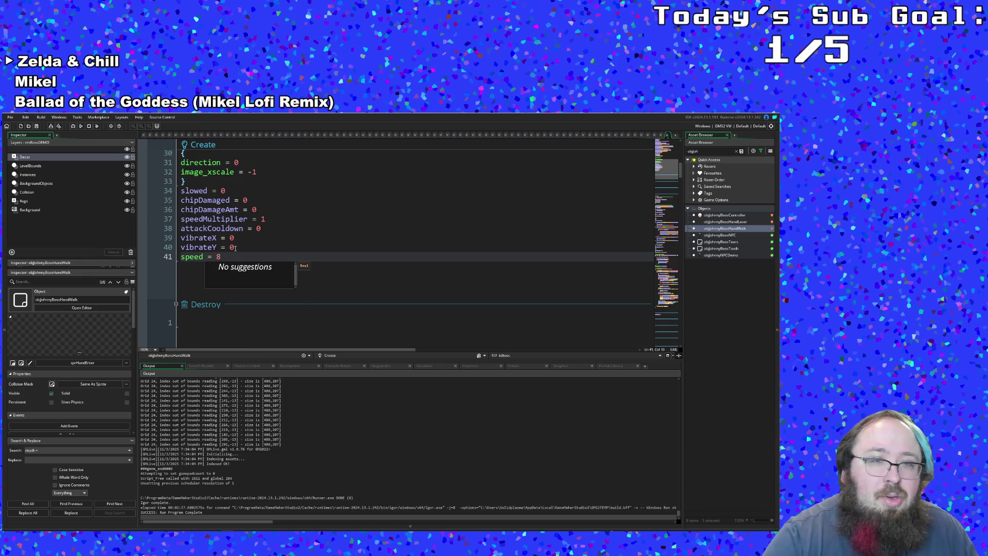
Review the Create event's boss references and the left-side direction setting.
scroll(234, 248, up, 10)
click(229, 219)
click(242, 228)
click(253, 238)
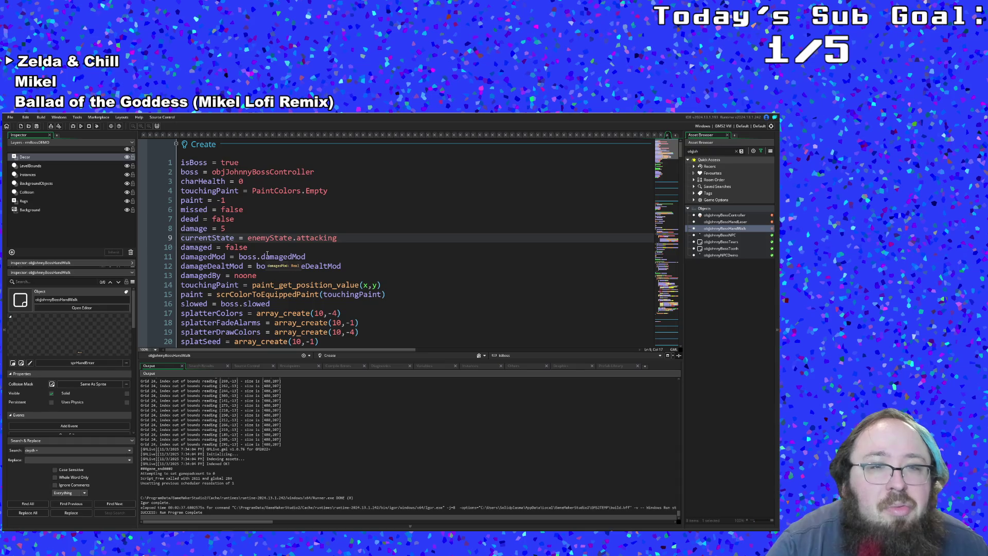
click(263, 277)
click(263, 267)
scroll(263, 262, down, 4)
scroll(262, 257, up, 4)
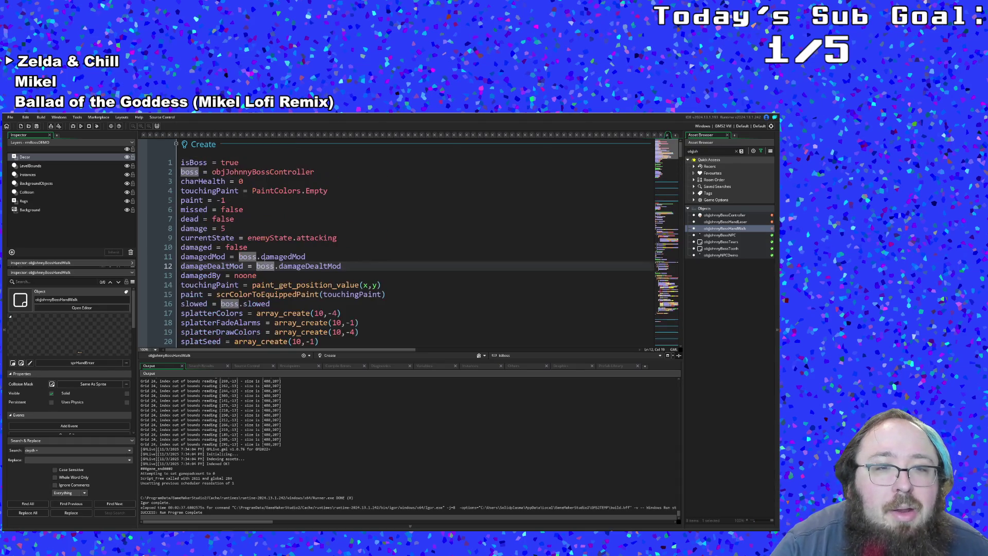
scroll(269, 257, down, 6)
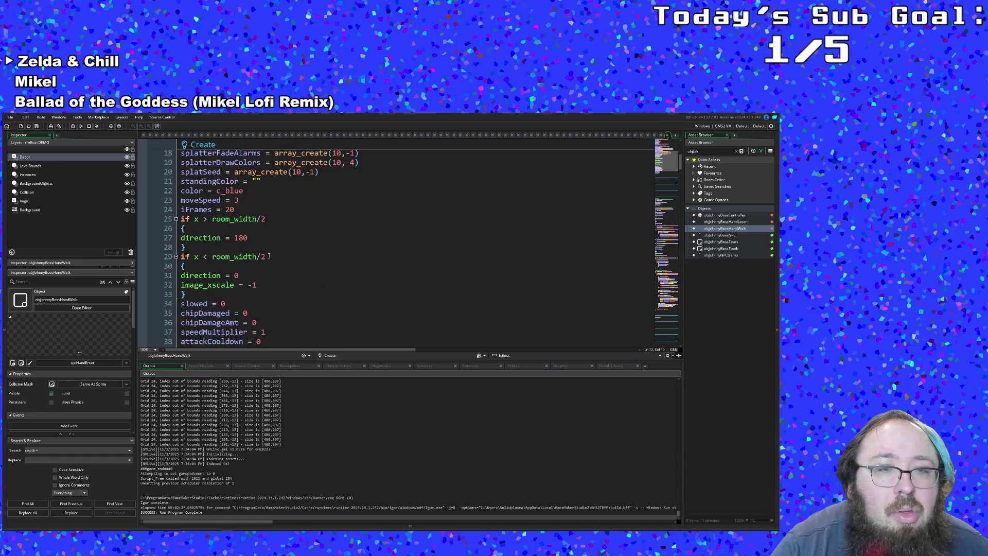
click(254, 277)
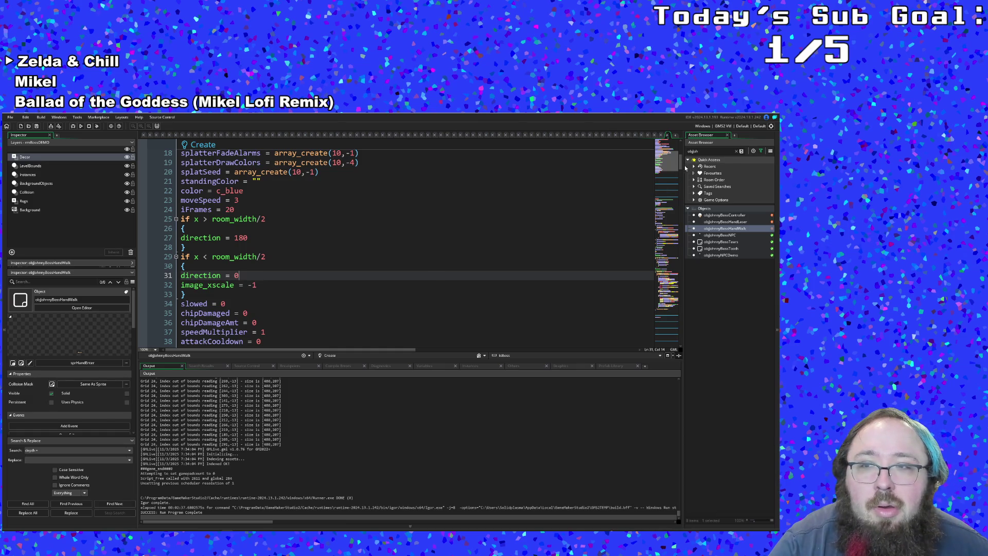
Scroll down to the Animation End event code and place the cursor there.
drag(682, 161, 682, 149)
drag(681, 145, 681, 337)
click(269, 286)
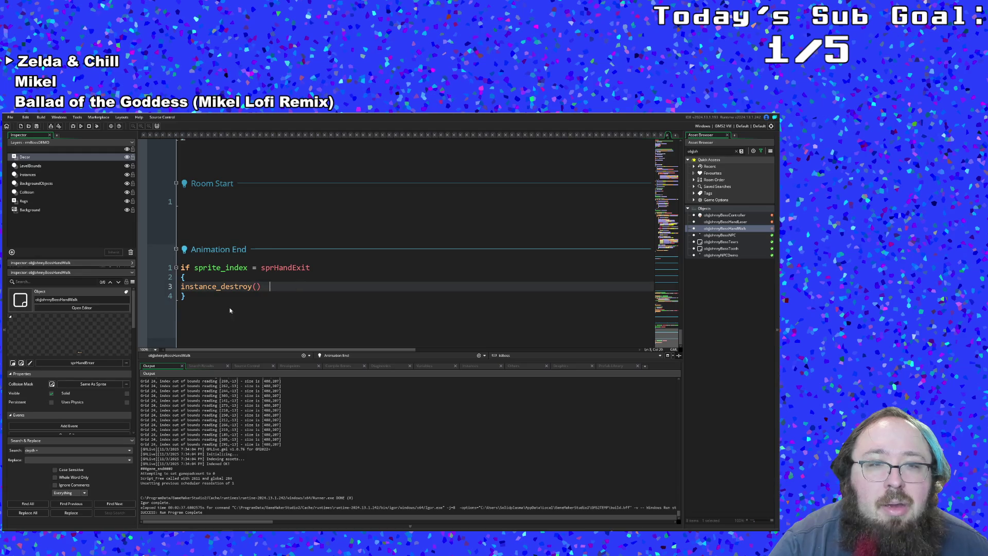
Duplicate the sprHandExit if-block below the original.
drag(184, 299, 180, 269)
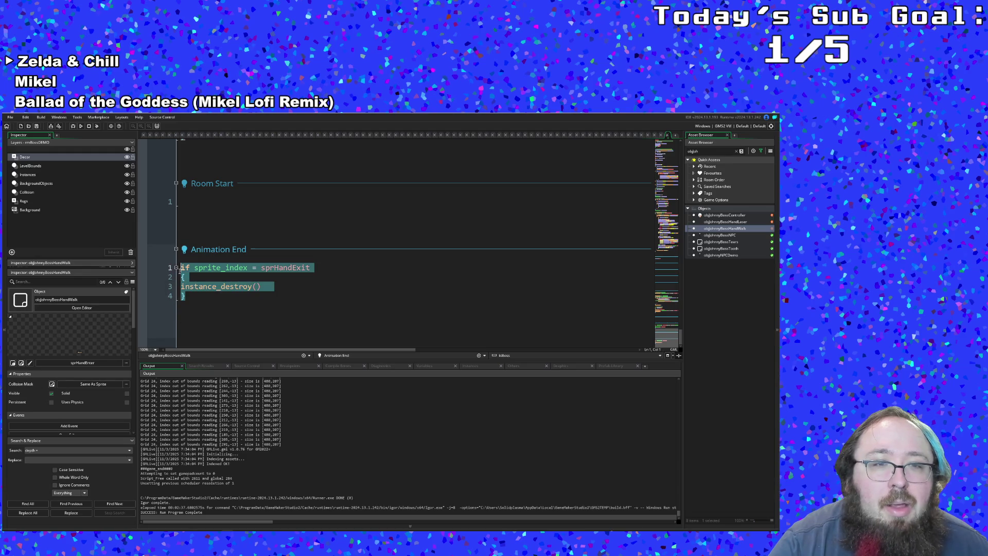
right_click(187, 274)
click(213, 302)
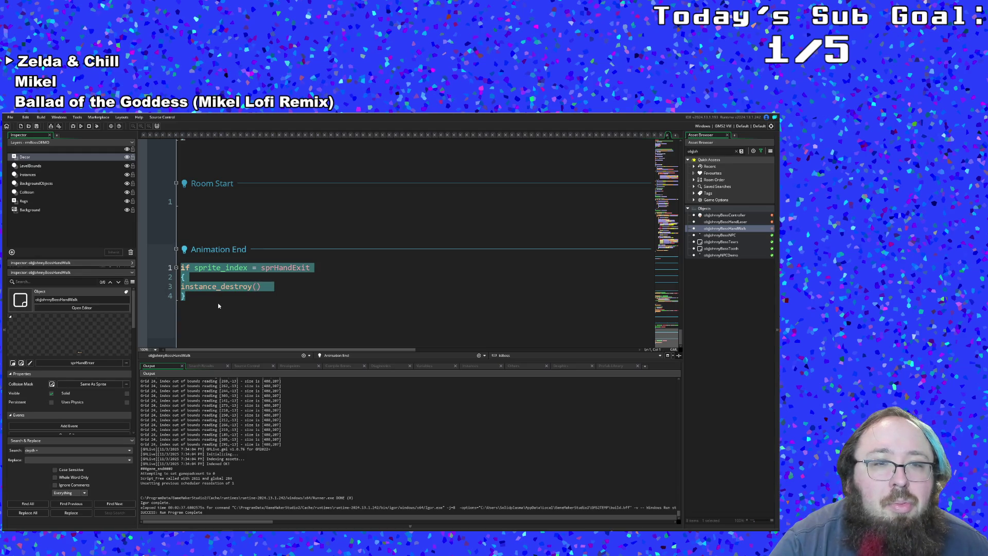
click(219, 307)
key(Return)
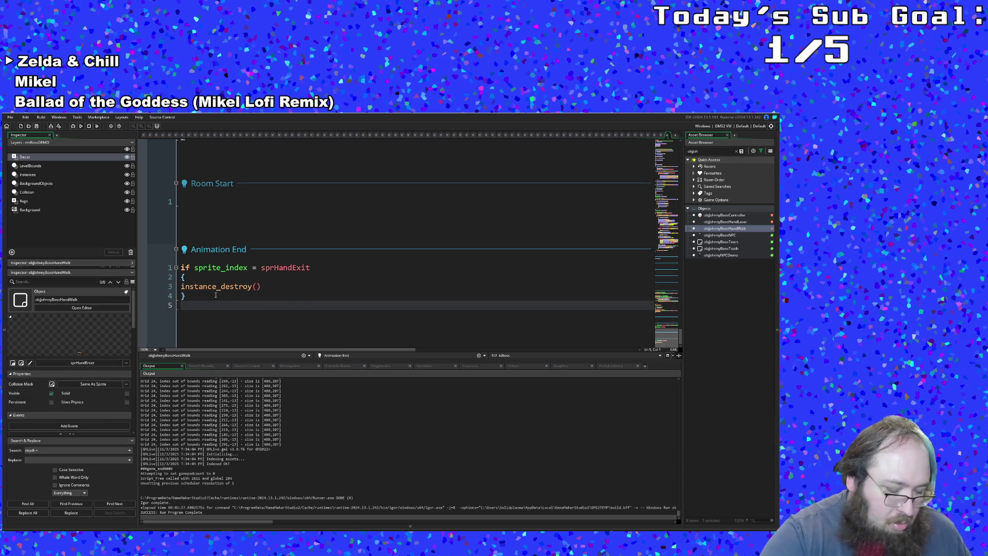
key(ctrl+v)
Change the copied block's condition sprite to sprHandEnter.
key(Up)
key(Up)
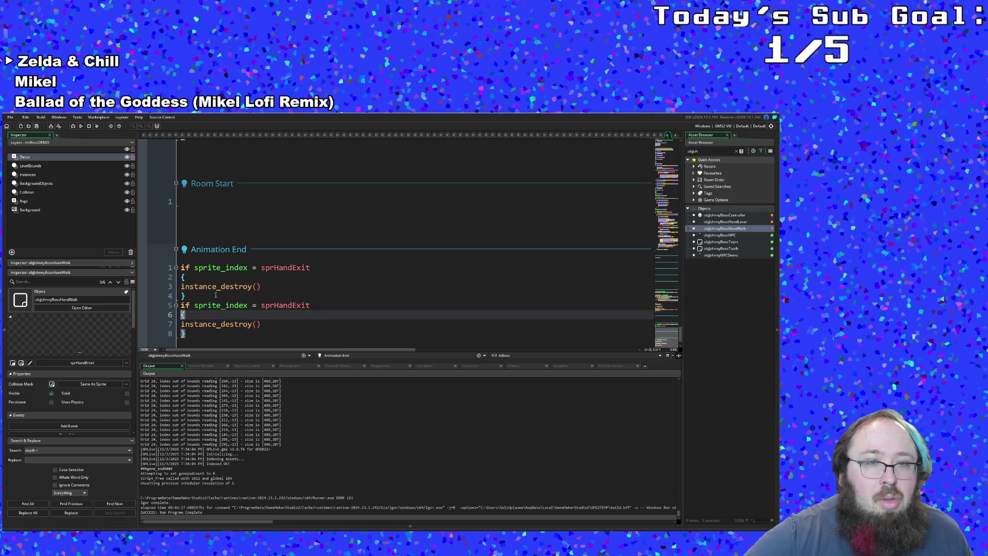
key(Up)
key(End)
key(Left)
key(BackSpace)
key(BackSpace)
key(BackSpace)
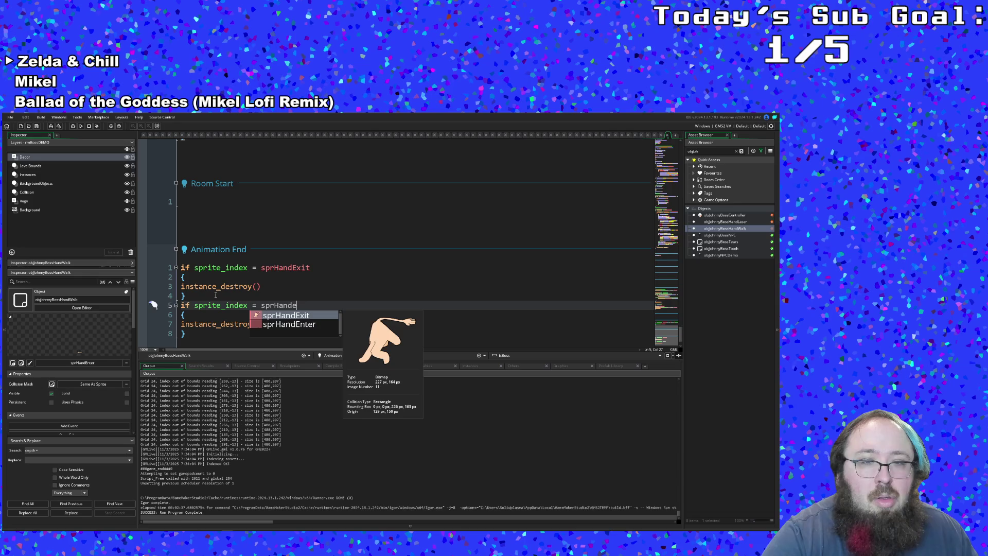
text(n)
key(Return)
Replace the copy's instance_destroy() with 'sprite_index = sprHandRun'.
key(Down)
key(Down)
key(Down)
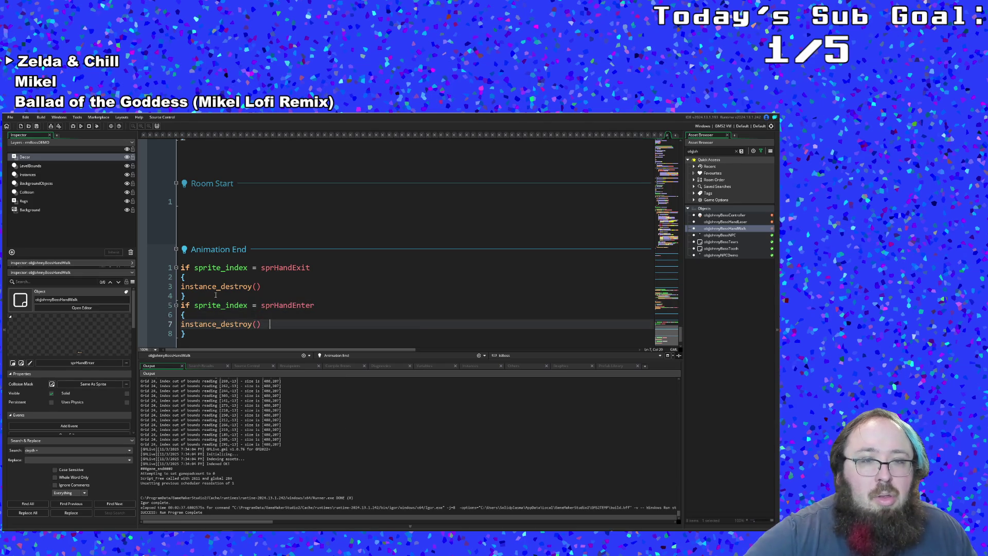
key(Up)
key(End)
key(BackSpace)
key(BackSpace)
key(BackSpace)
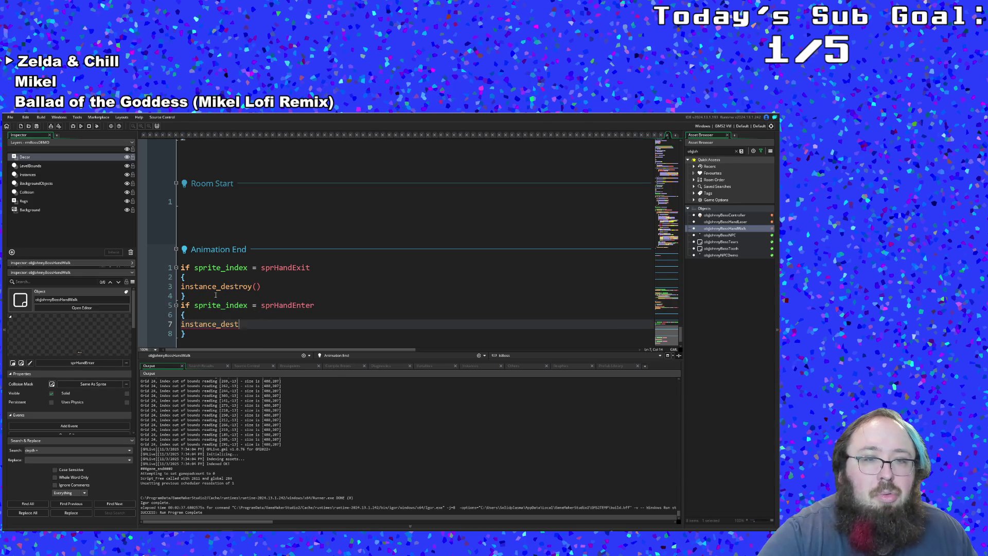
key(BackSpace)
key(BackSpace)
text(s)
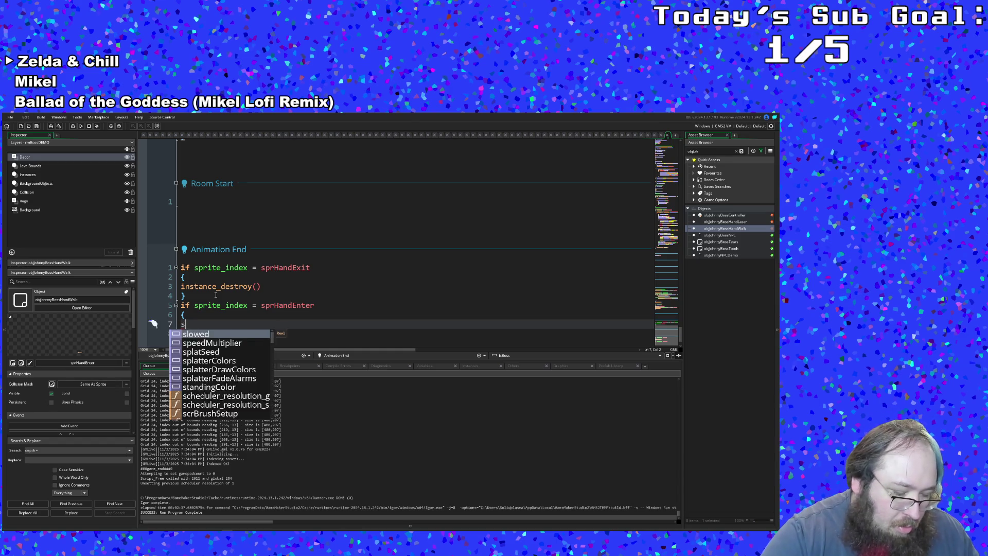
text(prite_in)
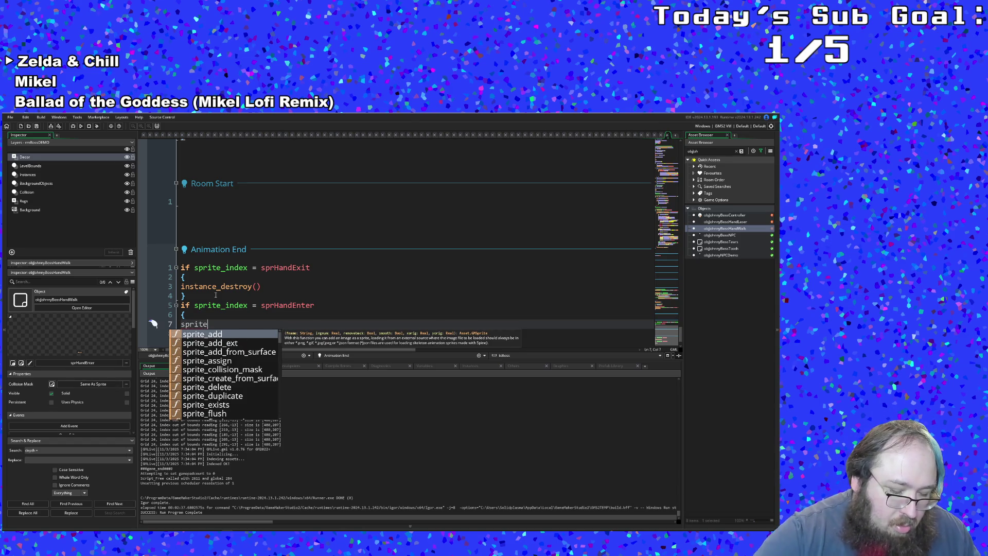
key(Return)
text(= )
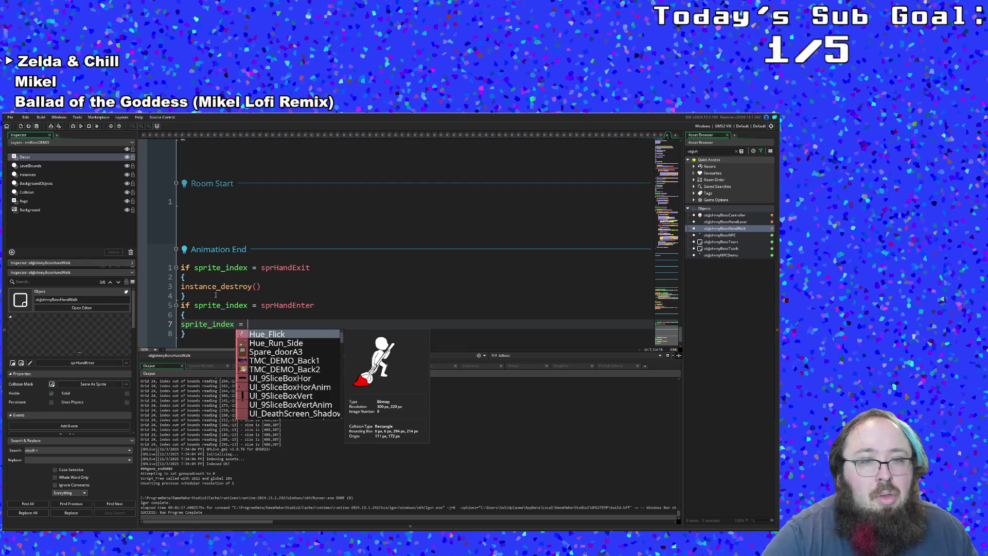
text(spr)
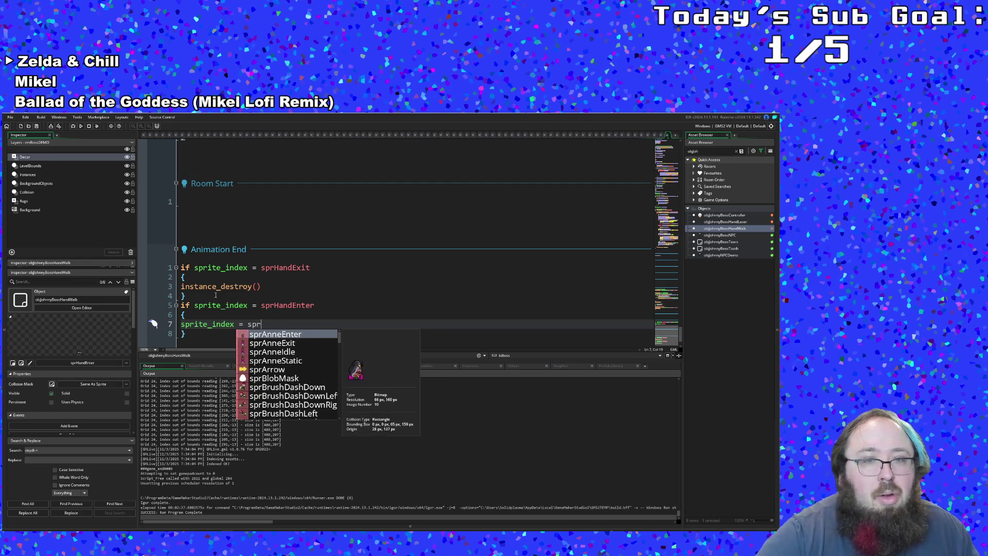
text(HandRun)
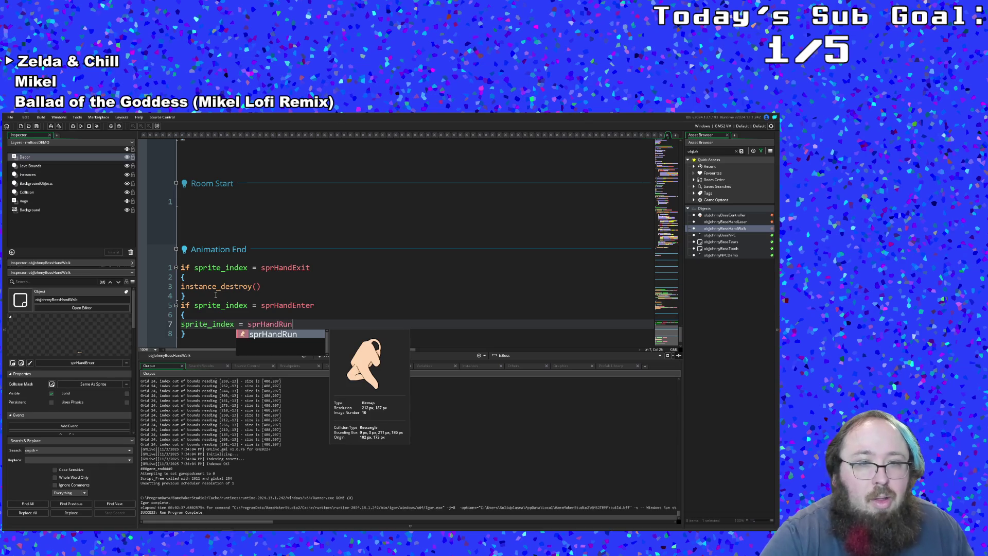
key(Return)
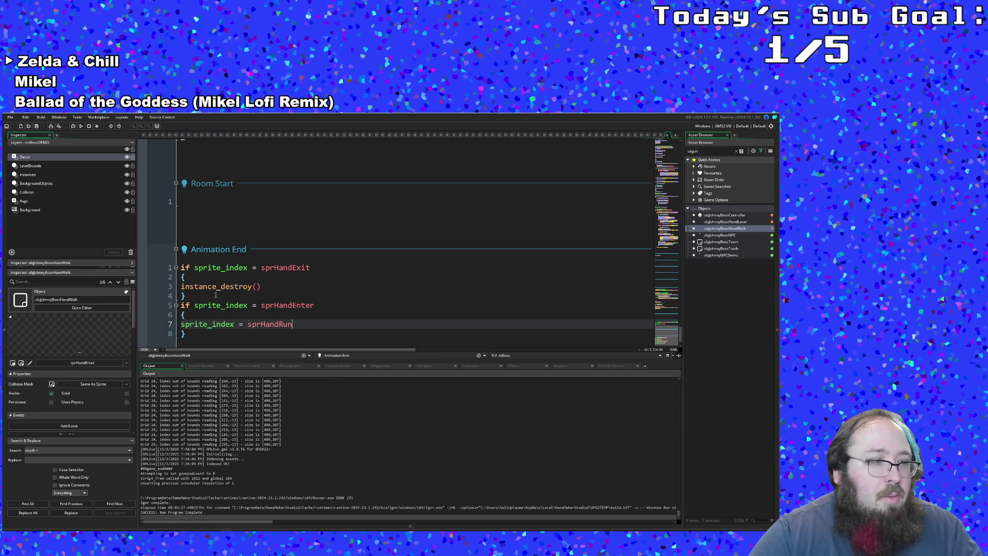
scroll(216, 295, down, 2)
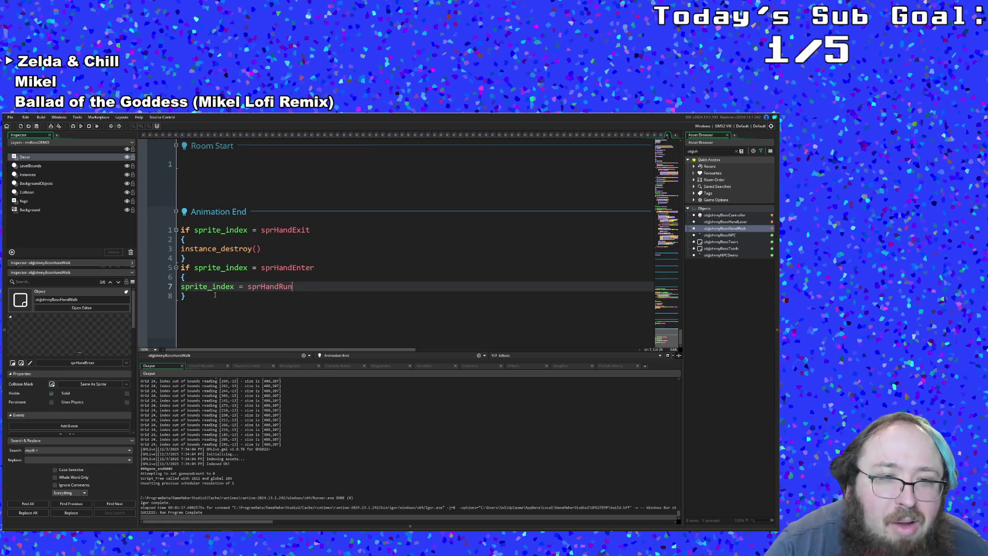
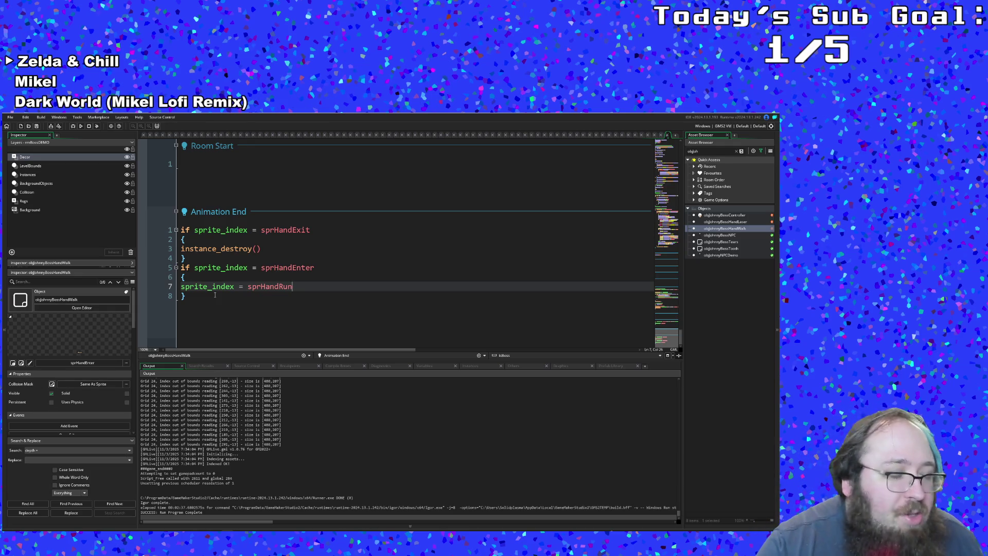
Add 'speed = 8' after sprite_index = sprHandRun in the Animation End event's sprHandEnter block.
click(226, 297)
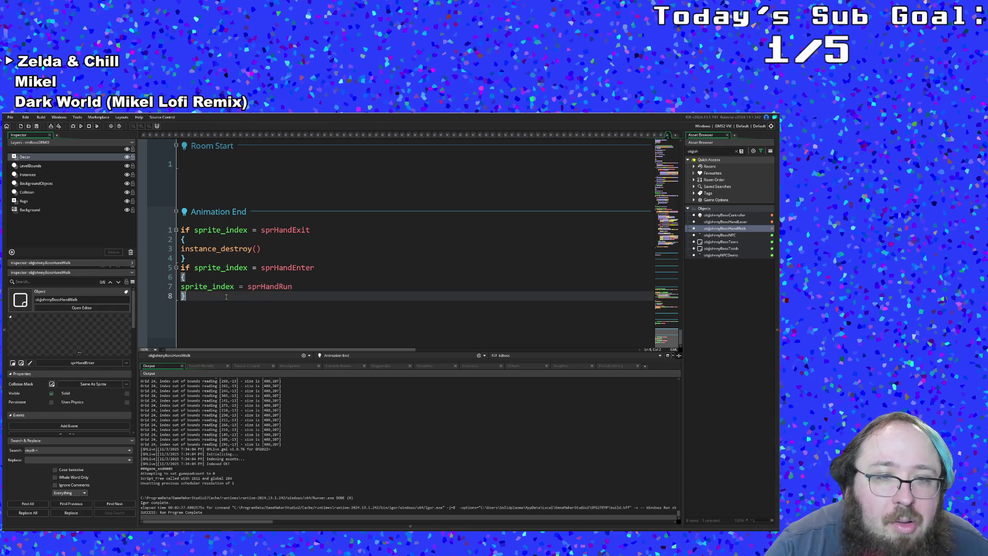
click(271, 287)
double_click(294, 286)
click(297, 285)
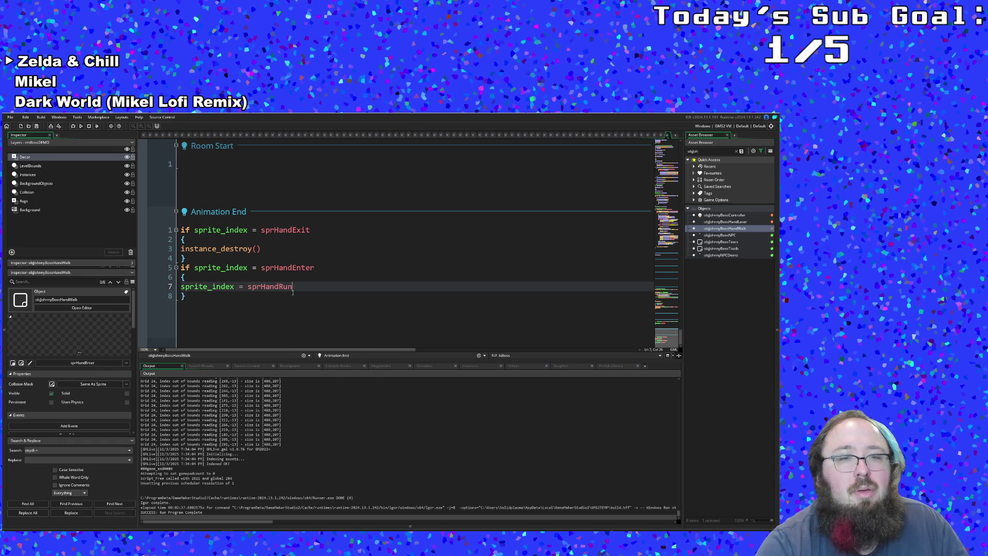
key(Return)
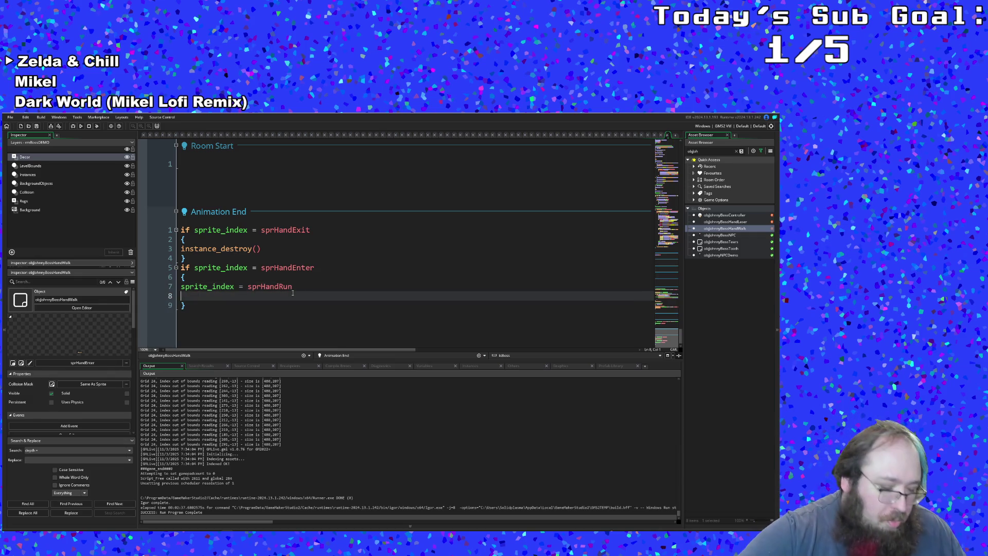
text(speed = )
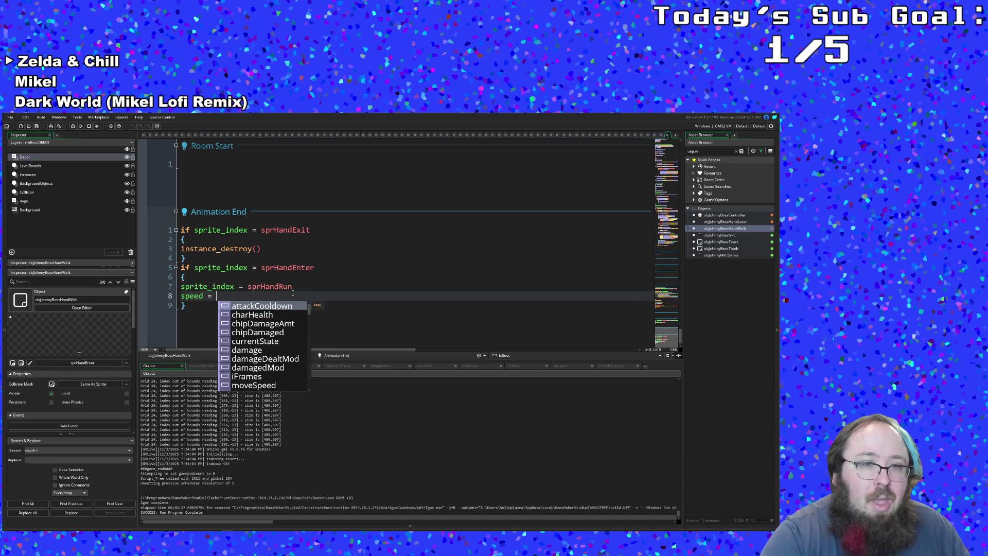
text(8)
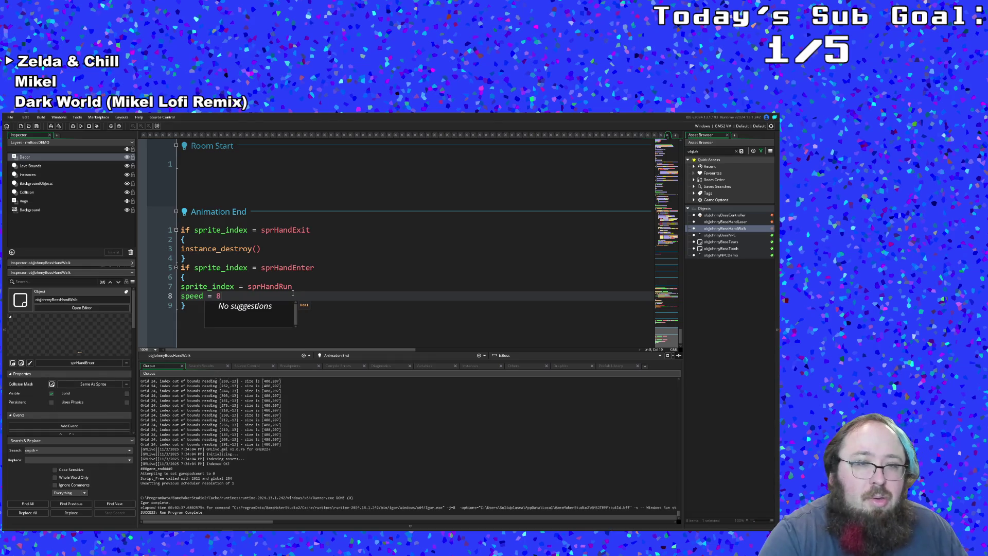
click(345, 302)
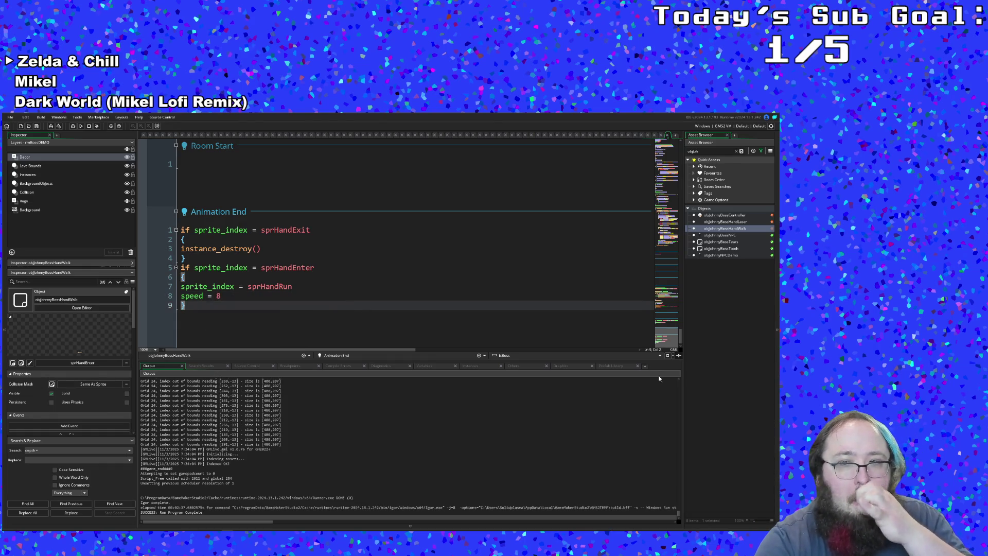
drag(680, 336, 682, 139)
Delete the leftover 'speed = 8' line from the hand walker's Create event.
scroll(573, 204, down, 6)
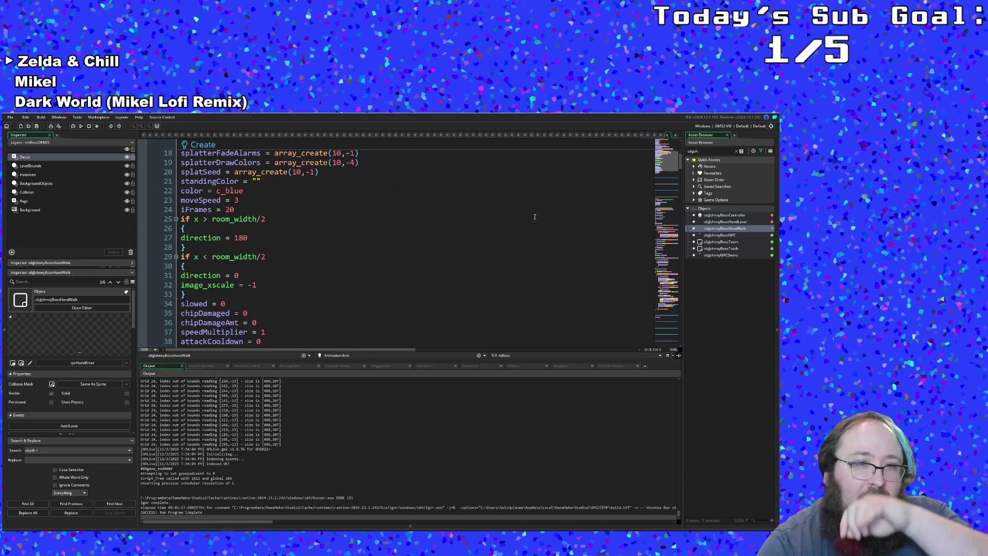
scroll(533, 215, down, 4)
scroll(464, 229, up, 2)
drag(237, 320, 166, 316)
key(BackSpace)
key(BackSpace)
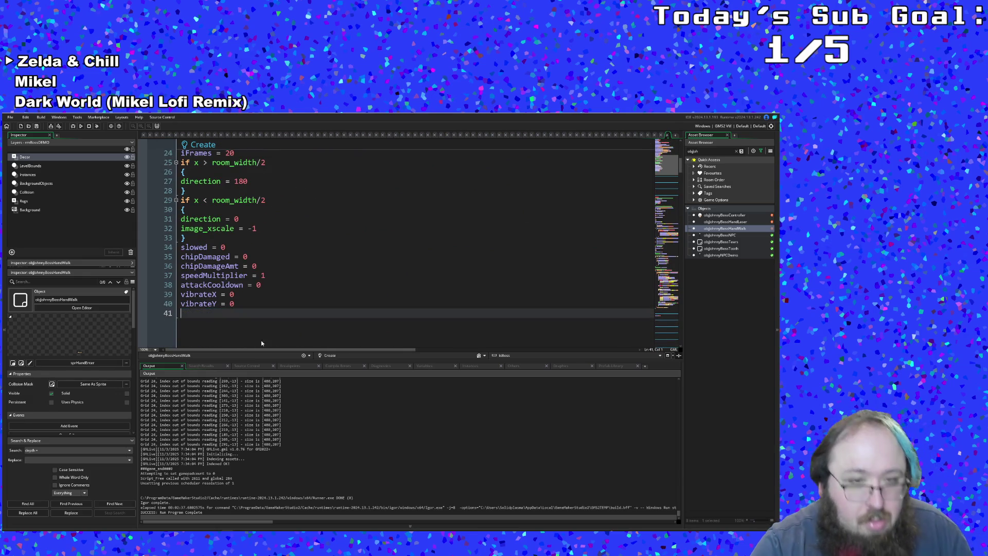
scroll(304, 299, down, 5)
scroll(304, 298, down, 20)
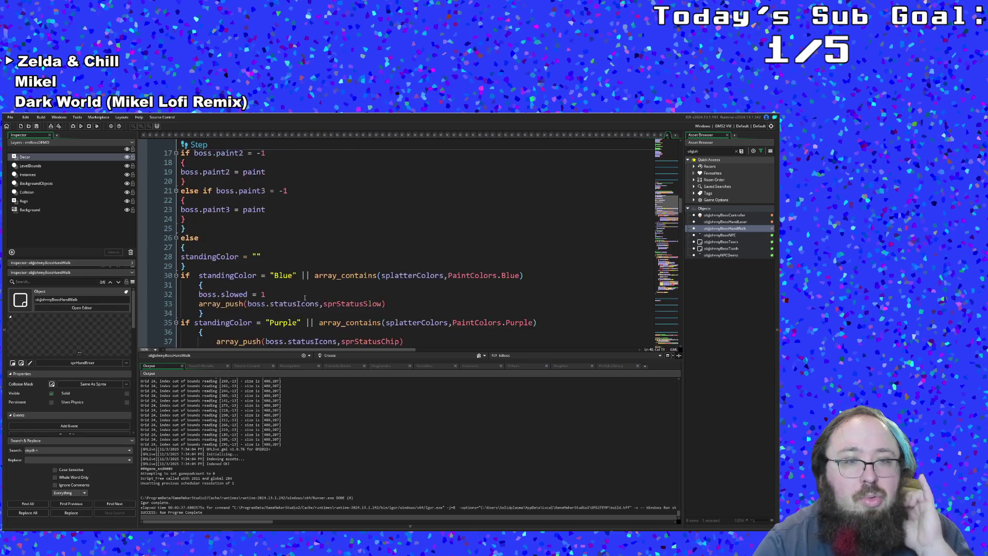
click(374, 266)
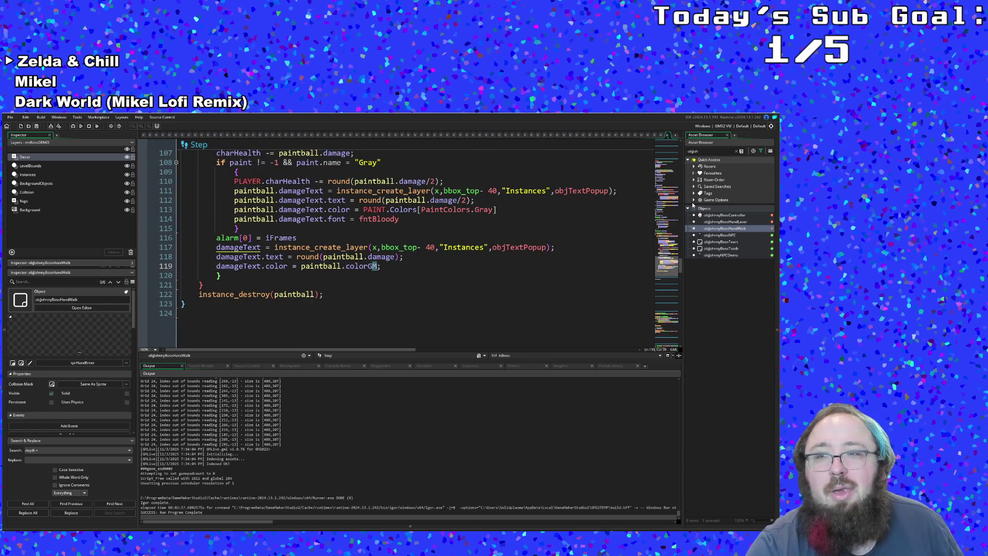
Open objJohnnyBossController's code and select the alarm[3] = 400 line in its Create event.
double_click(720, 215)
scroll(539, 257, up, 15)
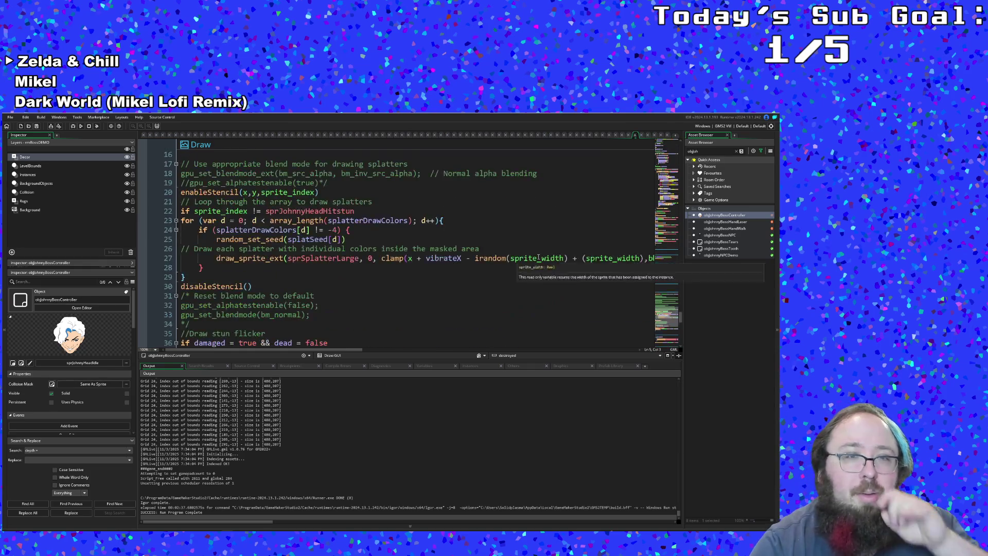
scroll(540, 246, up, 15)
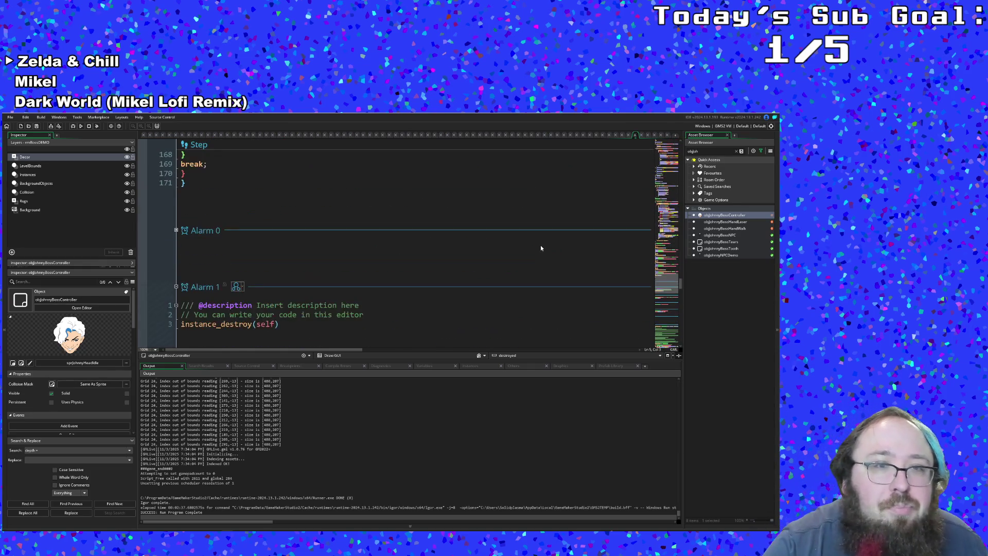
scroll(547, 229, up, 18)
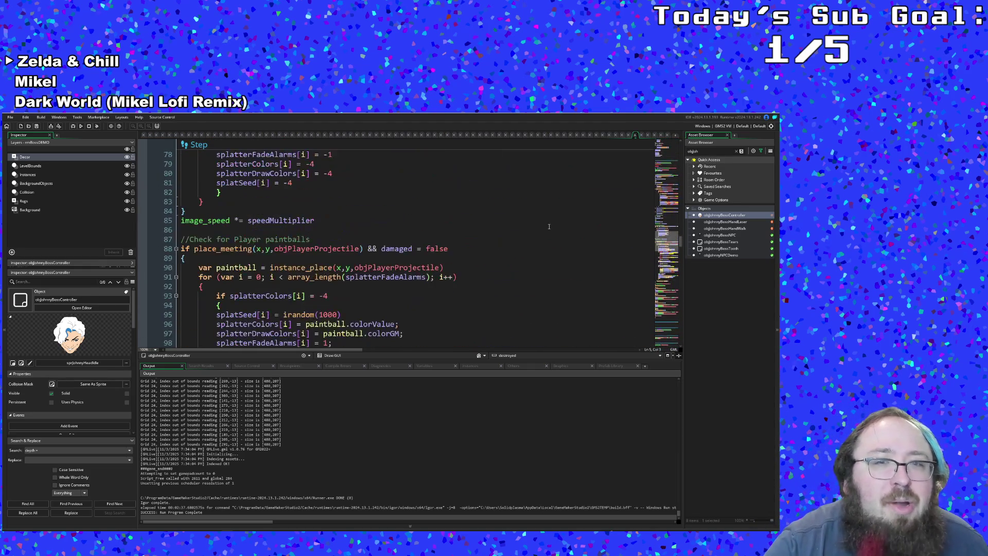
drag(683, 226, 682, 147)
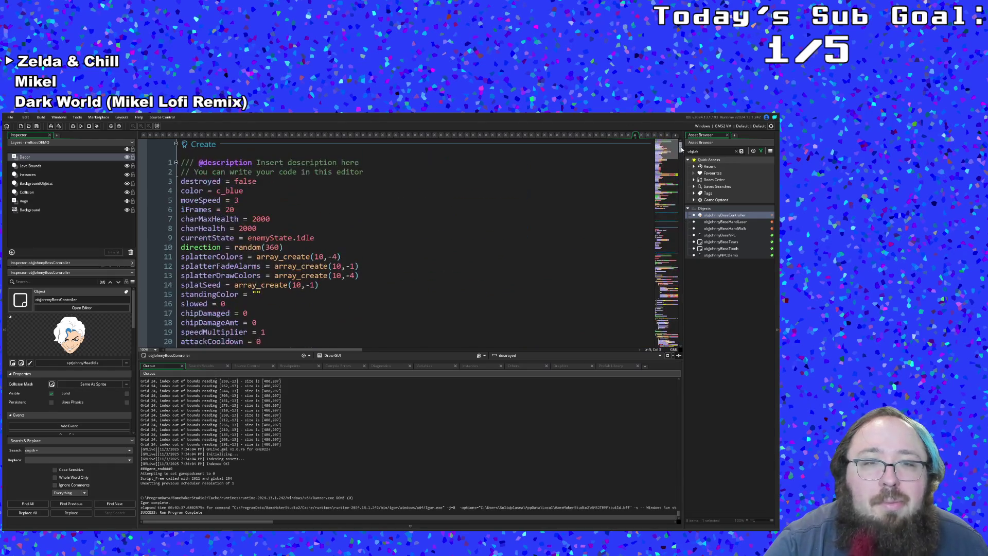
scroll(479, 247, down, 10)
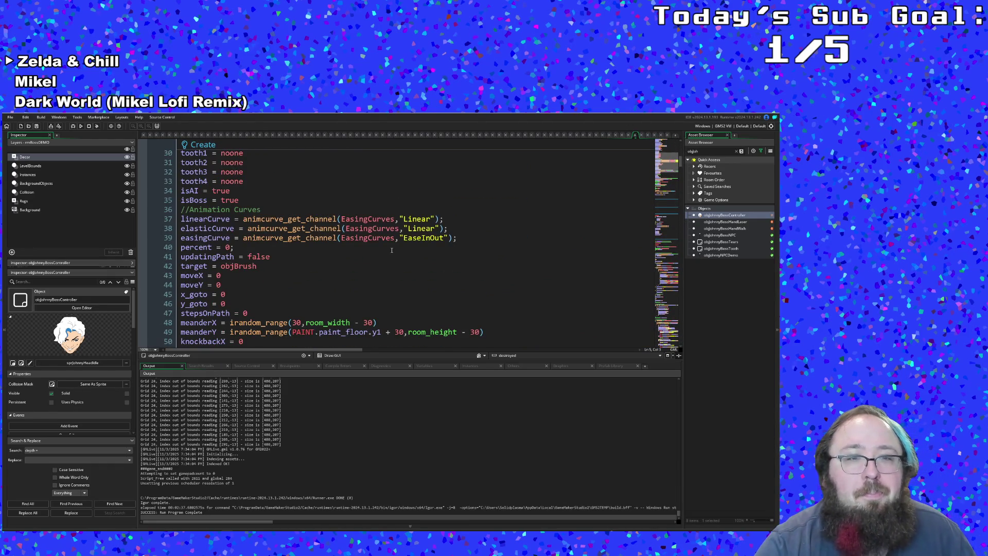
scroll(392, 250, down, 10)
click(255, 209)
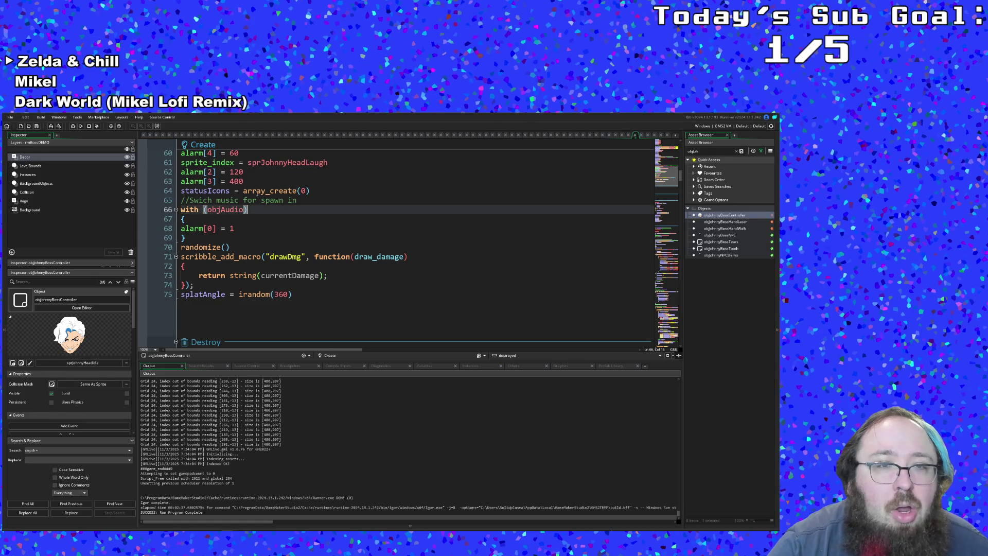
drag(246, 181, 181, 181)
Duplicate the alarm[3] = 400 line onto a new line below it.
right_click(188, 180)
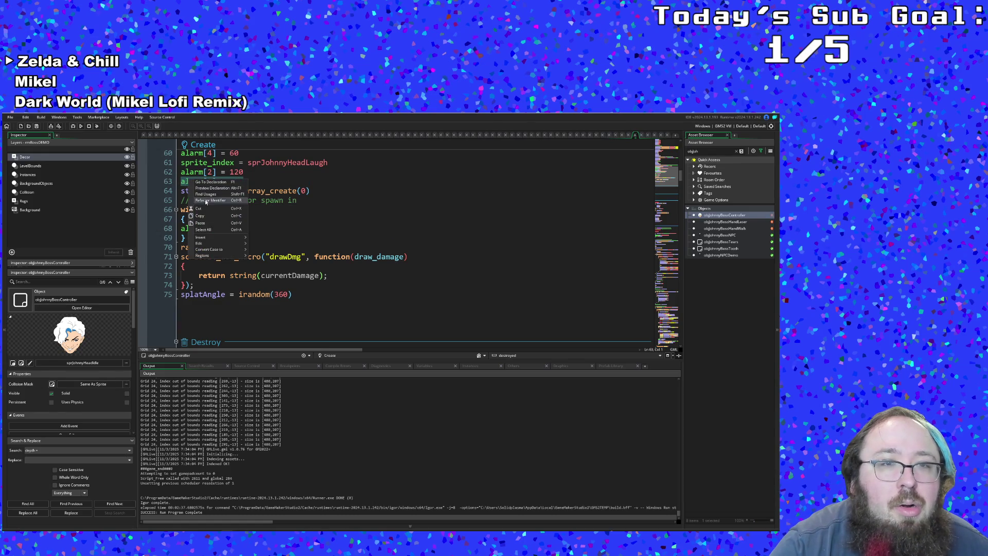
click(206, 217)
click(252, 180)
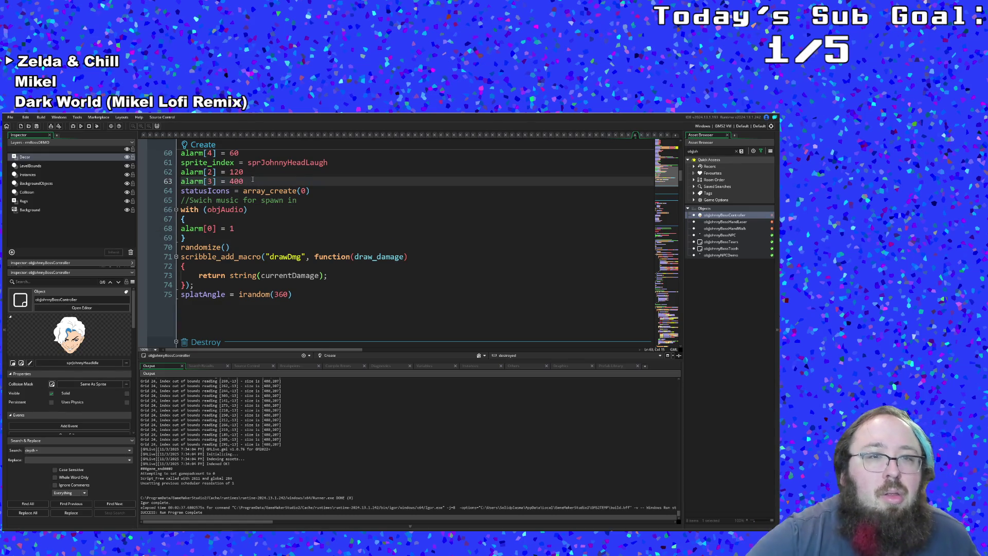
key(Return)
key(ctrl+v)
Change the duplicated line to alarm[4] = 180.
key(Left)
key(Left)
key(Left)
key(Delete)
text(4)
key(Right)
key(Right)
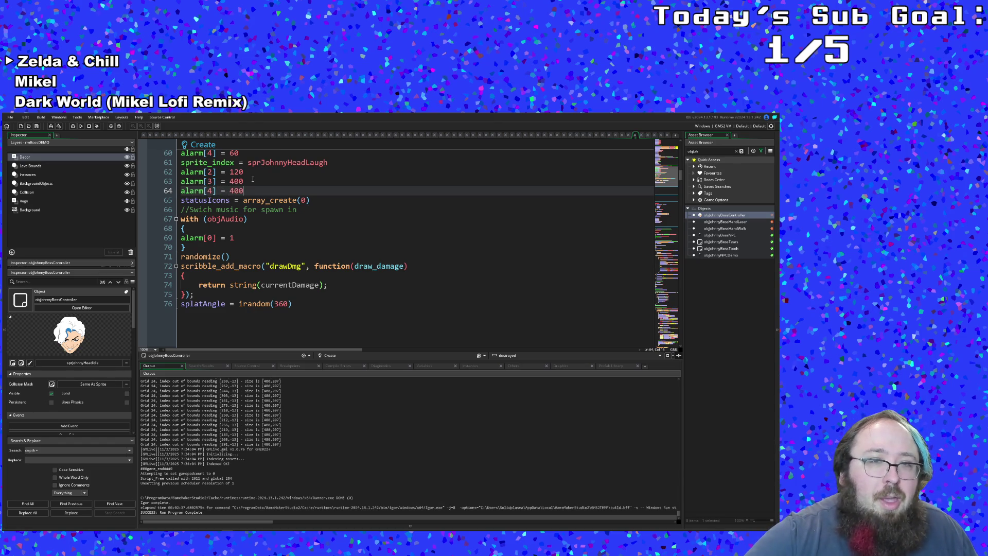
key(BackSpace)
key(BackSpace)
key(BackSpace)
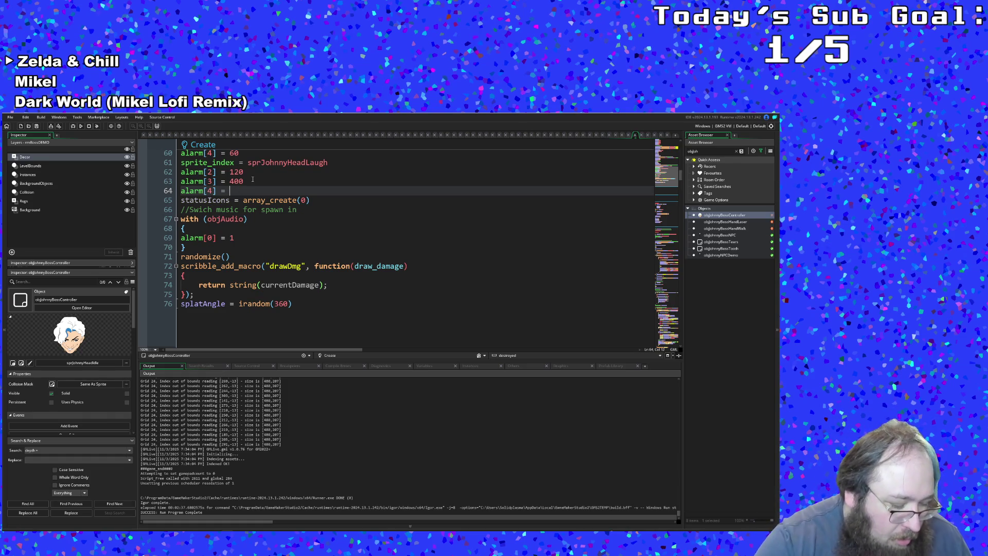
text(180)
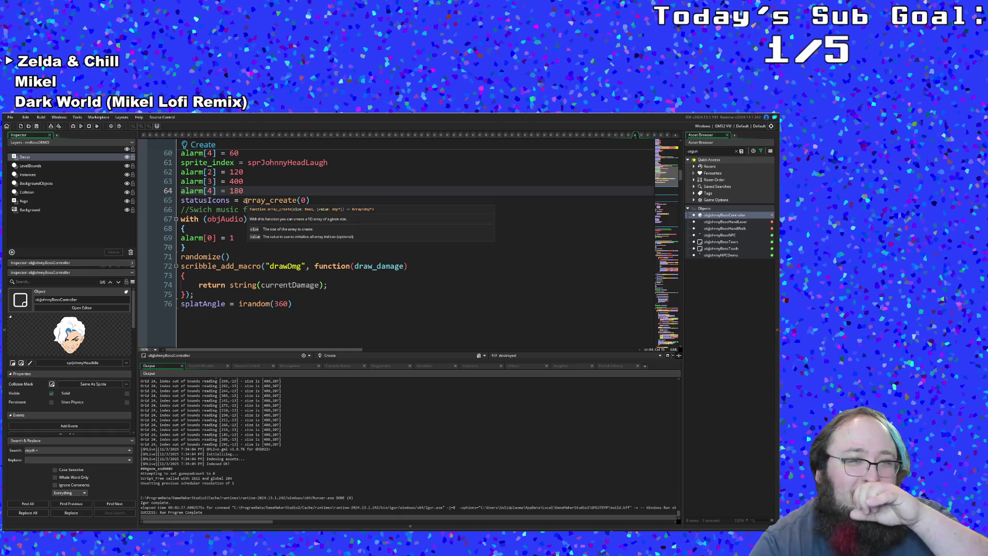
drag(245, 191, 231, 191)
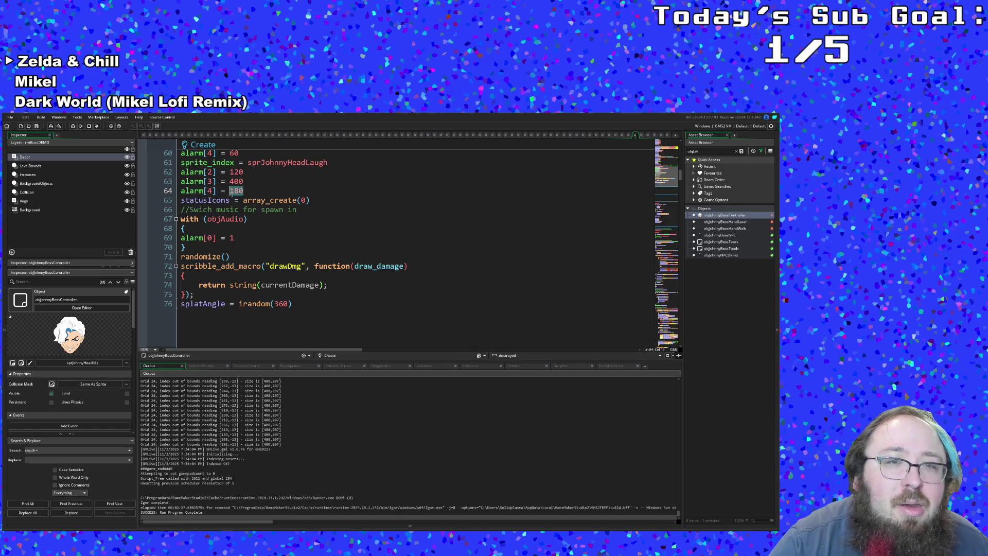
click(243, 192)
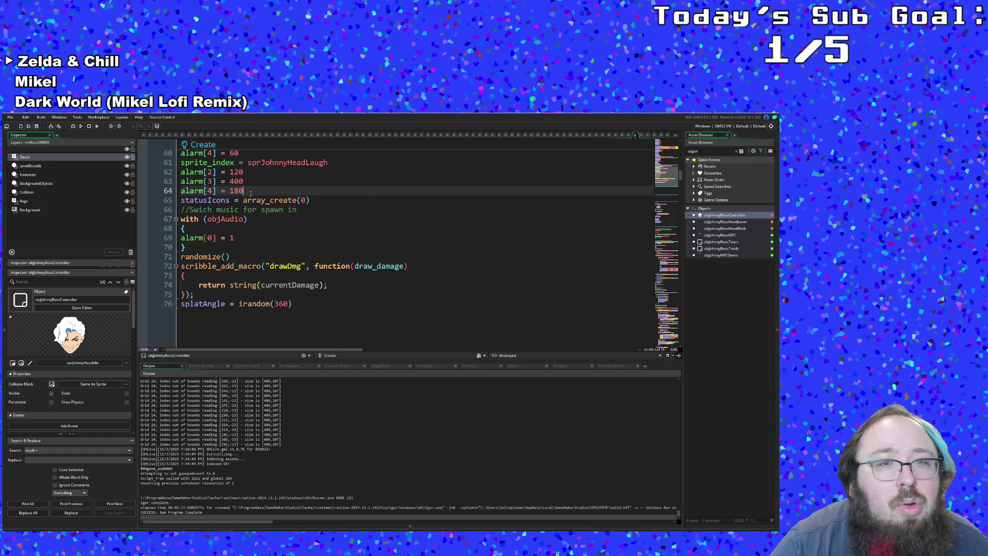
scroll(251, 193, up, 2)
drag(247, 248, 167, 247)
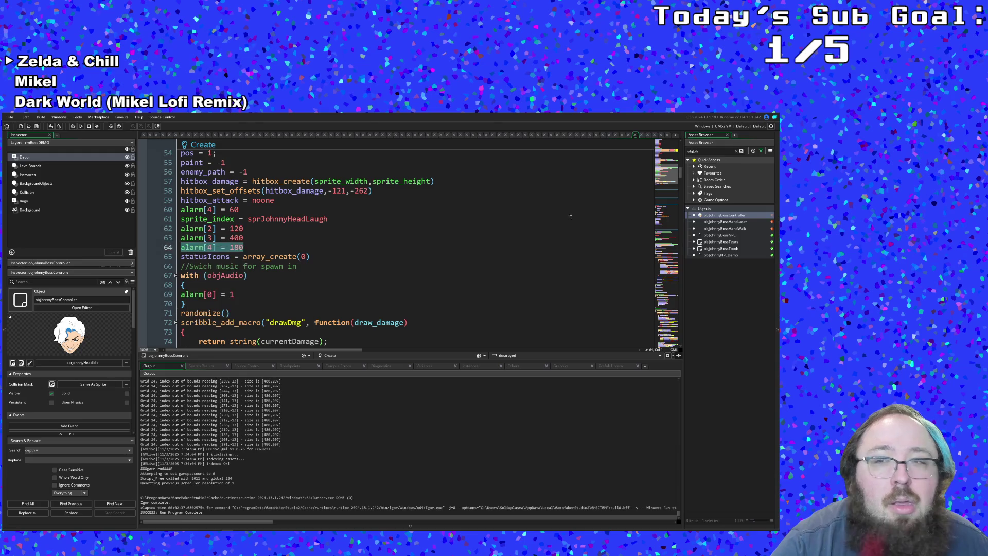
Scroll the controller code down toward the Alarm 3 and Alarm 4 events.
click(669, 247)
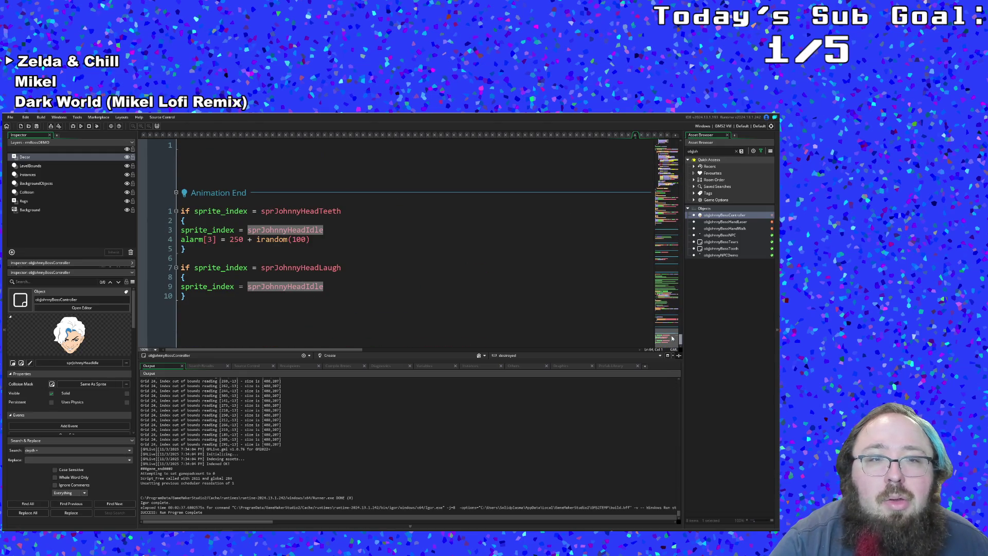
click(672, 309)
drag(671, 310, 671, 296)
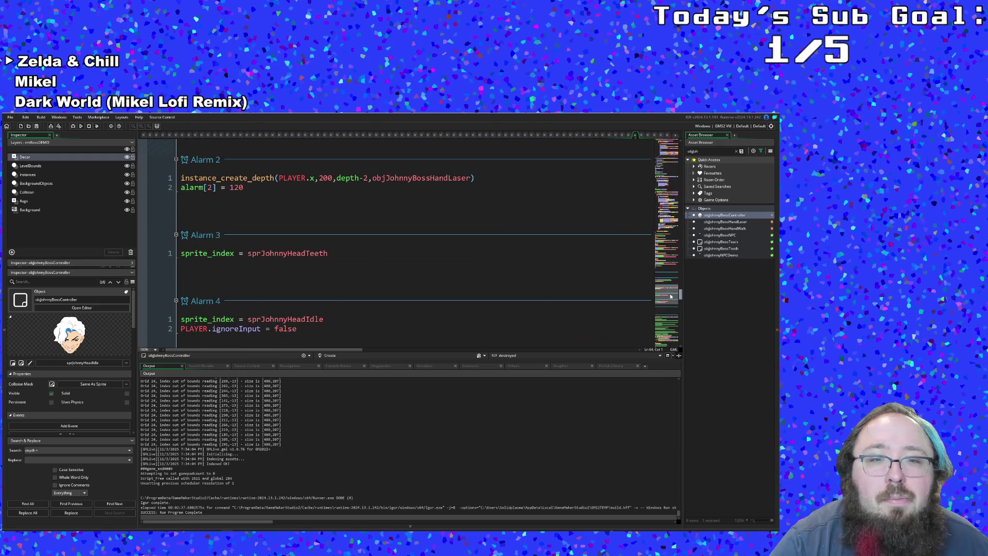
mouse_move(671, 296)
mouse_down()
mouse_move(666, 127)
mouse_move(660, 171)
mouse_up()
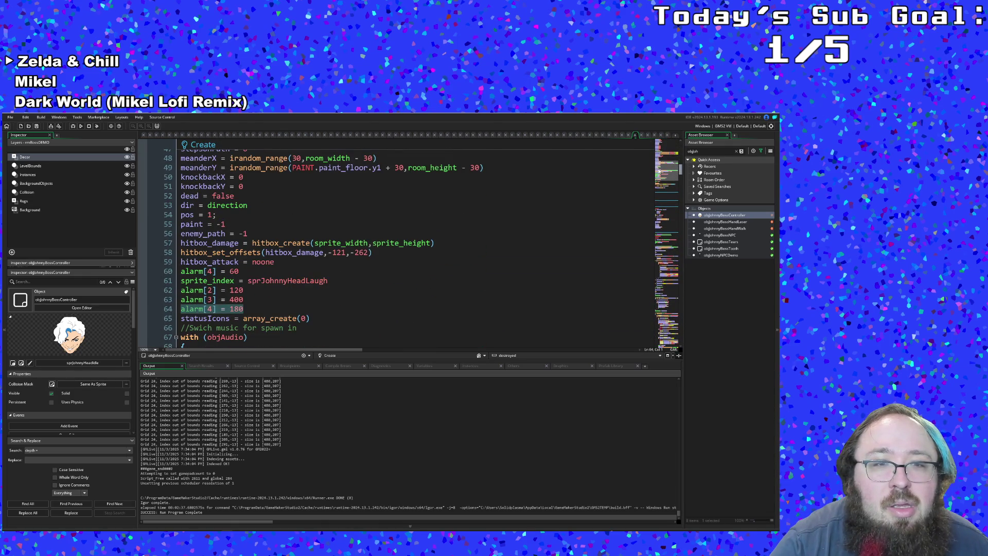
Renumber the new Create-event timer to alarm[5] = 180.
click(213, 303)
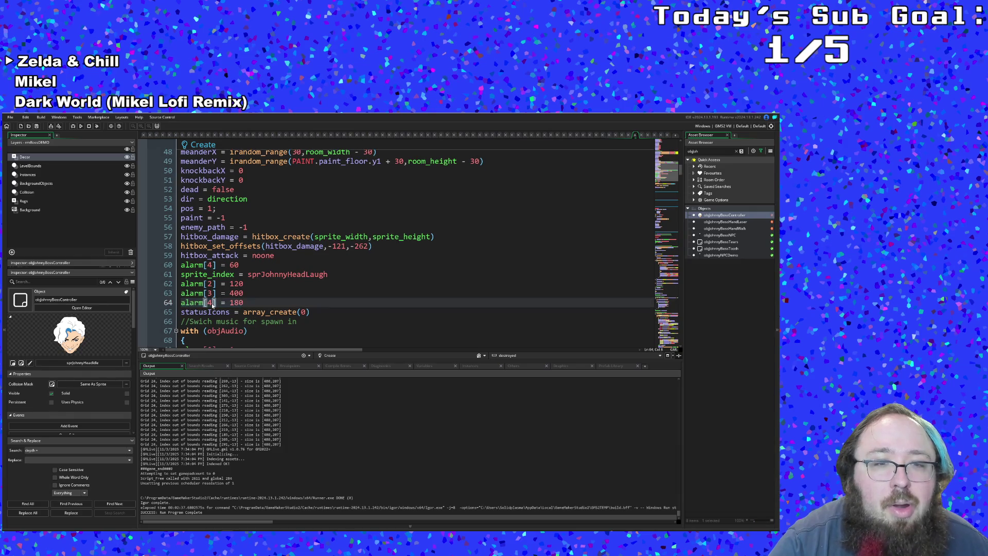
key(Delete)
text(5)
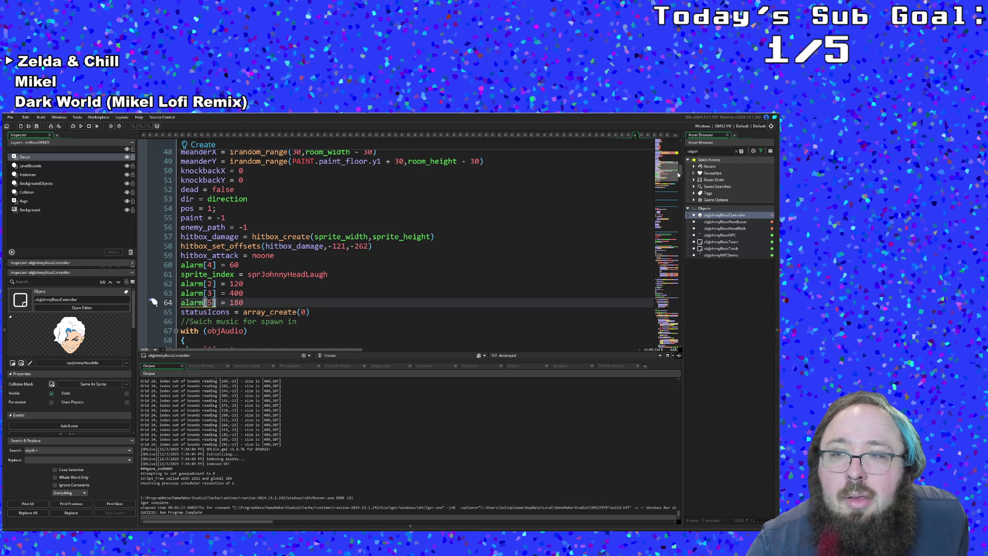
mouse_move(680, 172)
mouse_down()
mouse_move(658, 315)
mouse_move(656, 301)
mouse_up()
right_click(211, 233)
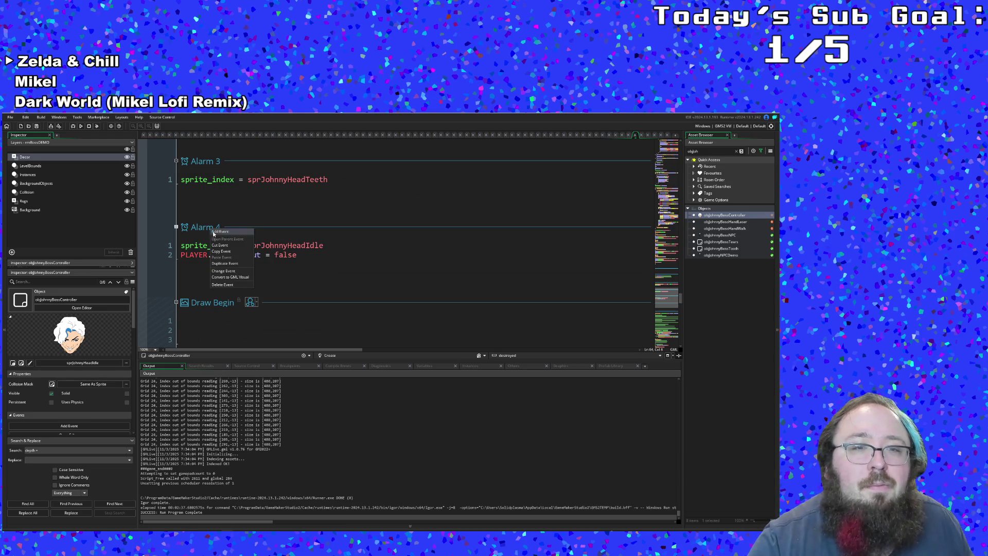
Add an Alarm 5 event and start an instance_create_depth call in it.
click(220, 235)
mouse_move(246, 266)
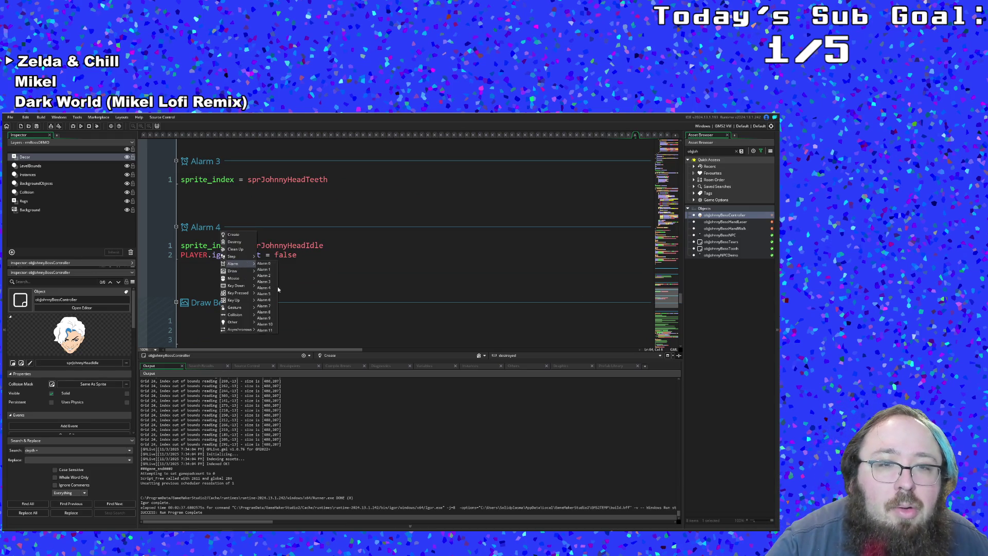
click(264, 293)
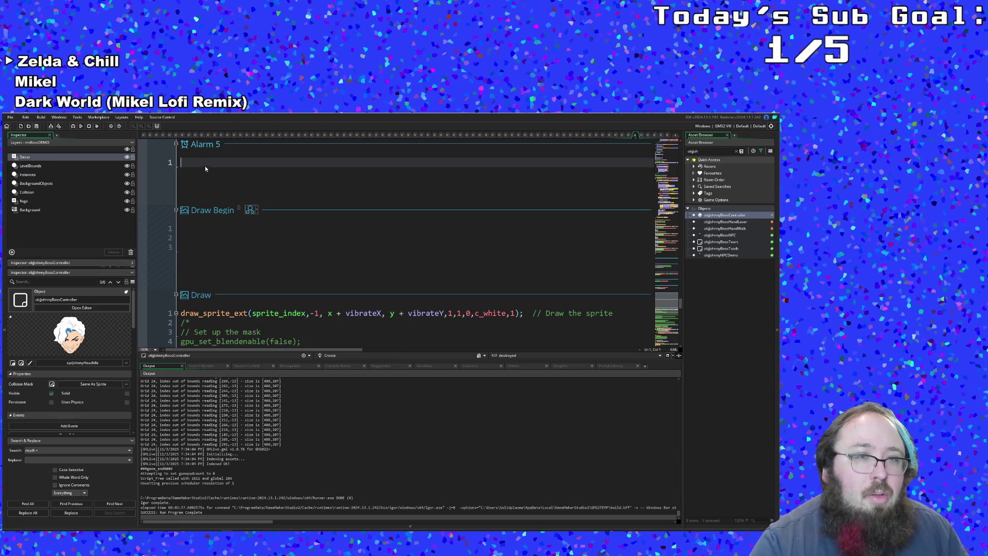
text(insta)
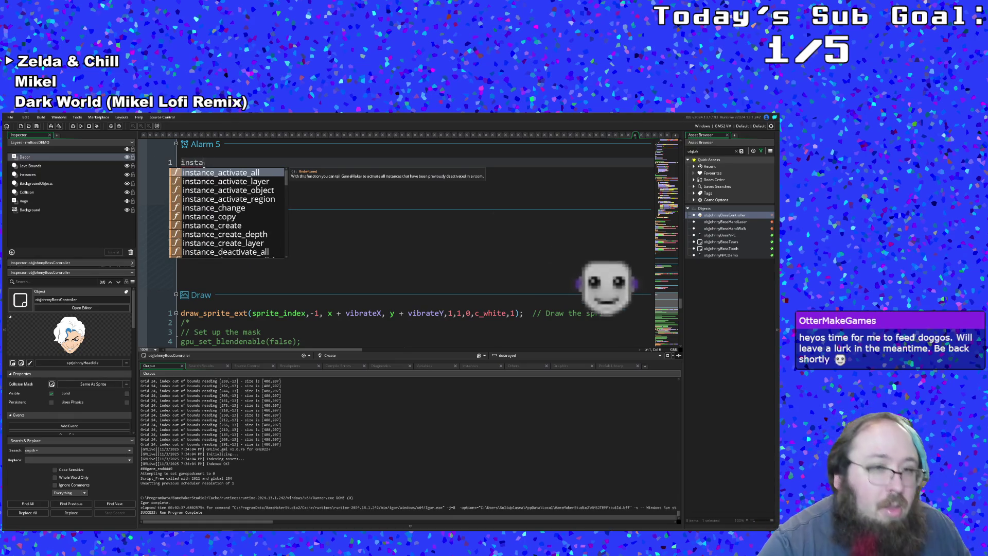
text(nce_Cr)
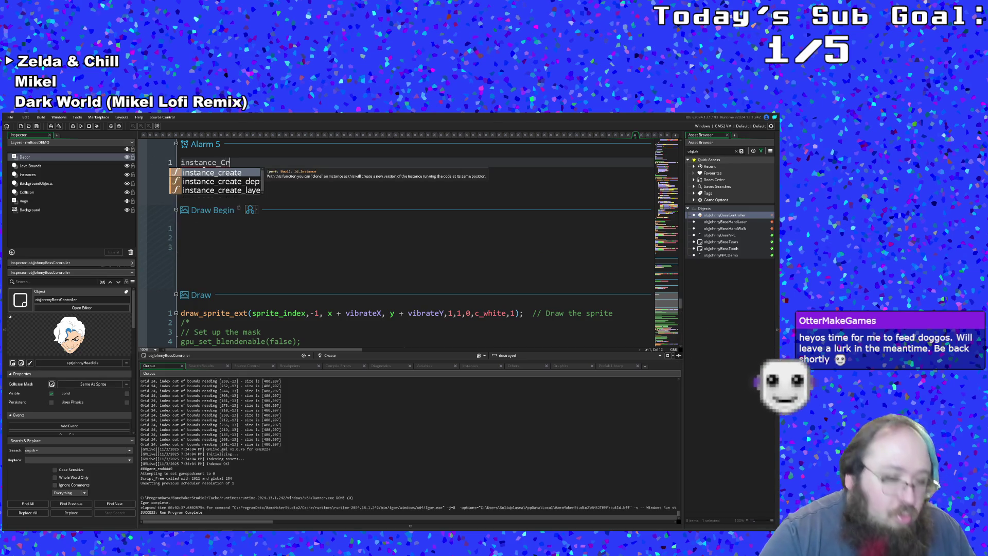
key(Down)
key(Return)
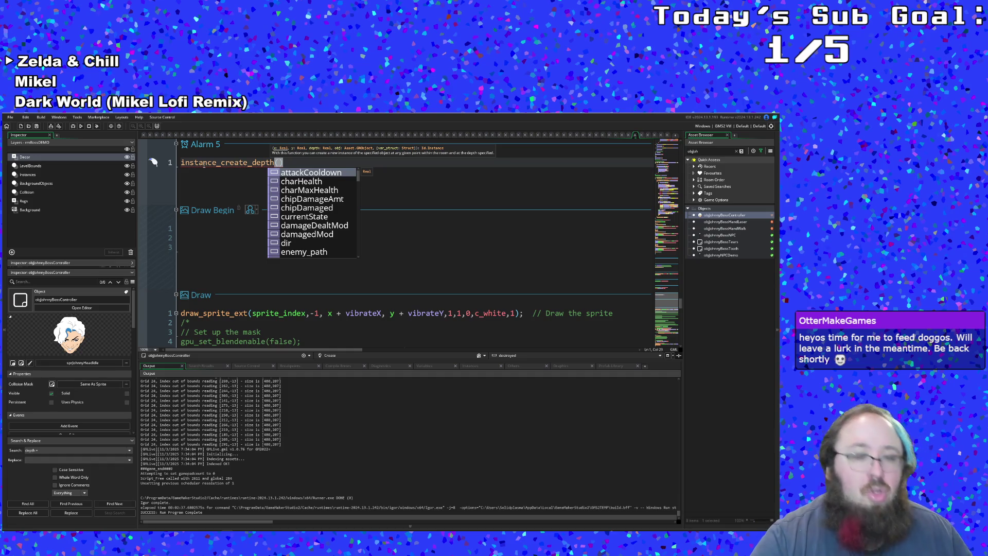
Give the spawn x argument choose(room_width,0) and begin an irandom_range y argument.
text(choos)
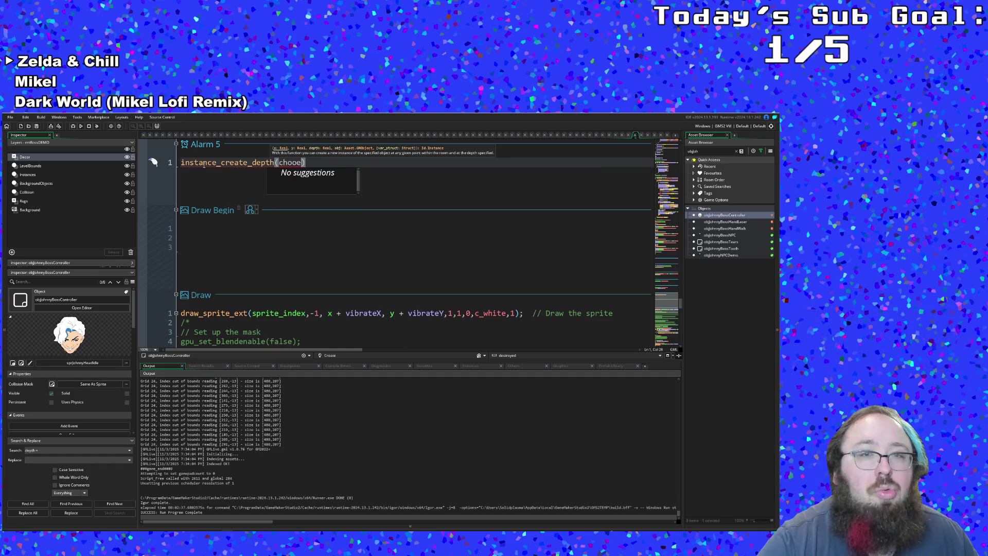
text(e()
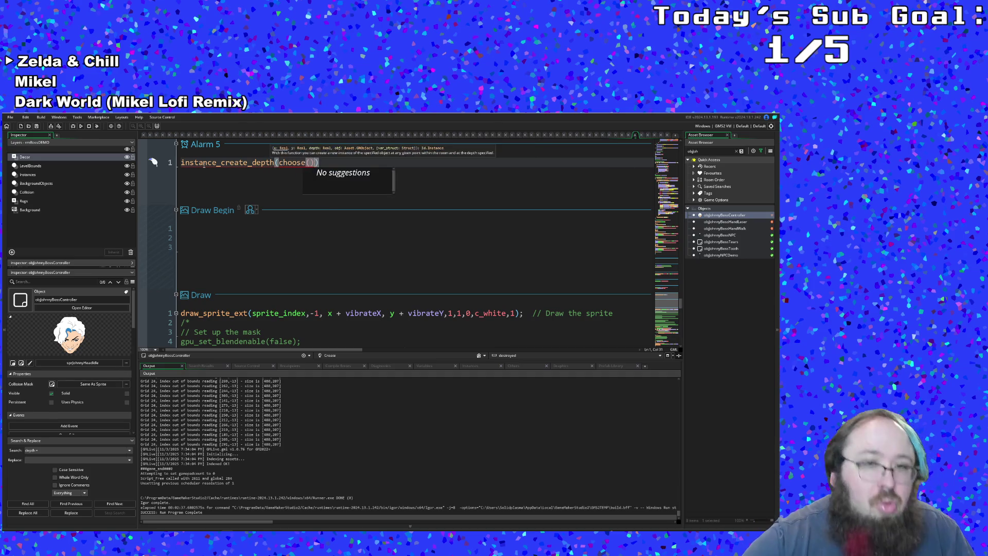
text(room)
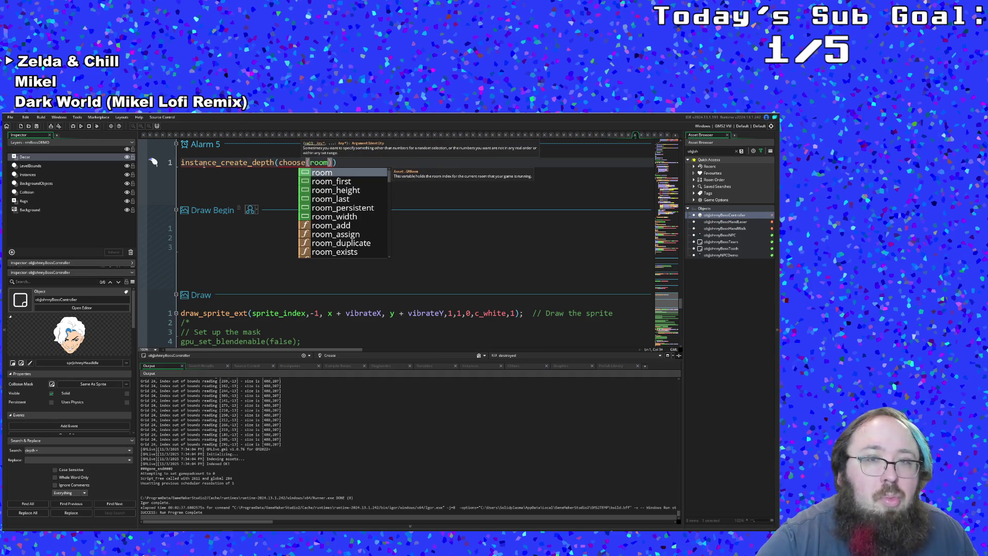
text(_width)
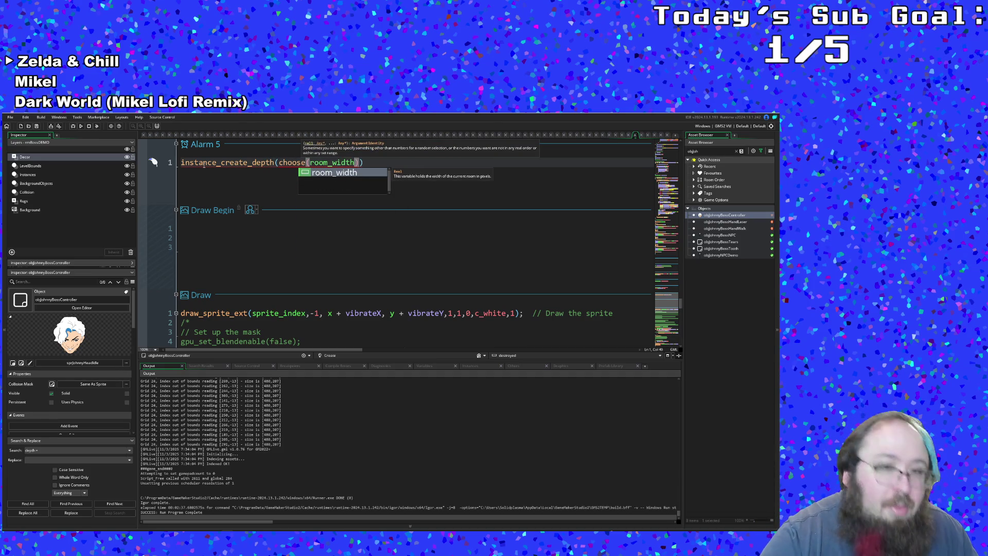
text(,)
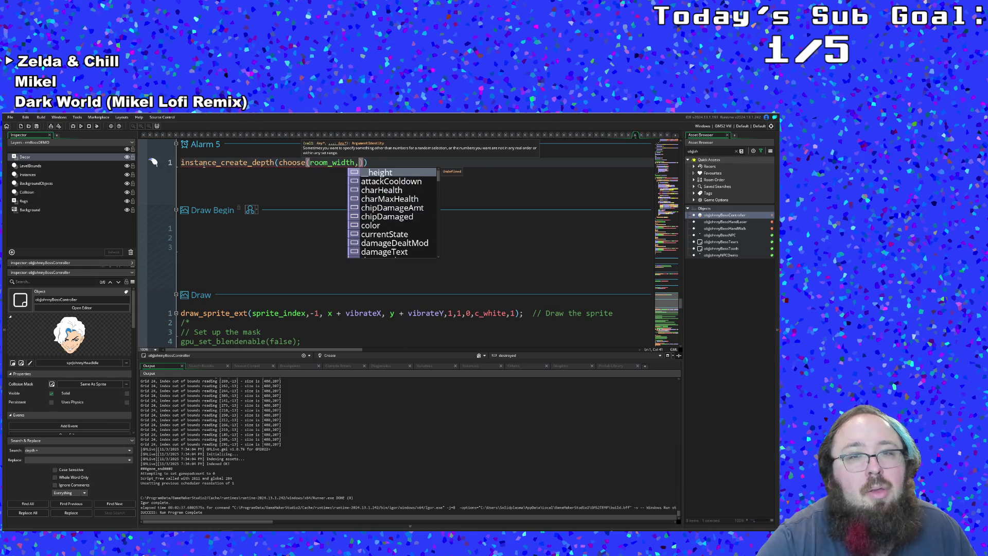
text(0)
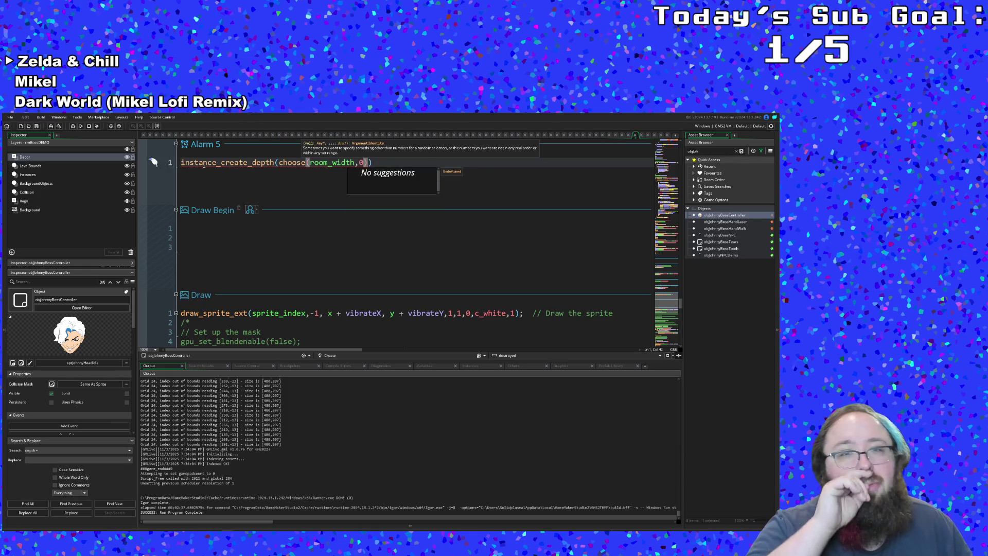
text())
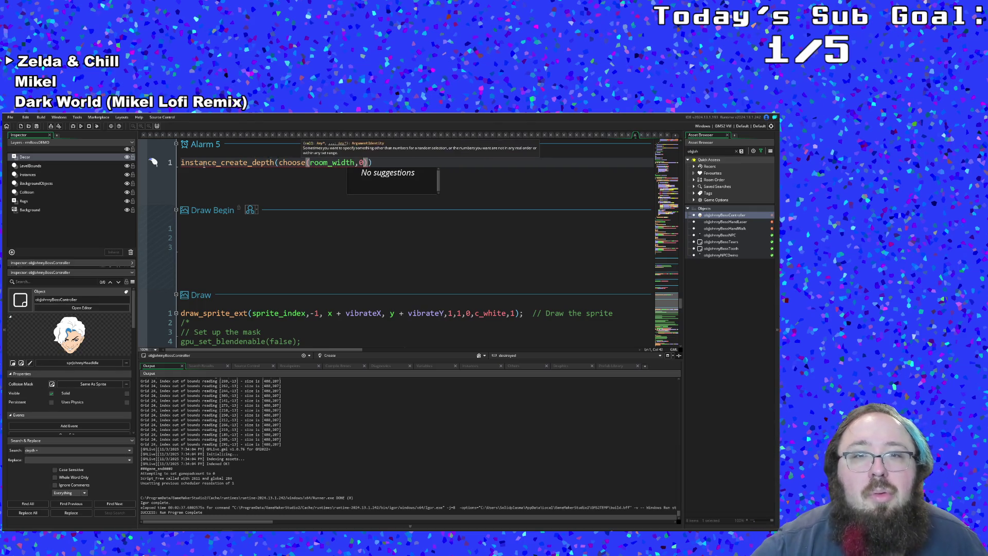
text(,y)
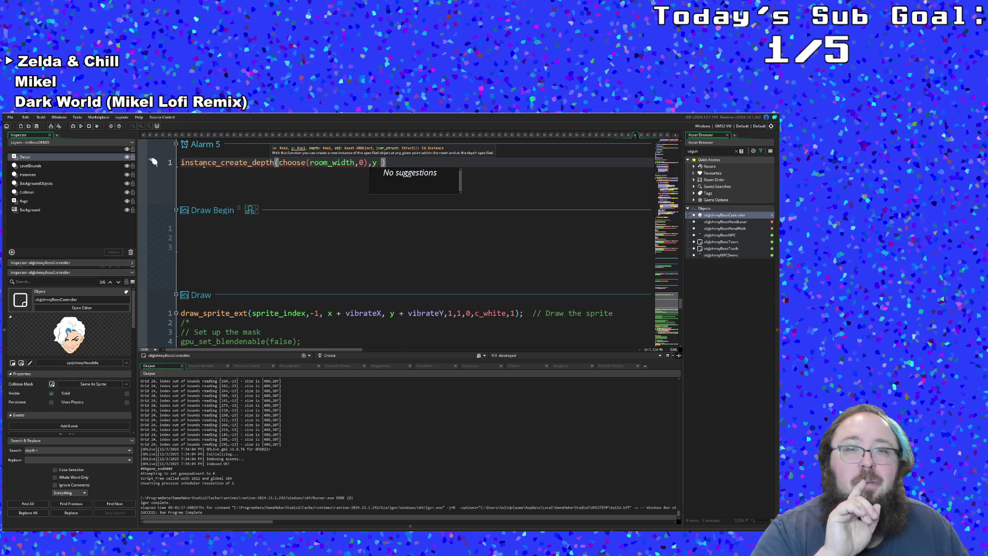
key(BackSpace)
key(BackSpace)
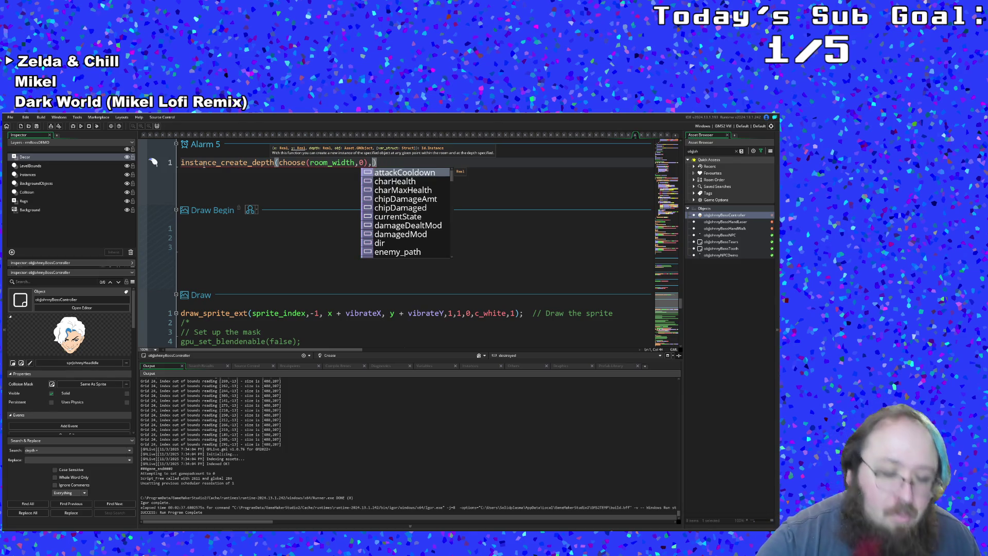
text(irsnd)
key(BackSpace)
key(BackSpace)
key(BackSpace)
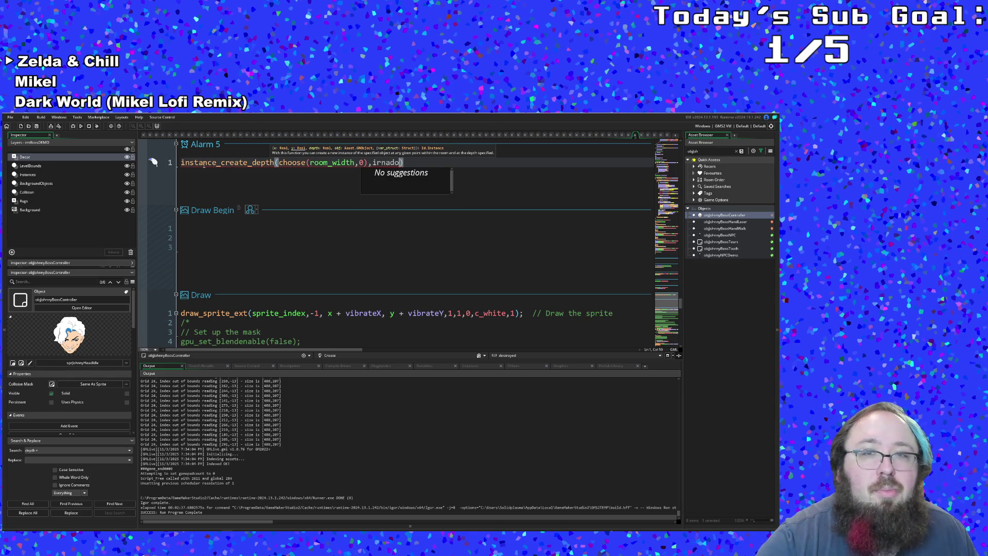
text(and)
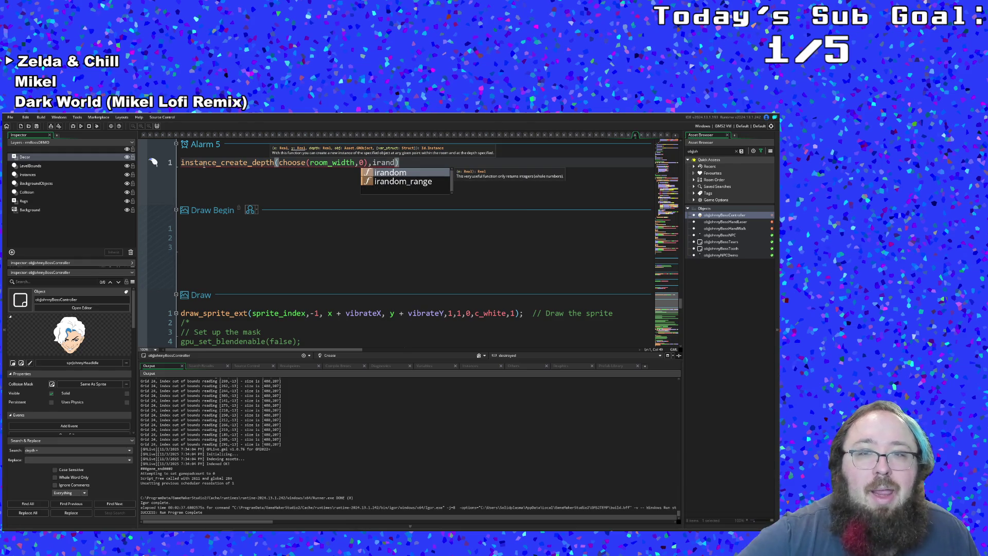
key(Down)
key(Return)
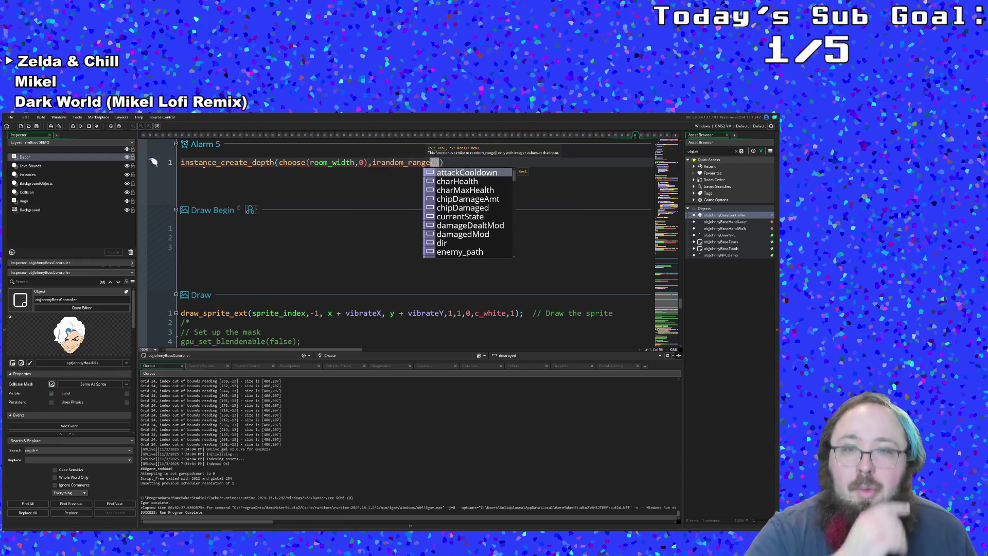
Fill irandom_range with PAINT.paint_floor.y1 +30 and room_height-30.
text(PAINT.)
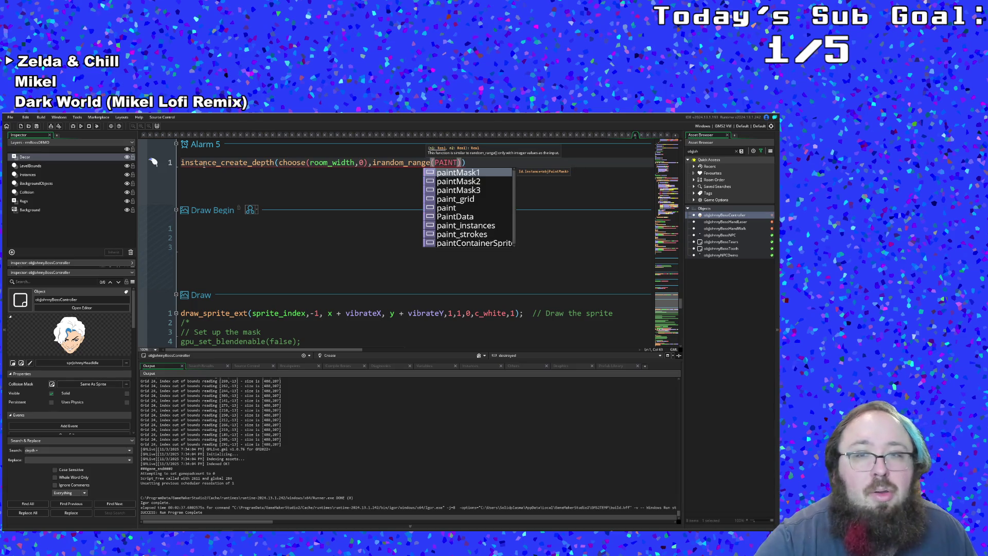
text(pa)
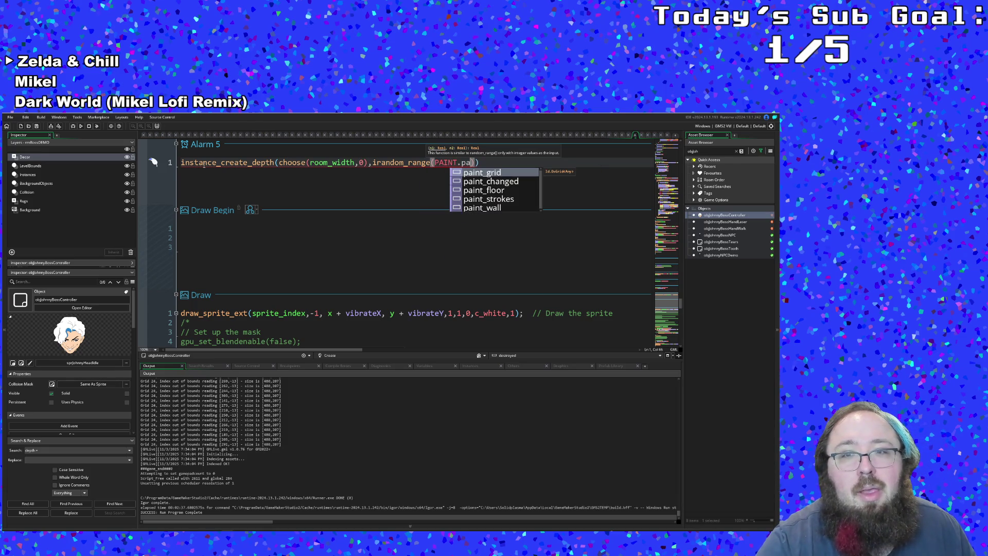
key(Down)
key(Down)
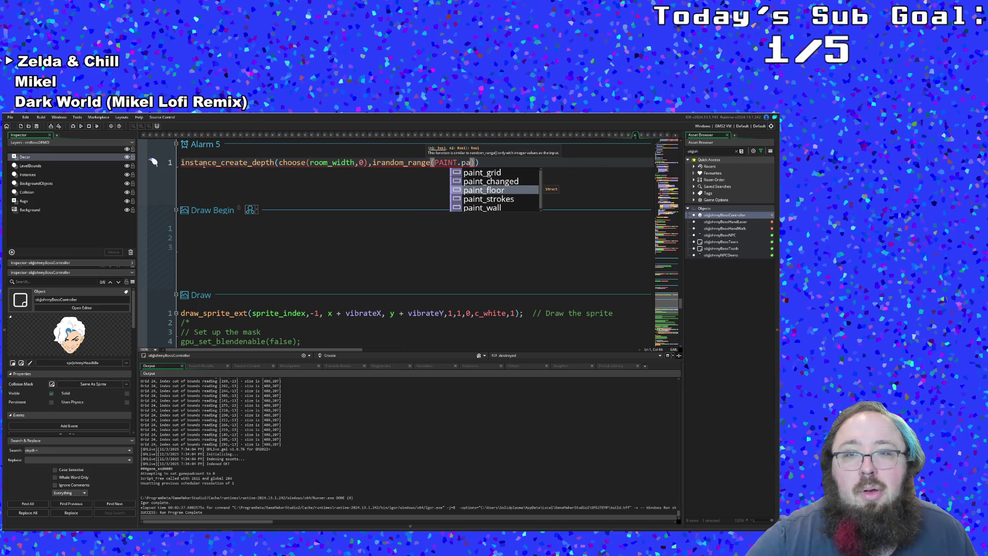
key(Return)
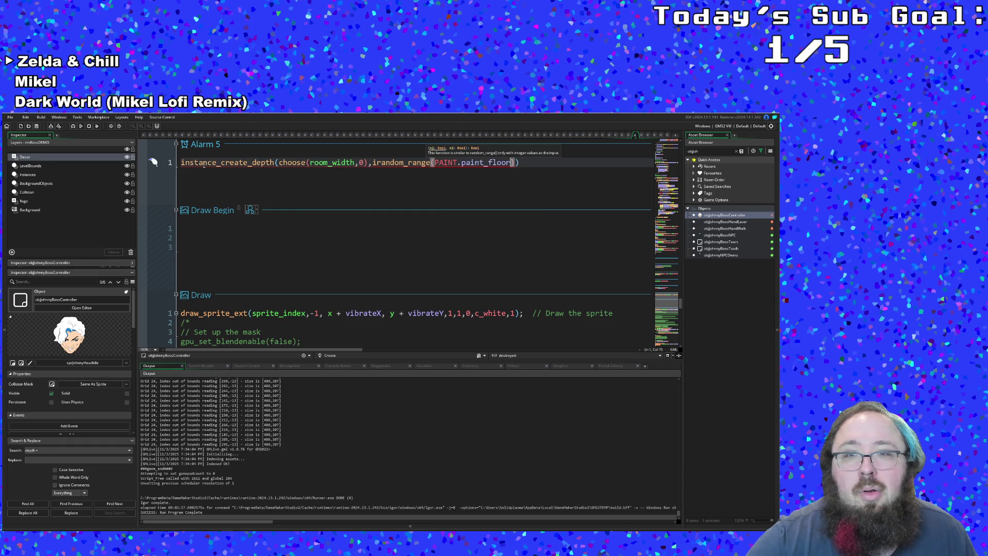
text(.y)
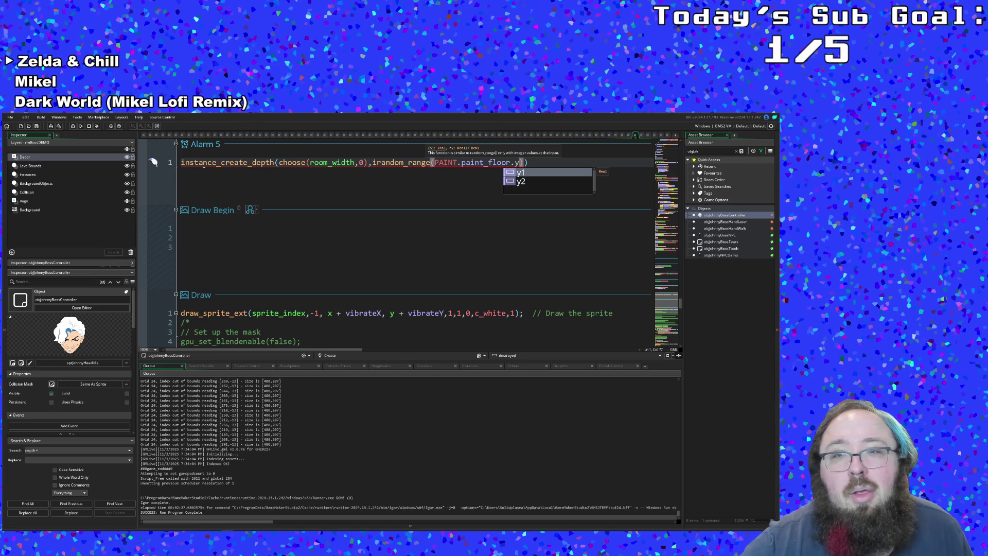
key(Return)
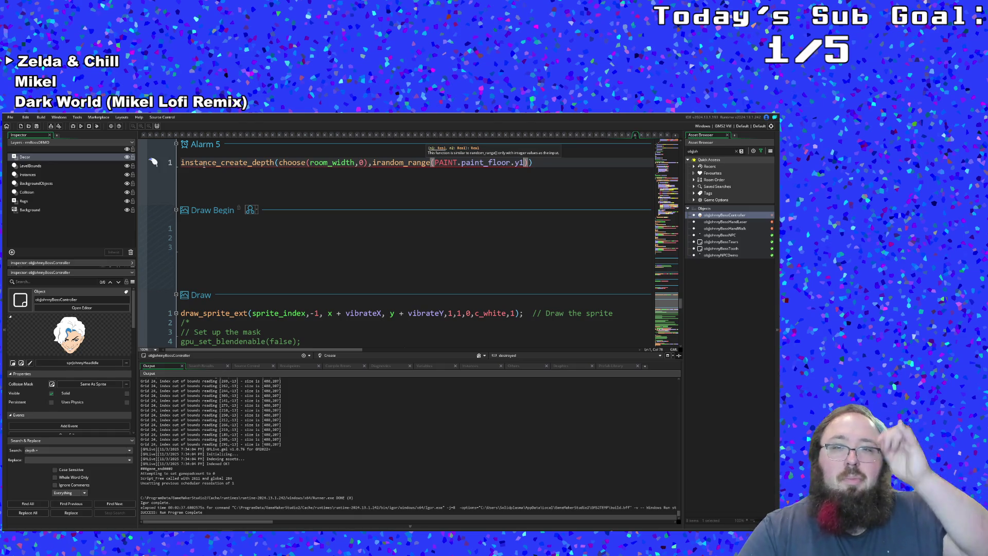
text(,room_)
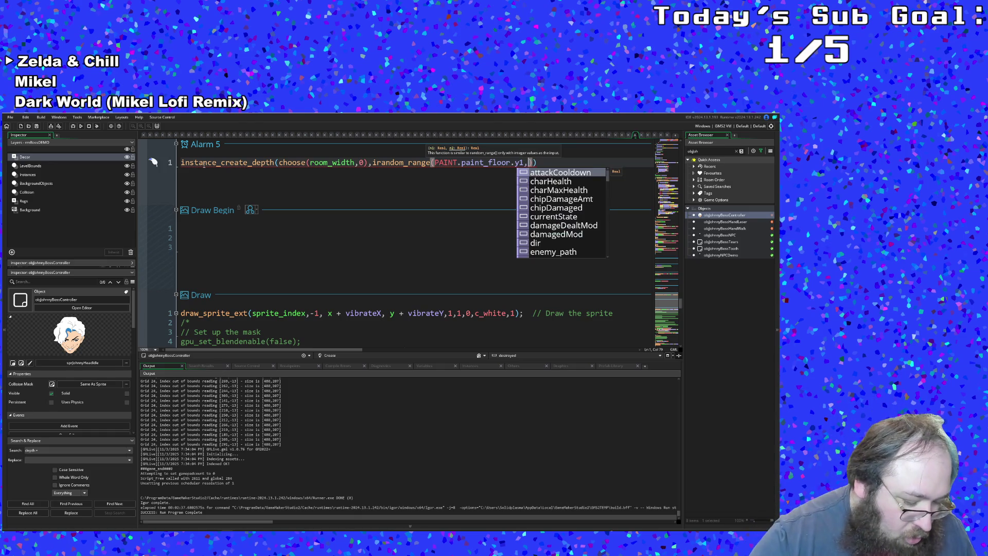
text(heihgt)
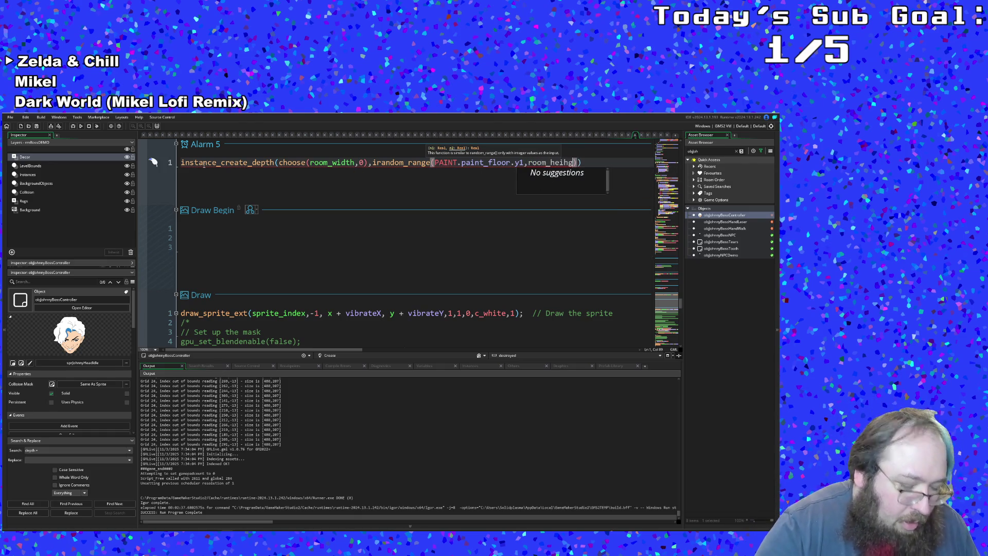
key(Delete)
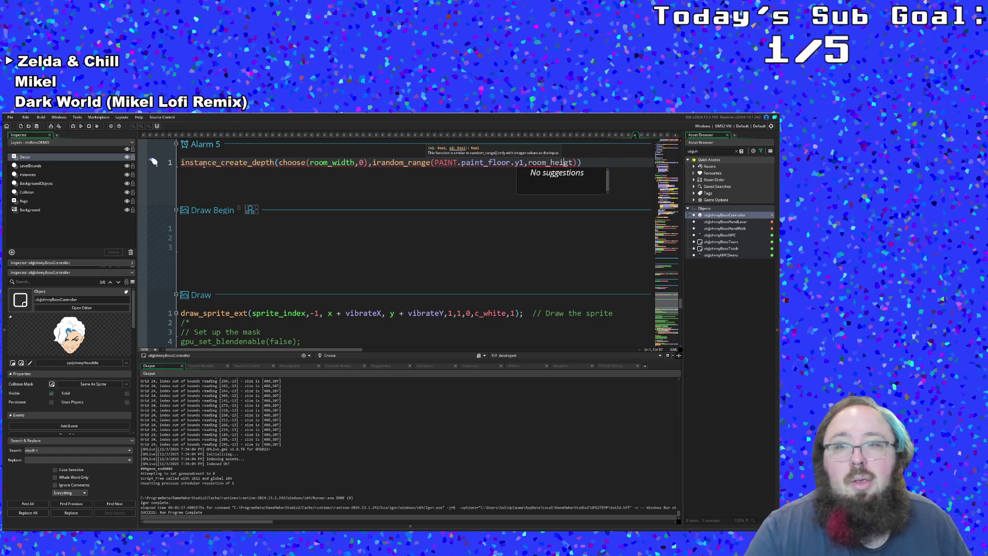
text(ht)
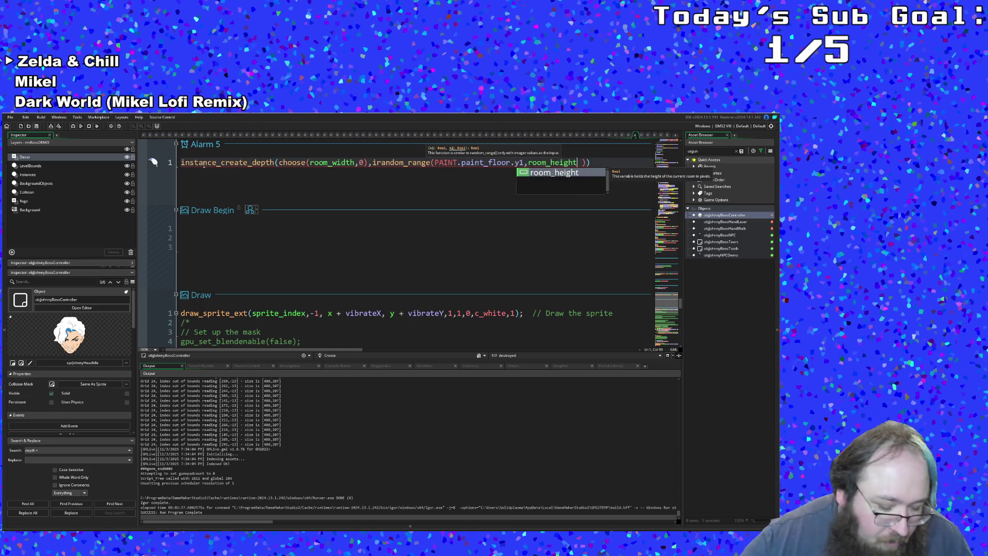
text(-30)
key(Right)
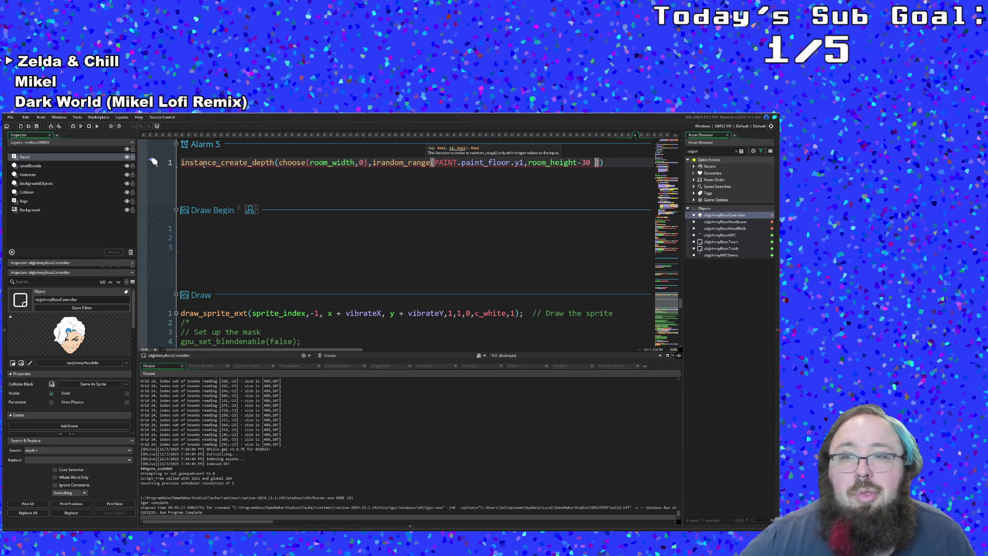
key(BackSpace)
key(Left)
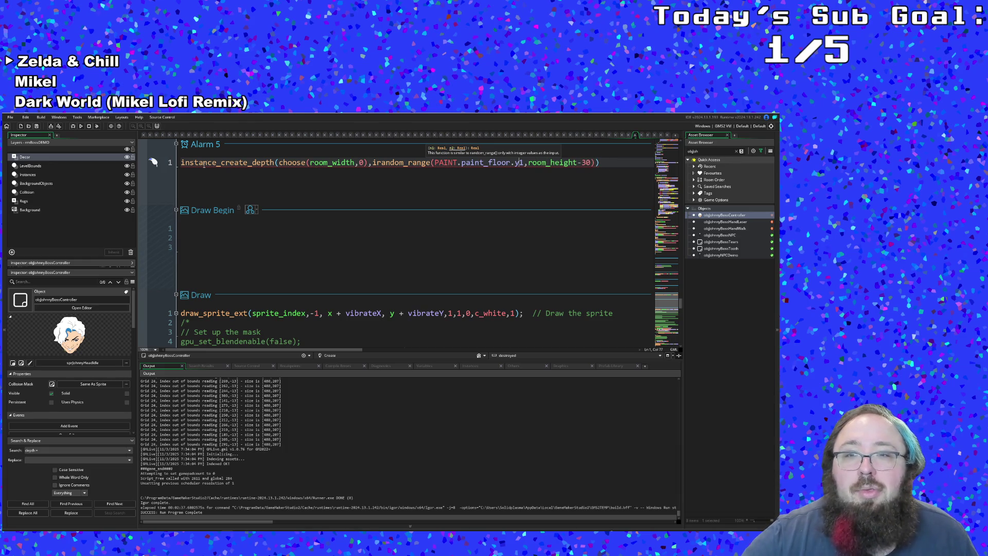
text(+30)
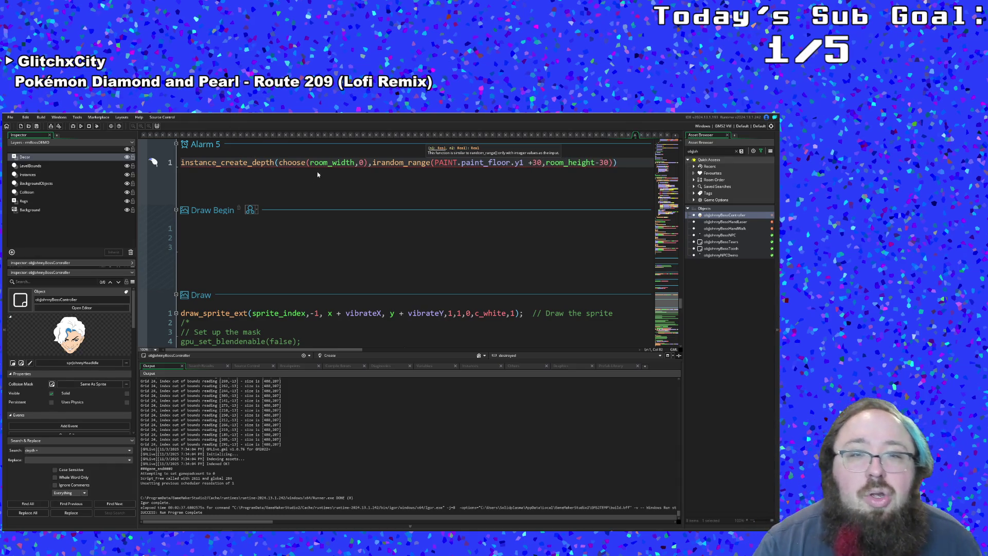
Append depth as the next argument of the spawn call.
click(370, 163)
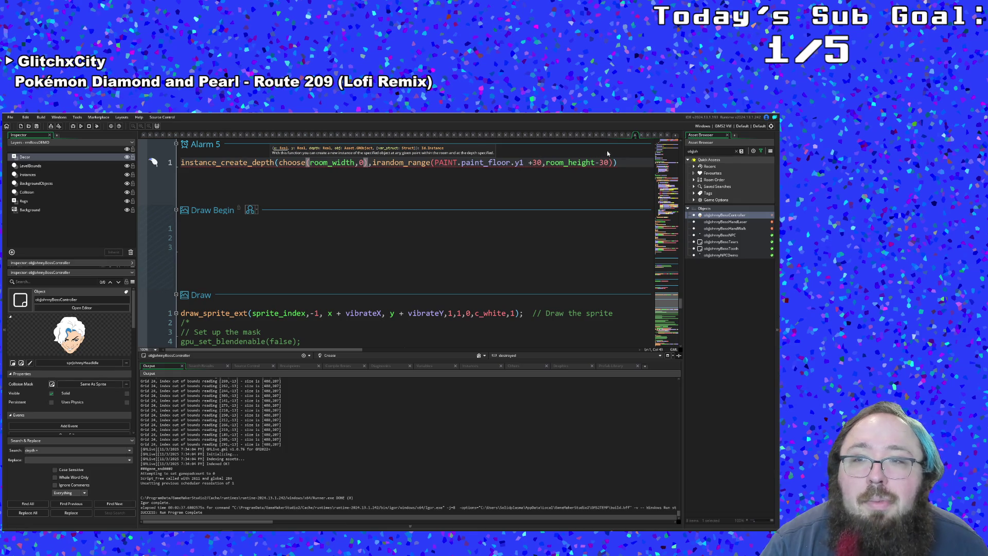
key(End)
key(Left)
text(,)
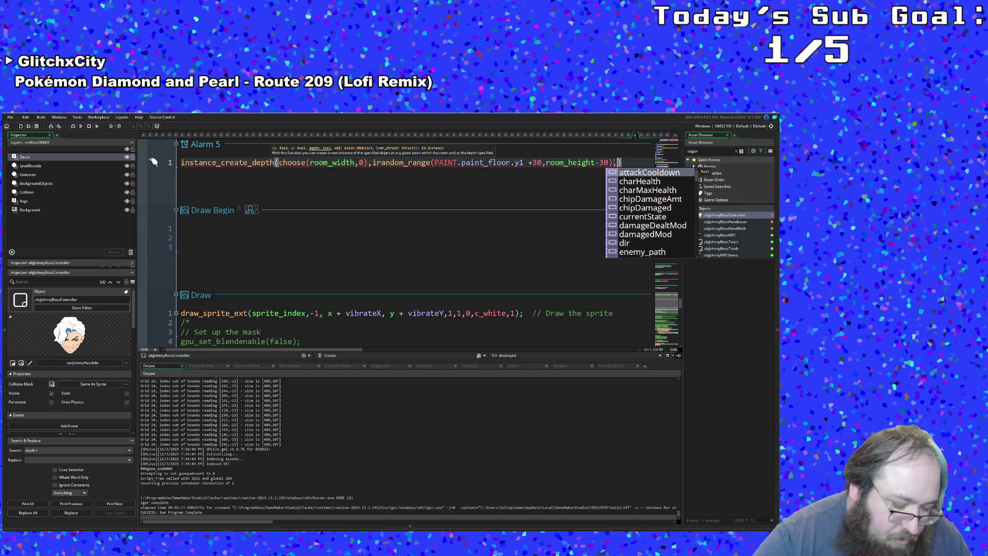
text( depth,)
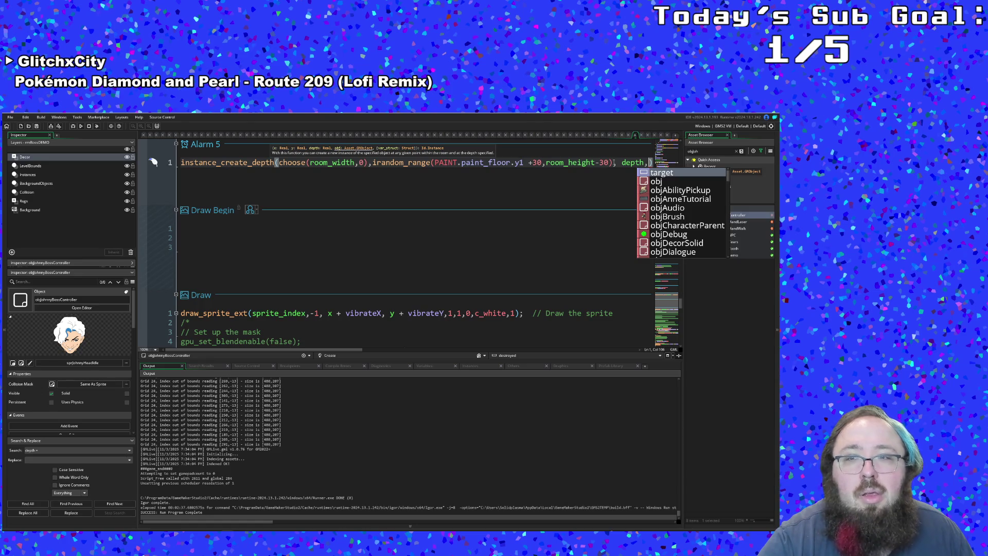
Finish the spawn call with objJohnnyBossHandWalk and open a new line below it.
text(obj)
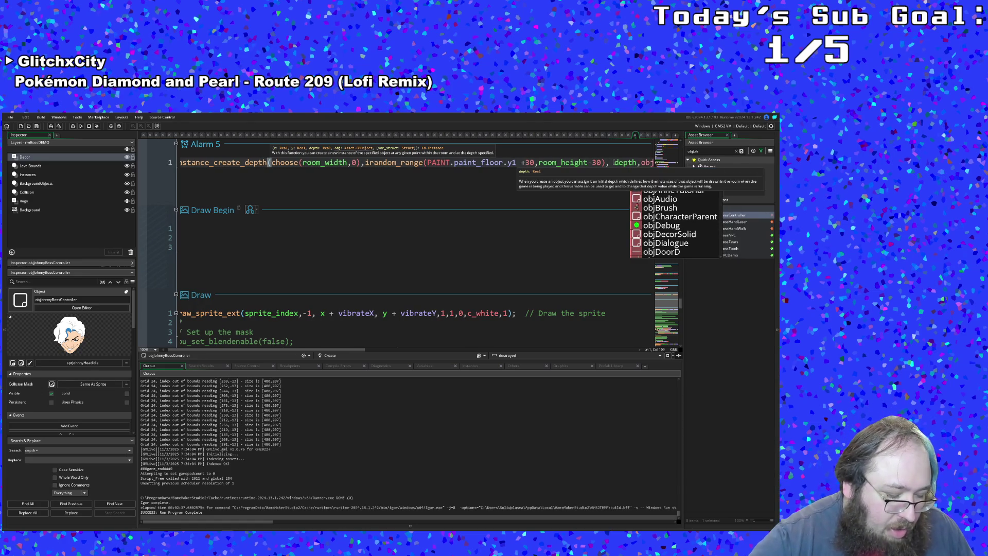
text(Johnn)
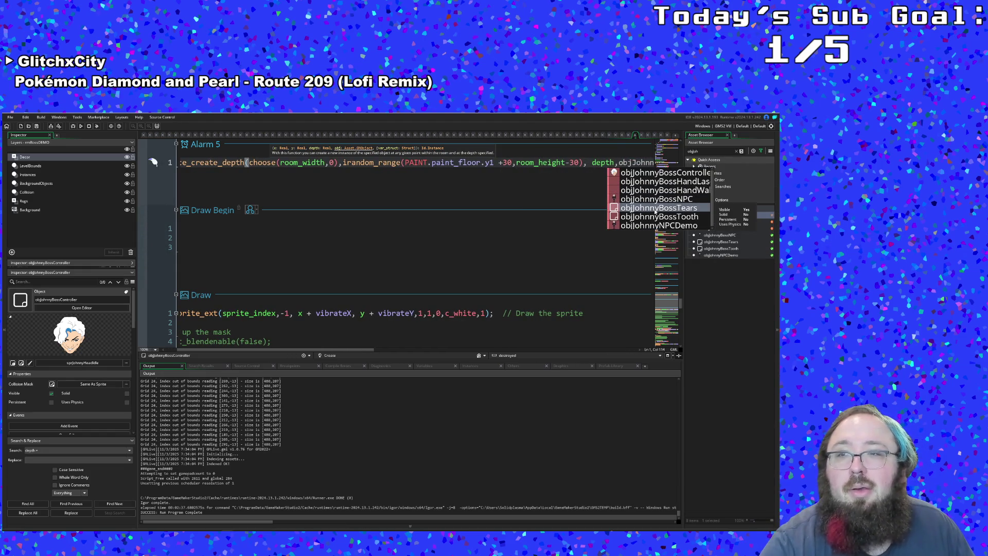
key(Up)
key(Up)
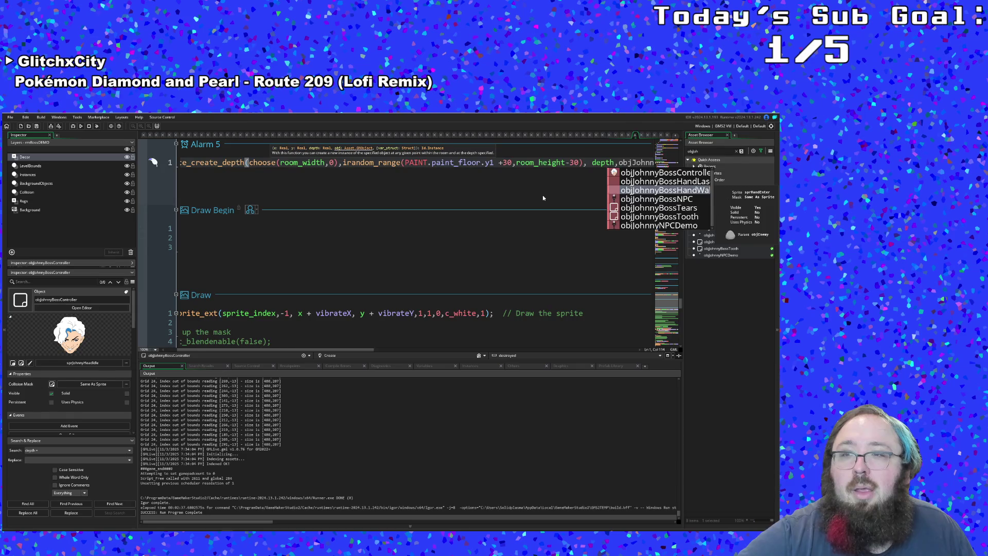
key(Return)
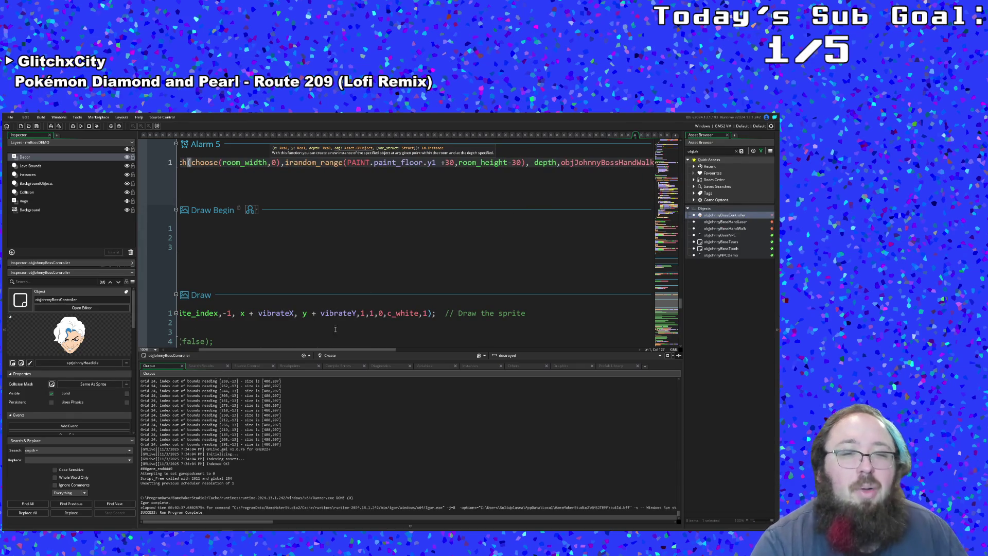
mouse_move(342, 351)
mouse_down()
mouse_move(397, 351)
mouse_move(291, 338)
mouse_up()
scroll(268, 338, right, 5)
scroll(271, 334, left, 5)
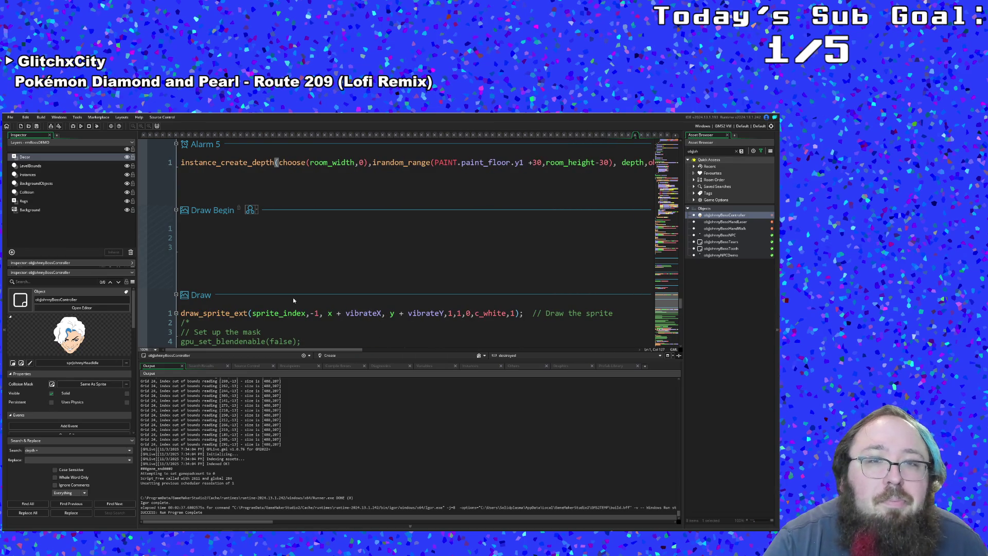
scroll(294, 298, up, 2)
click(310, 246)
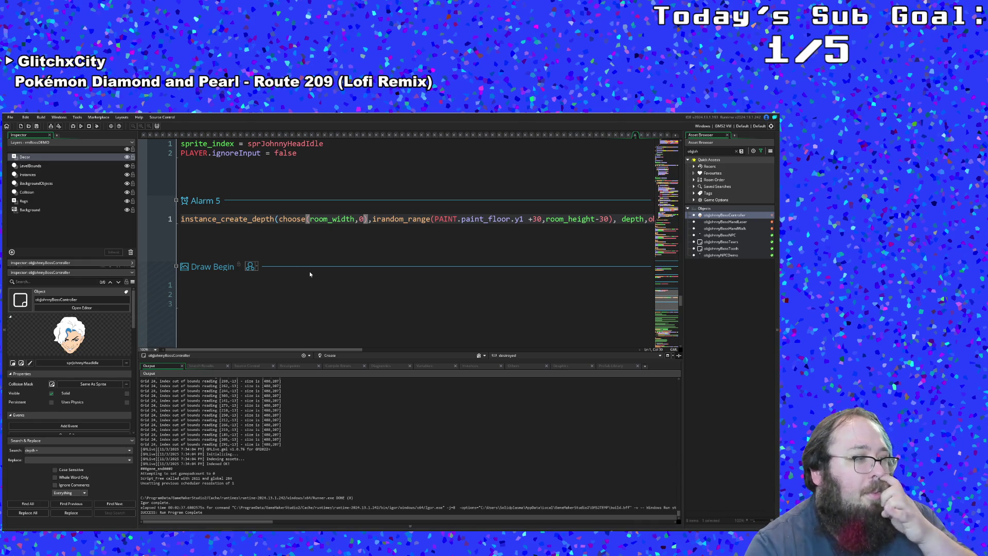
click(293, 219)
drag(357, 350, 444, 351)
click(528, 217)
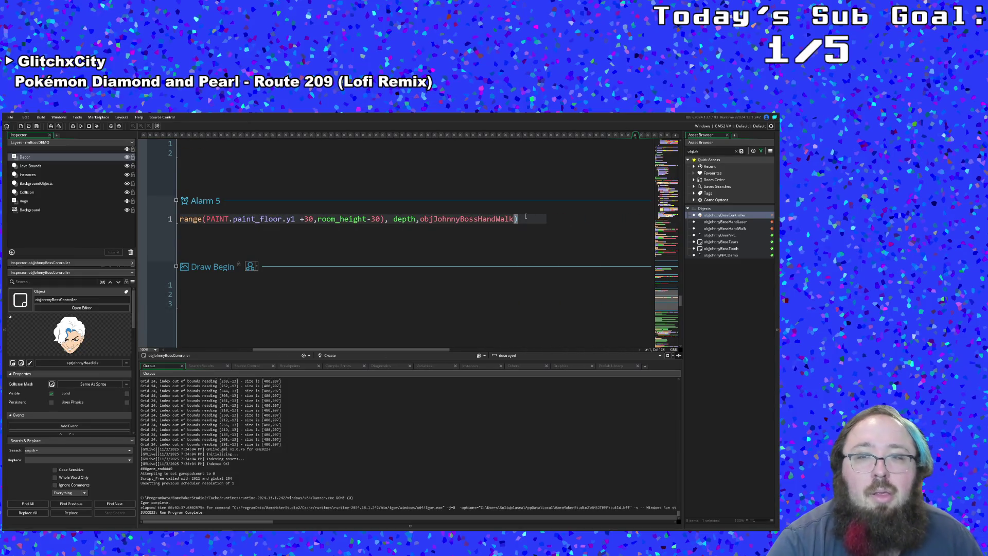
key(Return)
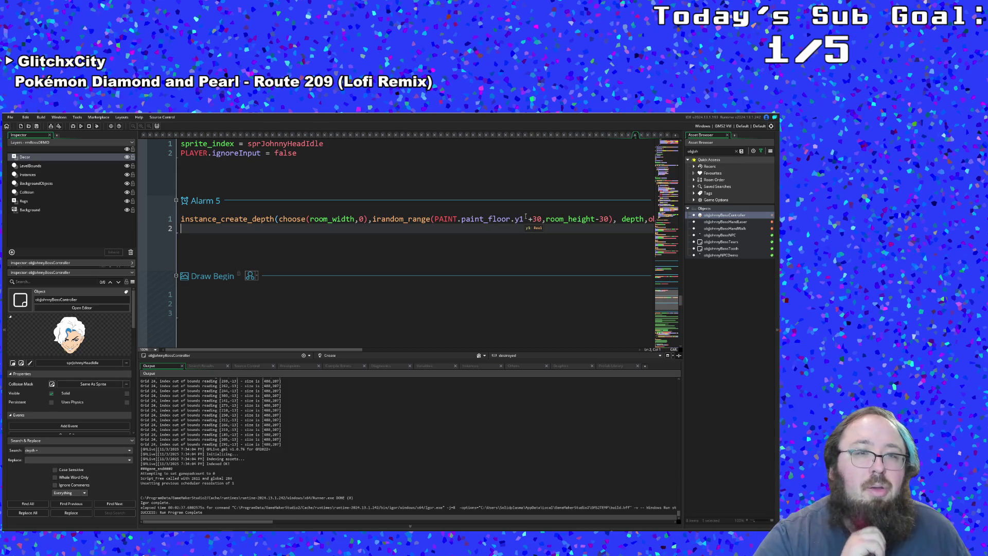
Write the re-arm line alarm[5] = irandom(600) on Alarm 5's second line.
text(alarm)
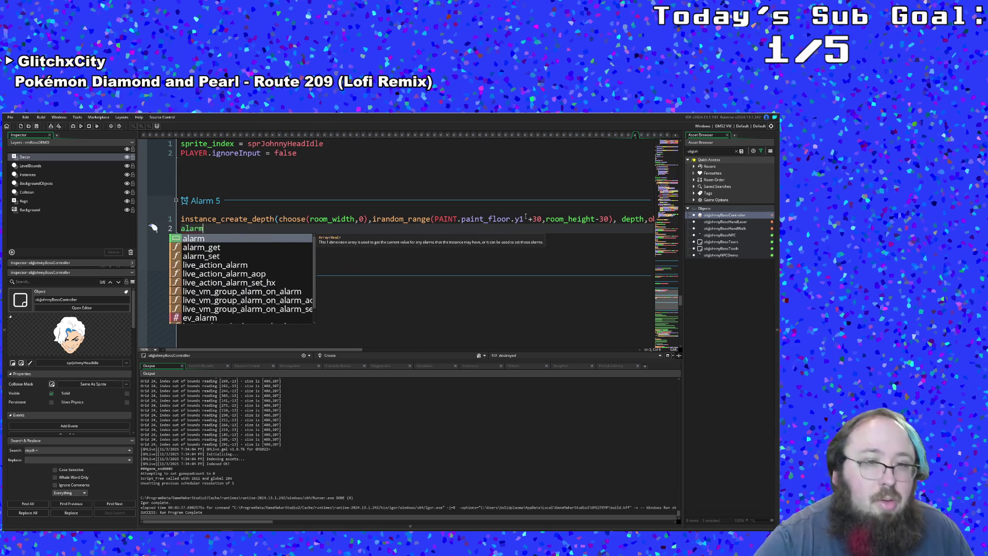
text([])
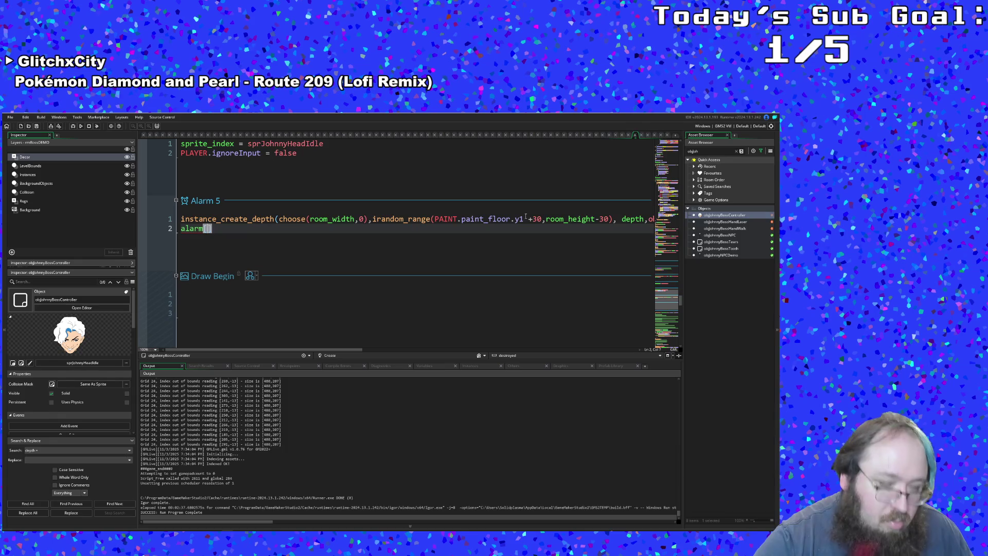
text(5)
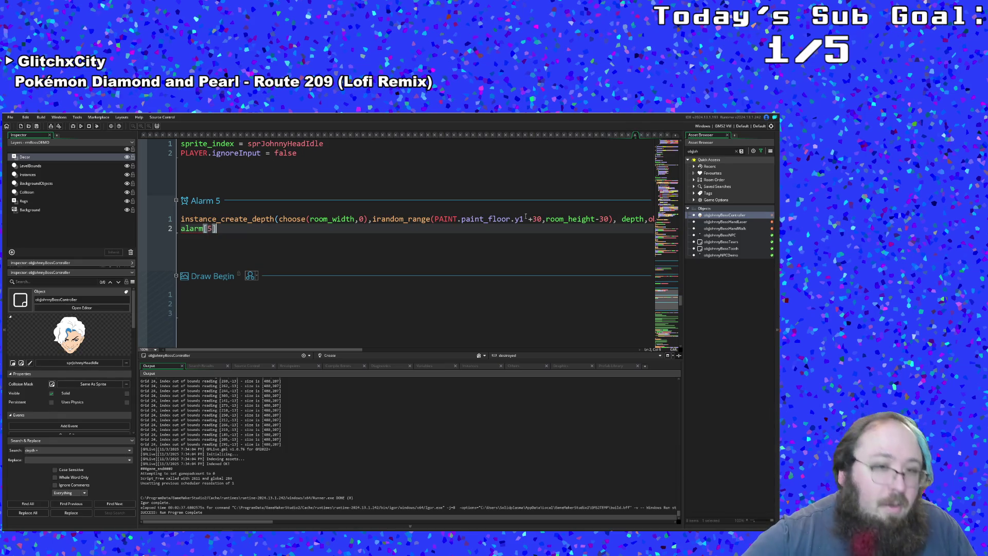
text( =)
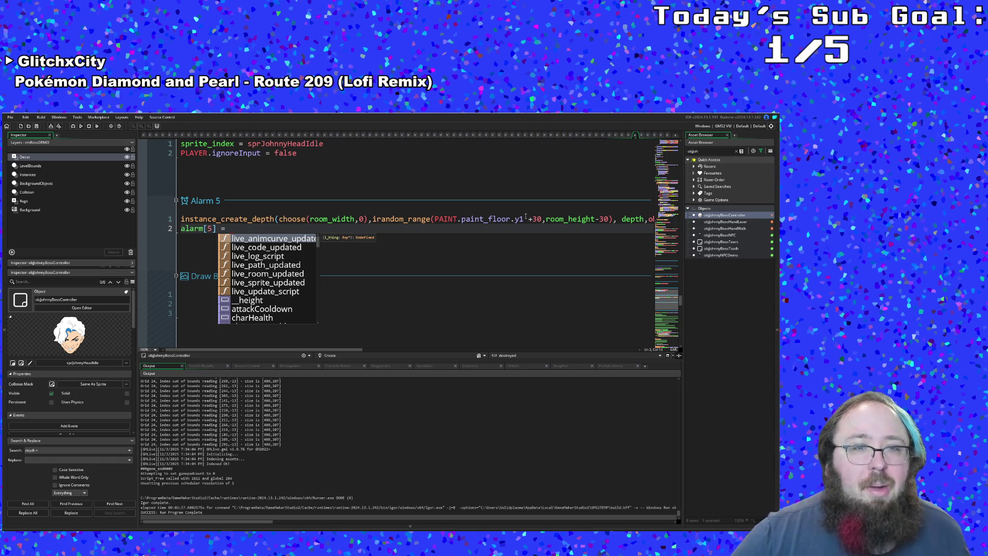
text(600)
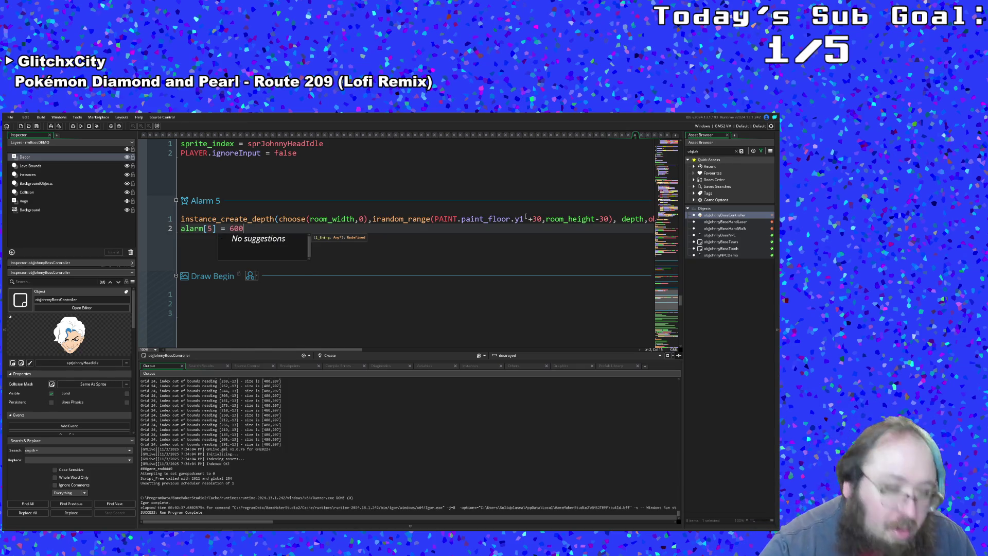
key(BackSpace)
key(BackSpace)
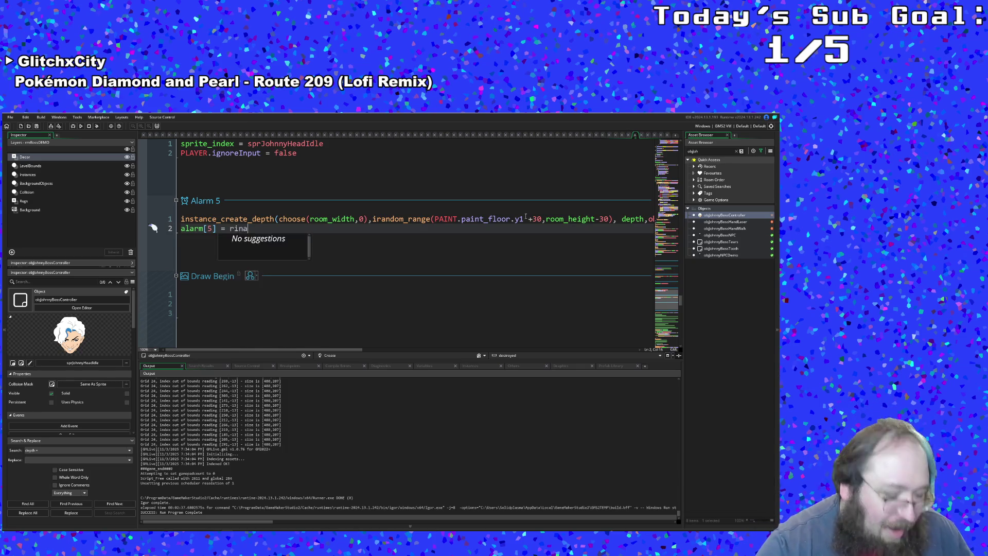
text(irand)
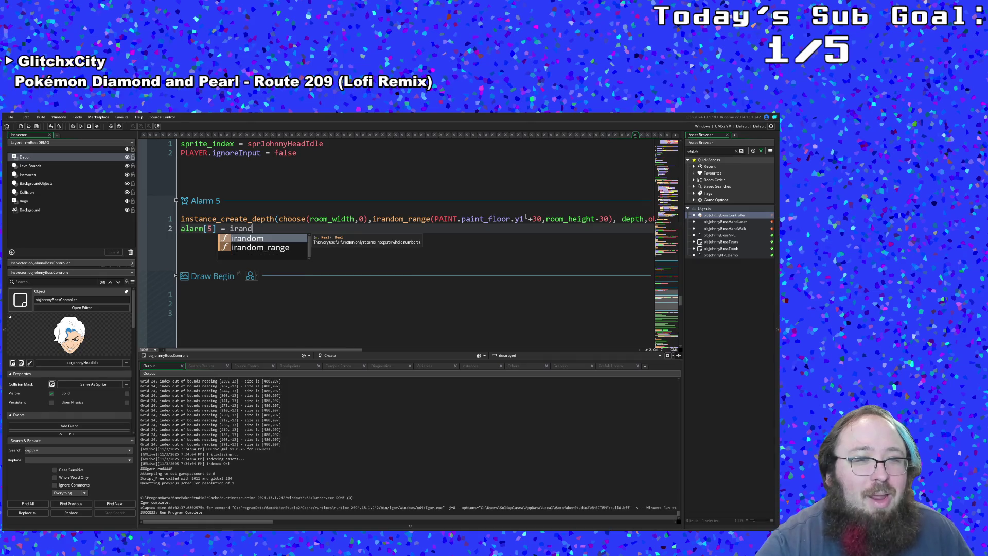
text(om(600)
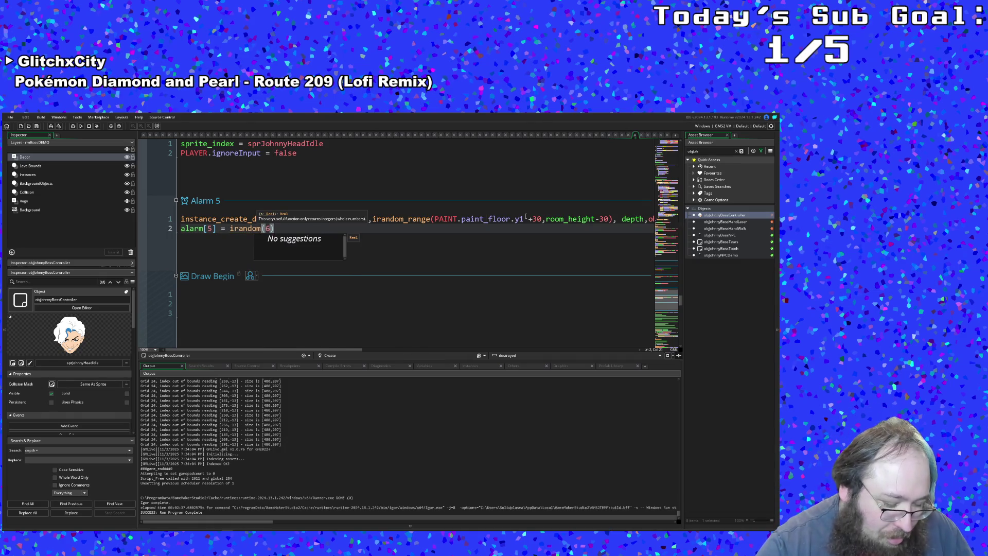
Change the re-arm delay to 200 + irandom(400).
key(Left)
key(Left)
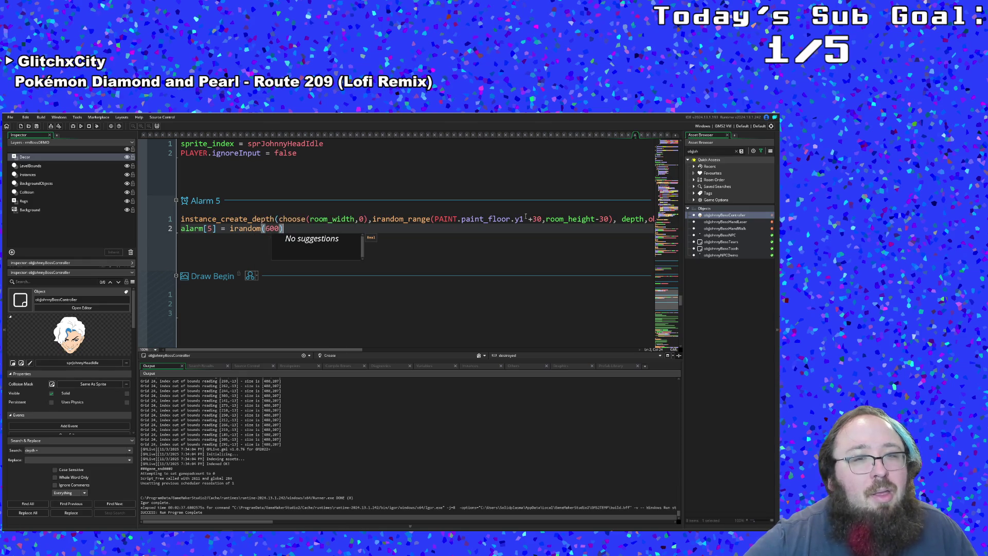
key(Right)
key(Right)
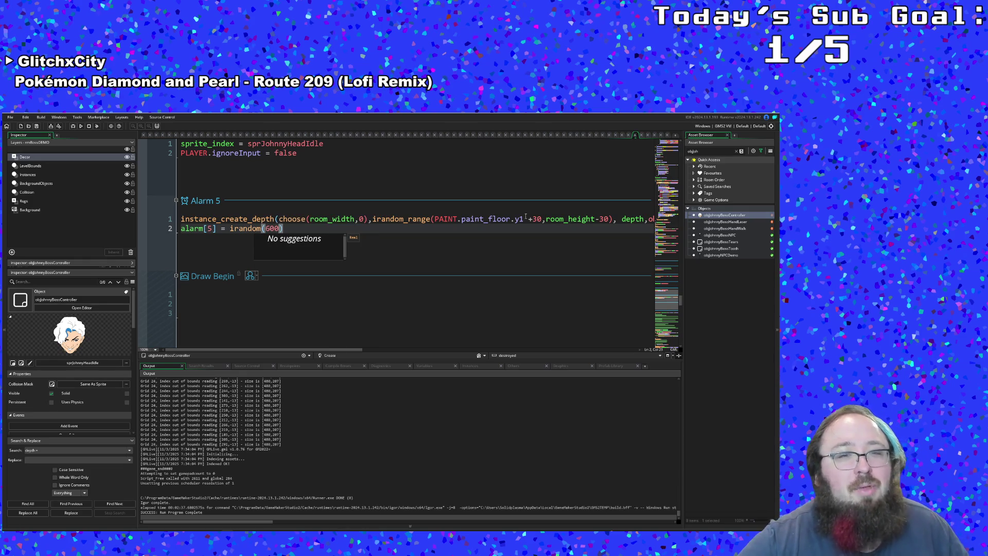
key(Left)
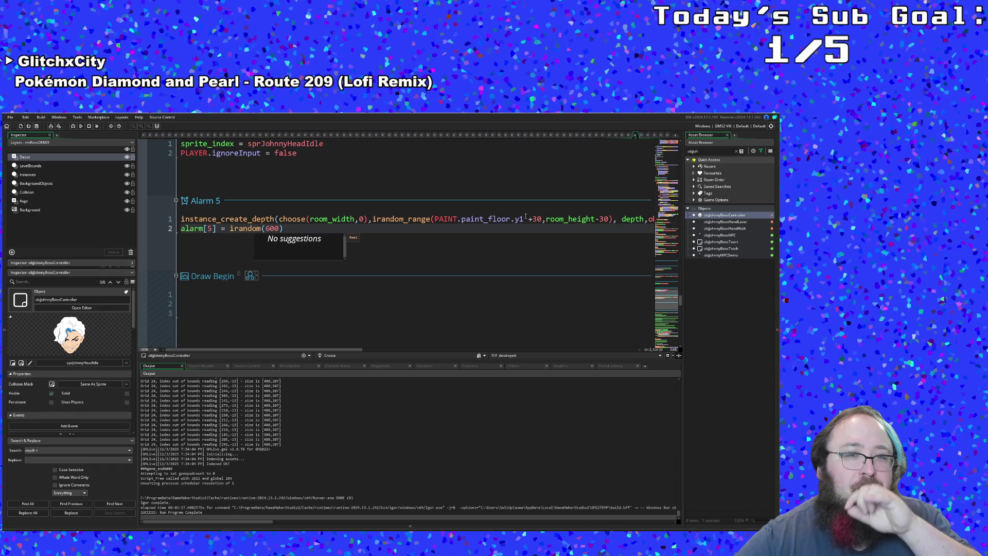
key(Right)
key(Left)
key(Right)
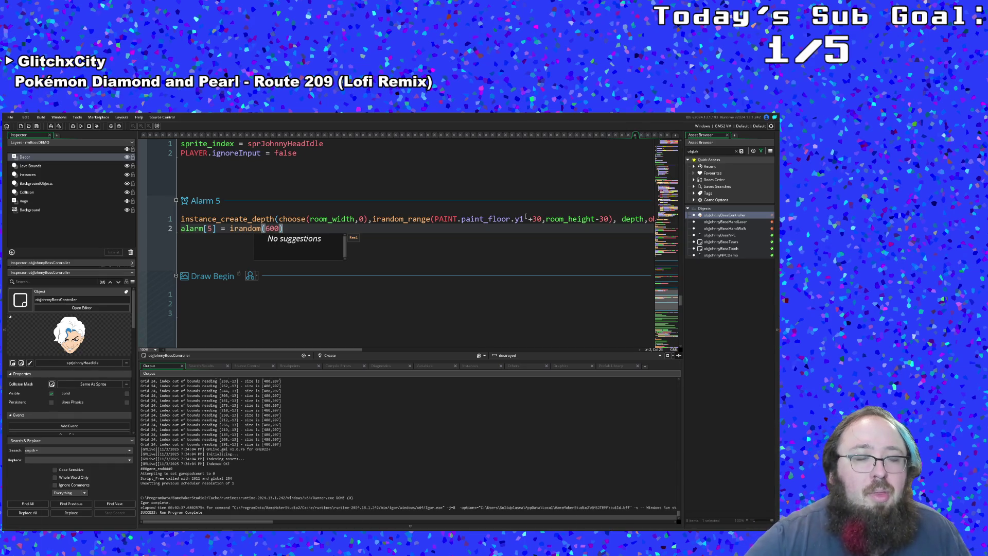
key(BackSpace)
key(BackSpace)
key(BackSpace)
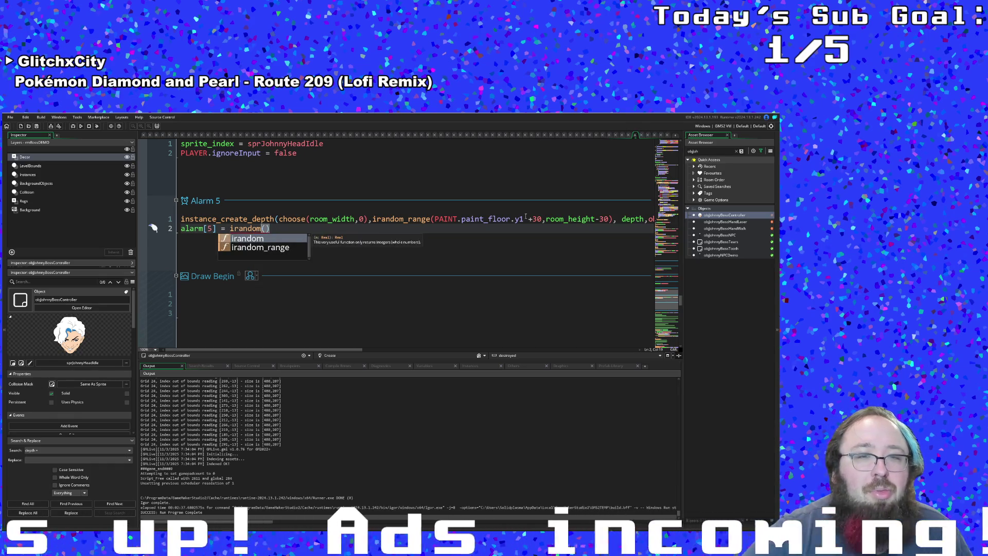
key(Right)
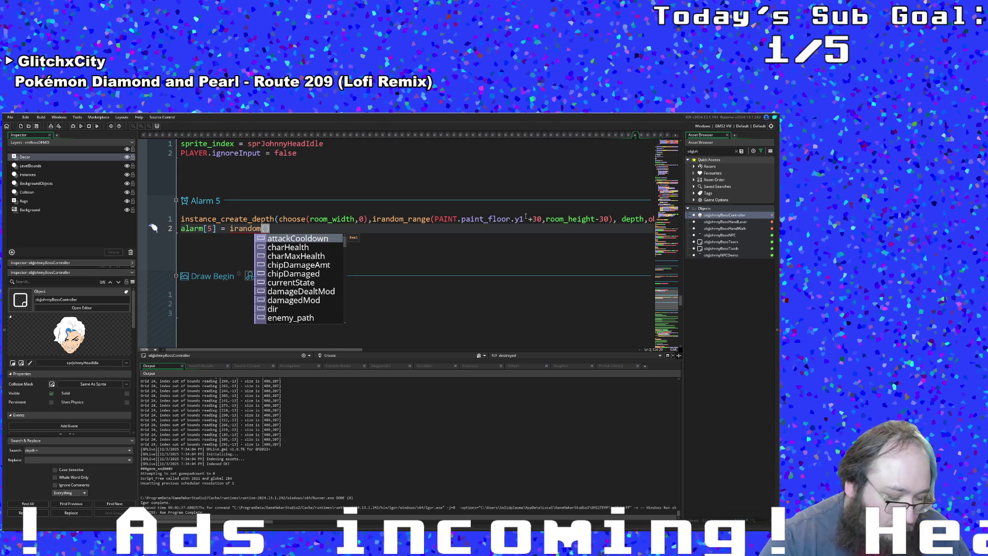
text(400)
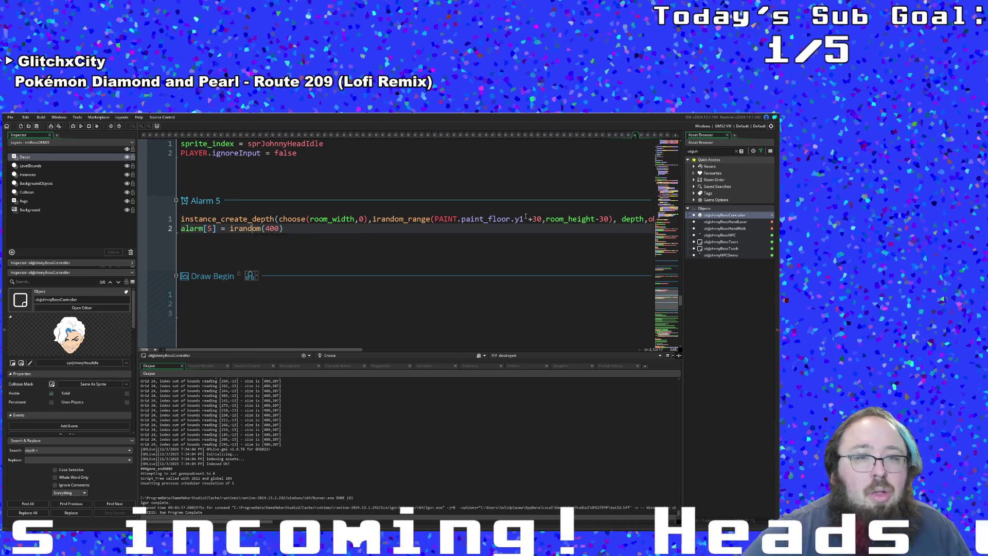
key(ctrl+Left)
key(ctrl+Left)
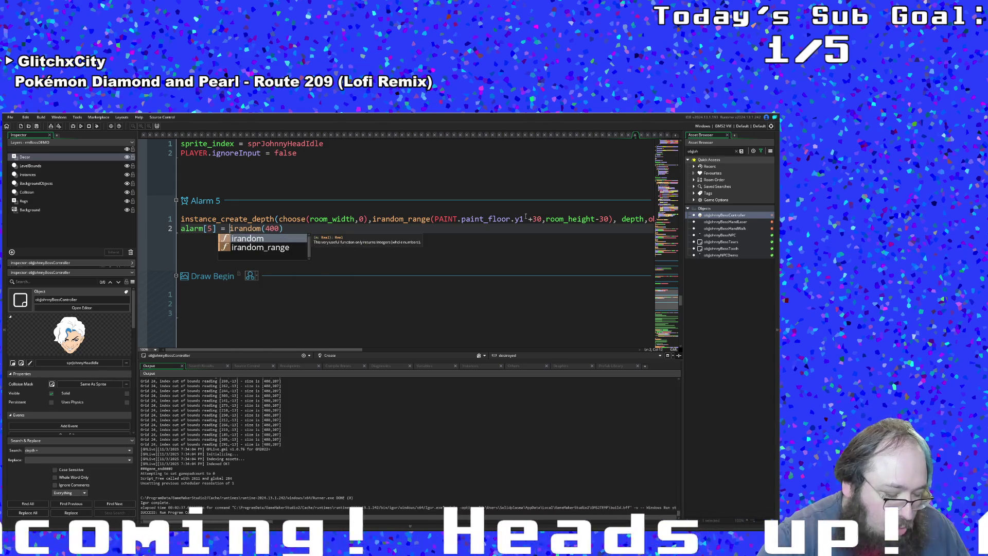
text(200)
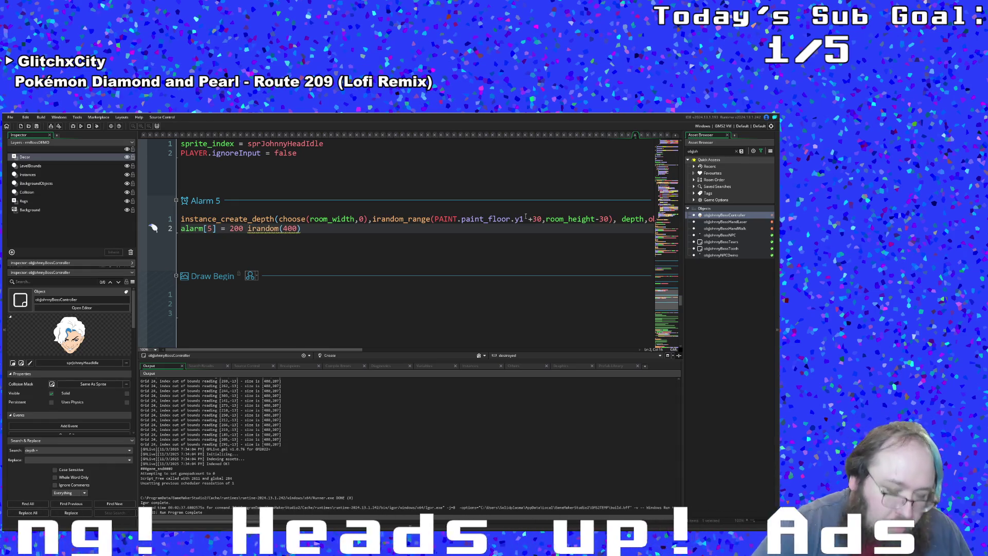
text( +)
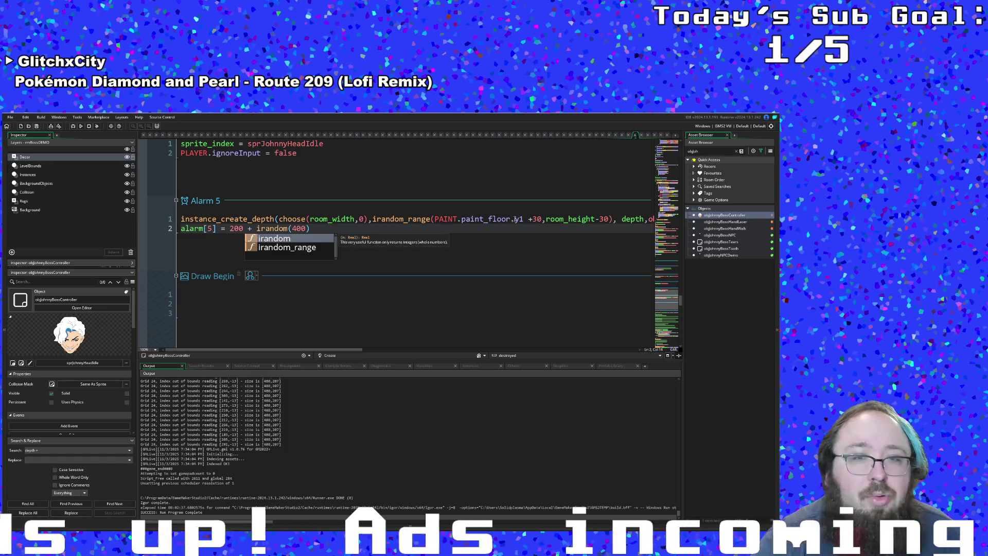
click(492, 228)
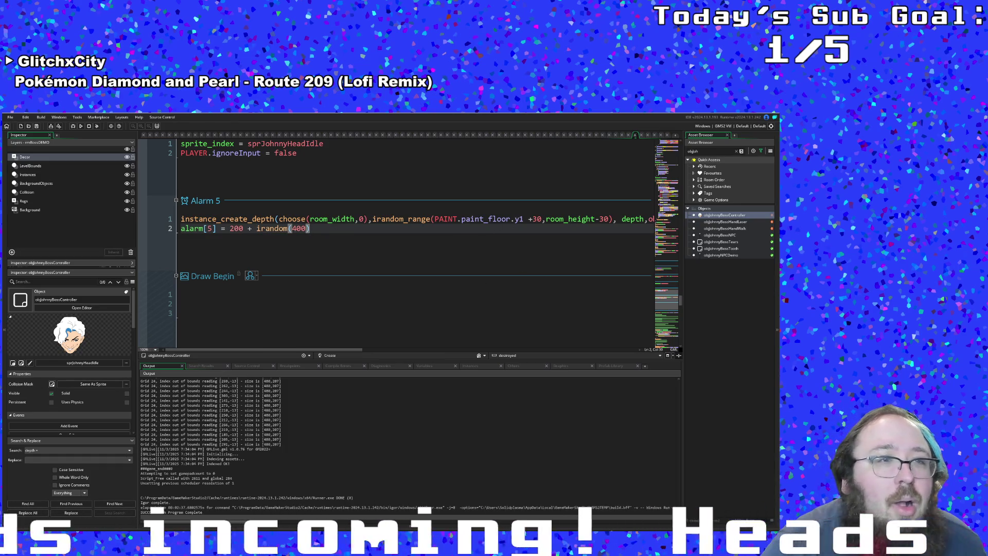
click(74, 128)
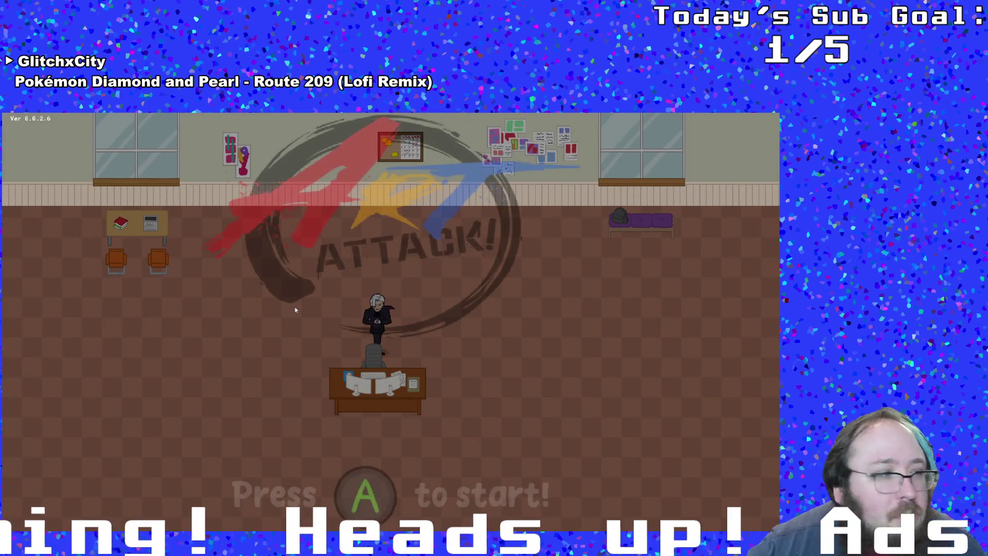
key(Return)
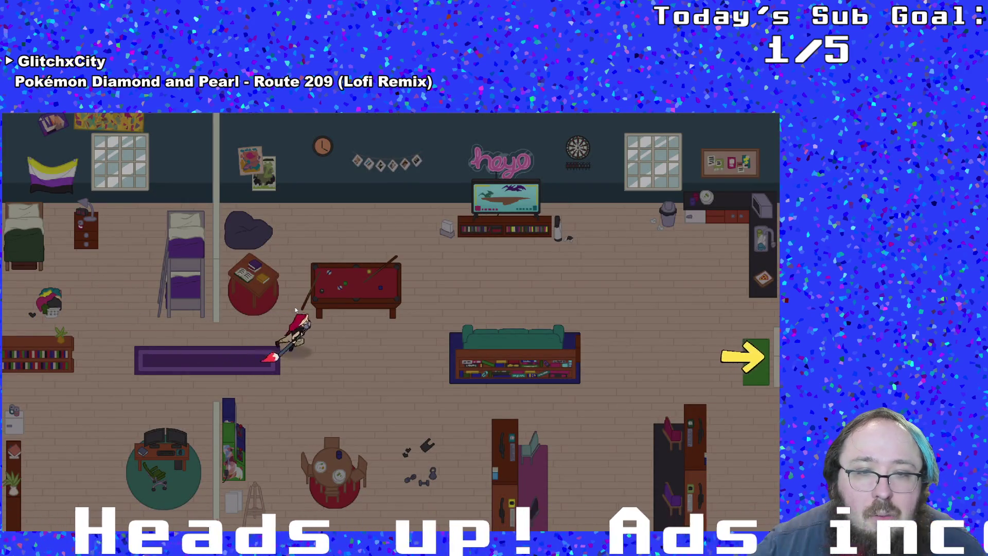
key(Right)
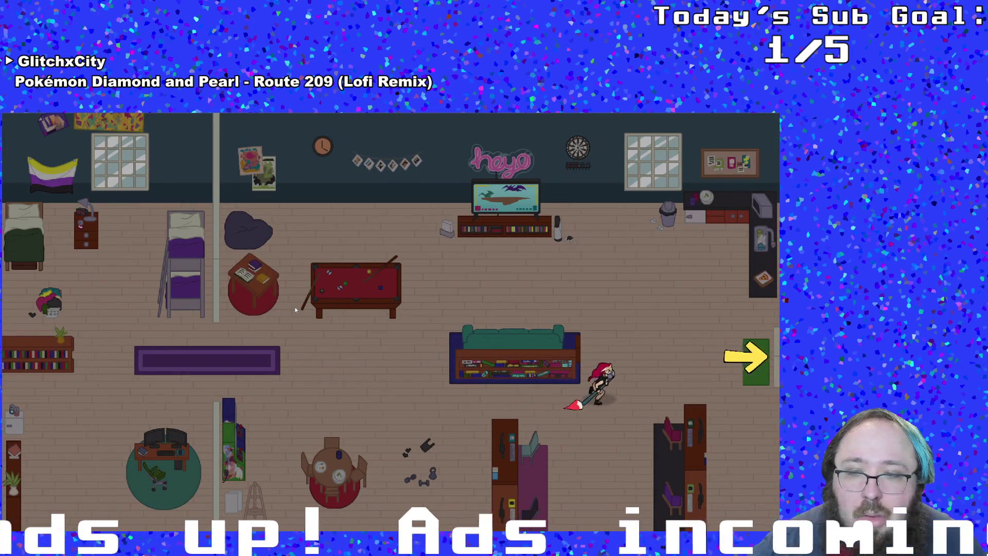
key(Right)
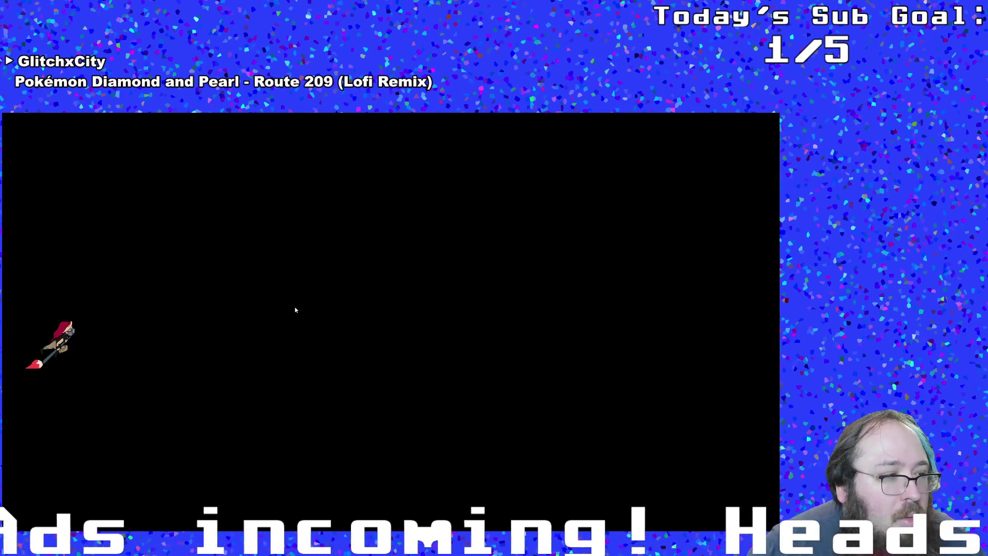
key(Right)
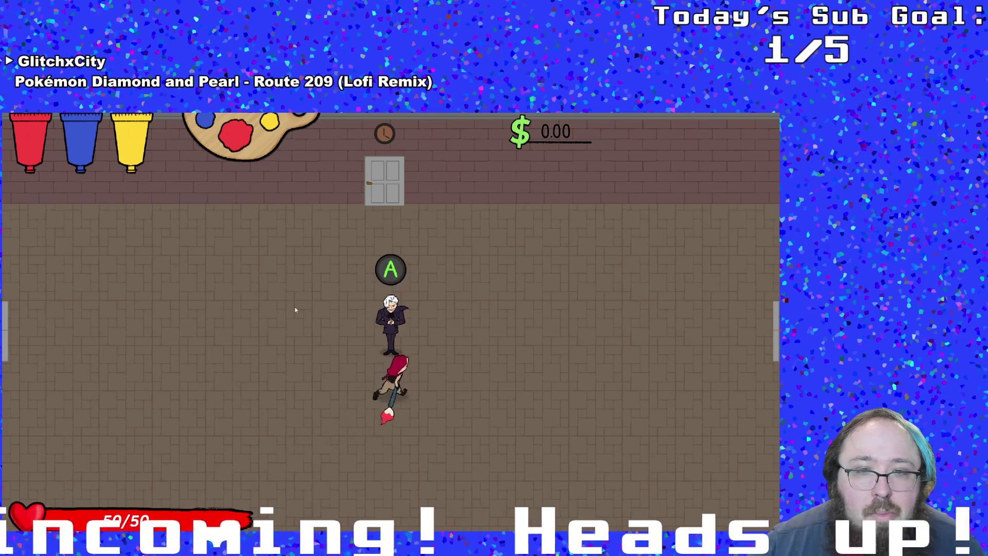
key(space)
key(space)
key(space)
key(space)
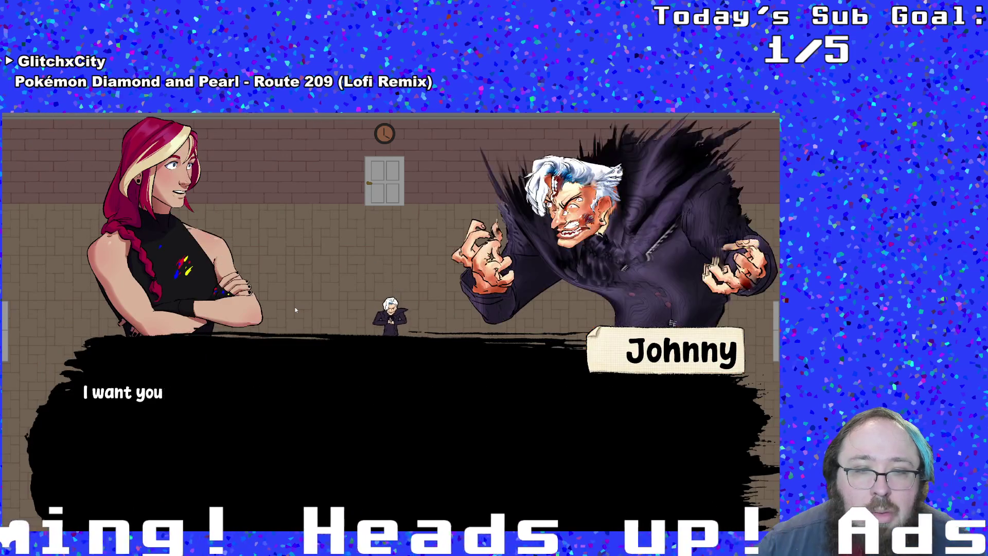
key(space)
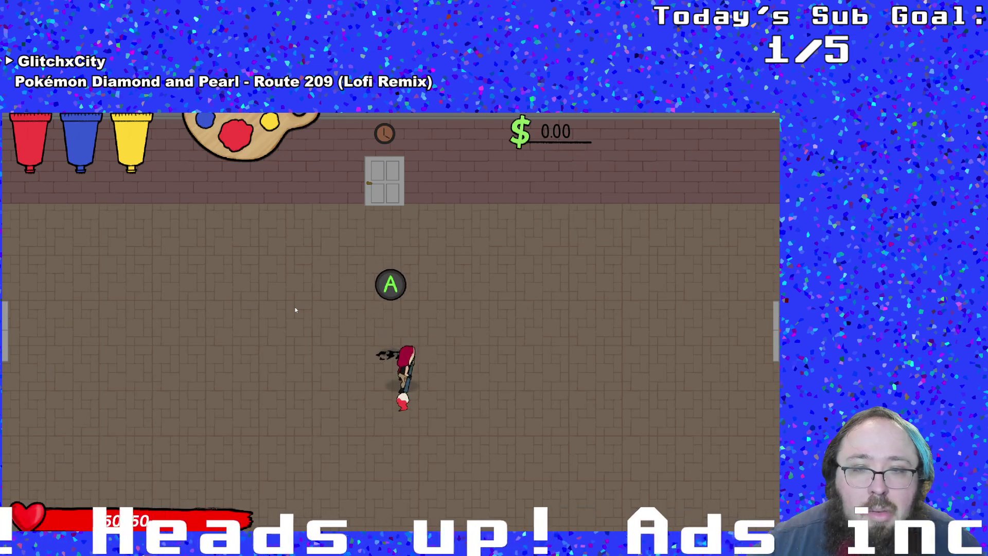
key(Down)
key(Right)
key(Up)
key(Left)
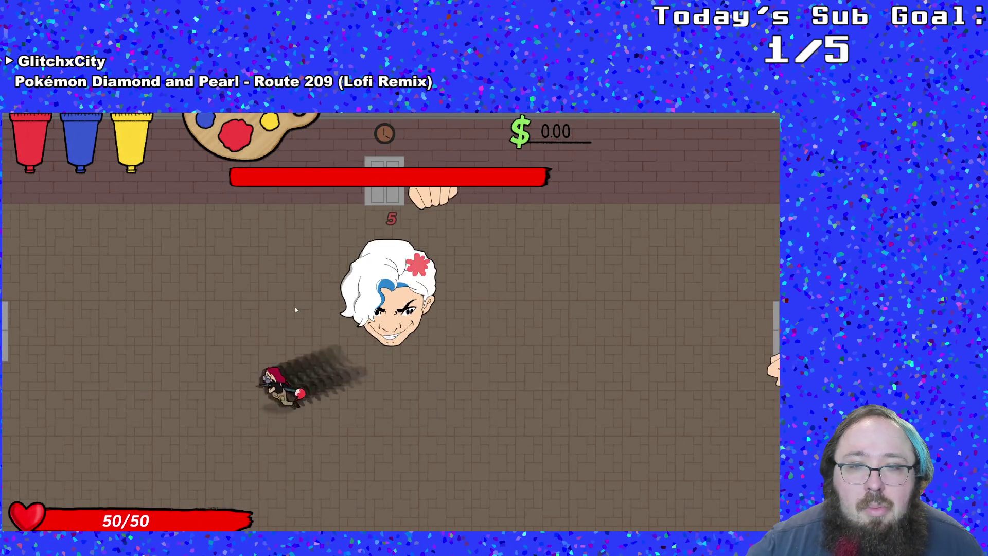
key(Right)
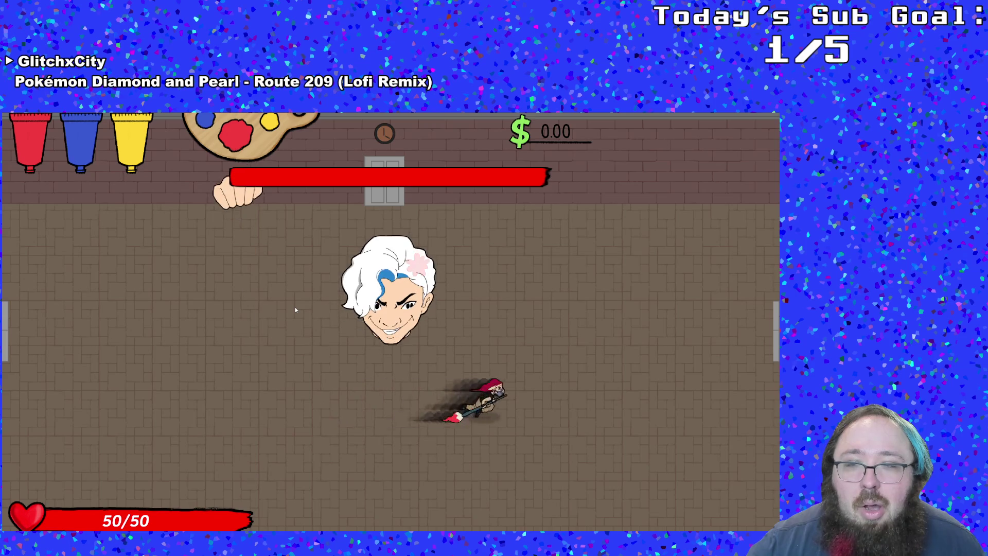
key(Left)
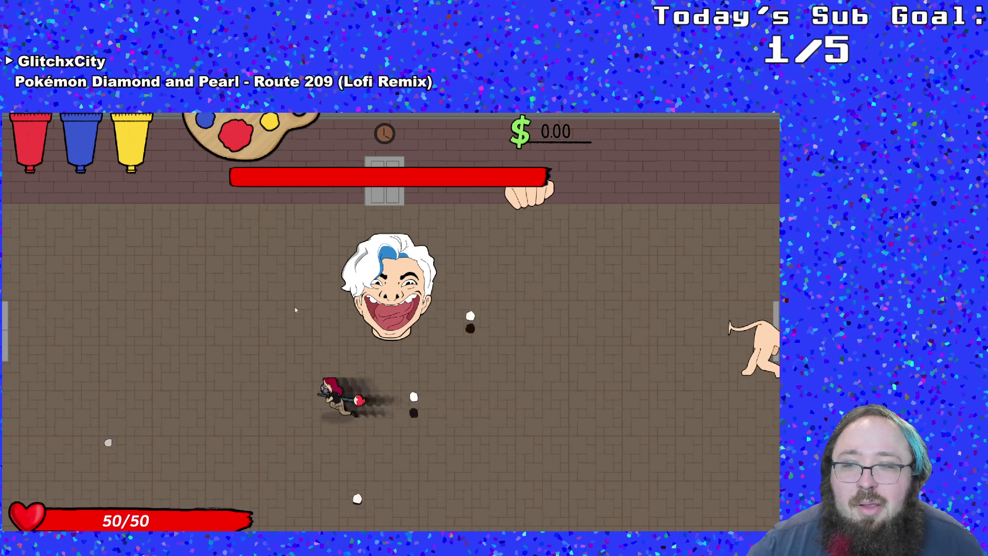
key(Escape)
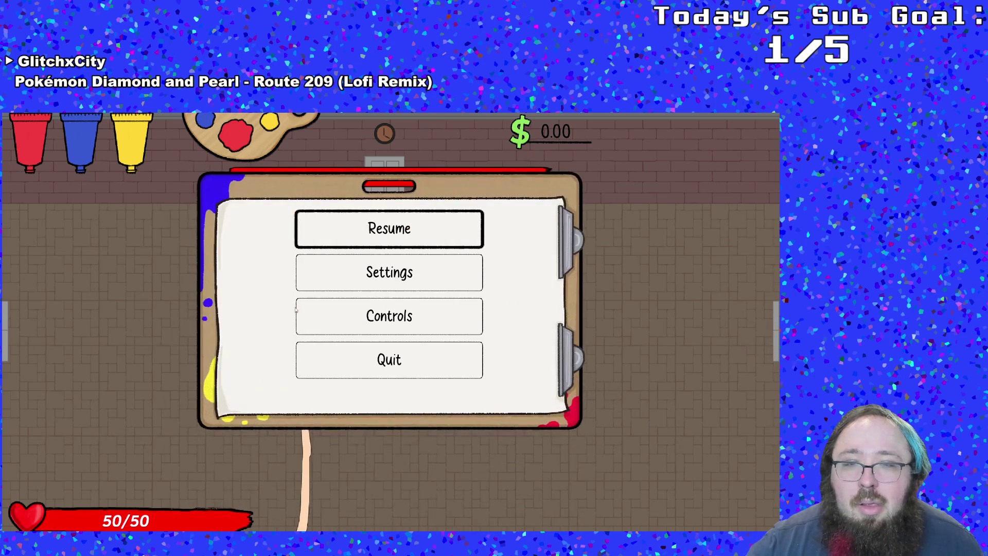
key(Up)
key(Return)
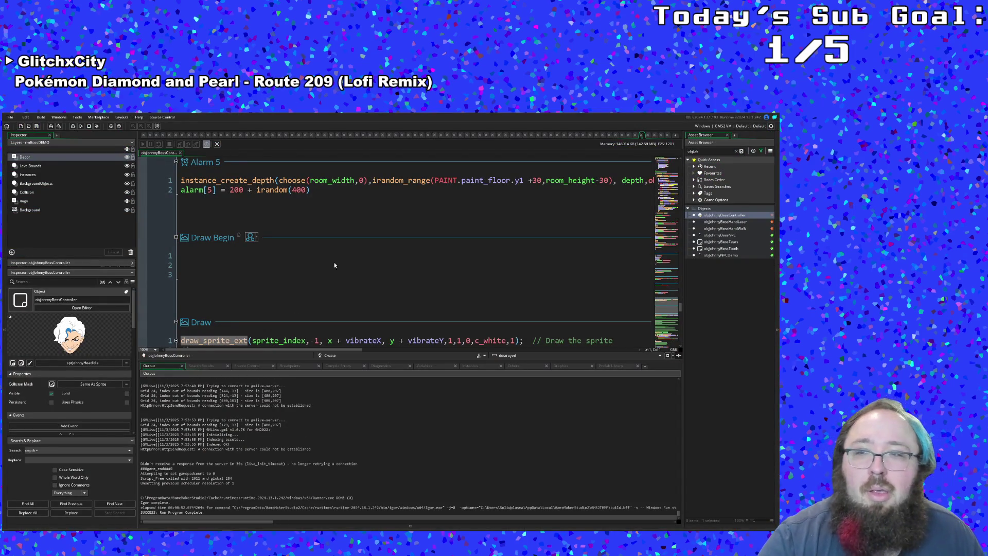
Open objJohnnyBossHandWalk's code and review the objWall collision's sprHandExit edge check.
double_click(723, 228)
scroll(501, 304, down, 15)
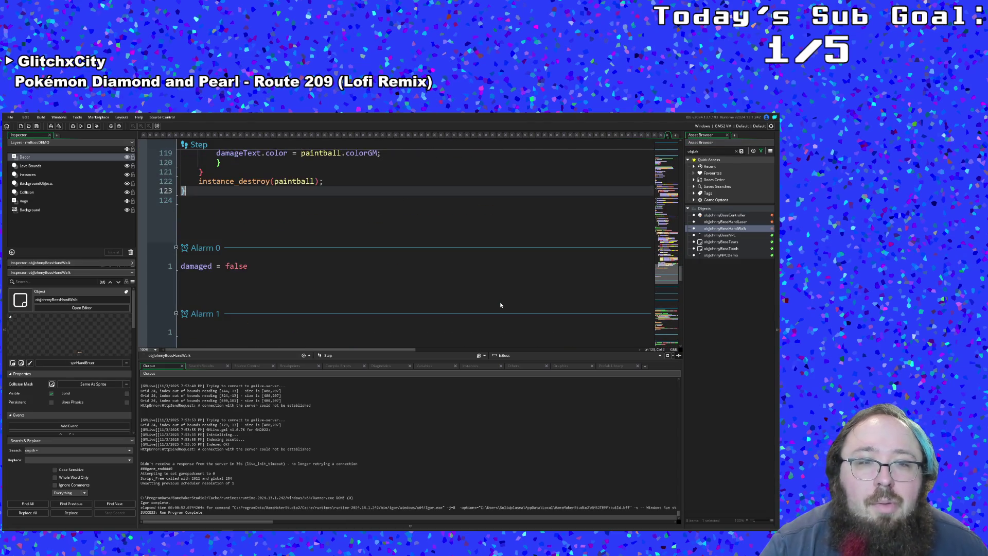
scroll(500, 304, down, 4)
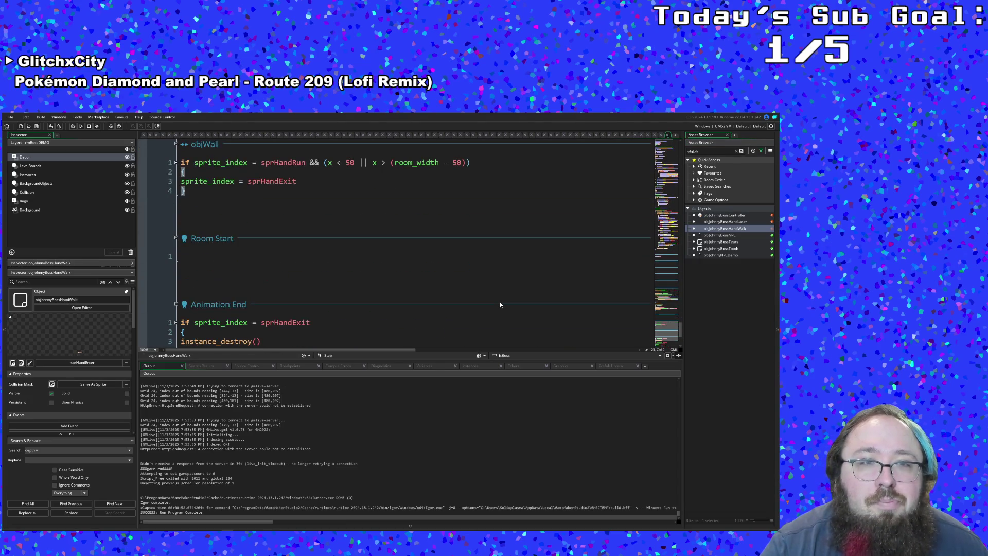
click(308, 186)
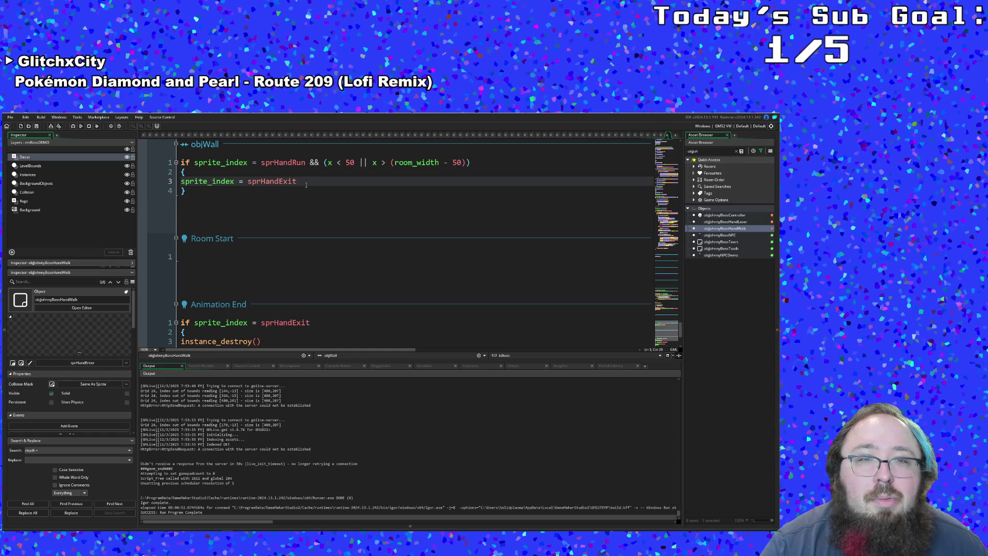
click(463, 162)
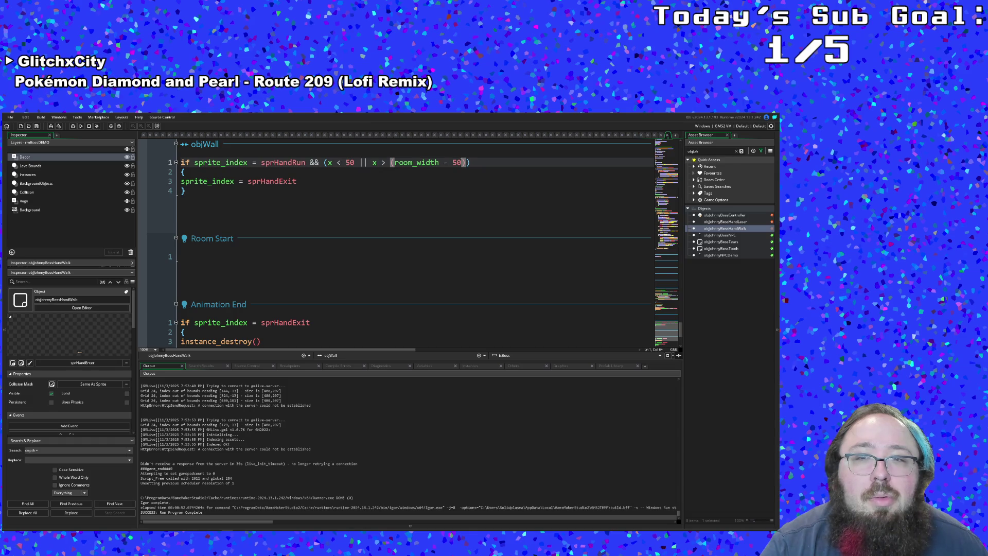
click(315, 192)
scroll(314, 189, up, 5)
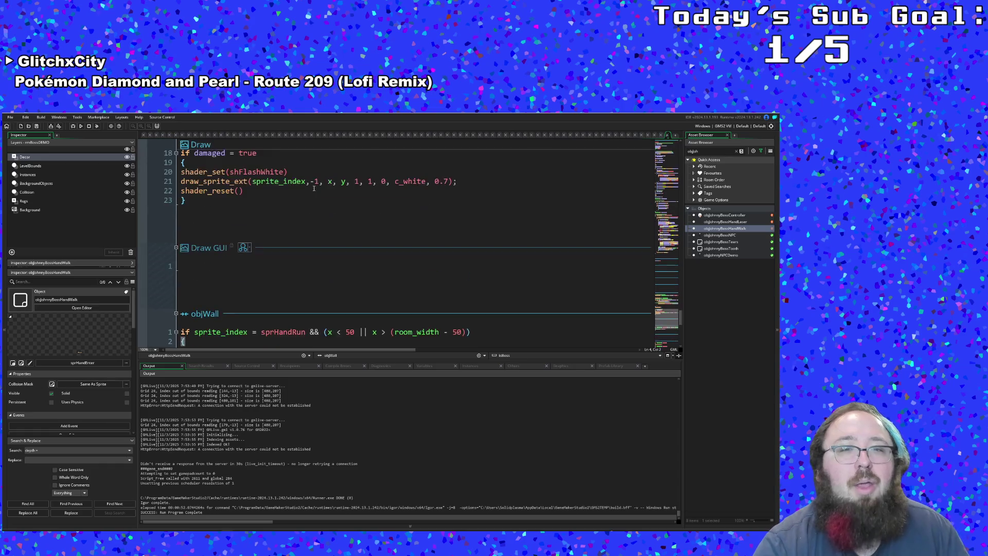
scroll(313, 190, down, 4)
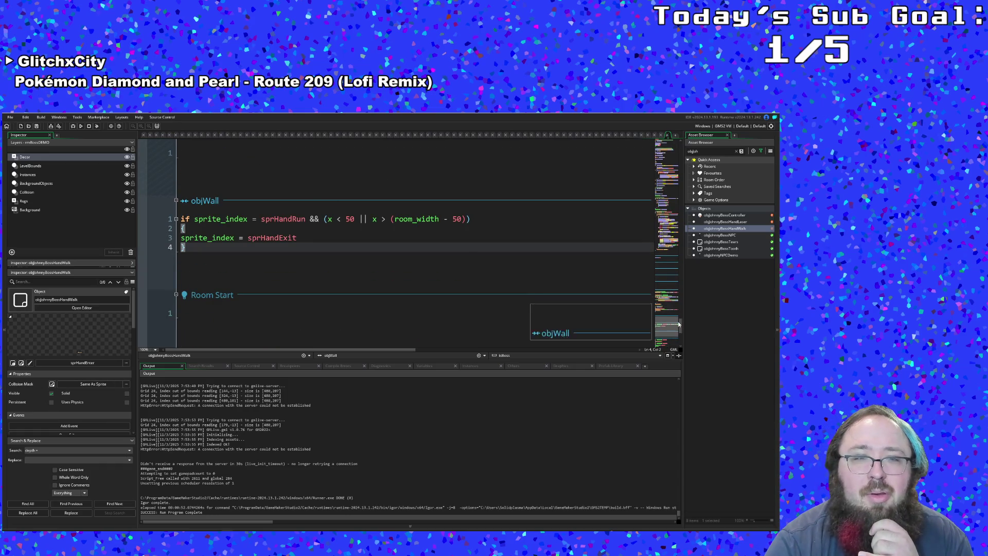
click(311, 236)
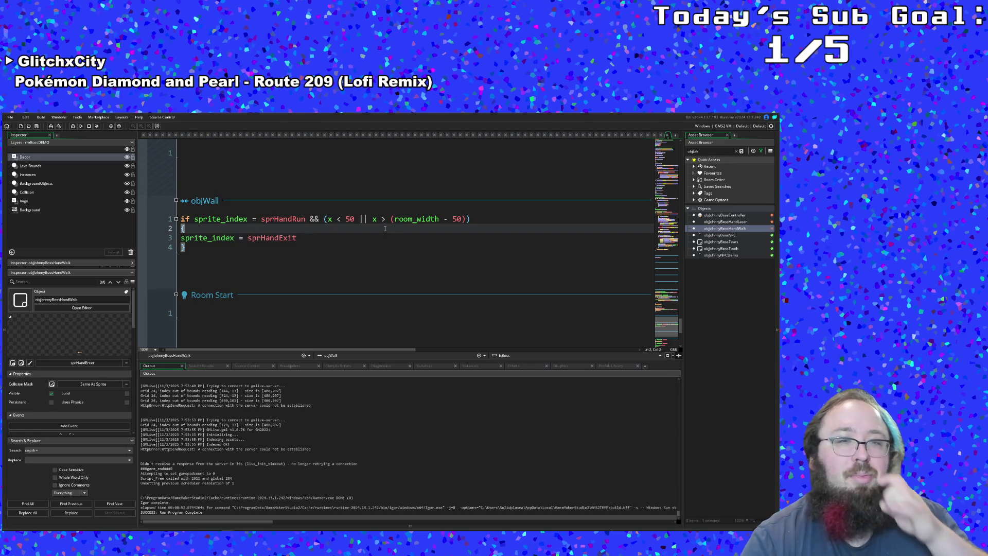
key(Left)
click(315, 240)
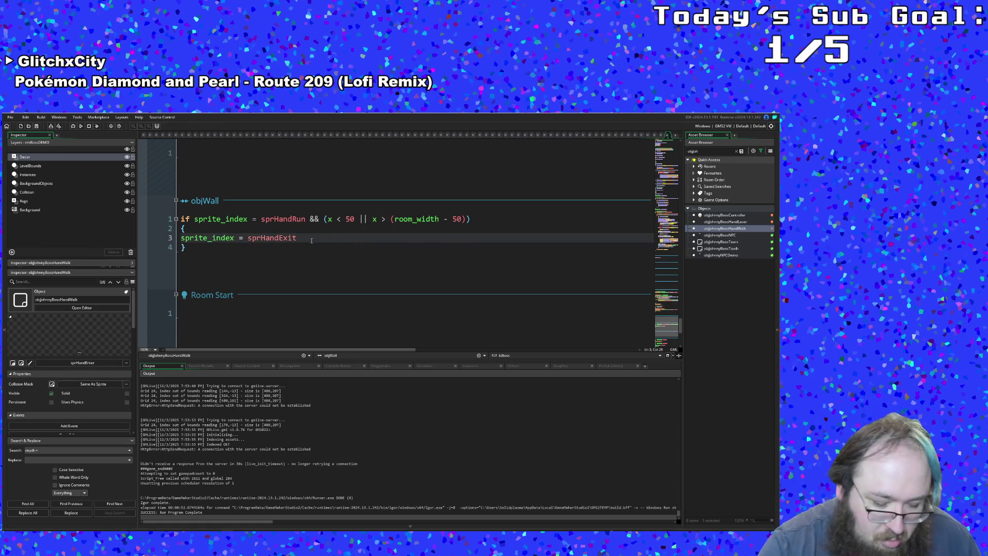
double_click(320, 238)
click(371, 235)
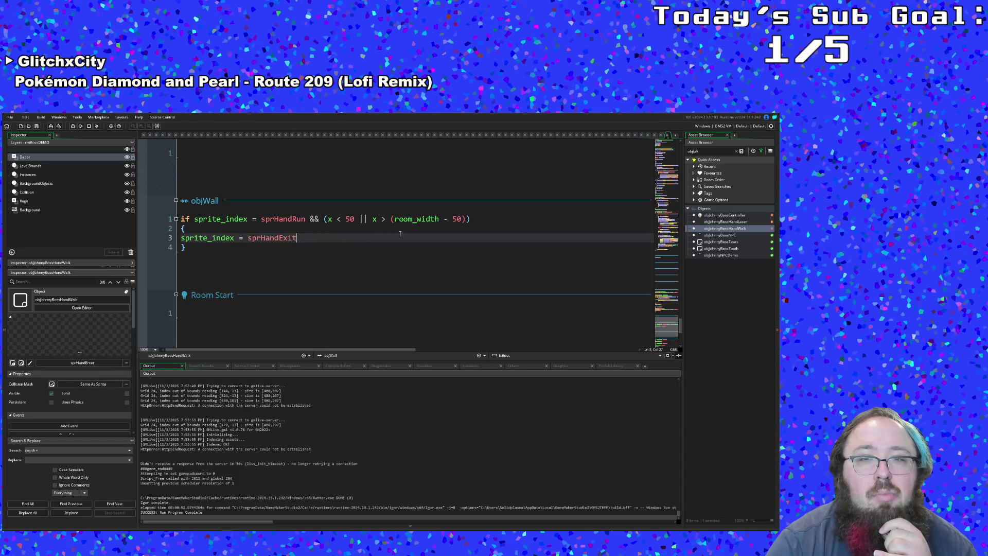
Delete the '- 50' offset after room_width in the edge check.
click(448, 220)
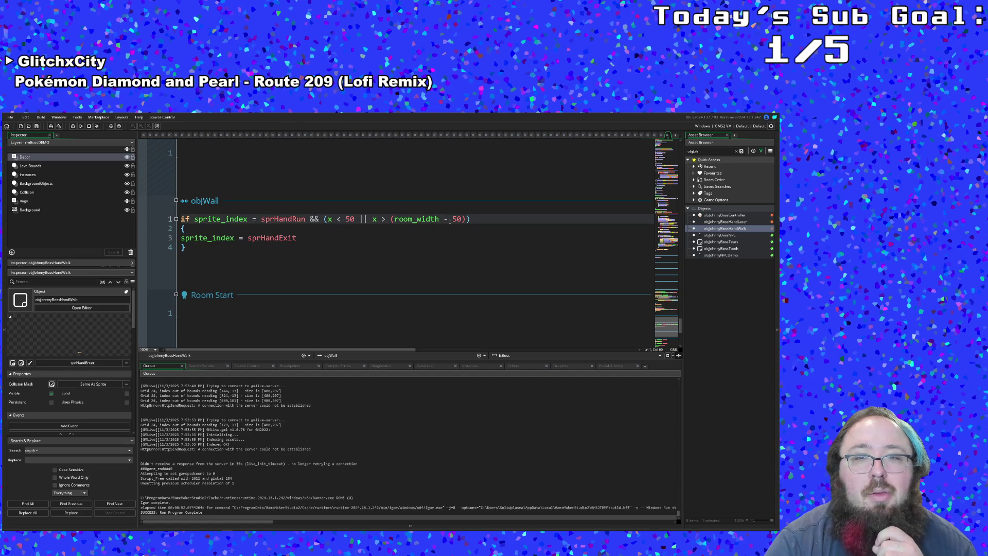
click(457, 219)
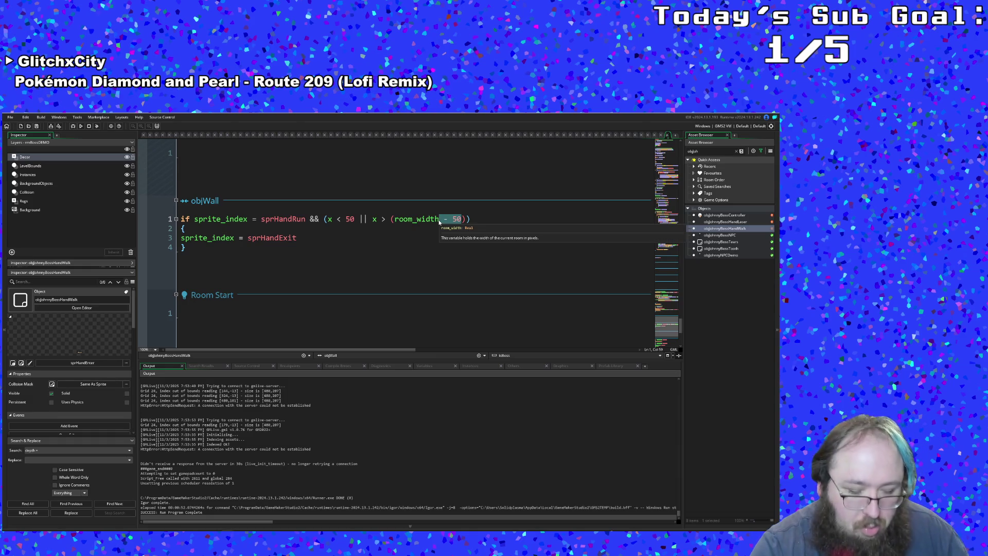
key(BackSpace)
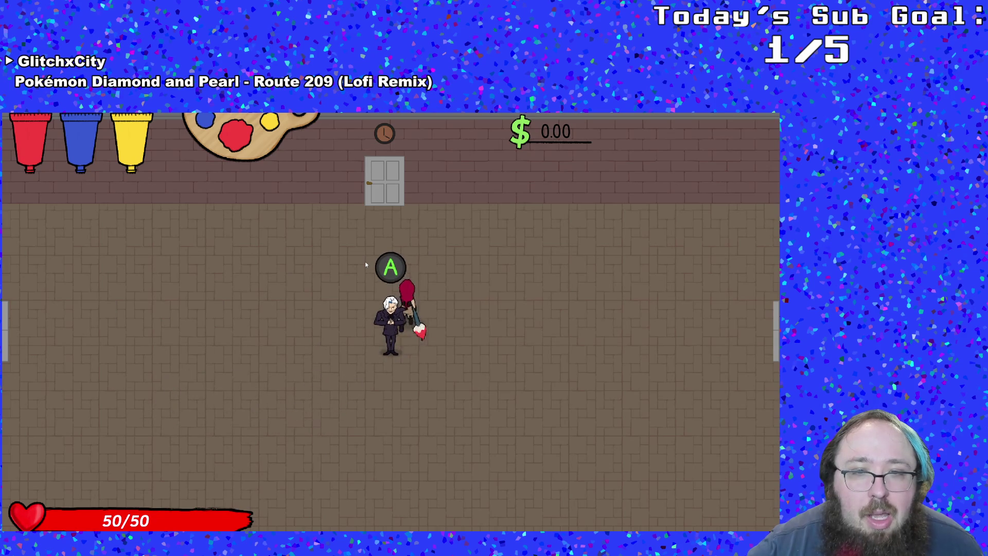
Talk to Johnny to start the boss fight and run left and right dodging the hands.
key(Return)
key(Return)
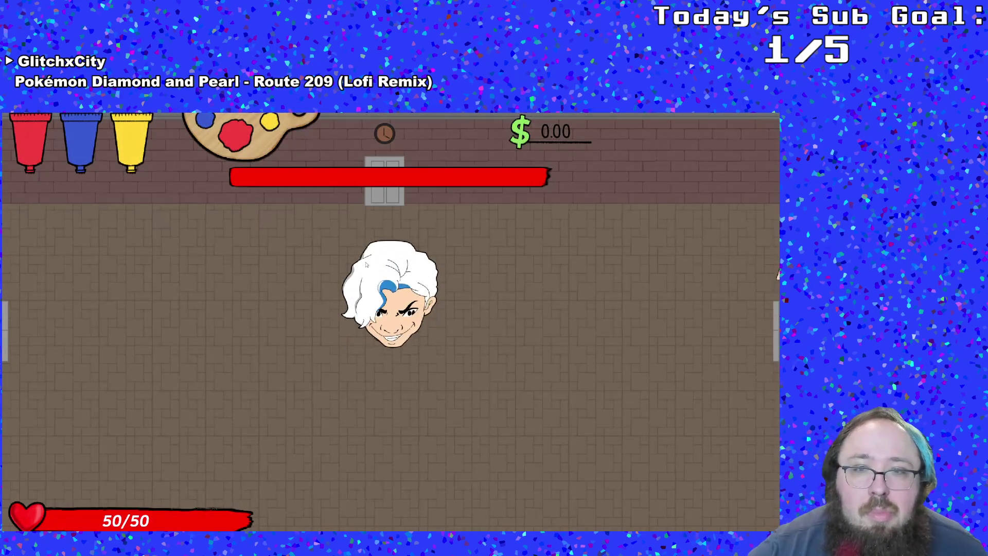
key(s)
key(a)
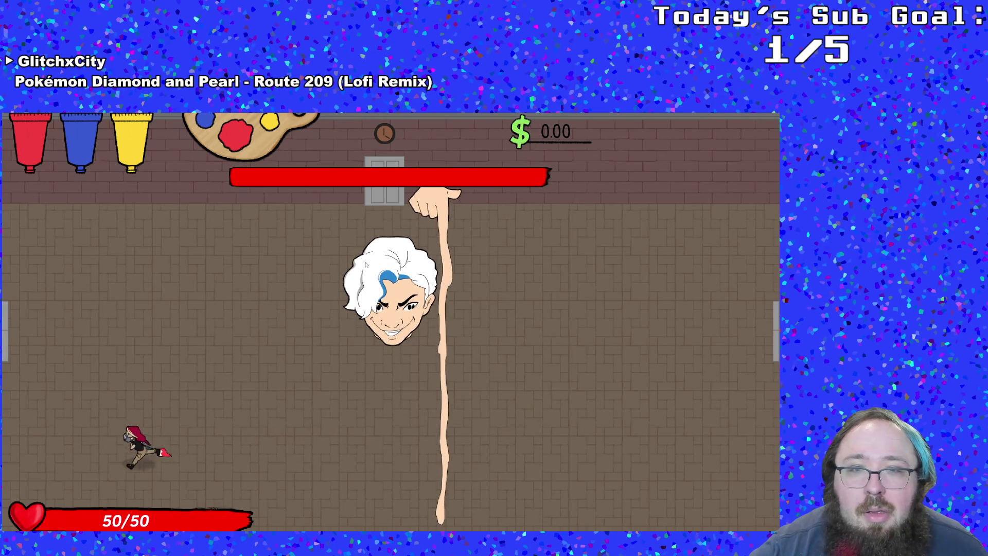
key(d)
key(d)
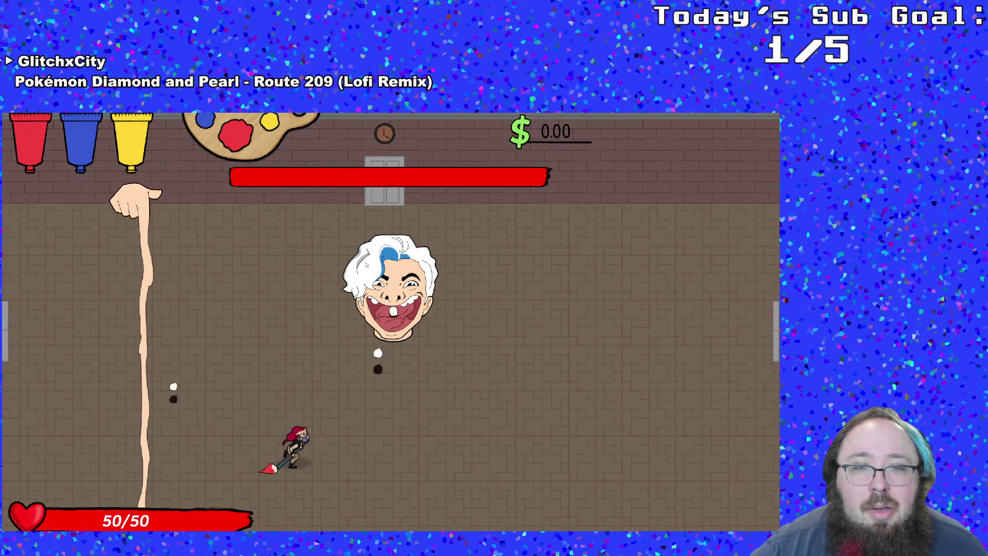
key(d)
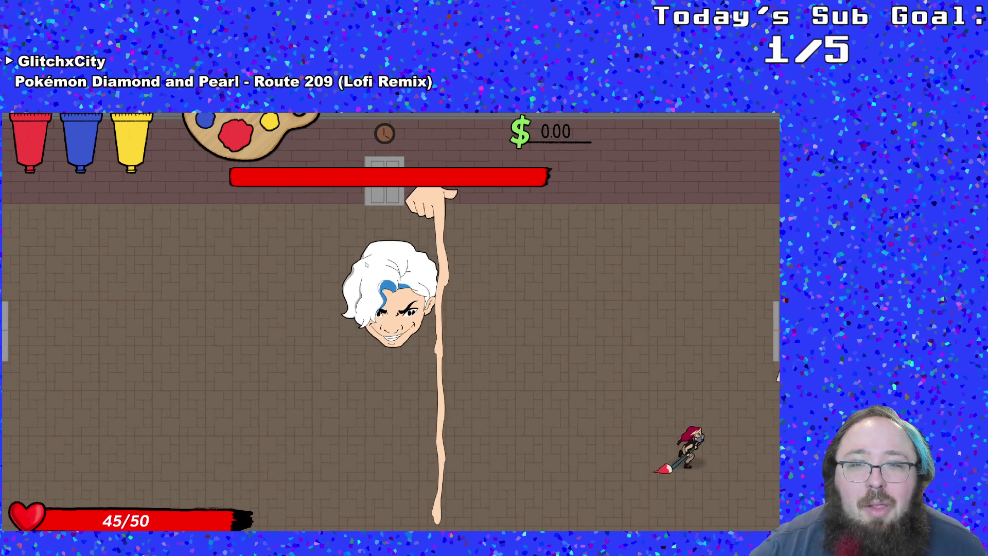
key(a)
key(a)
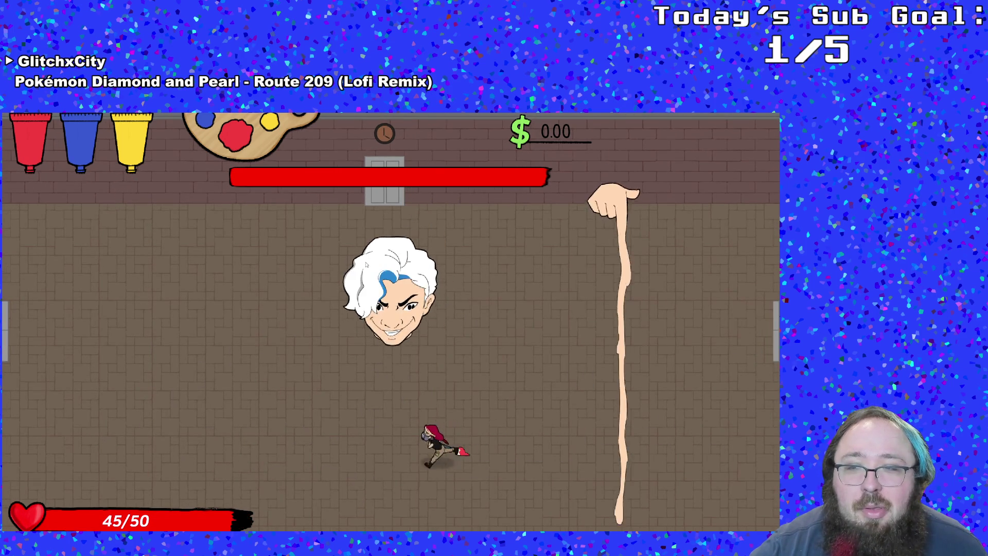
key(w)
key(d)
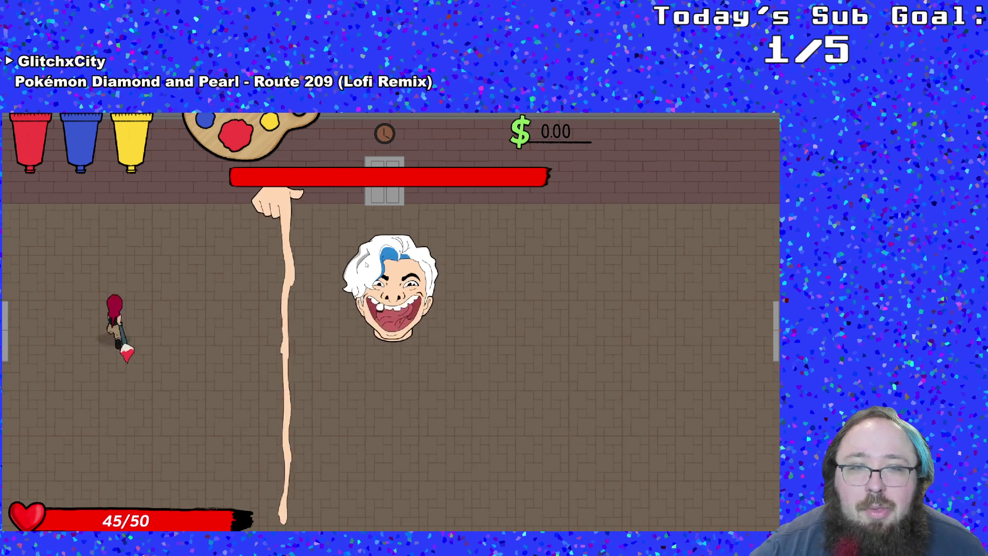
key(s)
key(d)
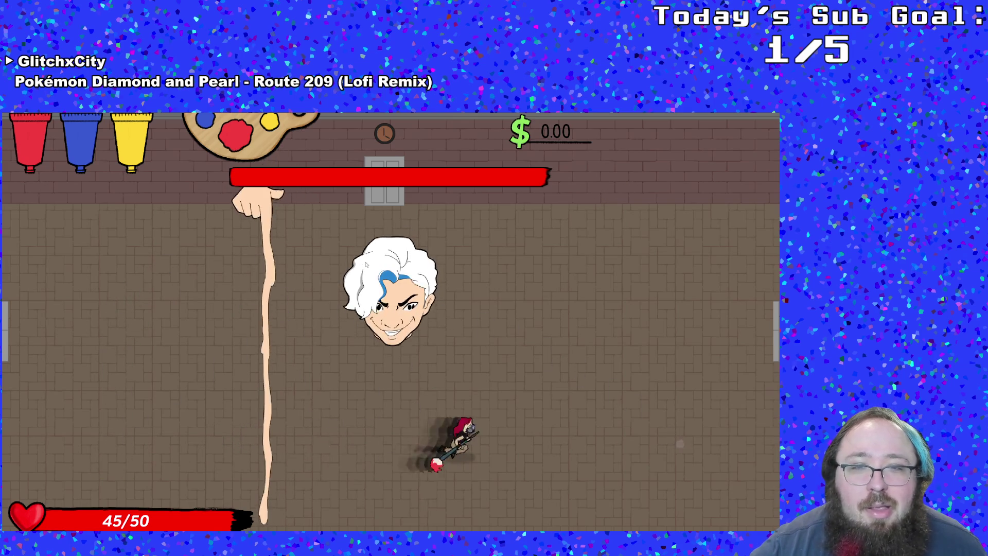
key(w)
key(a)
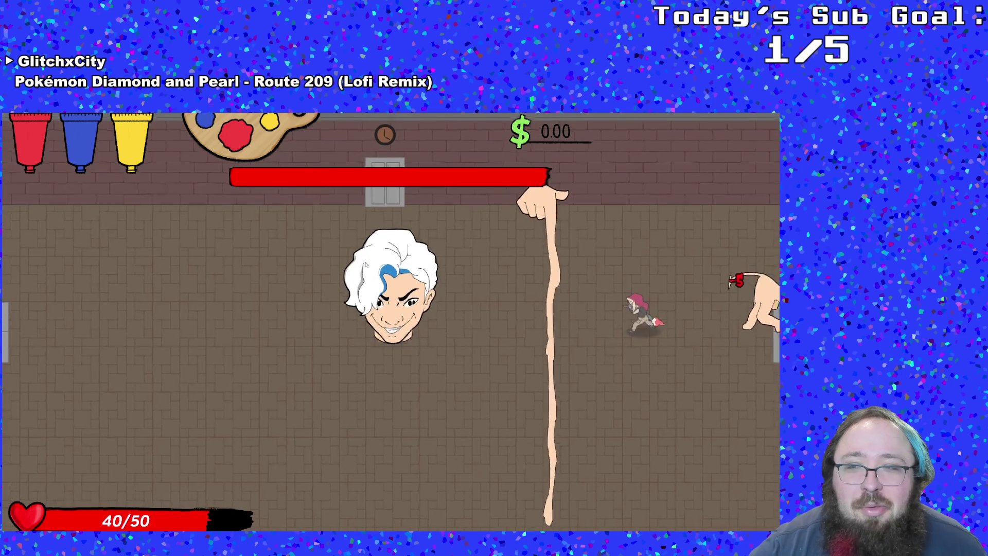
Keep dodging the boss hands until the fight ends, then quit and close the game.
key(s)
key(a)
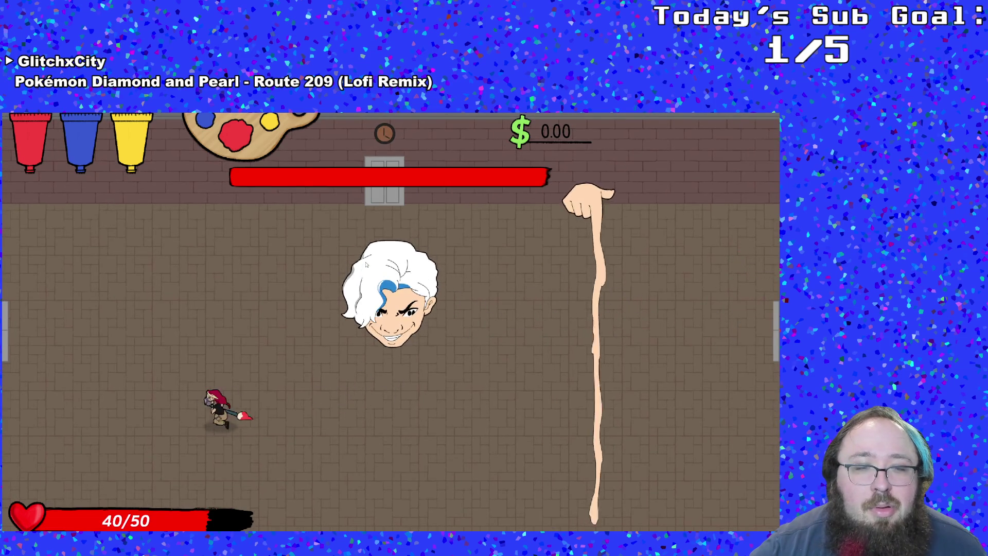
key(d)
key(d)
key(a)
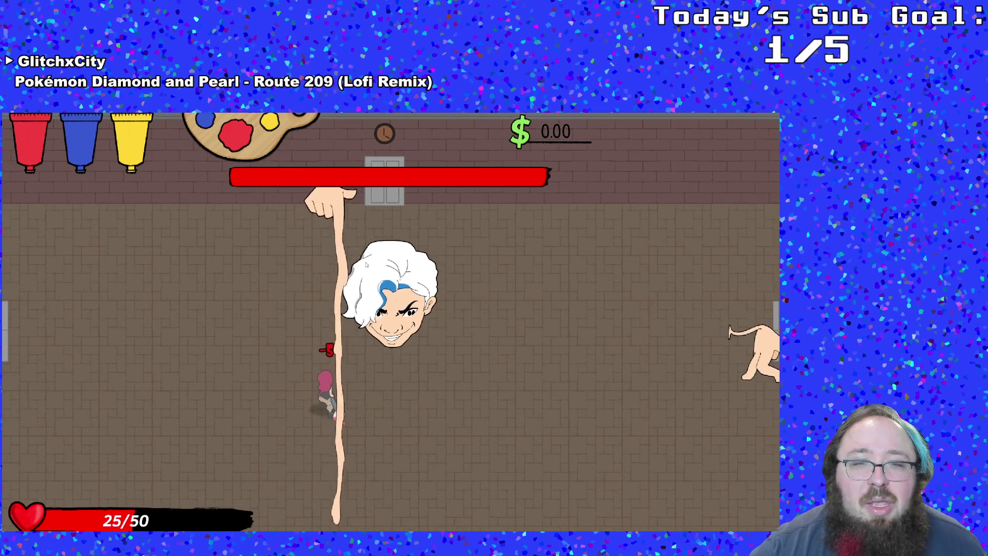
key(s)
key(d)
key(a)
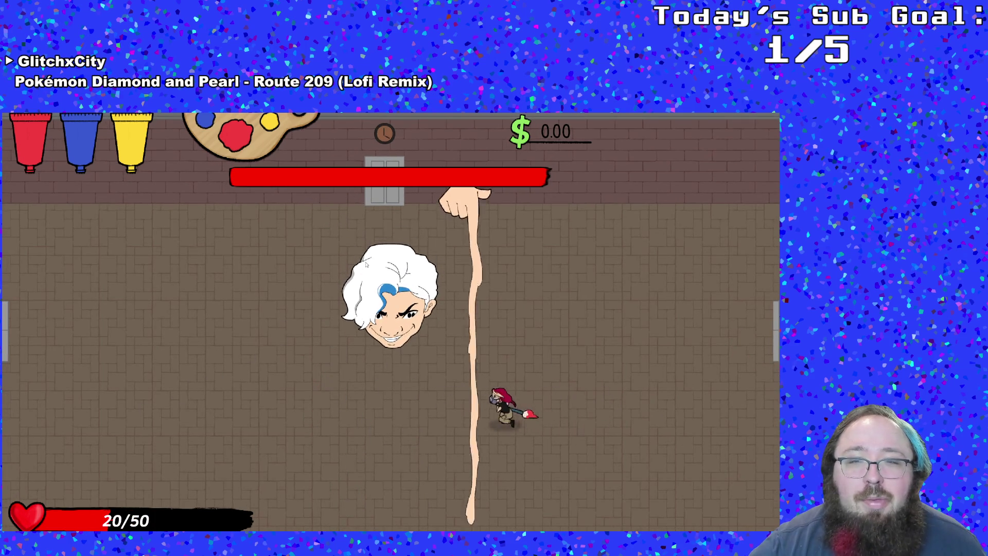
key(d)
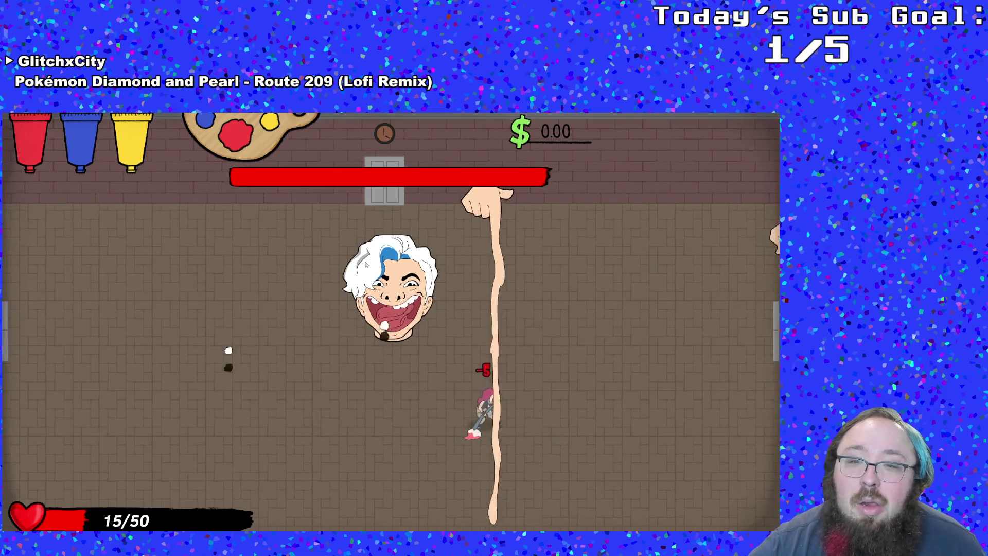
key(s)
key(d)
key(a)
key(d)
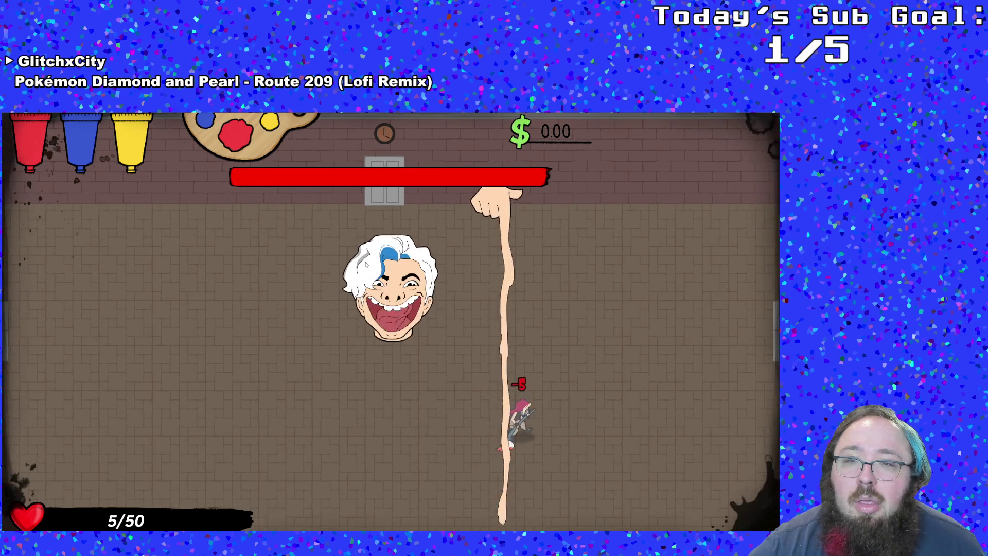
key(d)
key(w)
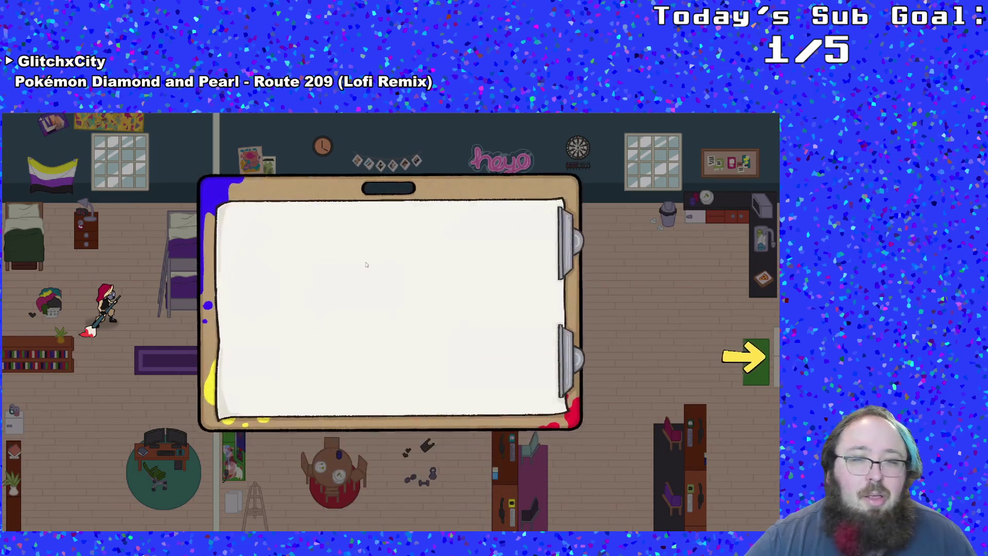
key(Return)
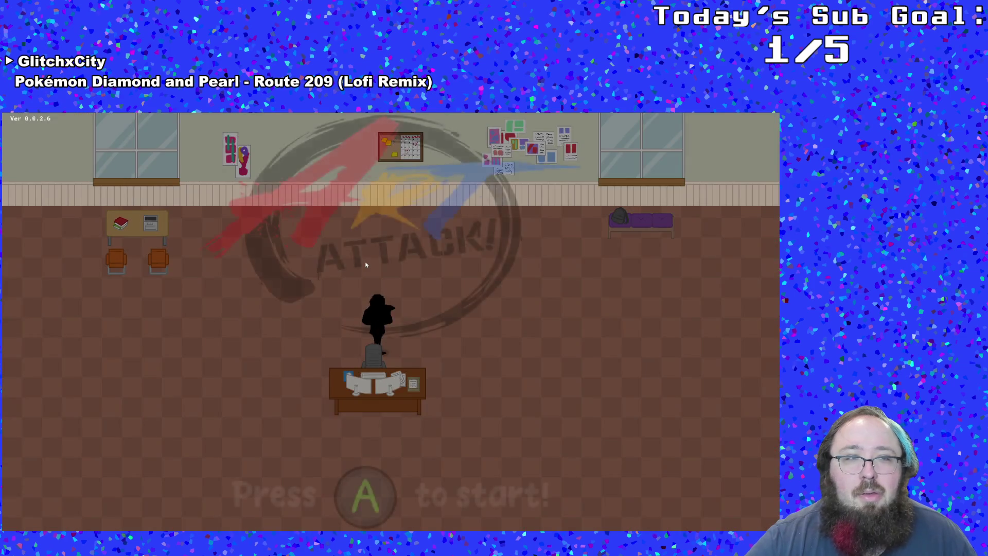
key(Escape)
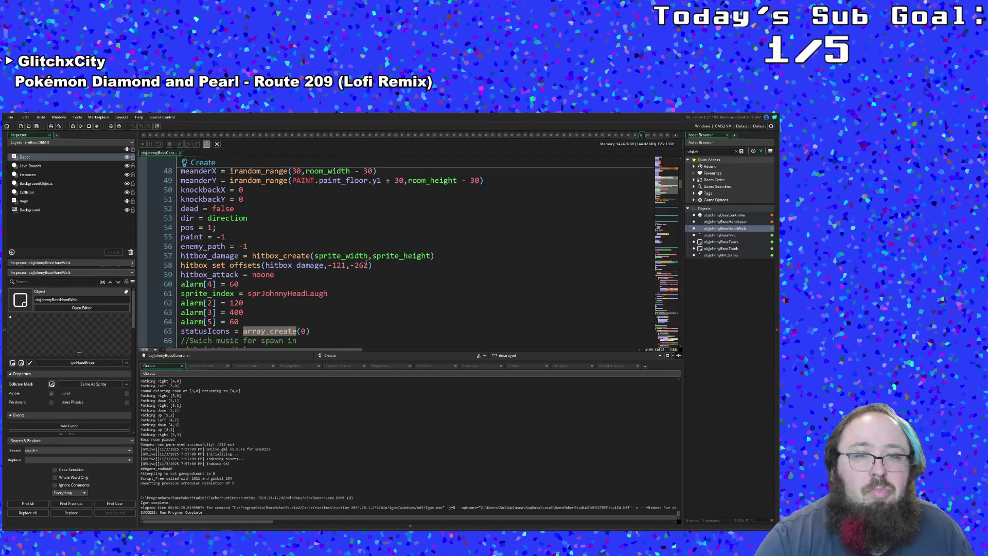
Open objJohnnyBossHandWalk's code and scroll to its objWall collision event.
click(514, 236)
double_click(729, 231)
scroll(432, 278, down, 10)
scroll(436, 266, down, 15)
scroll(438, 261, down, 5)
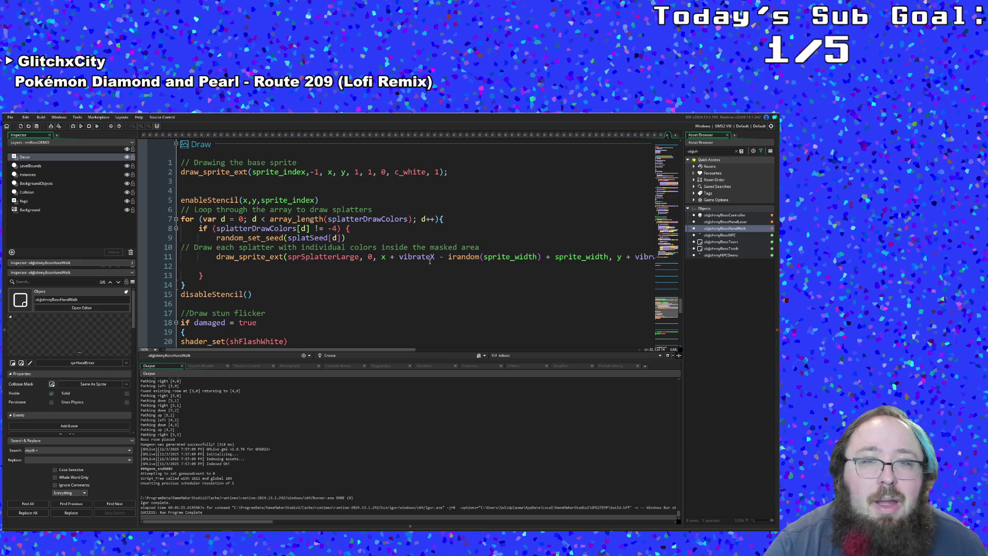
scroll(422, 263, down, 15)
scroll(413, 266, up, 3)
Examine the x <= 0 || x >= room_width check that sets sprHandExit.
click(378, 251)
click(348, 239)
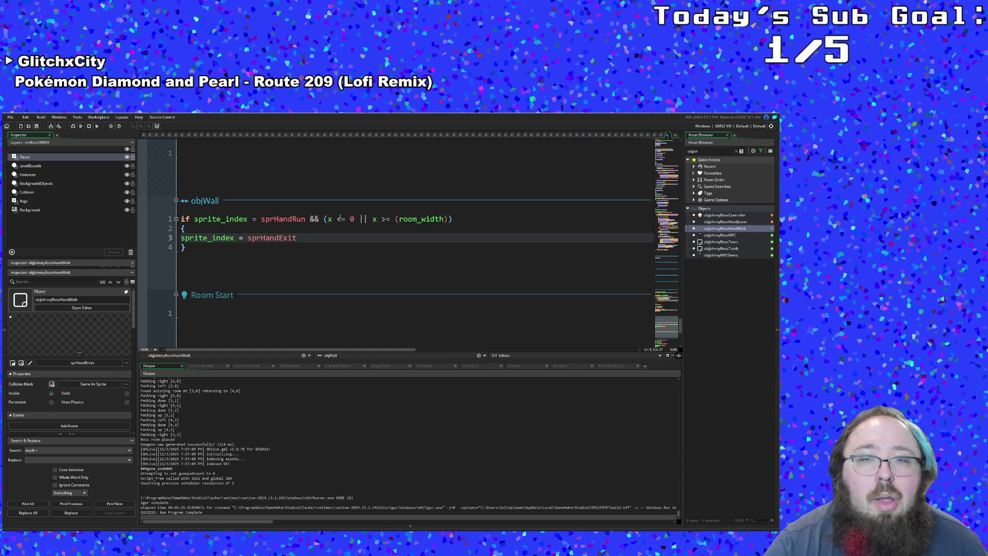
click(380, 220)
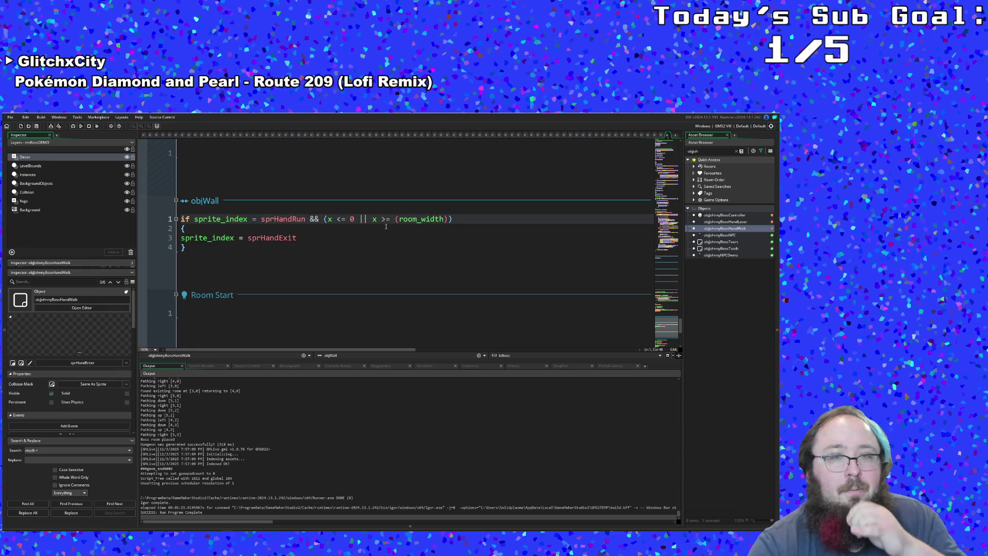
click(346, 225)
click(352, 219)
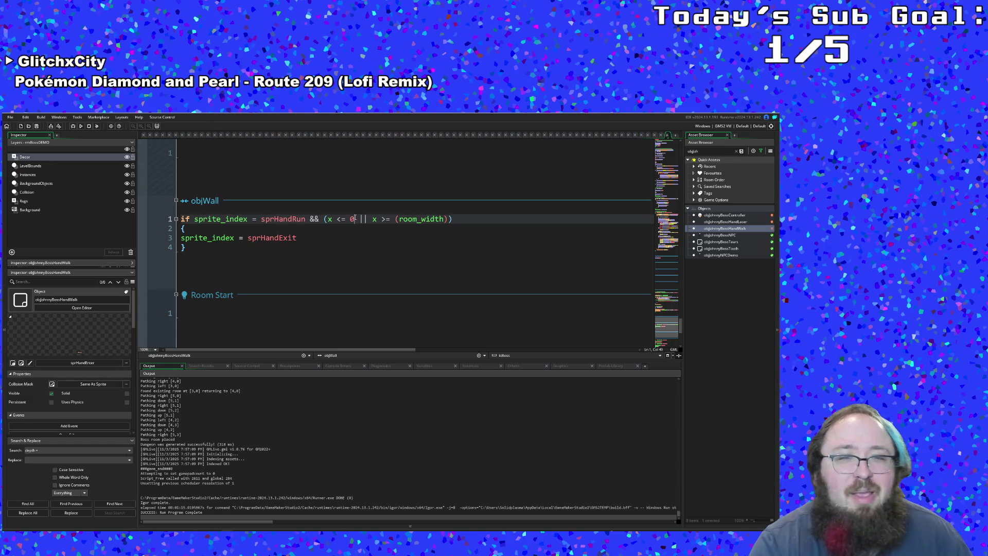
key(Left)
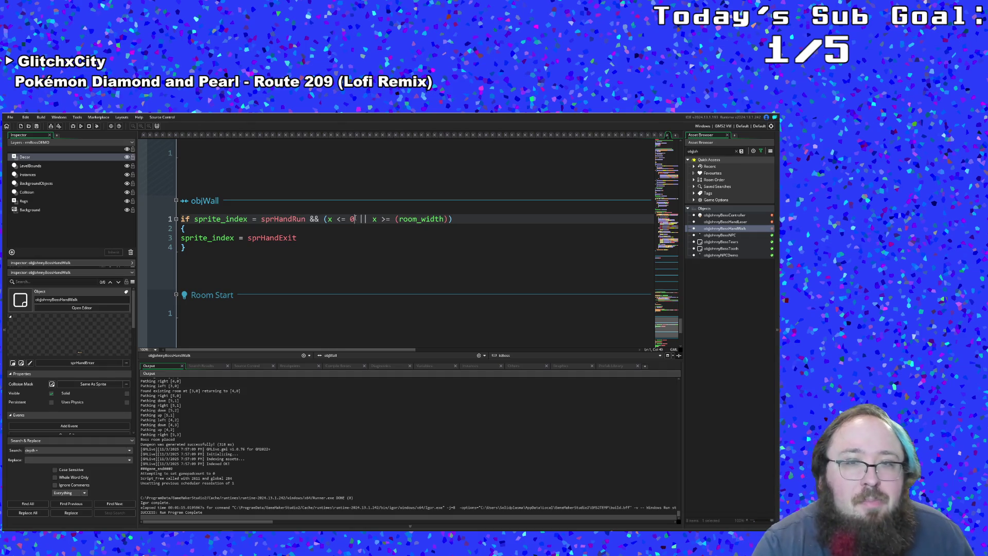
click(332, 236)
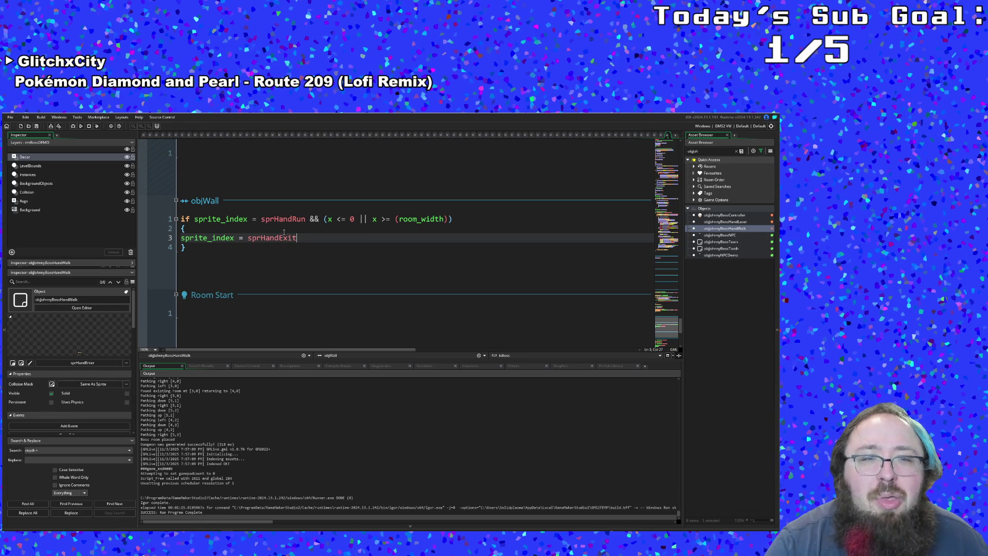
click(249, 219)
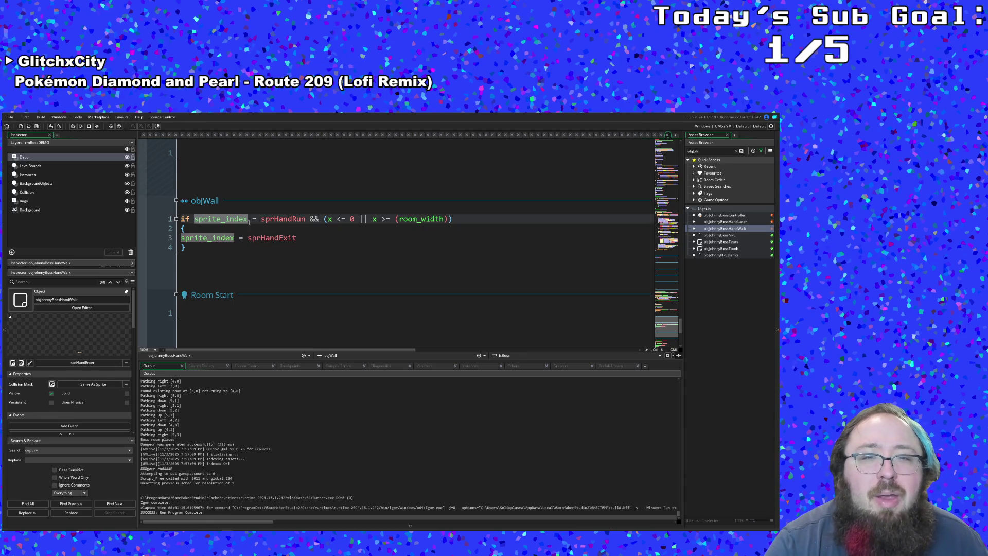
Compare with objJohnnyBossController's Alarm 5 spawn code, then bring up the controller's Create event.
double_click(721, 215)
click(460, 238)
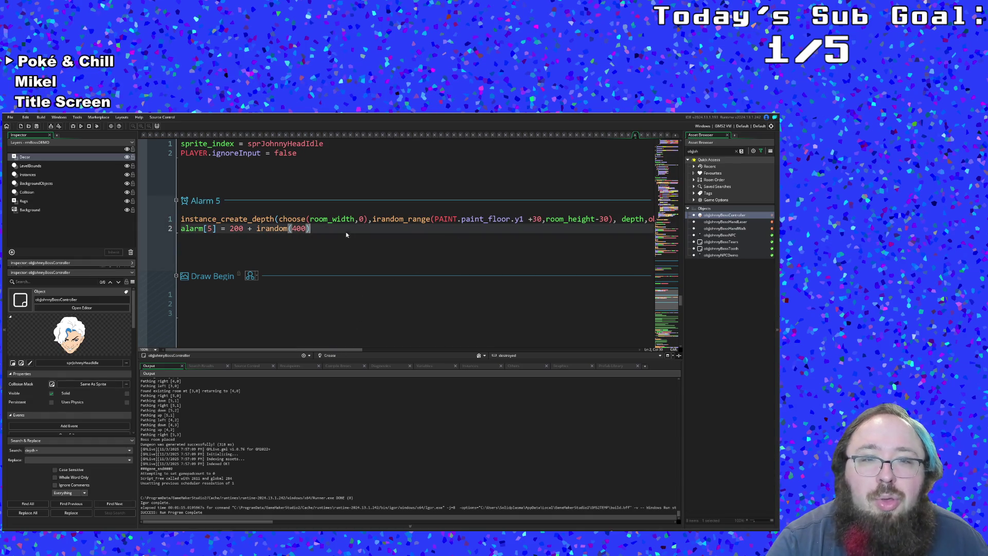
click(636, 135)
click(494, 238)
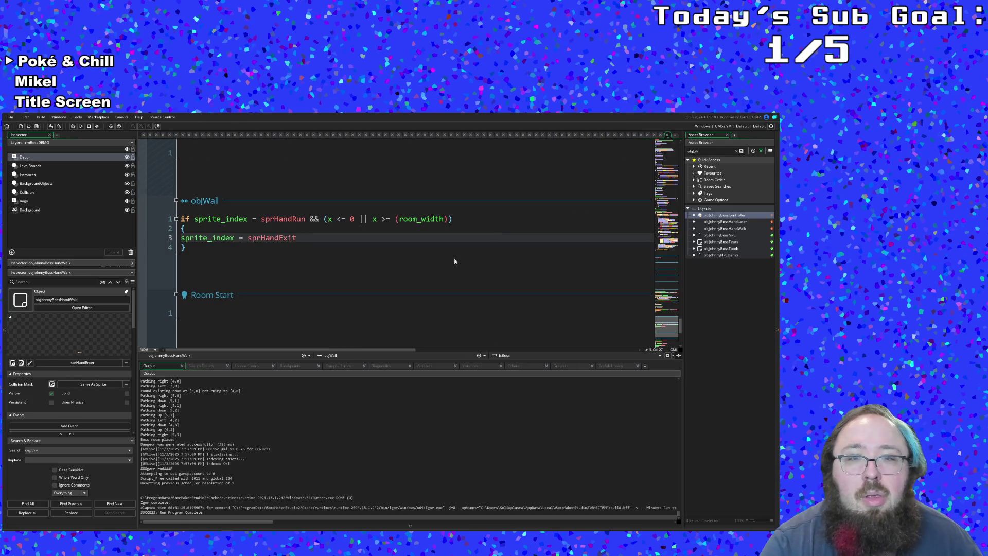
click(457, 260)
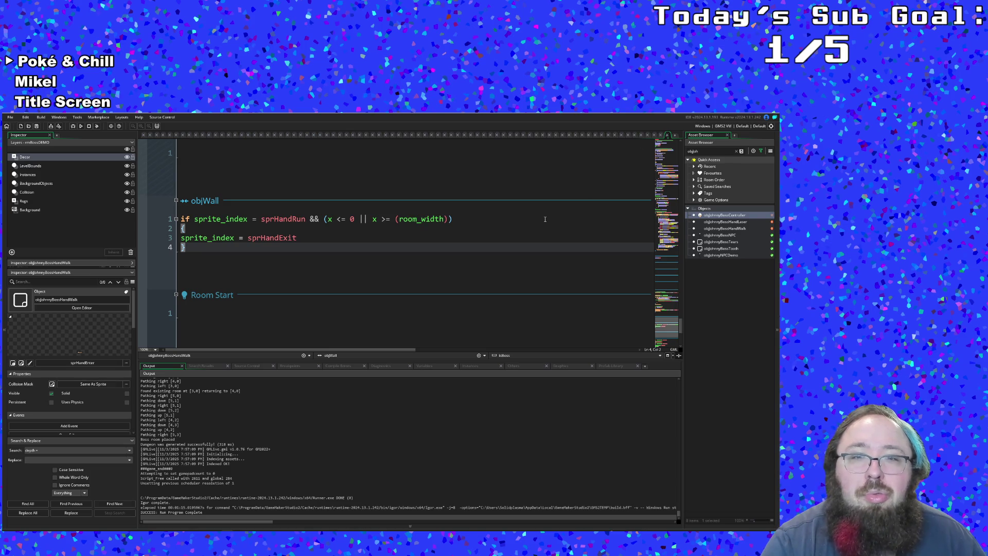
click(669, 136)
scroll(350, 271, down, 7)
scroll(355, 268, up, 13)
scroll(357, 265, up, 10)
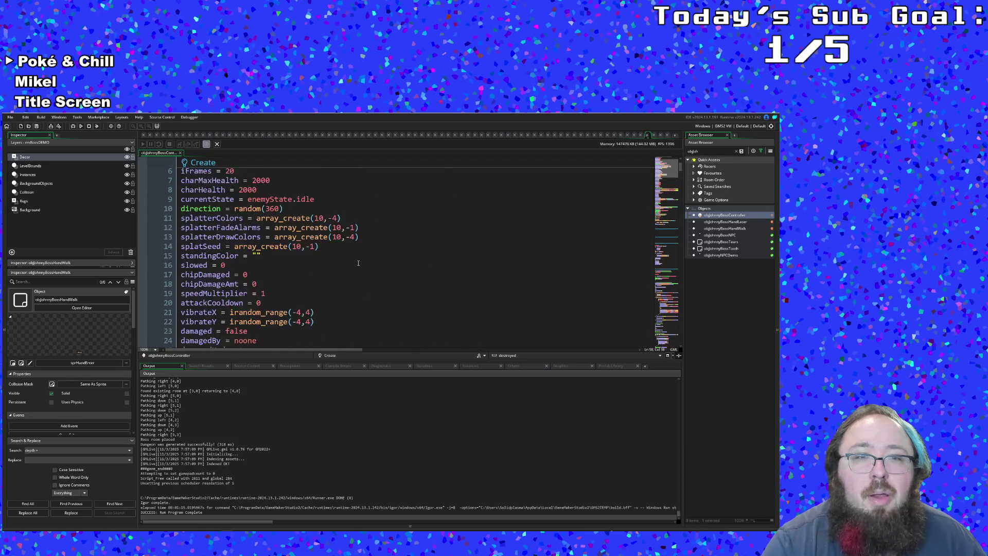
scroll(360, 261, down, 18)
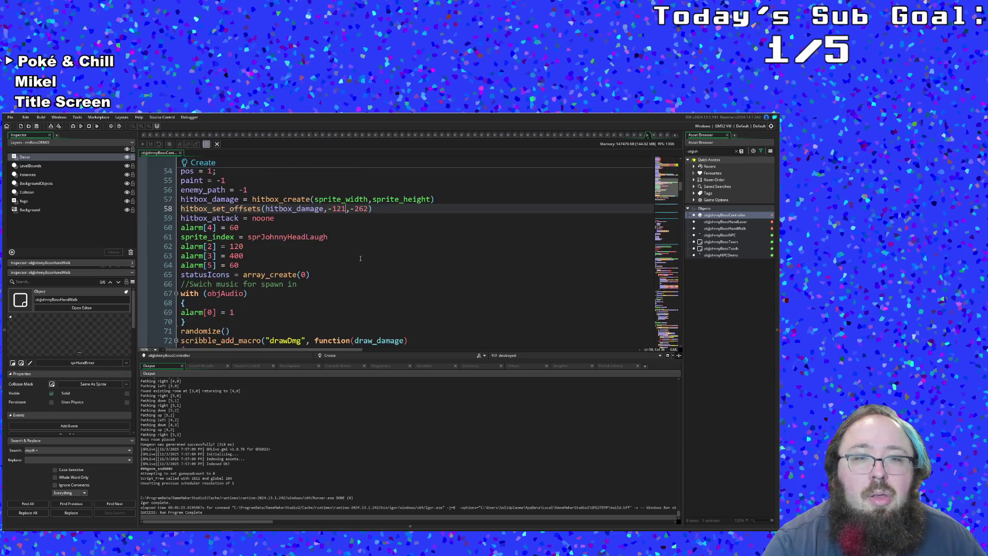
scroll(361, 258, down, 10)
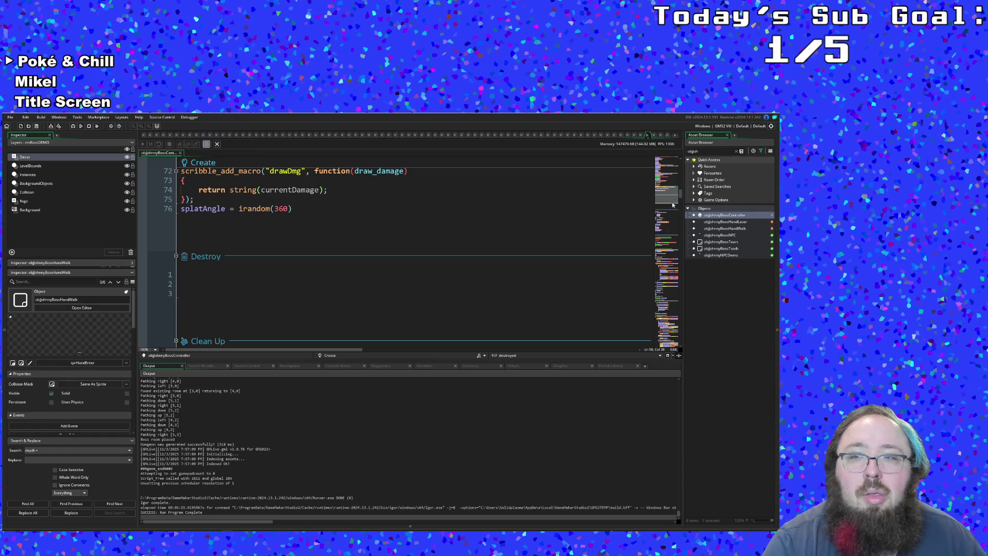
click(666, 337)
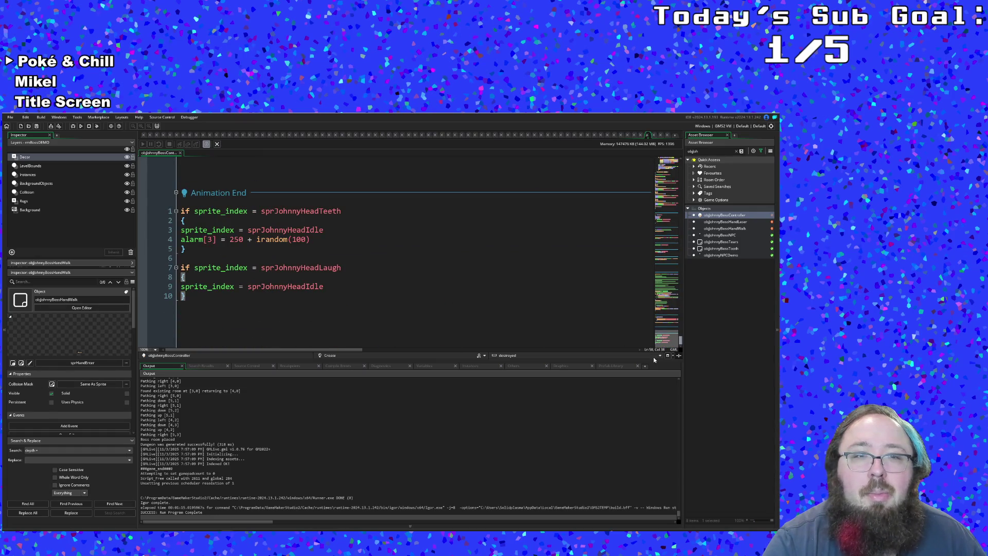
double_click(716, 229)
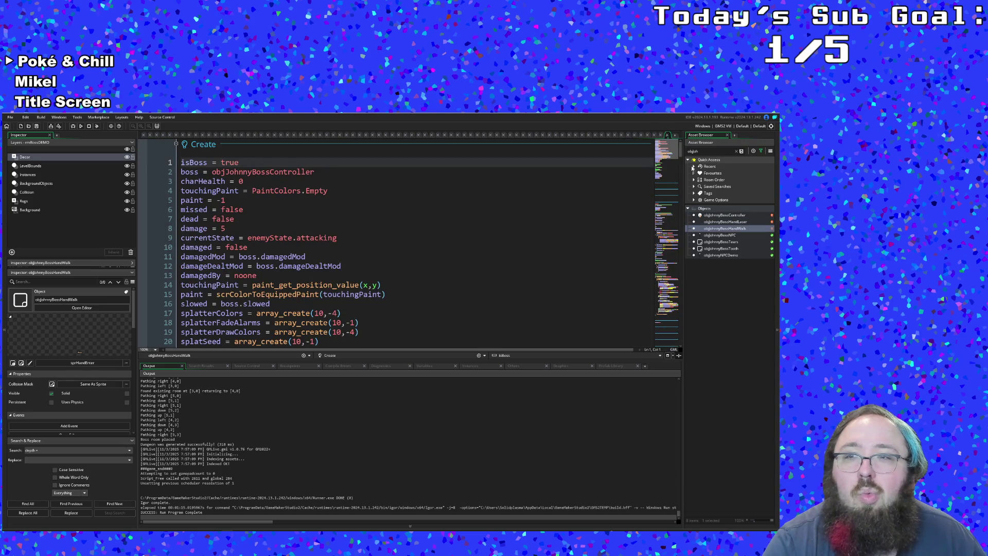
drag(682, 160, 678, 348)
click(435, 278)
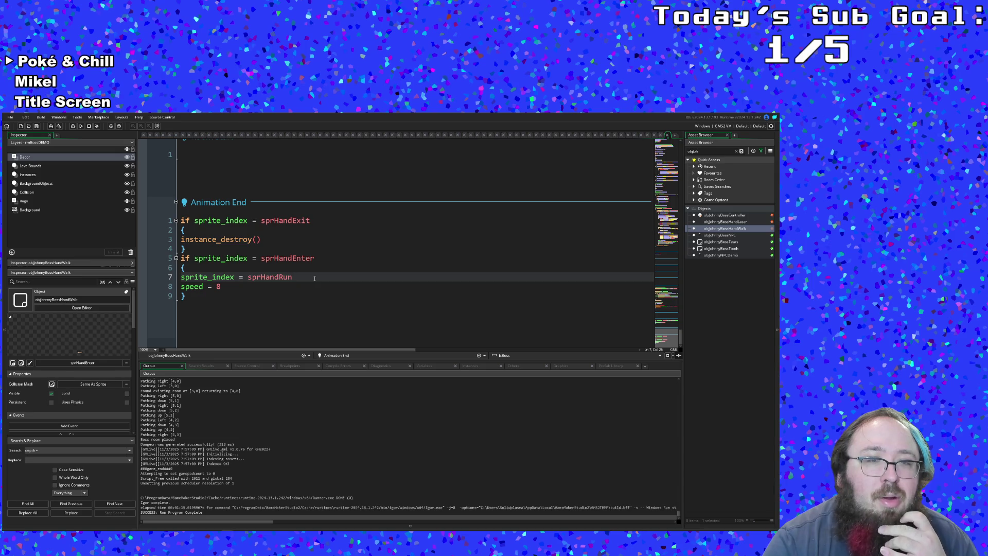
click(284, 288)
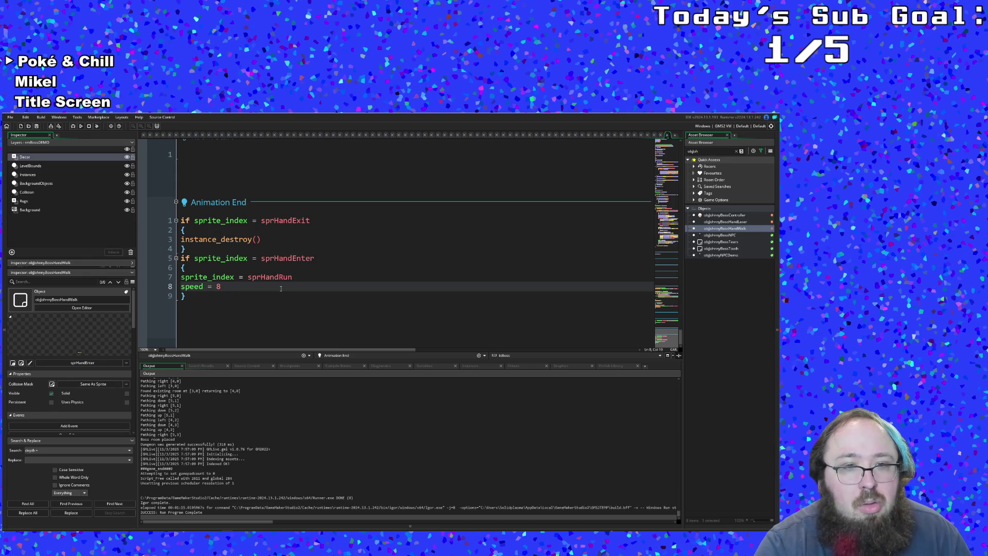
double_click(716, 216)
scroll(412, 288, down, 10)
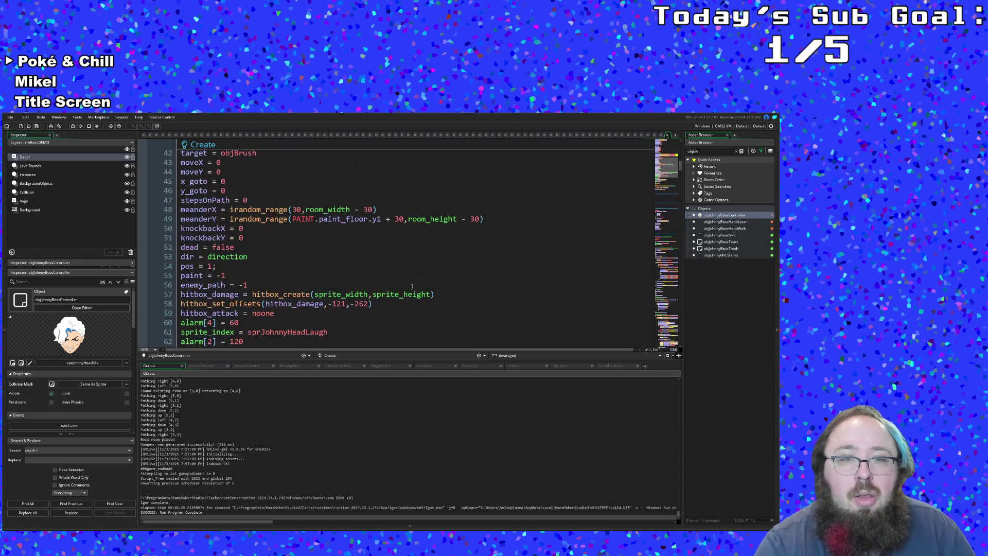
scroll(413, 287, up, 3)
scroll(413, 287, down, 15)
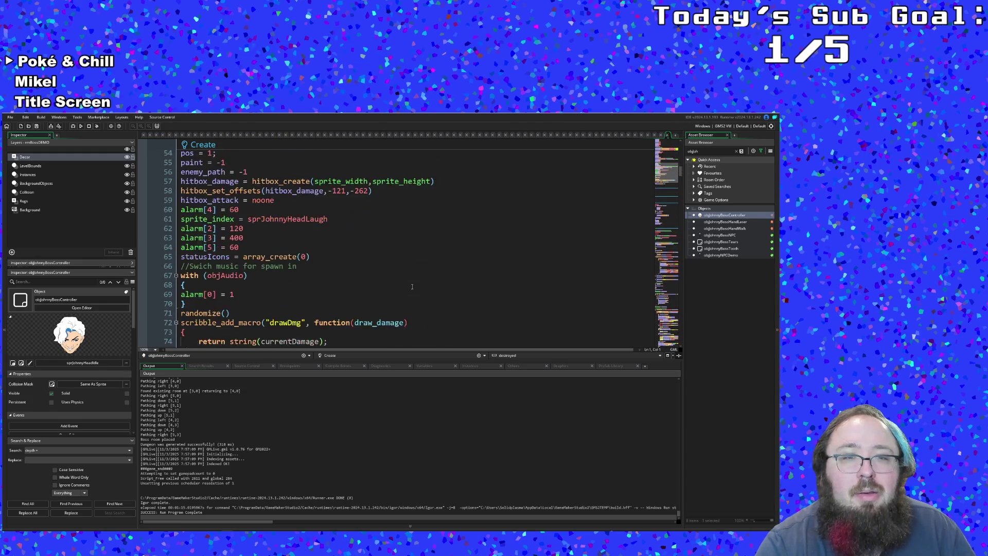
scroll(412, 288, down, 20)
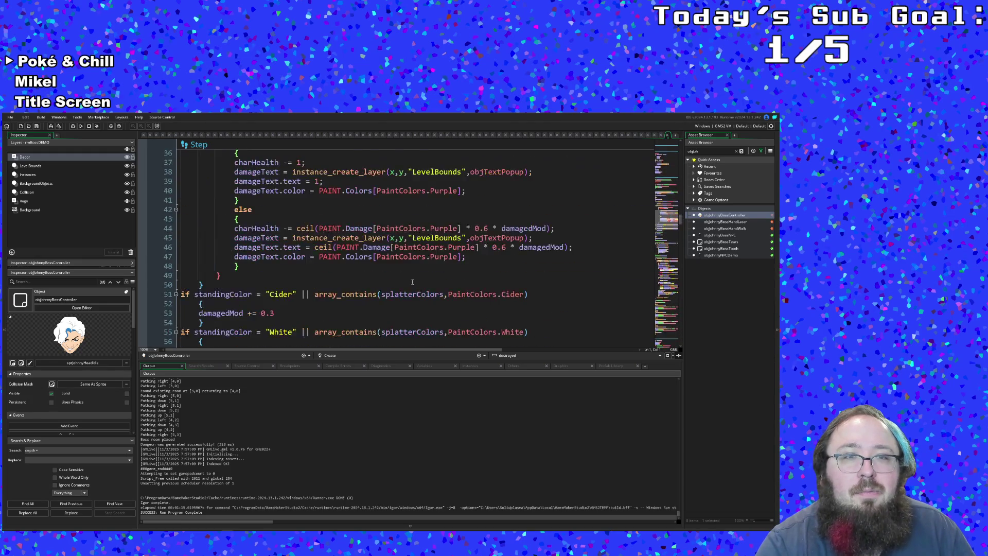
scroll(412, 279, down, 20)
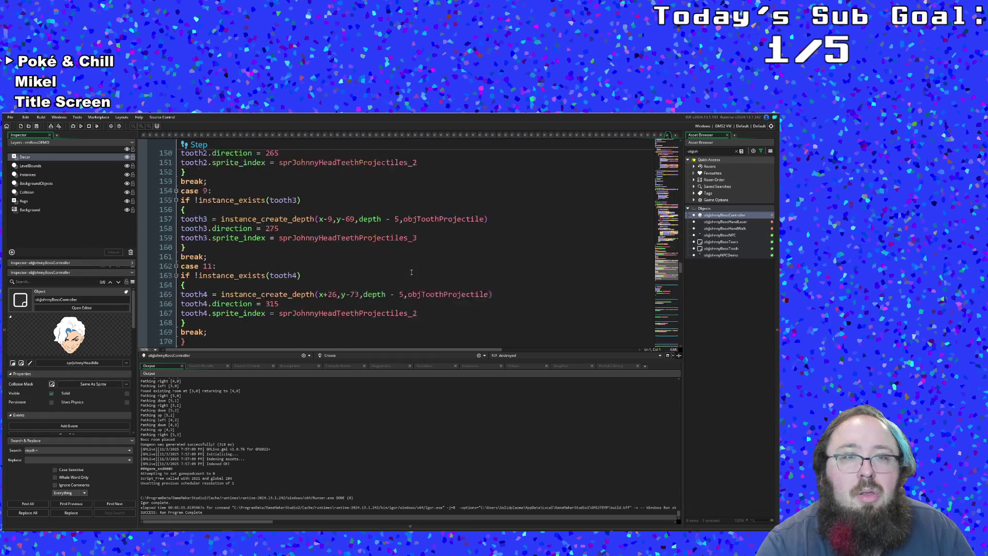
scroll(411, 271, down, 15)
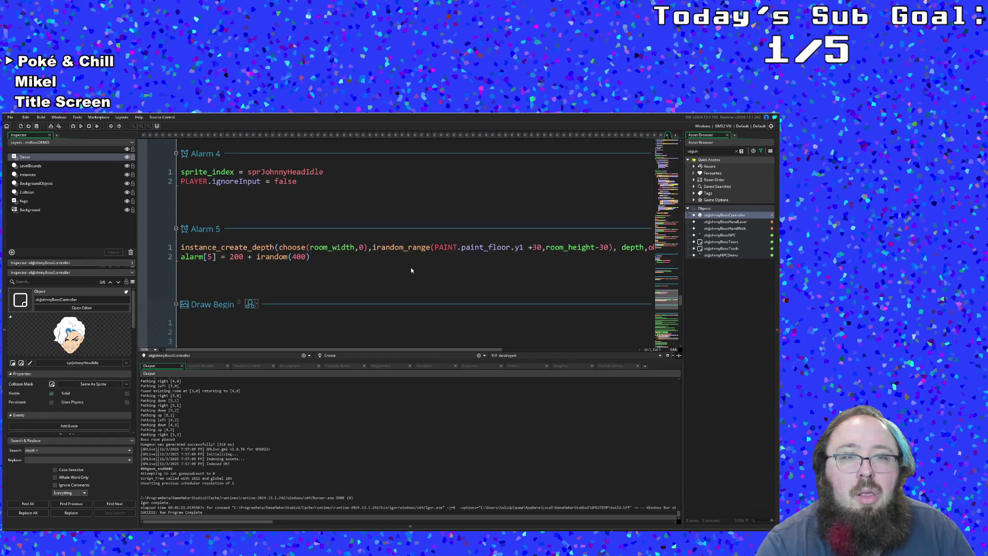
click(403, 270)
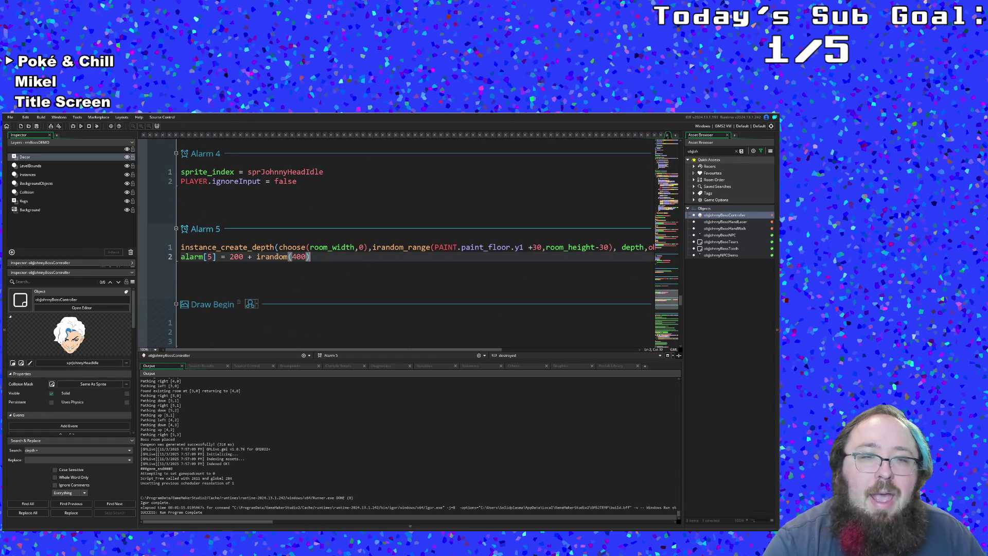
click(257, 256)
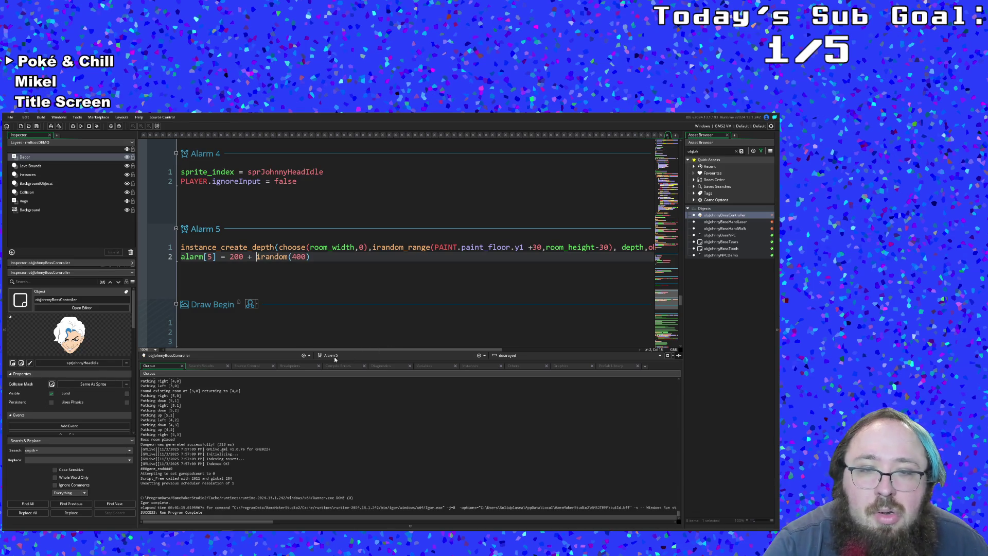
drag(333, 350, 379, 353)
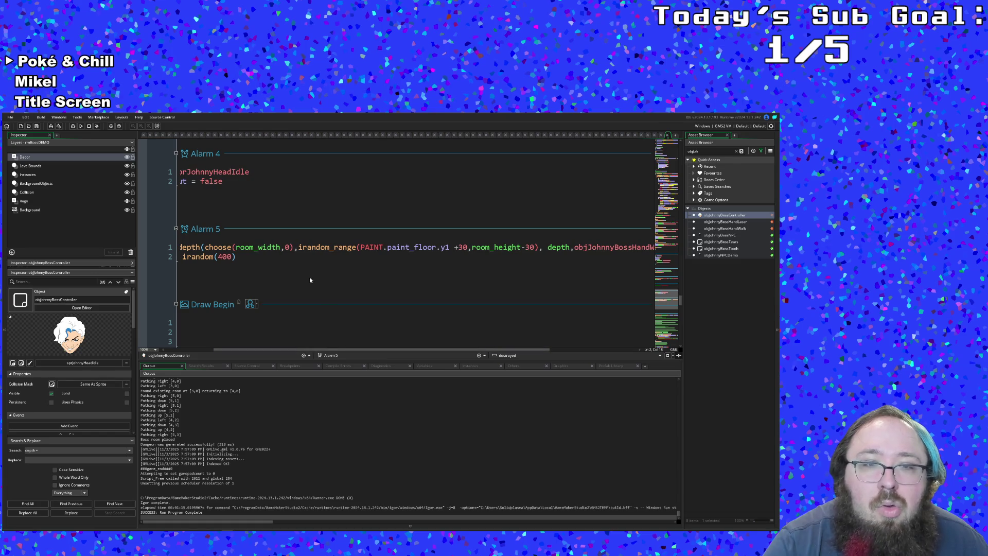
click(282, 248)
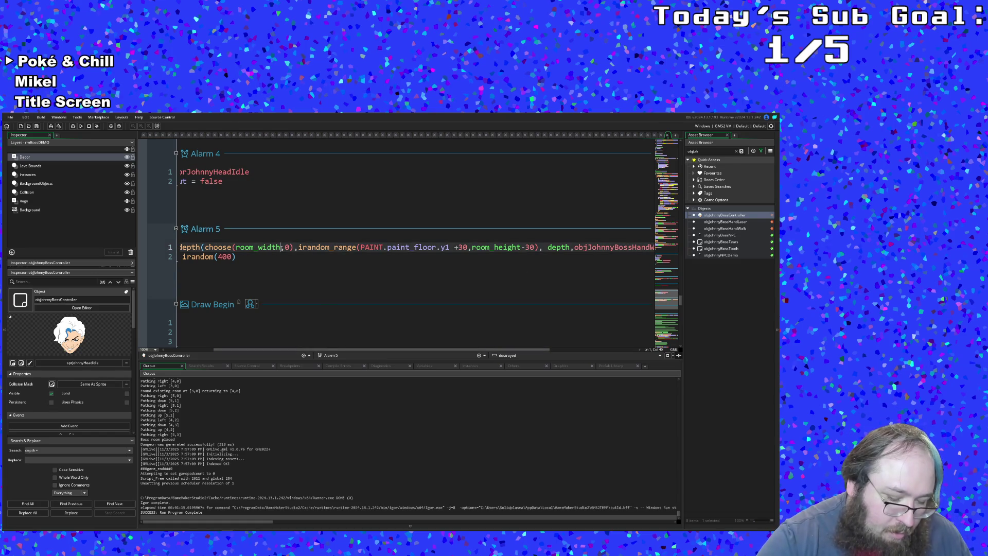
text(+3)
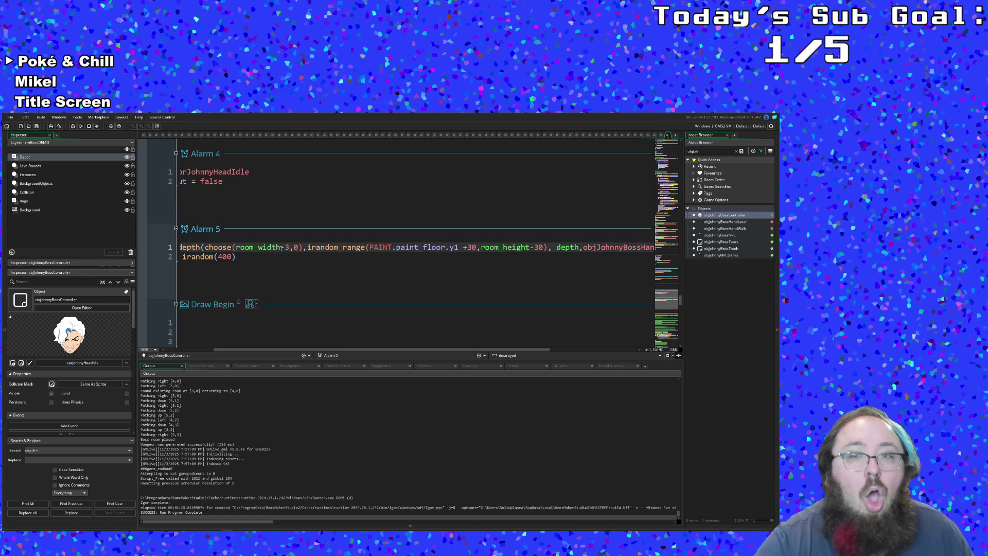
key(BackSpace)
key(BackSpace)
double_click(742, 230)
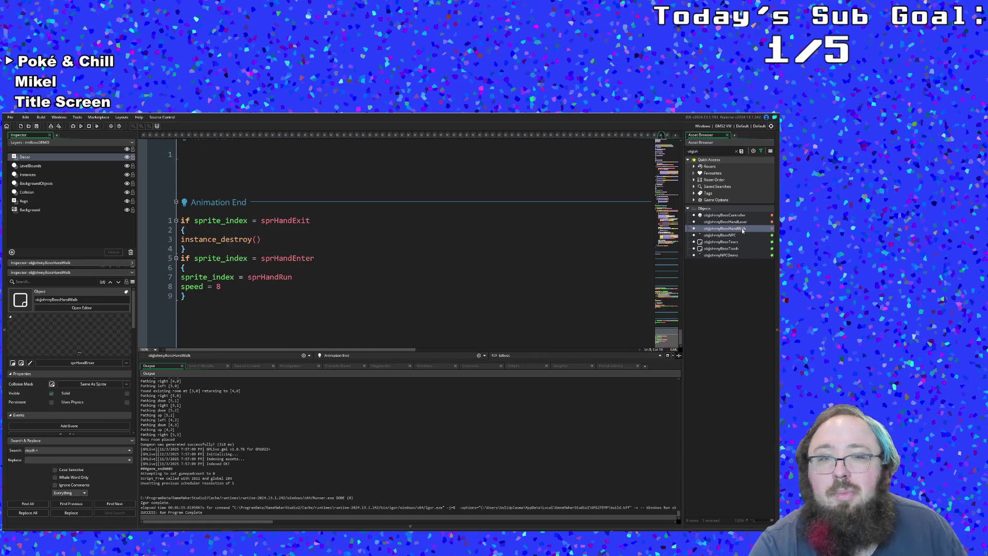
Locate the end of the hand walker's objWall collision code.
click(520, 242)
scroll(508, 256, up, 15)
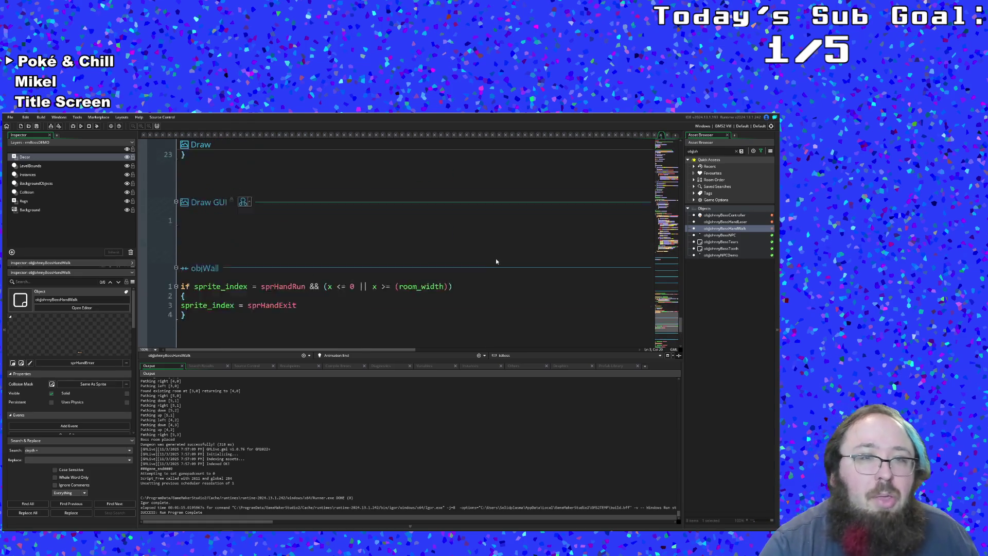
scroll(498, 259, up, 10)
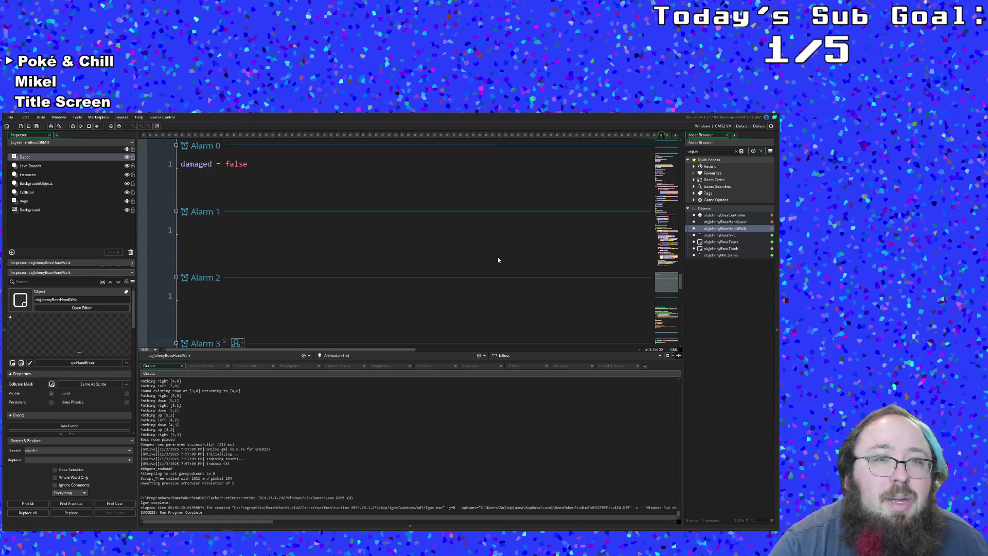
scroll(499, 257, down, 15)
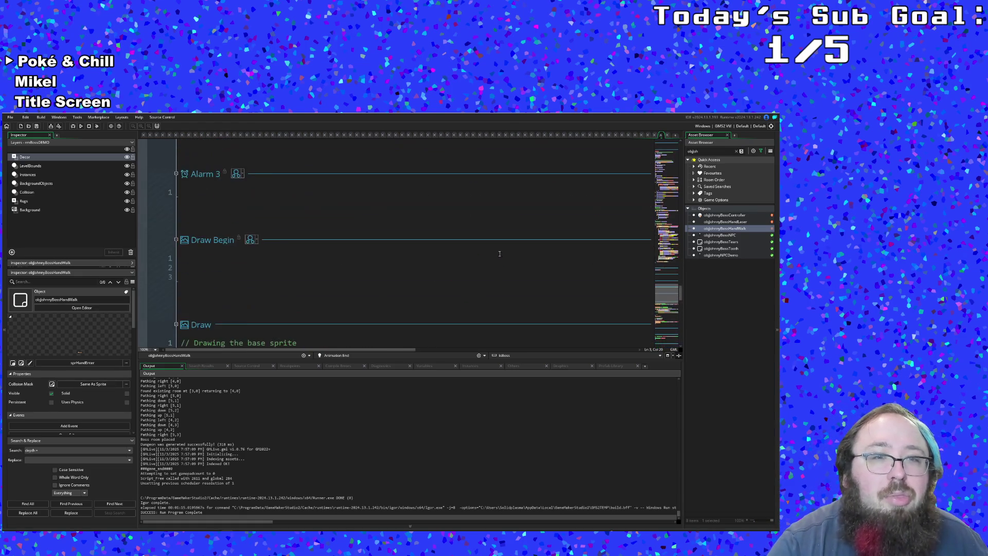
scroll(500, 255, up, 15)
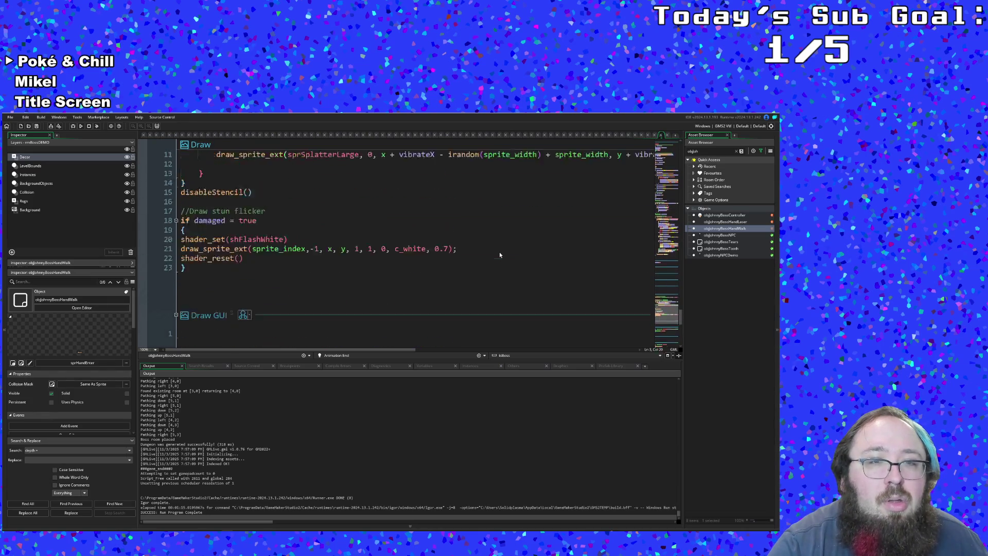
scroll(505, 250, up, 20)
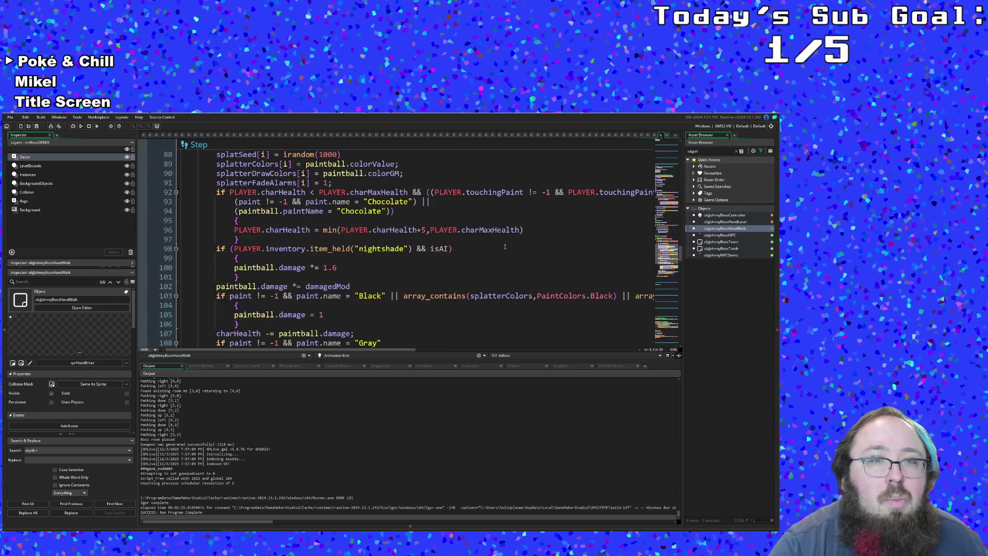
scroll(513, 240, up, 12)
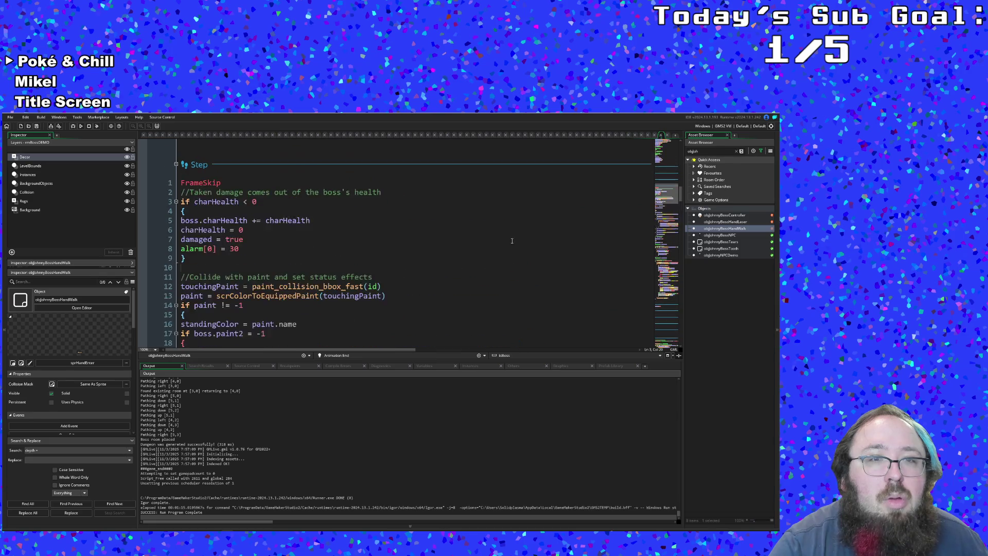
scroll(518, 235, up, 4)
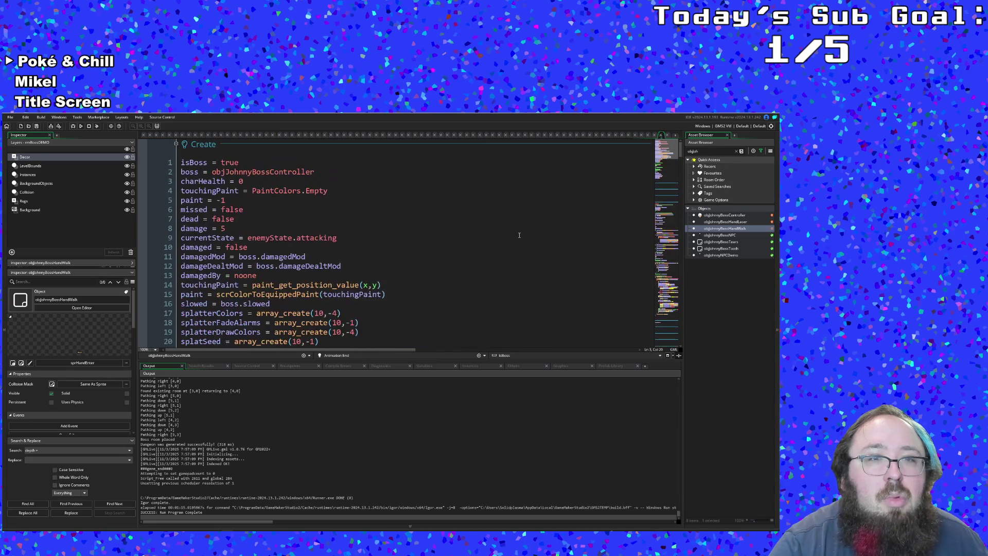
scroll(521, 236, down, 20)
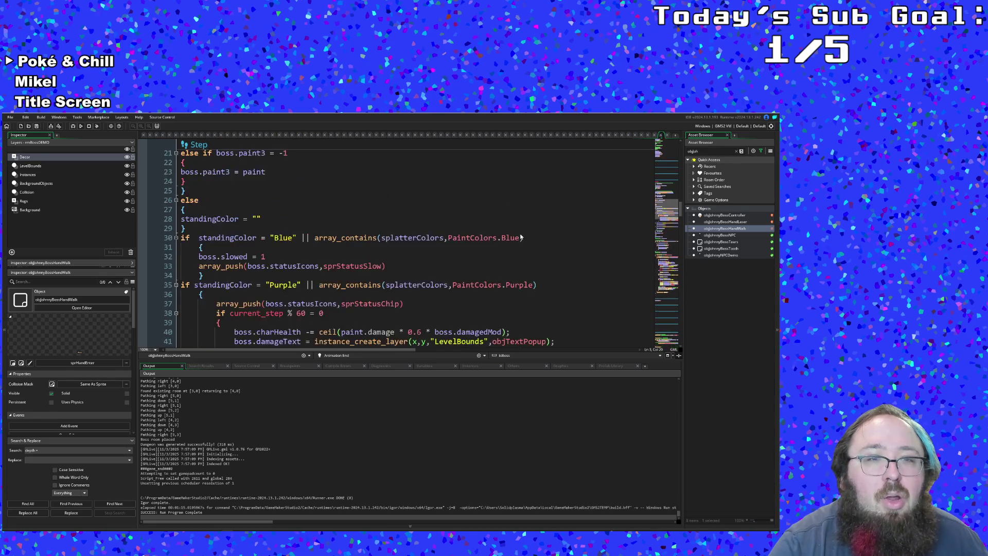
scroll(521, 236, down, 20)
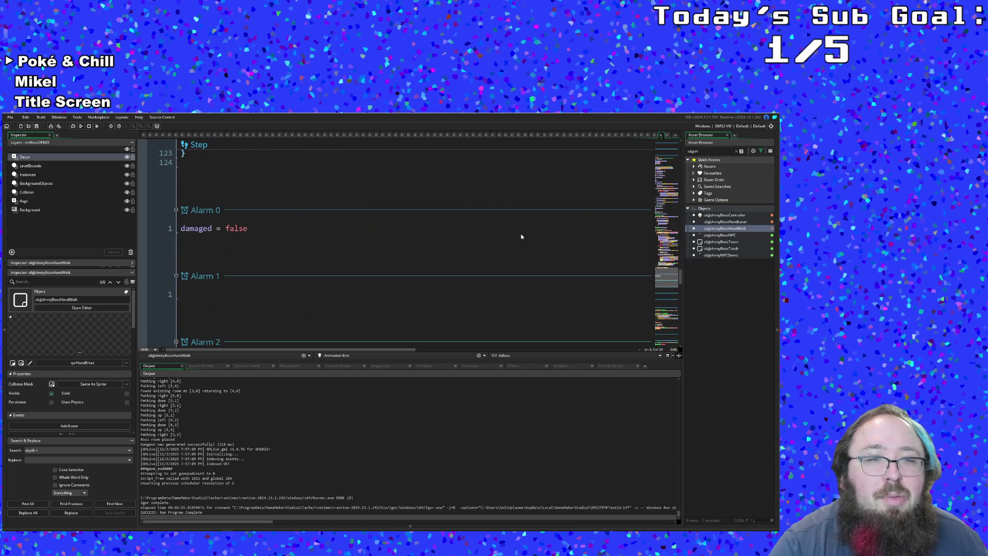
scroll(521, 236, down, 20)
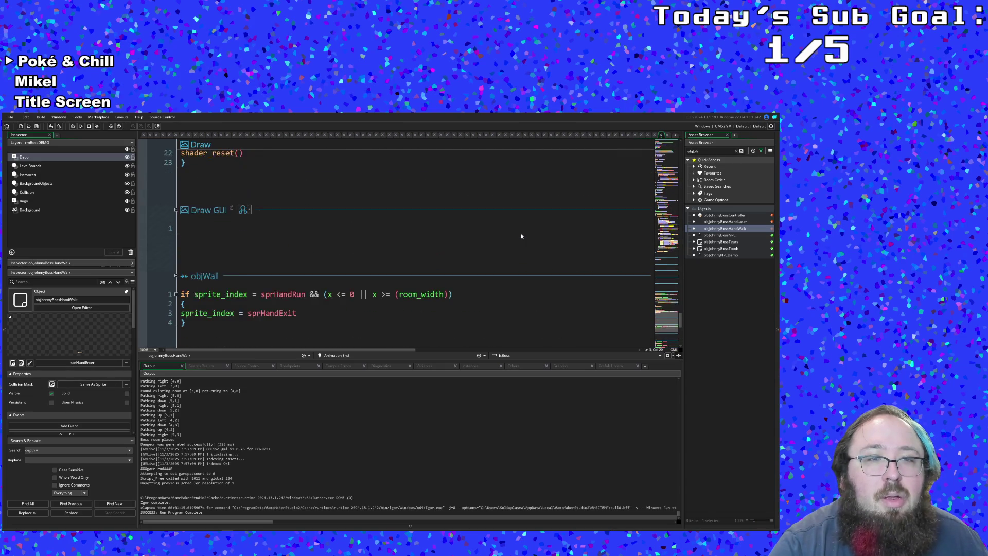
scroll(521, 236, up, 3)
click(400, 282)
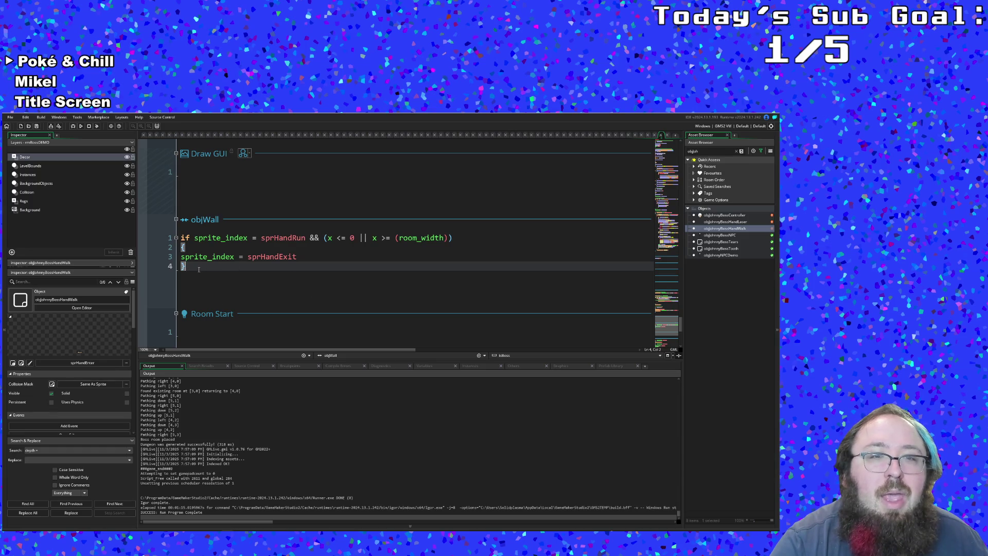
Cut all four lines of the objWall collision code.
drag(196, 269, 181, 238)
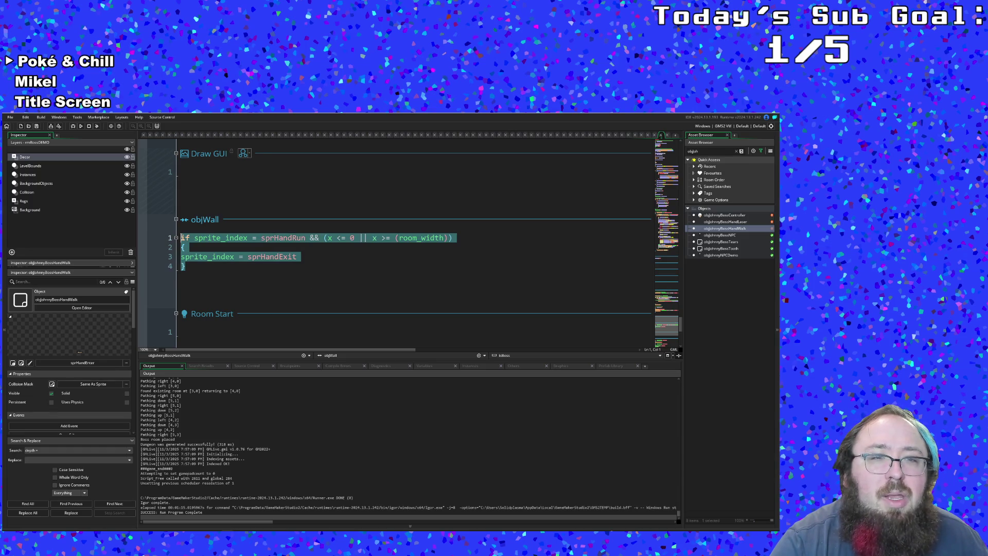
click(203, 238)
click(205, 249)
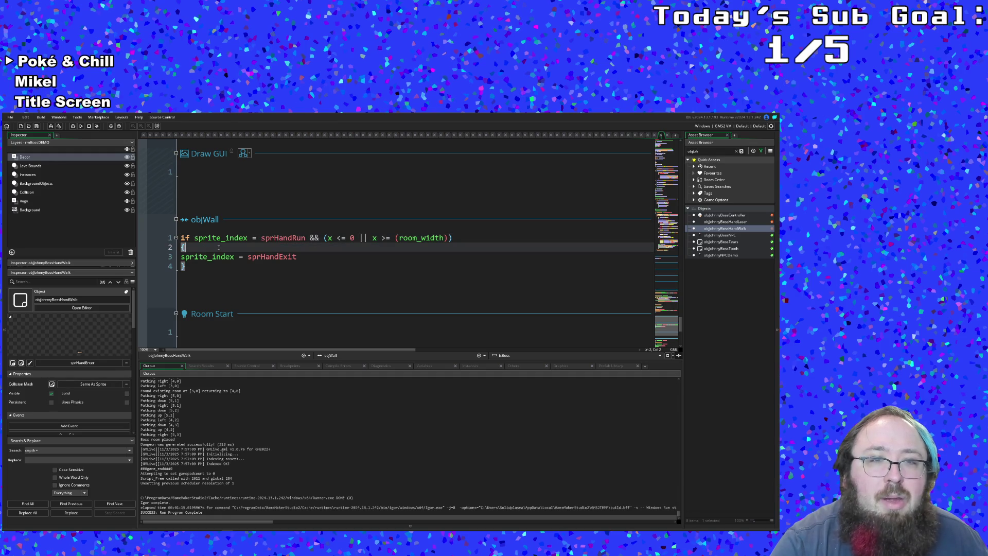
drag(187, 268, 181, 238)
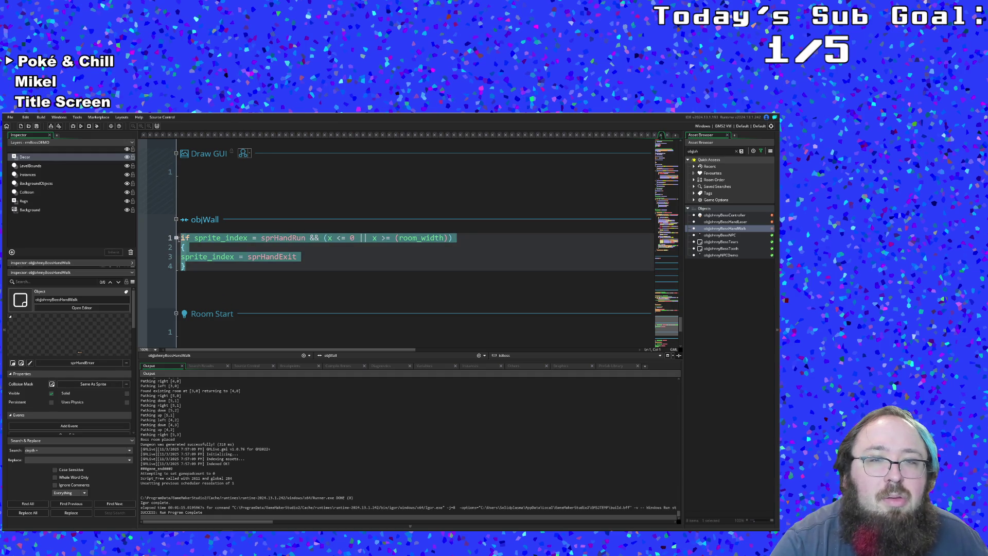
right_click(192, 243)
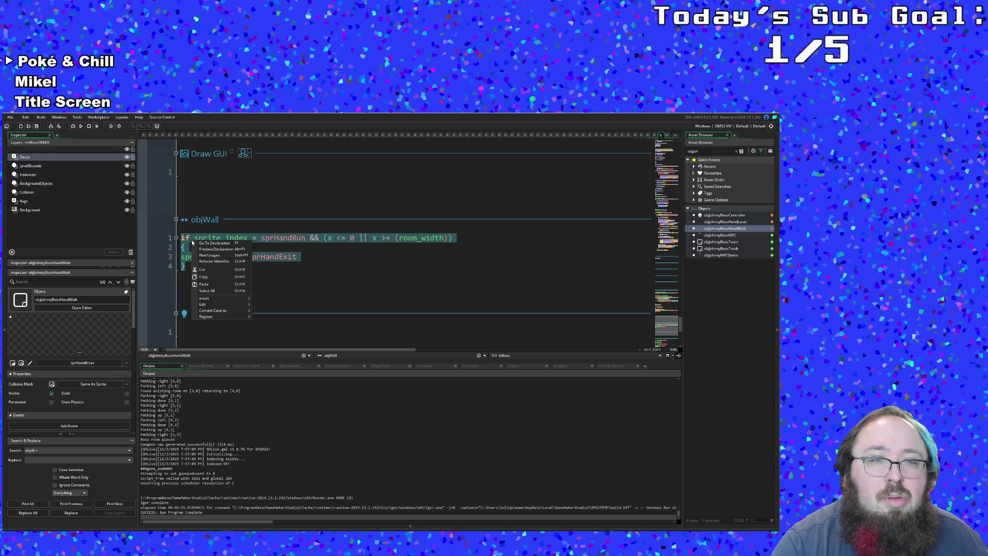
click(201, 269)
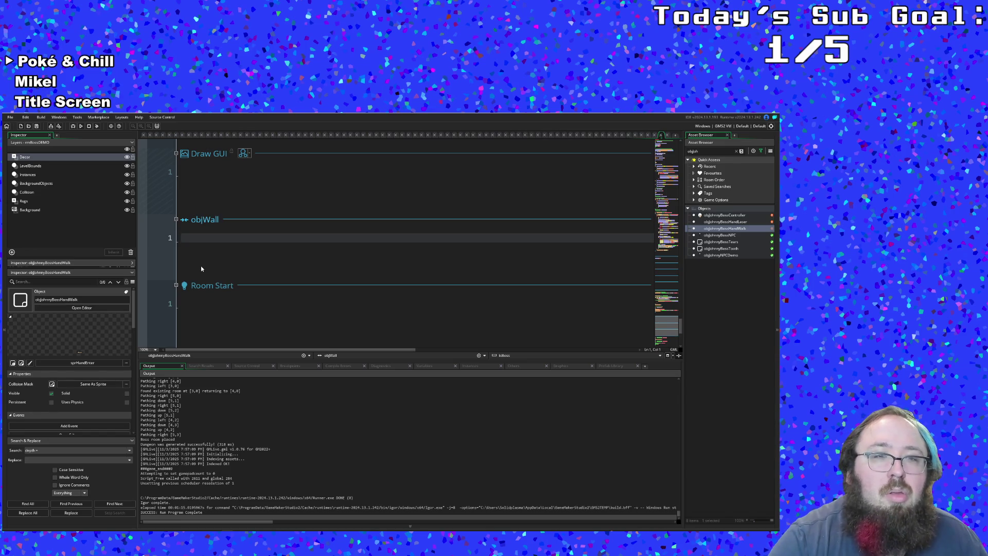
Place the cursor at the end of the Step event code.
scroll(209, 255, up, 8)
scroll(209, 256, up, 10)
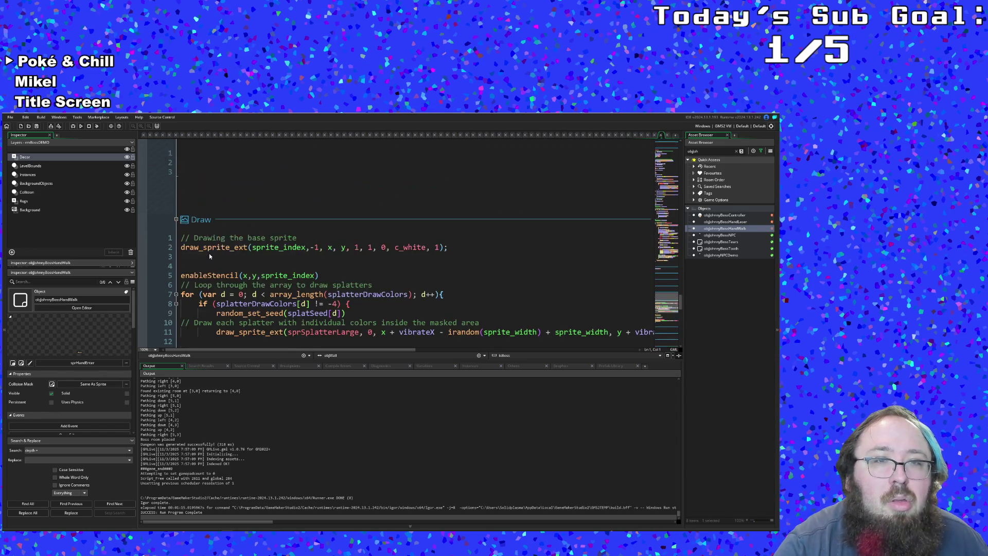
scroll(209, 256, up, 10)
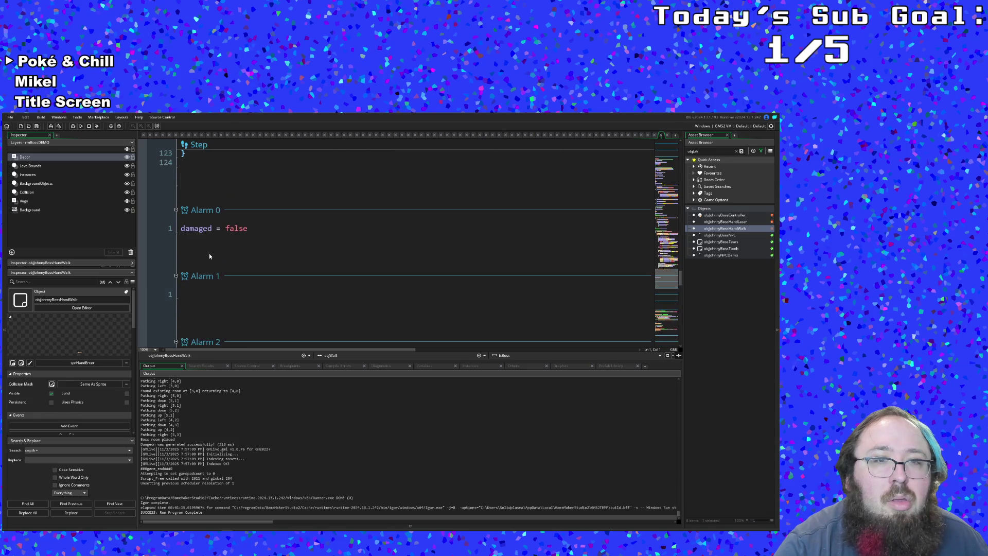
click(190, 292)
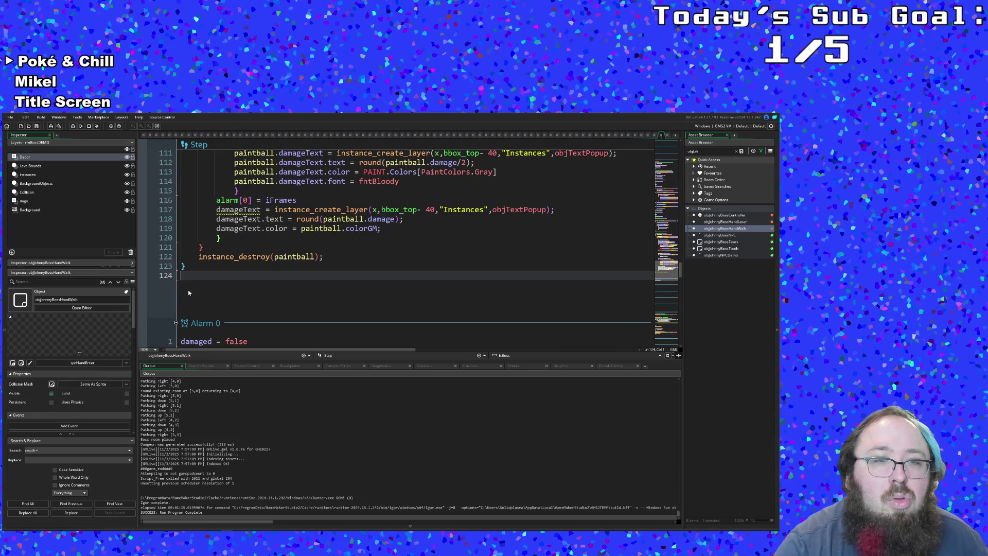
Paste the sprHandExit room-edge check on a new line ending Step, then open objJohnnyBossController.
key(Return)
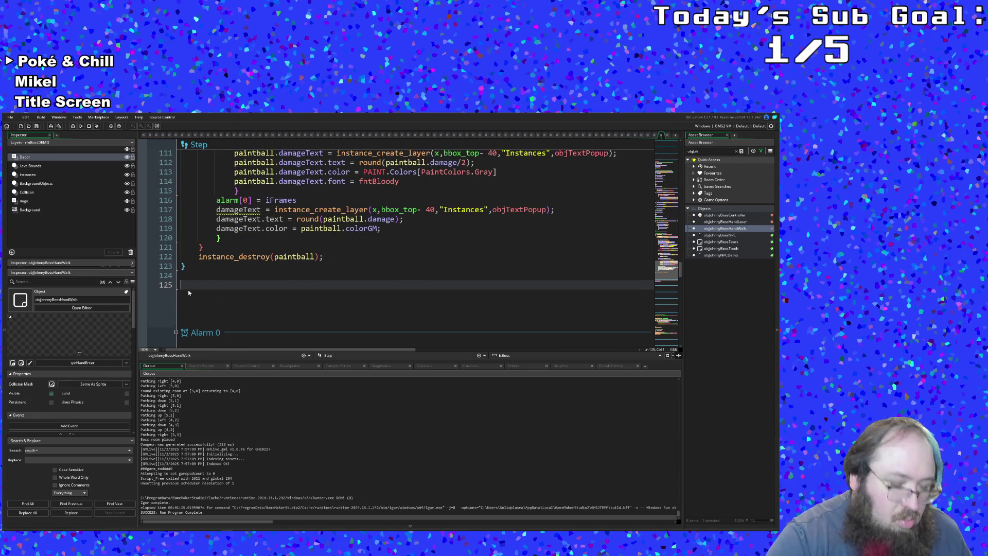
key(ctrl+v)
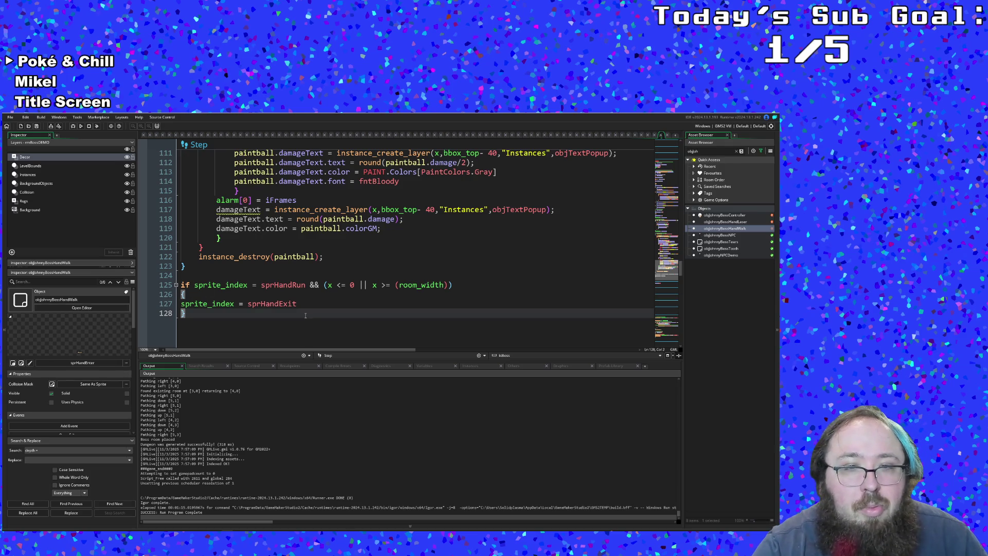
click(303, 307)
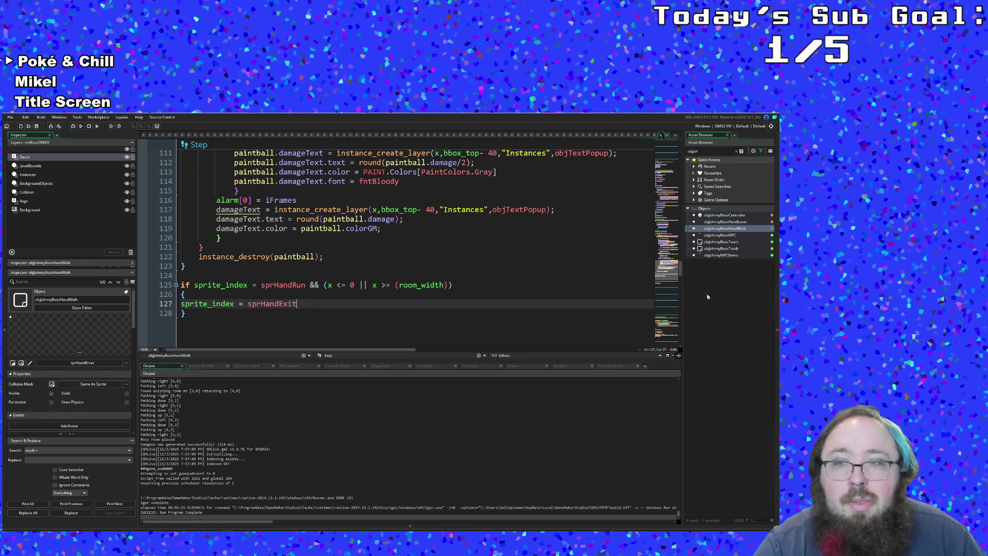
double_click(722, 215)
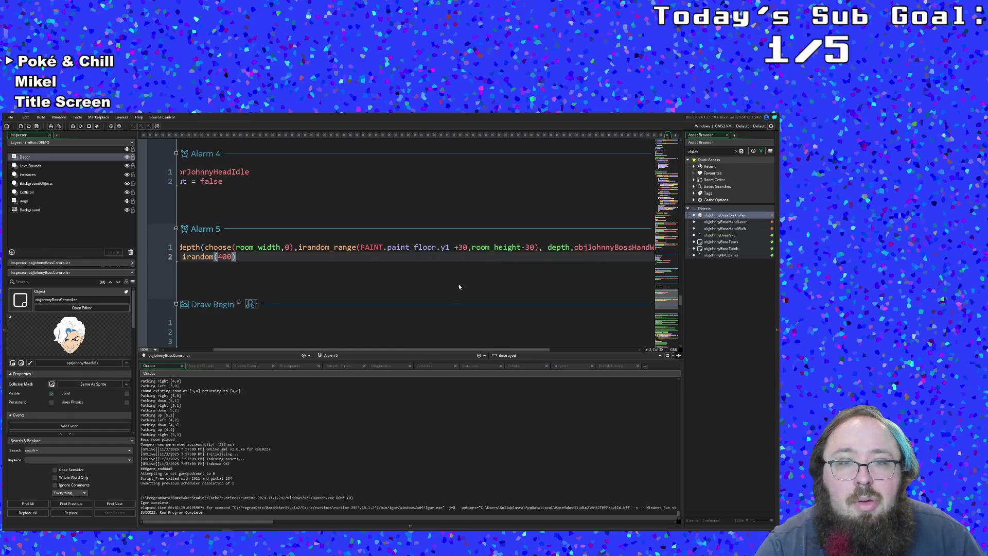
Change Alarm 5's choose(room_width,0) to choose(room_width-3,3) and start a test build.
drag(409, 350, 356, 355)
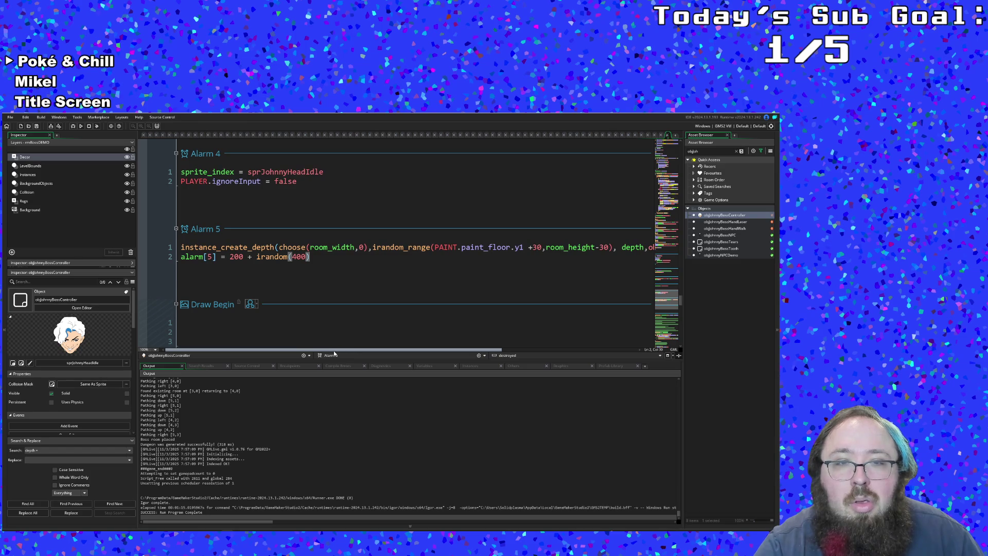
mouse_move(348, 351)
mouse_down()
mouse_move(422, 353)
mouse_move(338, 352)
mouse_up()
click(353, 248)
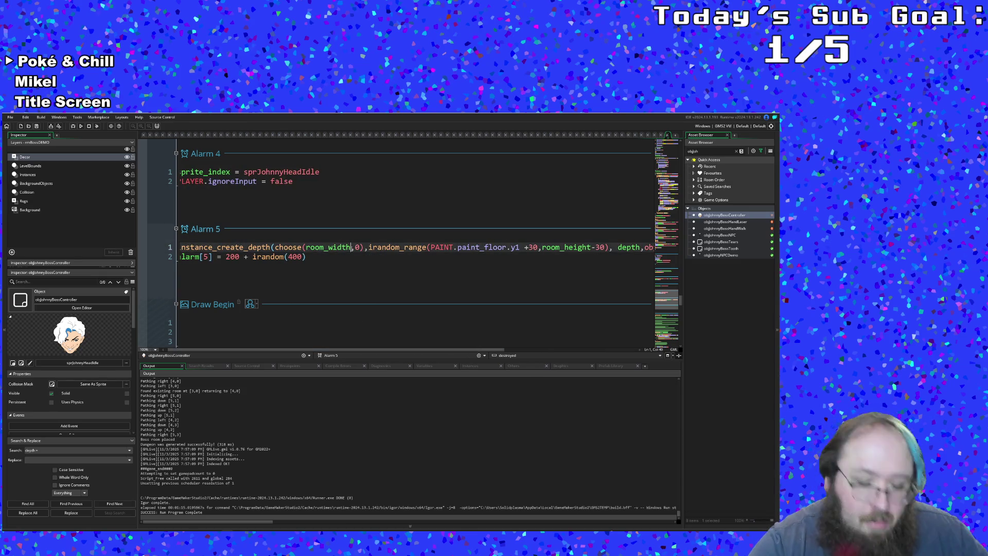
text(-)
key(Delete)
key(Delete)
key(Delete)
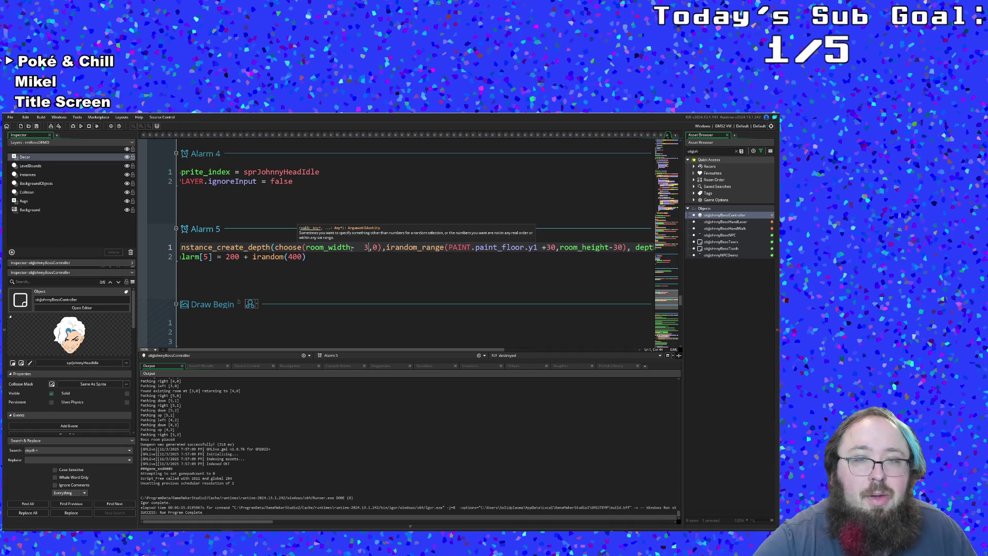
text(3,3))
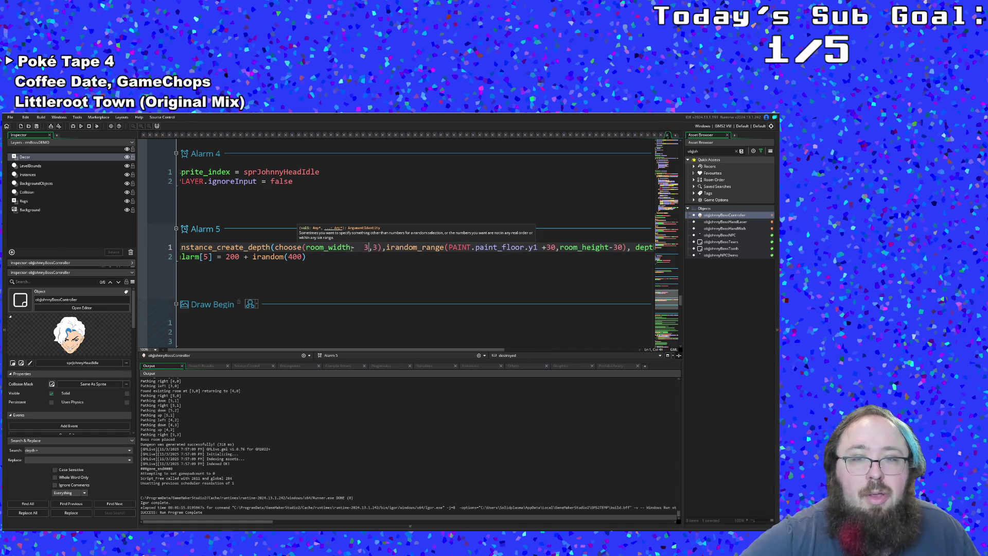
key(Left)
key(Left)
key(Delete)
key(BackSpace)
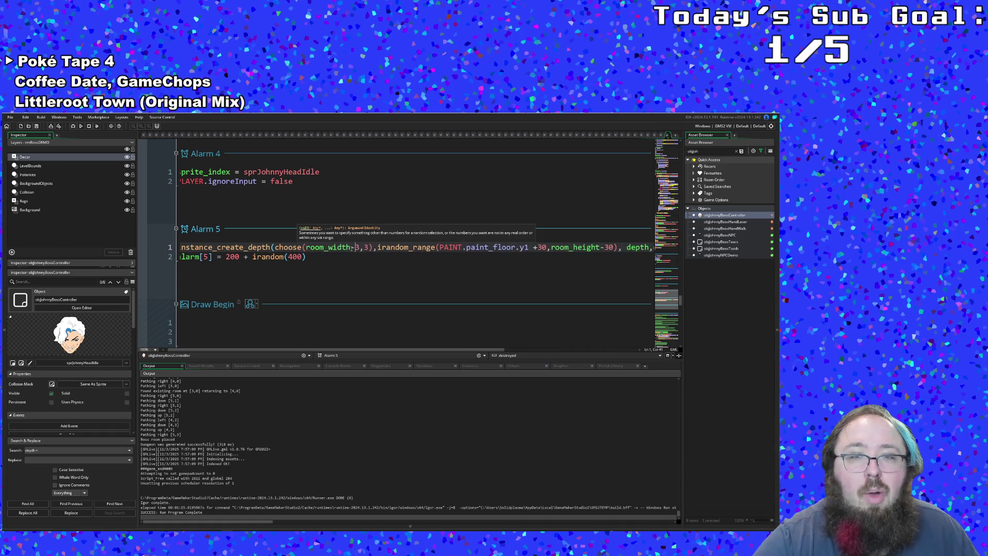
mouse_move(337, 350)
mouse_down()
mouse_move(502, 355)
mouse_move(392, 350)
mouse_up()
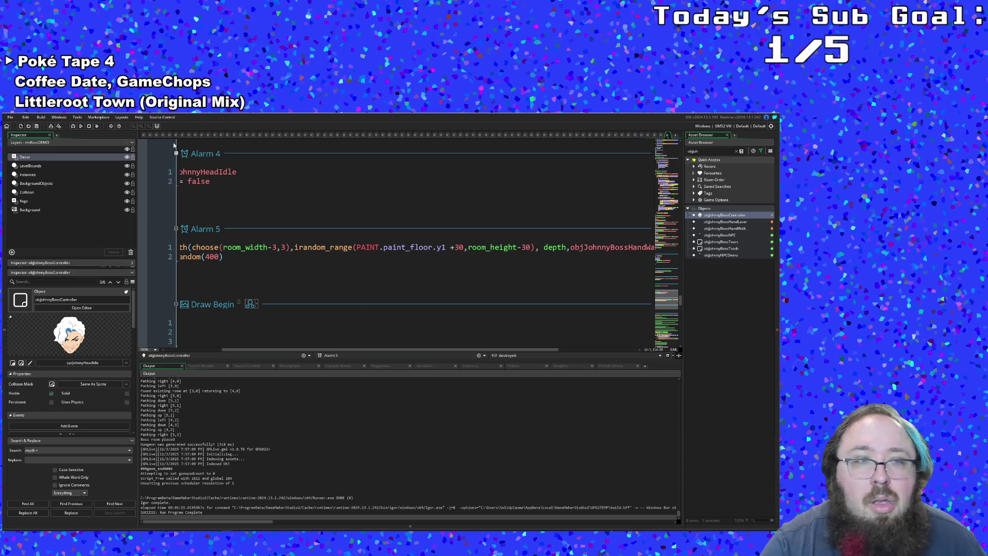
click(10, 117)
click(10, 150)
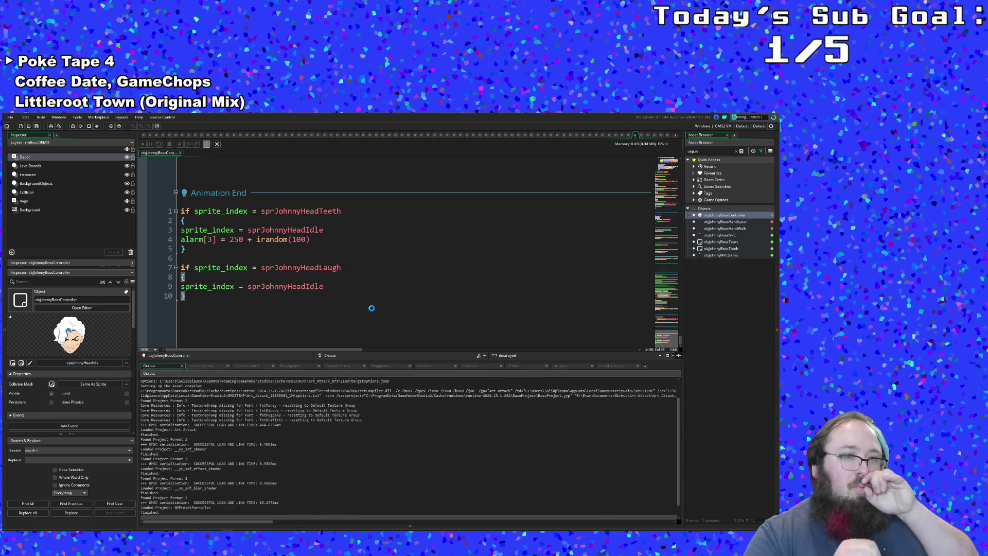
Move the running game window off the code and set a breakpoint on Alarm 5's spawn line.
scroll(371, 301, up, 15)
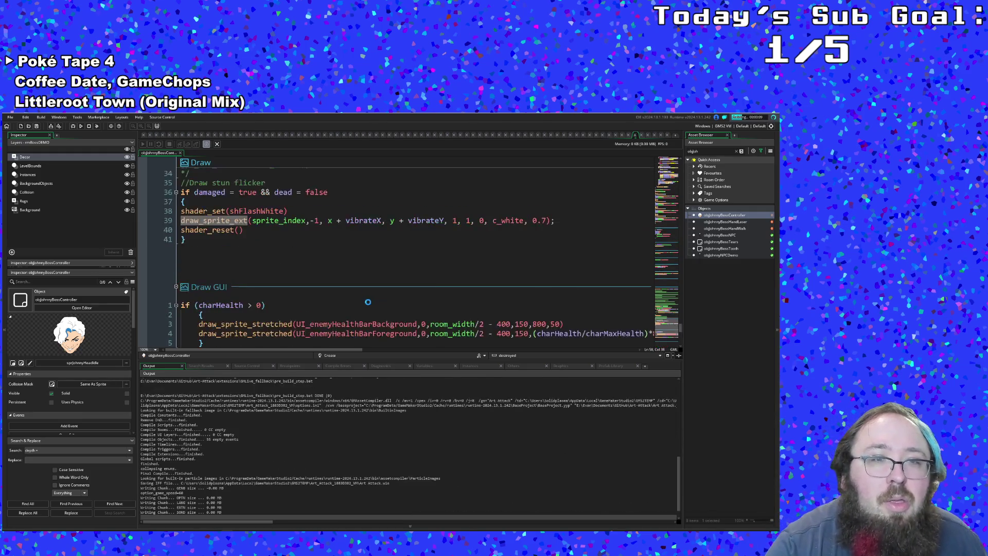
scroll(368, 301, up, 5)
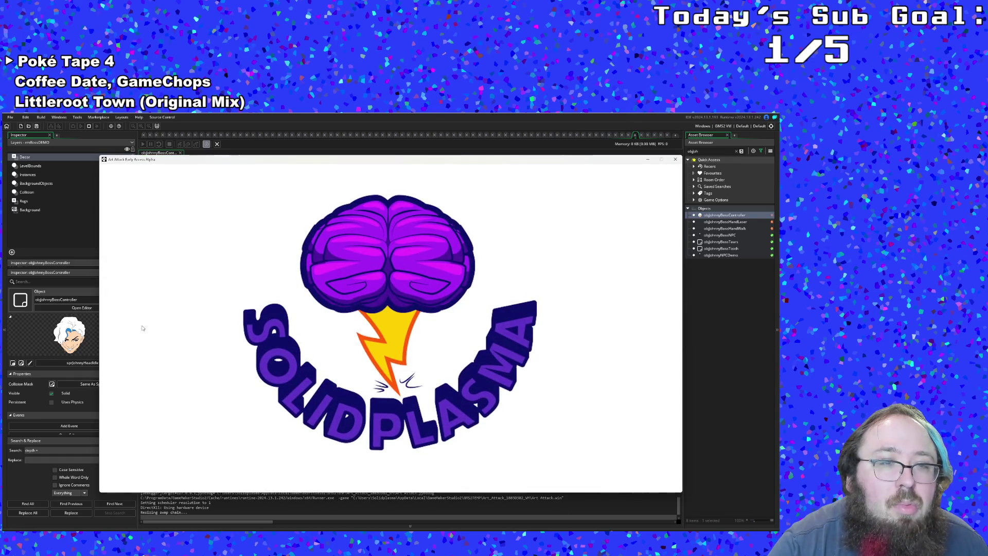
drag(227, 164, 354, 344)
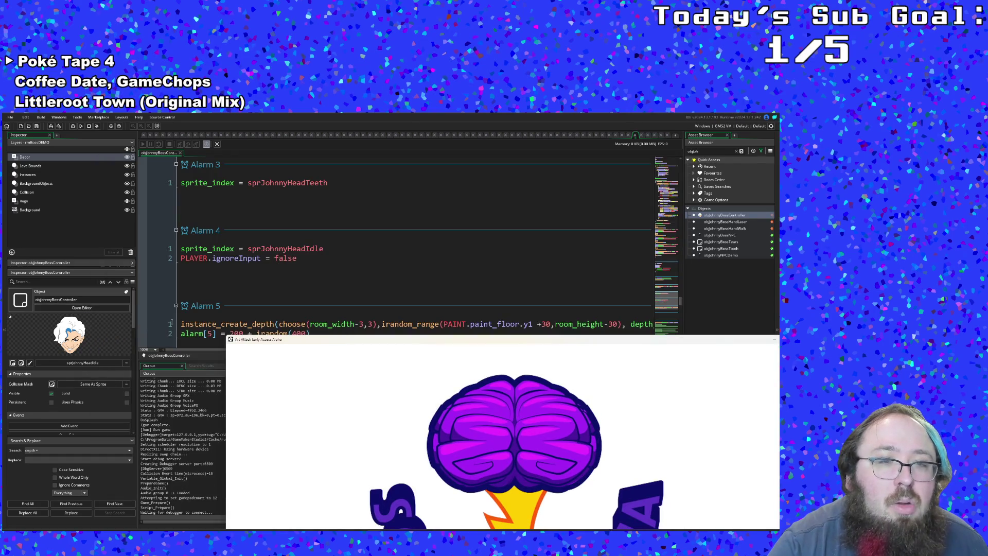
click(143, 324)
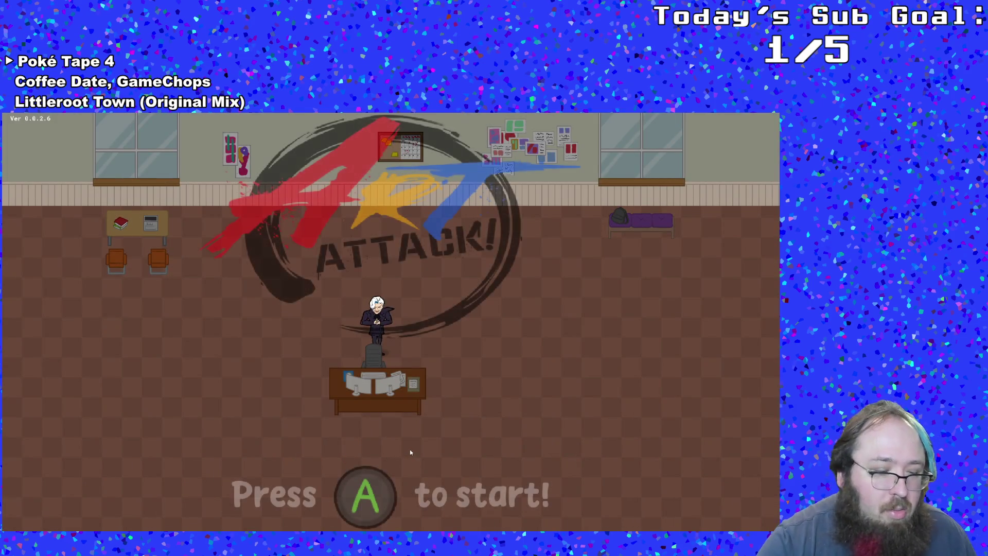
Start the game, walk to the NPC, and advance the dialogue into the boss fight.
key(Return)
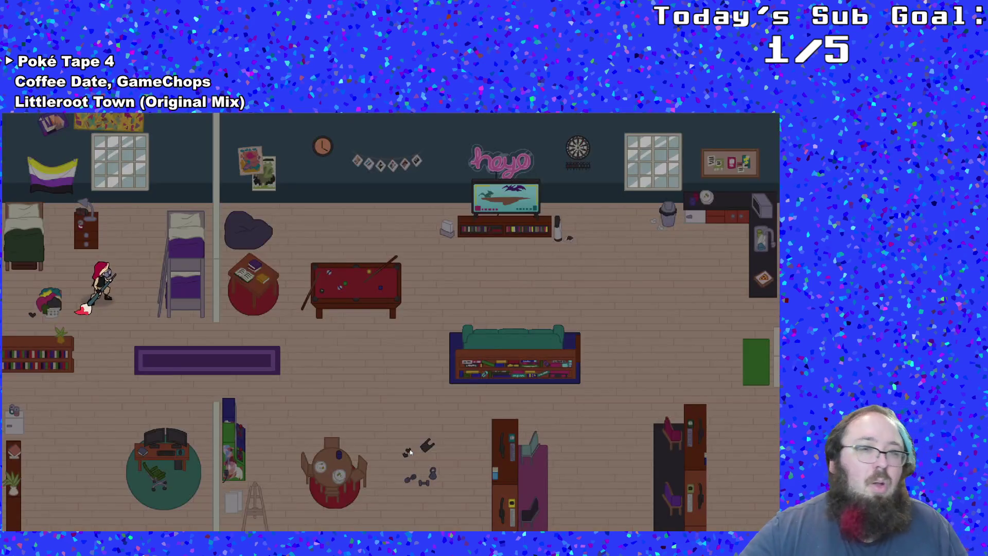
key(d)
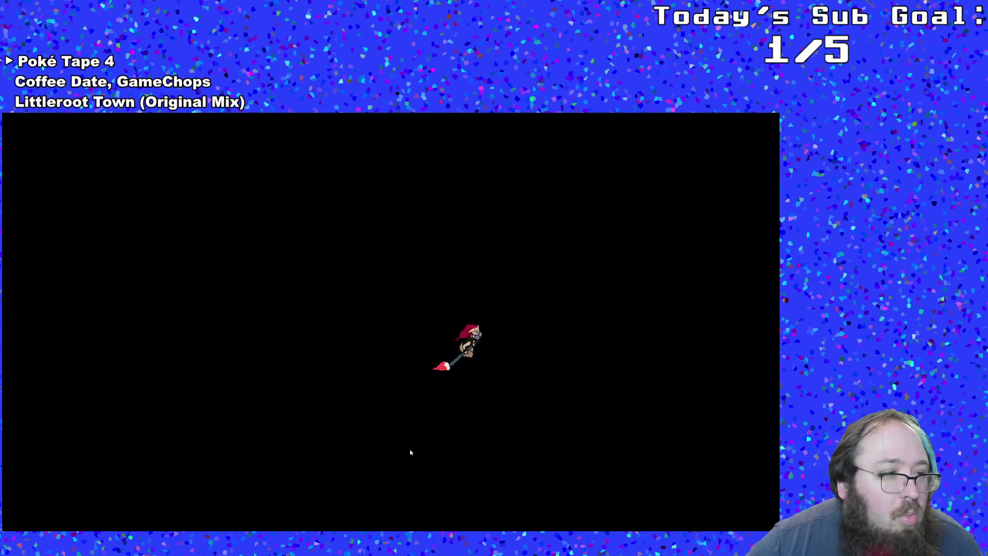
key(d)
key(Return)
key(Return)
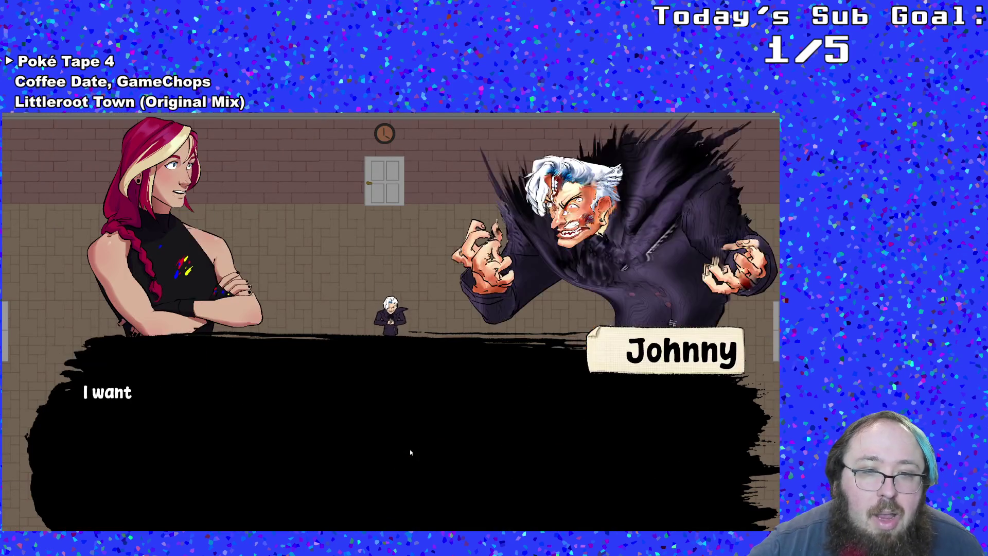
key(Return)
Run around the room dodging the hands as they spawn near the edges.
key(s)
key(a)
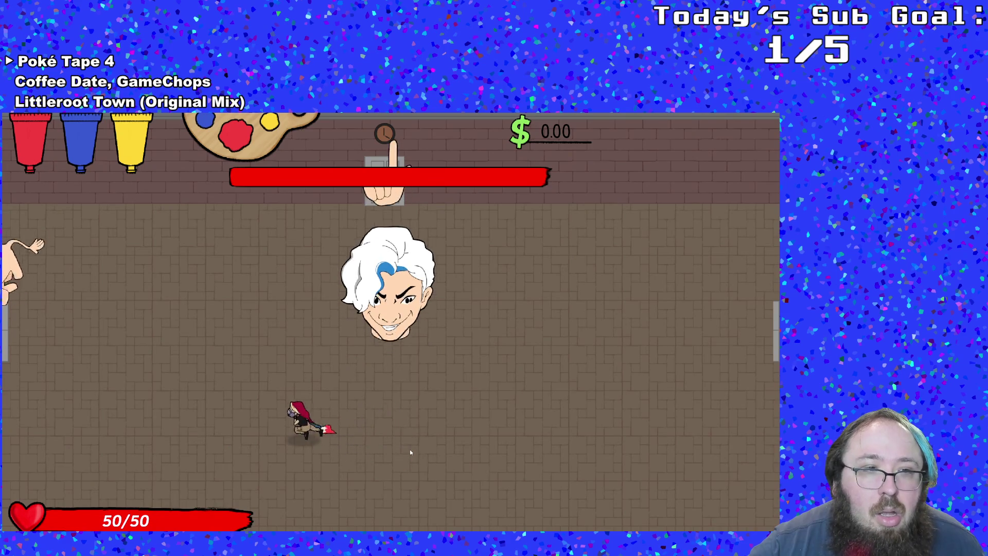
key(d)
key(s)
key(d)
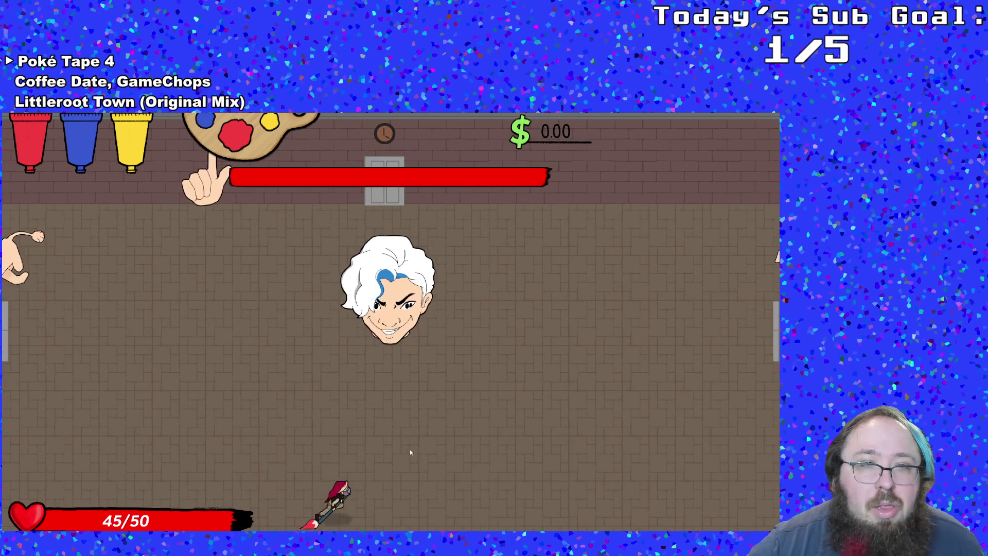
key(a)
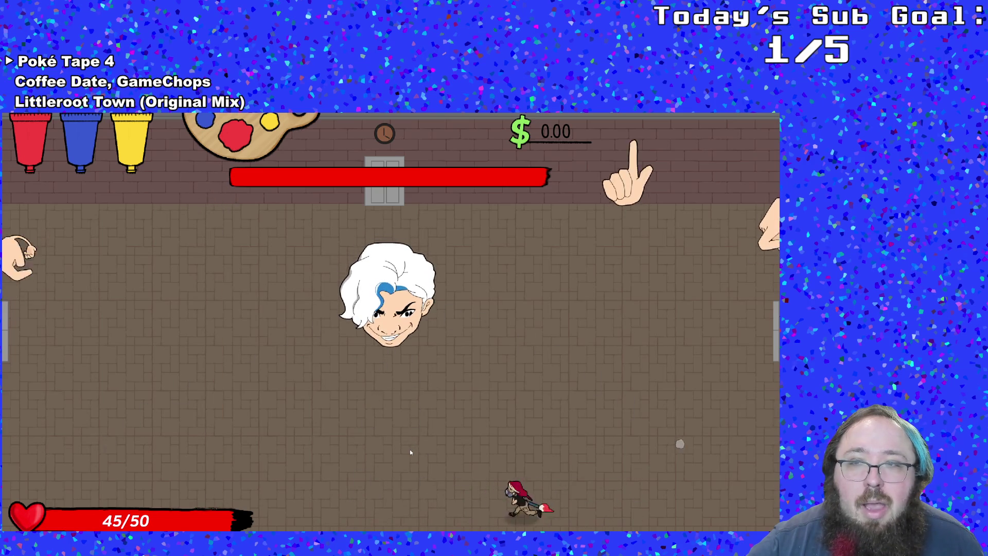
key(w)
key(d)
key(s)
key(d)
key(w)
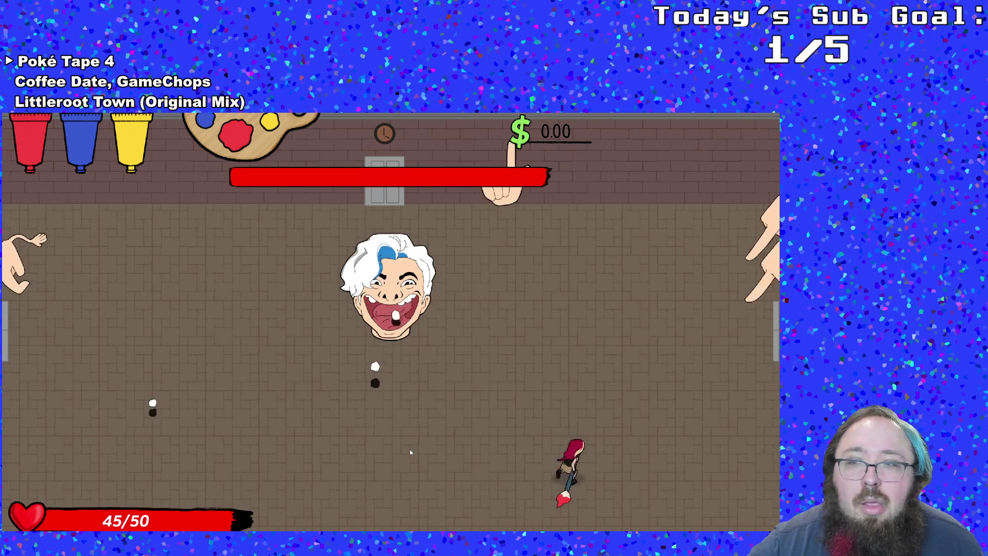
Pause, choose Quit to return to the title screen, and close the game.
key(Escape)
key(s)
key(s)
key(s)
key(Return)
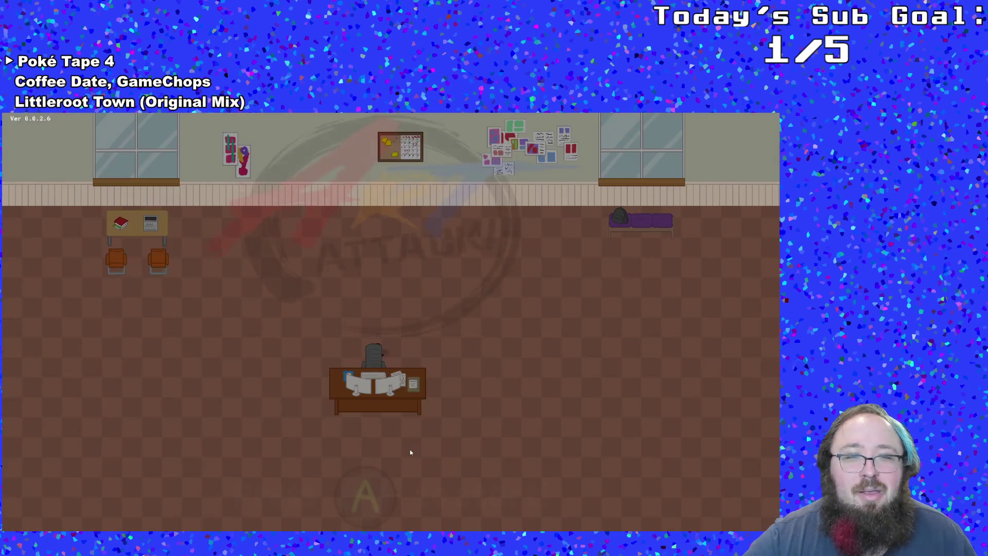
key(Escape)
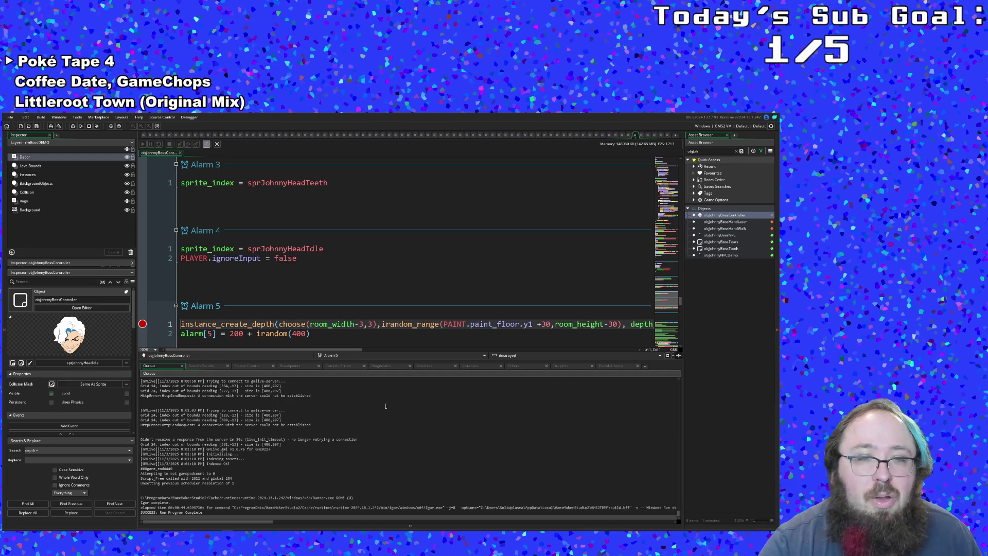
Review the controller's Alarm 5 spawn arguments and alarm reset line, scrolling through its events.
scroll(342, 327, down, 2)
click(332, 289)
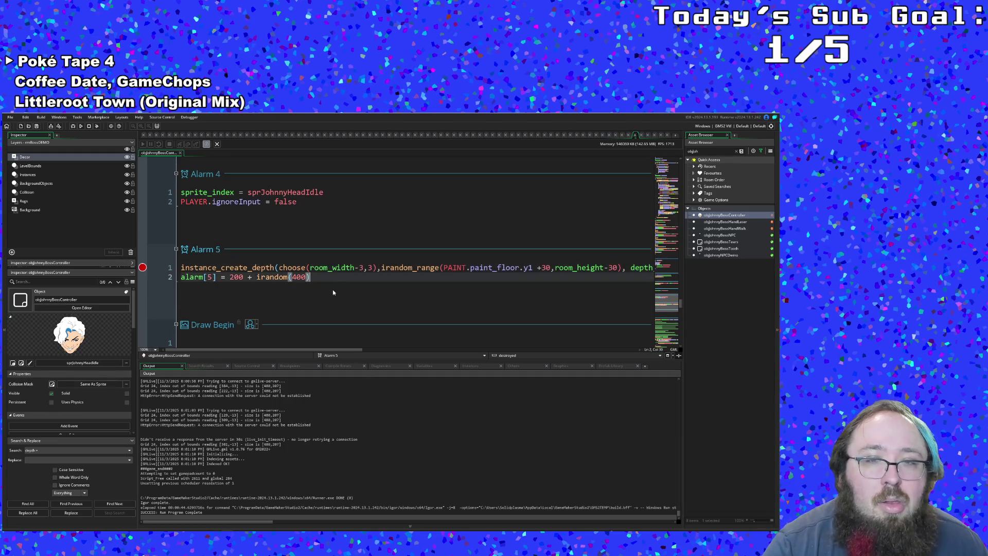
click(361, 270)
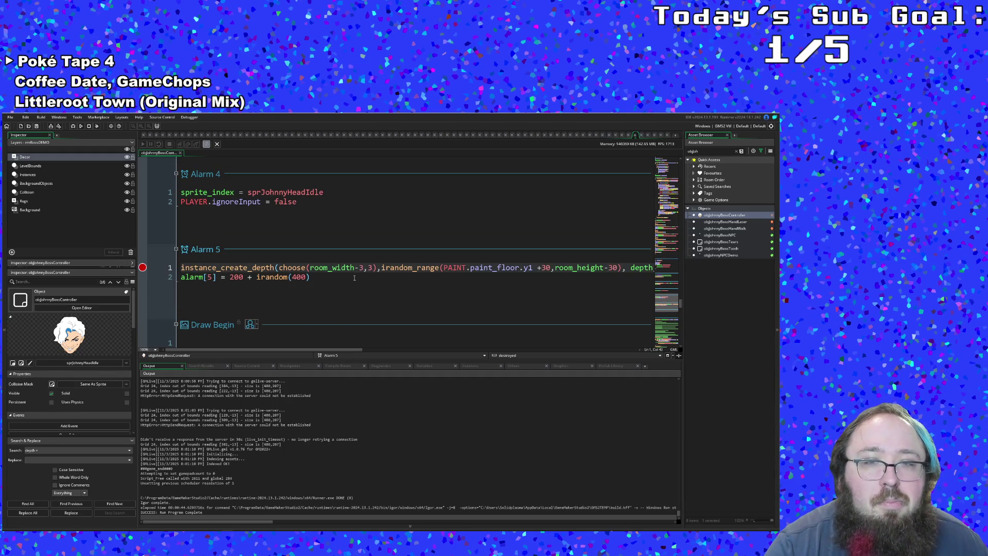
click(354, 278)
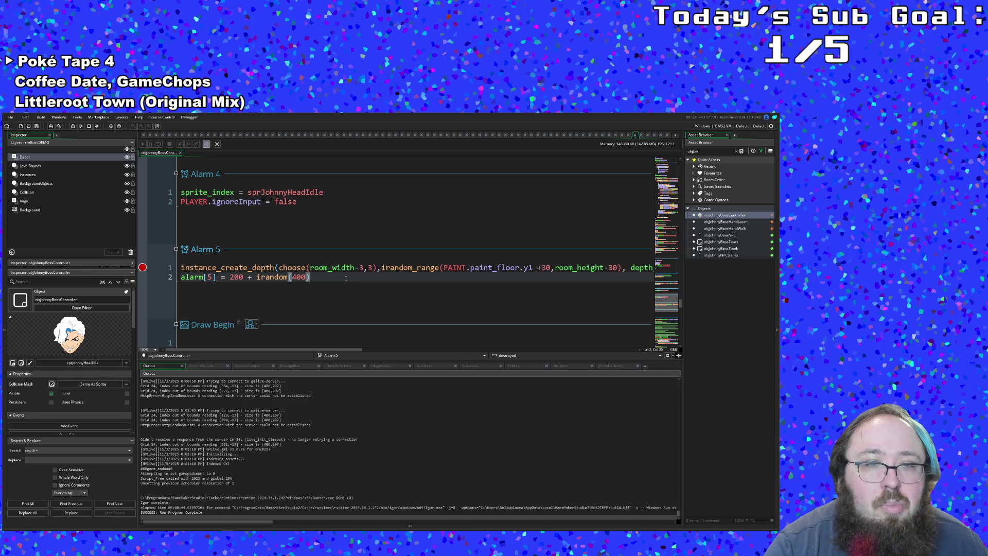
scroll(344, 278, down, 15)
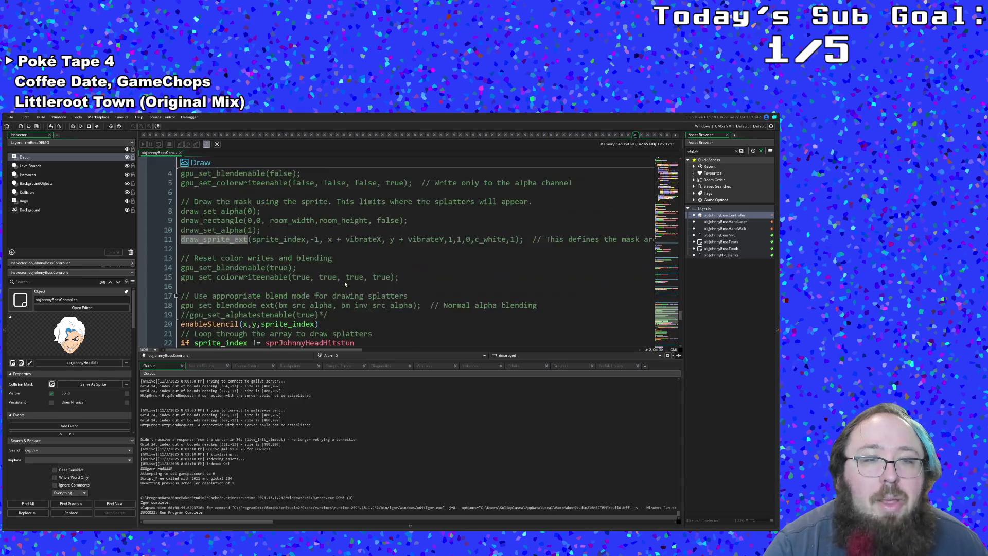
scroll(345, 282, up, 15)
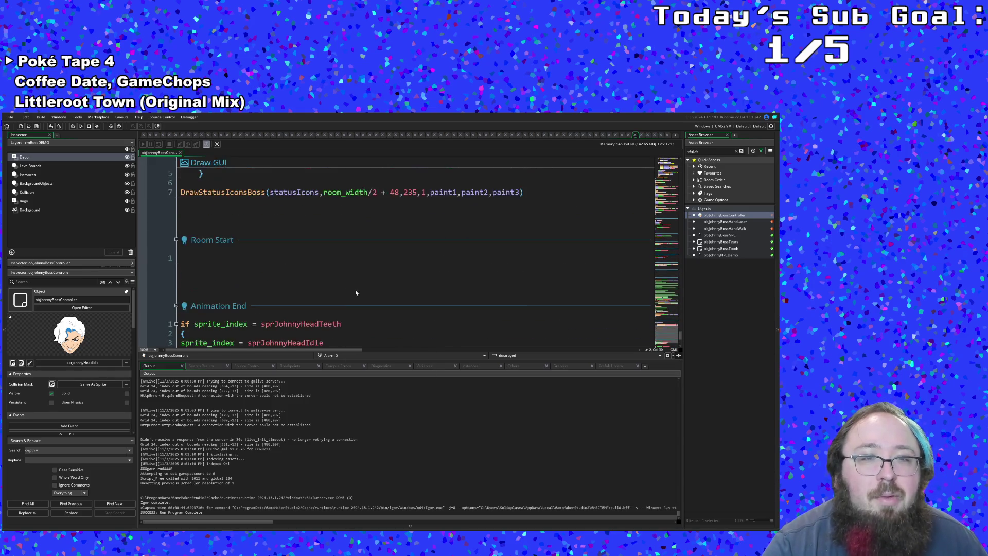
scroll(364, 301, up, 15)
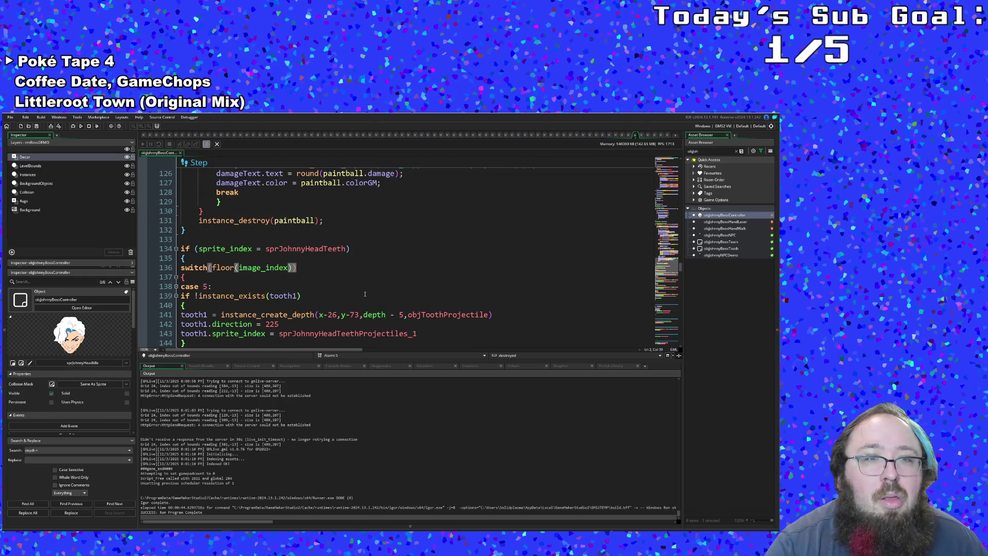
scroll(365, 294, down, 15)
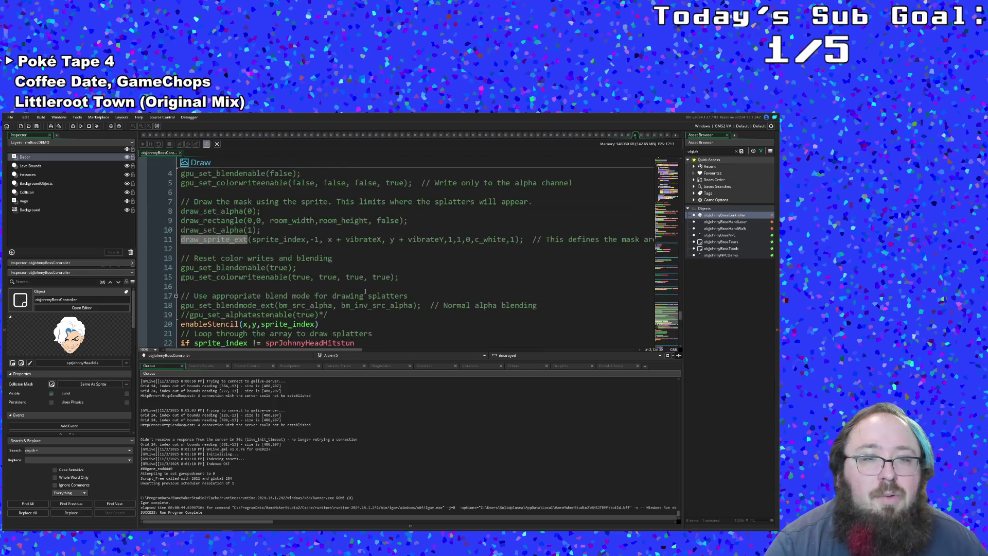
scroll(365, 291, down, 10)
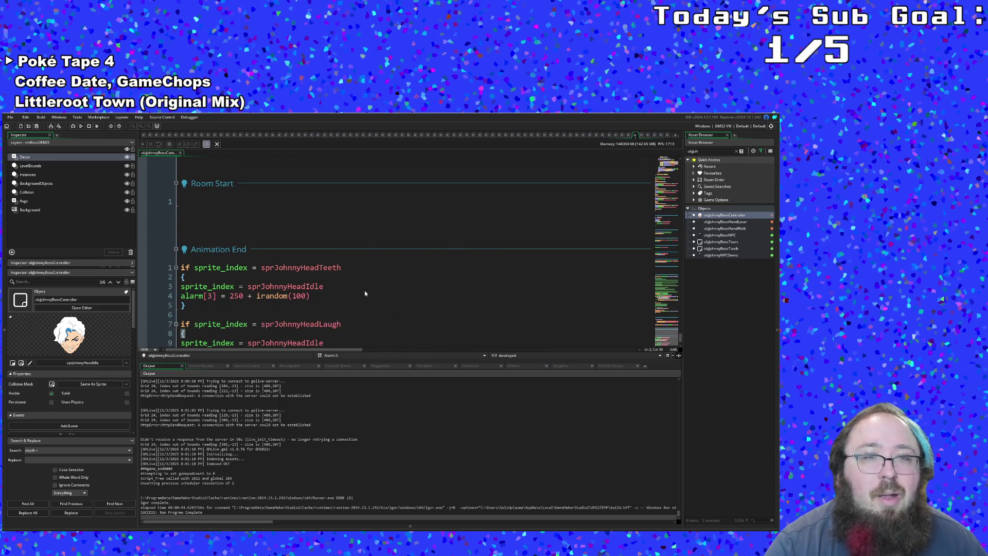
scroll(365, 293, up, 10)
scroll(365, 293, up, 10)
scroll(365, 293, up, 5)
scroll(365, 292, down, 5)
scroll(365, 292, down, 9)
Open objJohnnyBossHandWalk and scroll down to its Draw event.
double_click(724, 228)
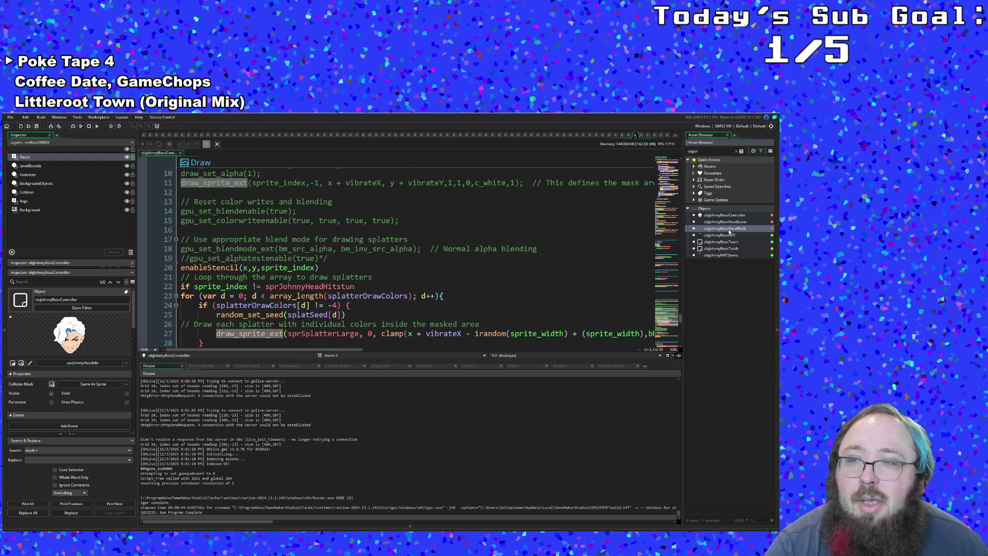
scroll(437, 289, down, 10)
scroll(437, 290, down, 15)
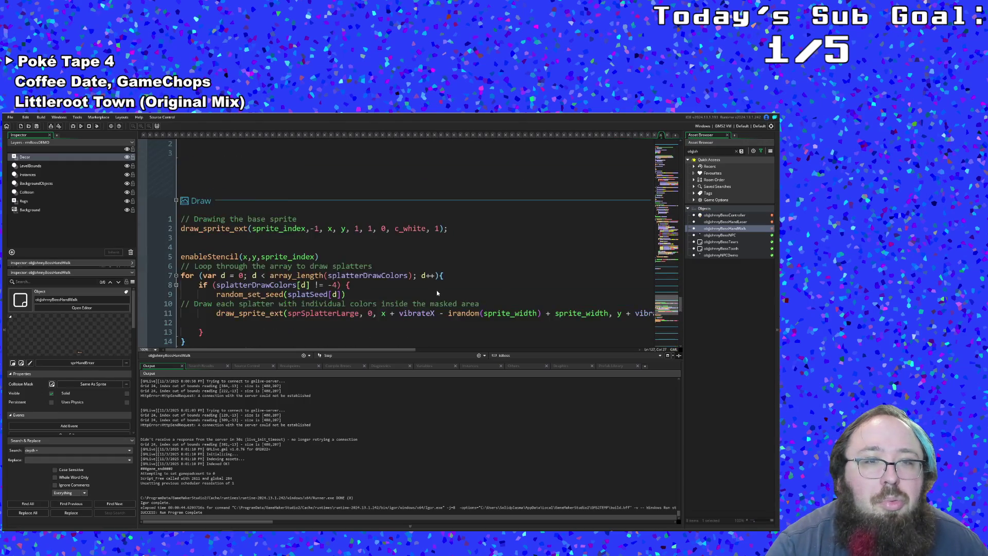
Delete the objWall collision event from the hand-walk object and confirm.
scroll(289, 228, up, 2)
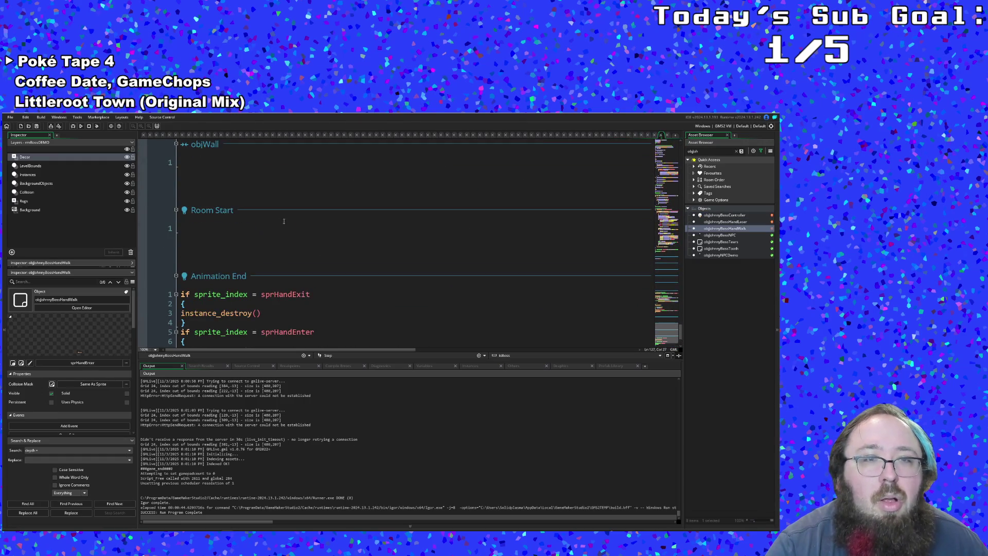
right_click(211, 145)
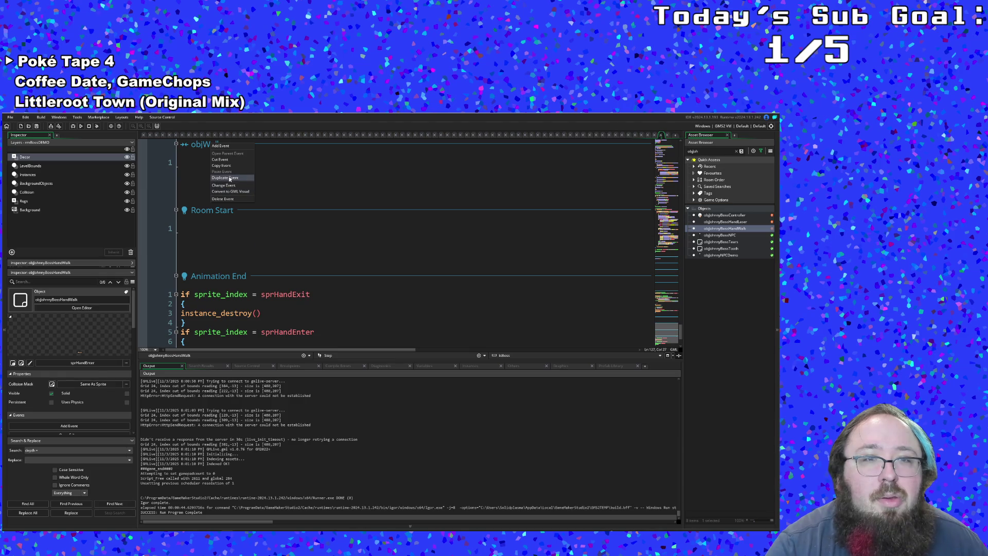
click(223, 199)
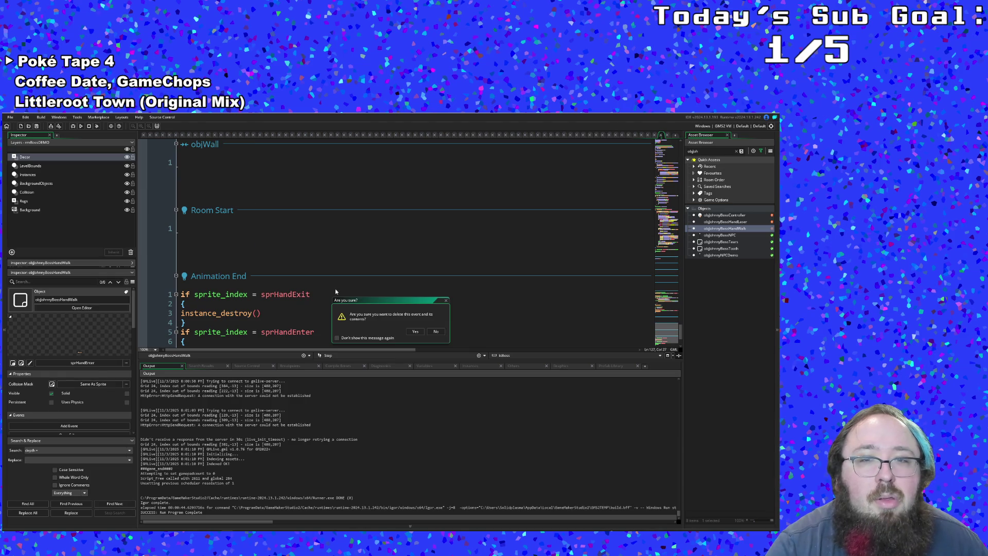
click(415, 332)
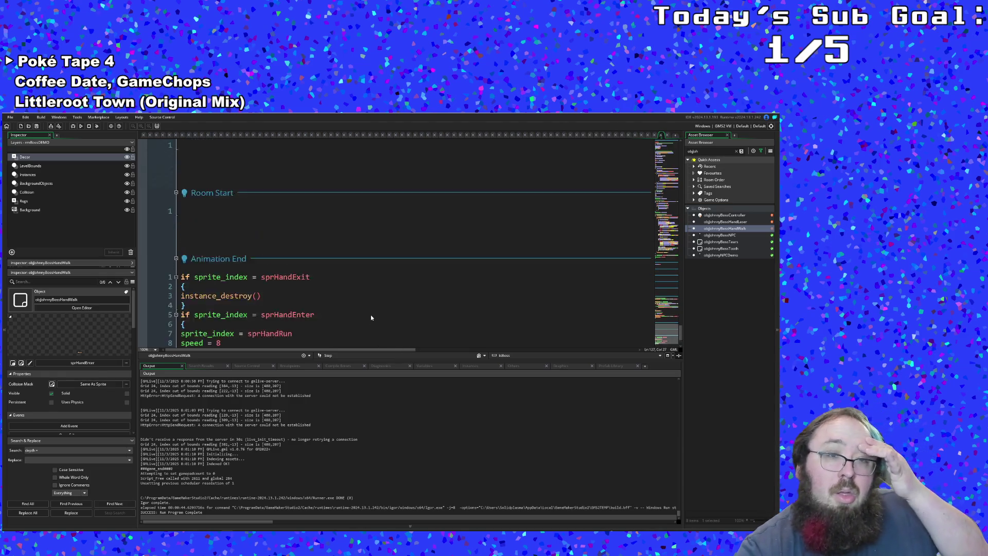
Review the image_xscale flip in the Create code, then locate the Draw event's base sprite call.
scroll(371, 317, up, 4)
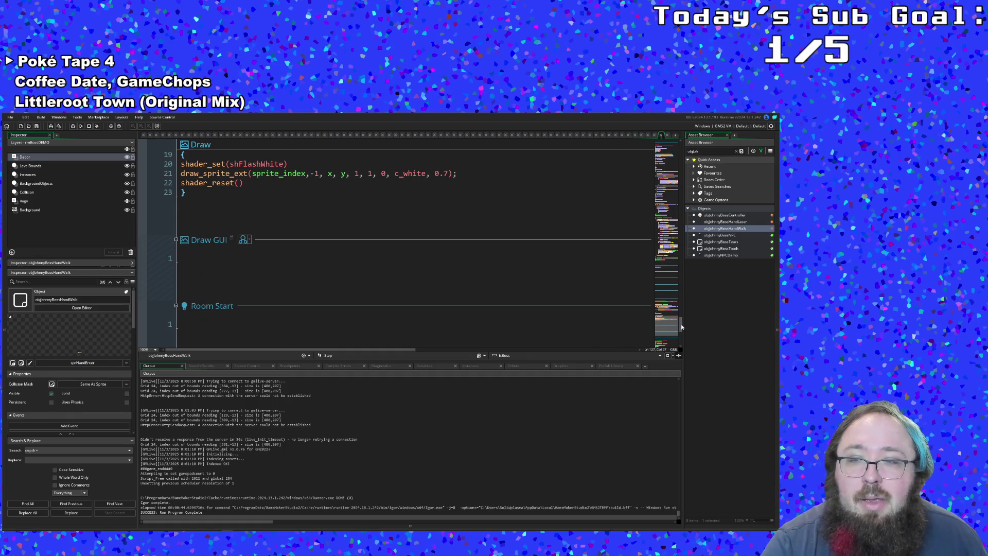
drag(682, 327, 681, 155)
scroll(349, 292, down, 5)
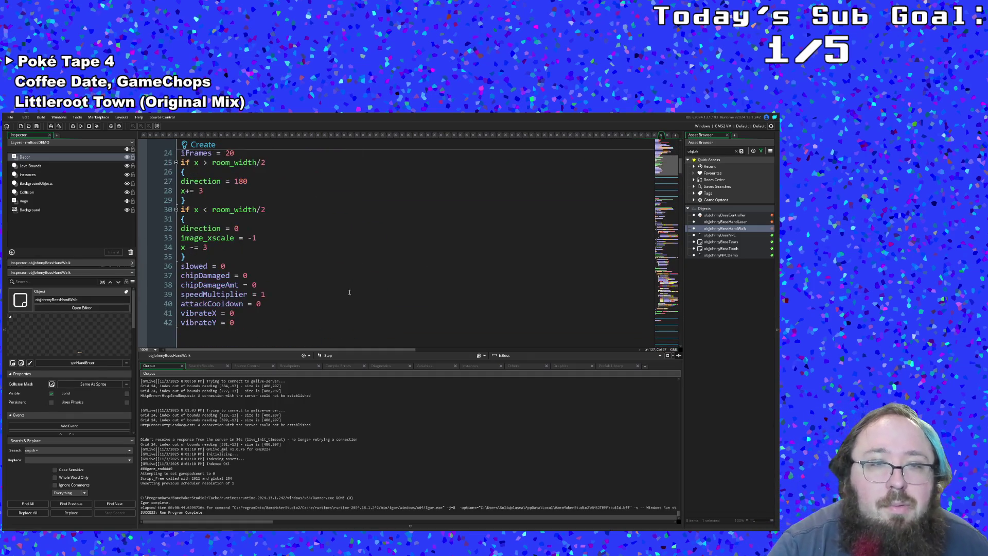
scroll(349, 292, up, 2)
click(301, 296)
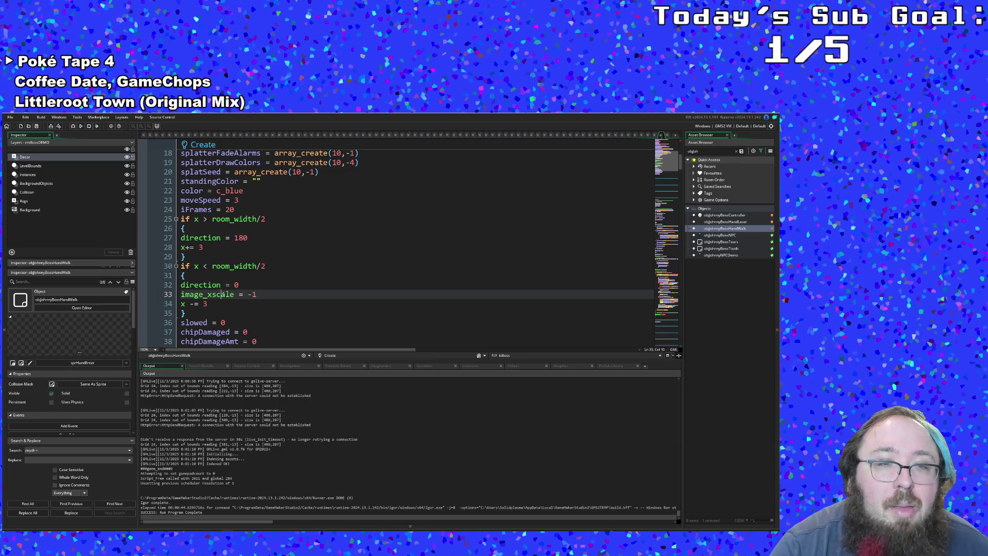
mouse_move(679, 171)
mouse_down()
mouse_move(680, 258)
mouse_move(660, 370)
mouse_move(660, 311)
mouse_up()
click(341, 250)
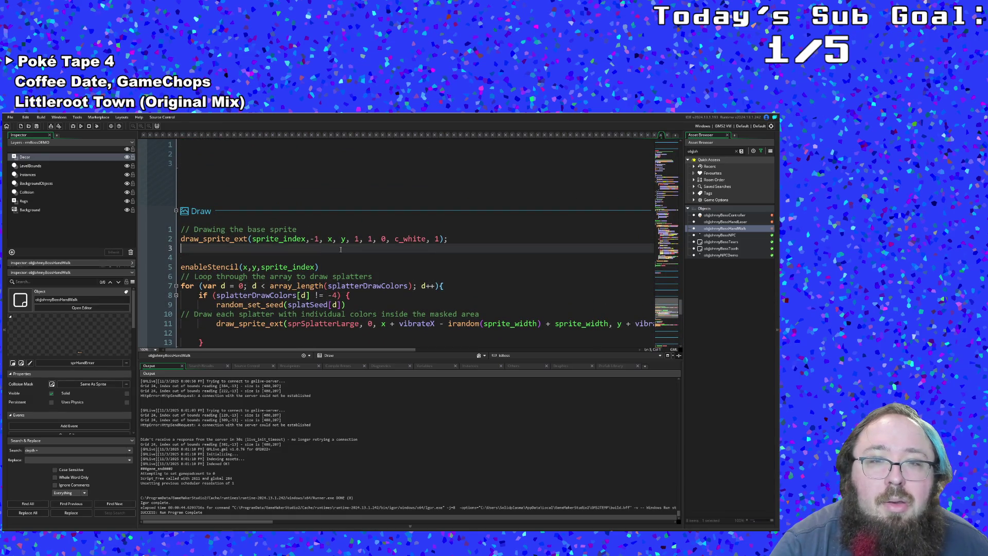
Change draw_sprite_ext's fixed scale arguments to image_xscale and image_yscale in the Draw event.
click(239, 237)
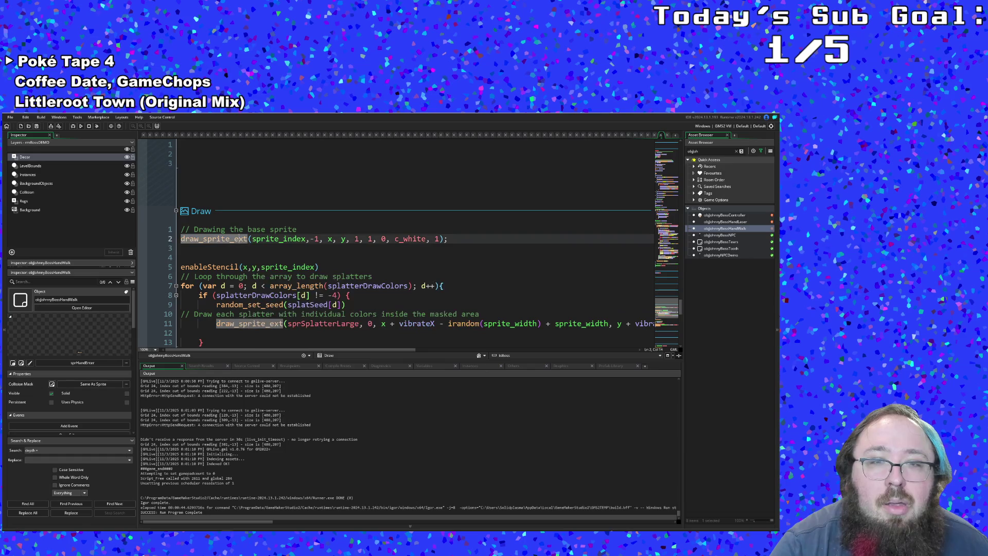
click(358, 239)
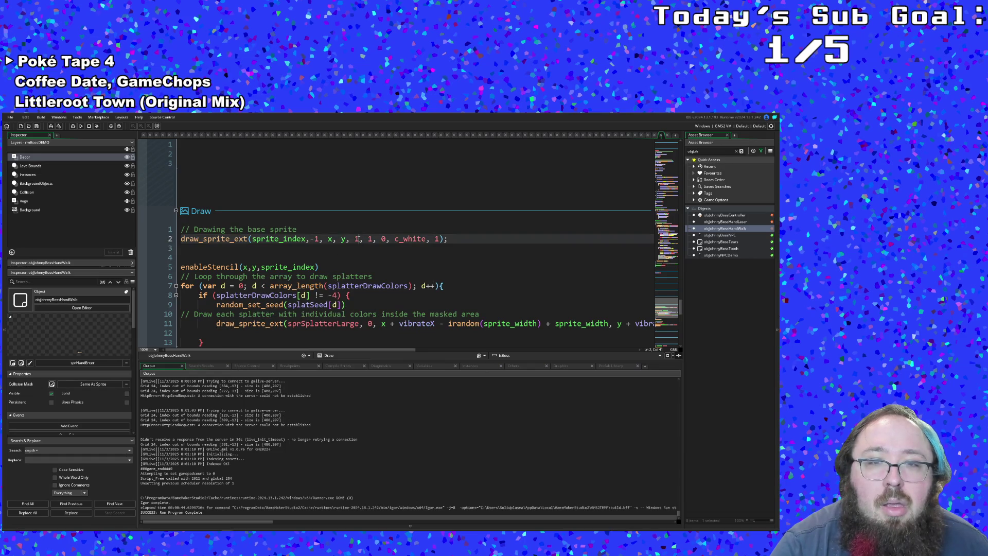
click(359, 239)
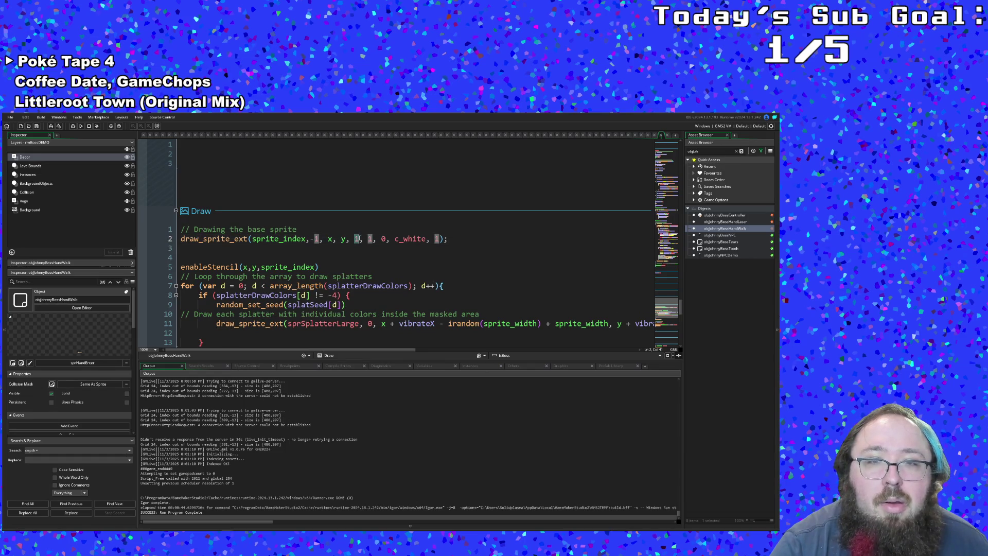
text(imag)
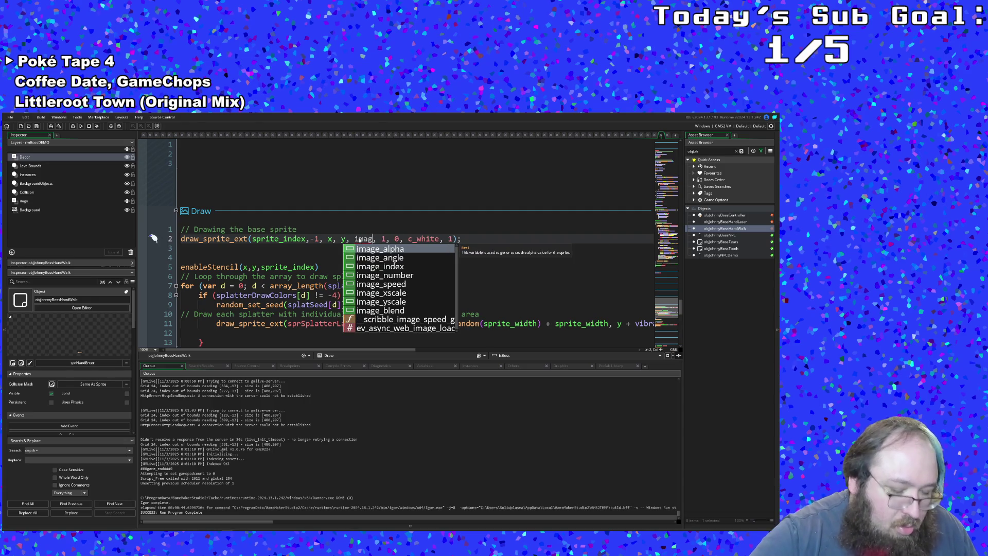
key(Down)
key(Down)
key(Down)
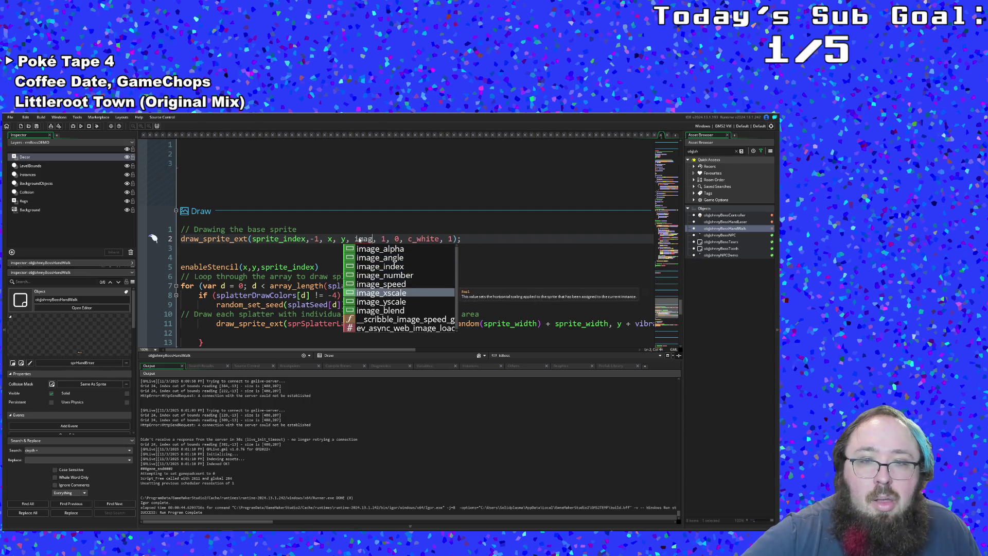
key(Return)
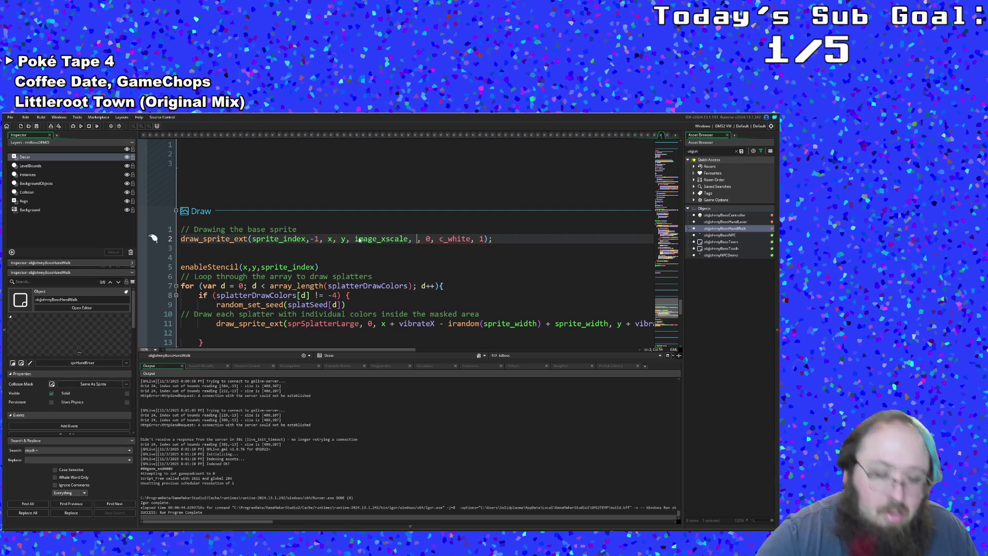
text(image_)
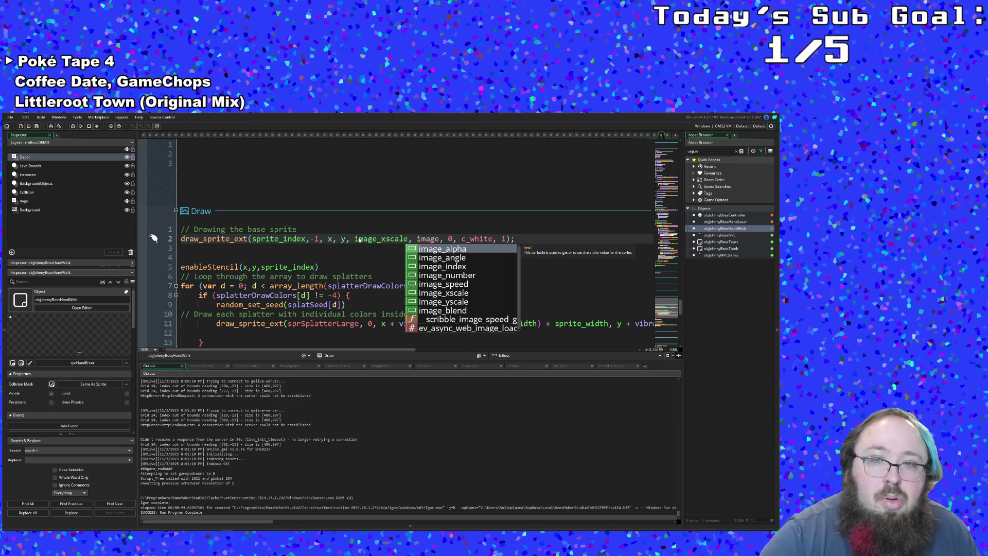
text(ys)
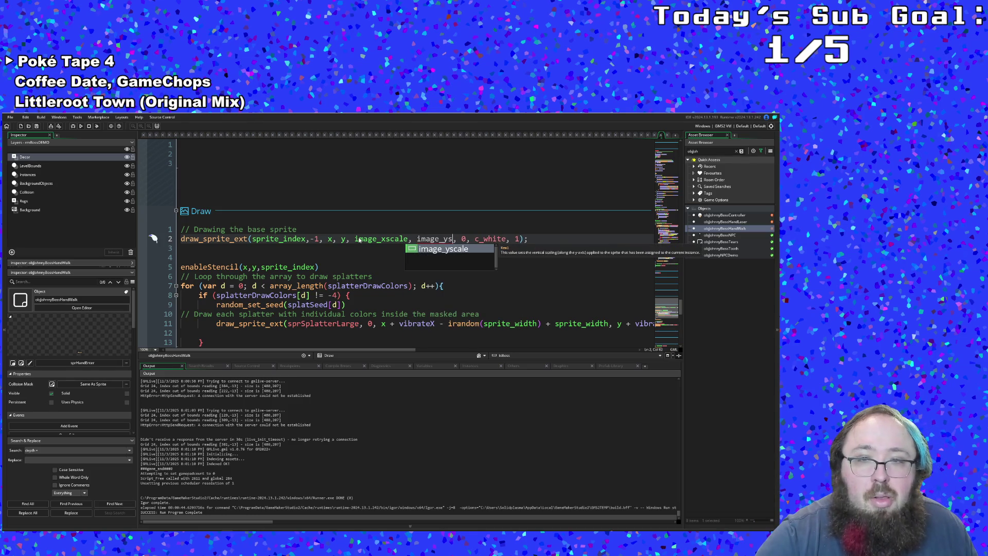
key(Return)
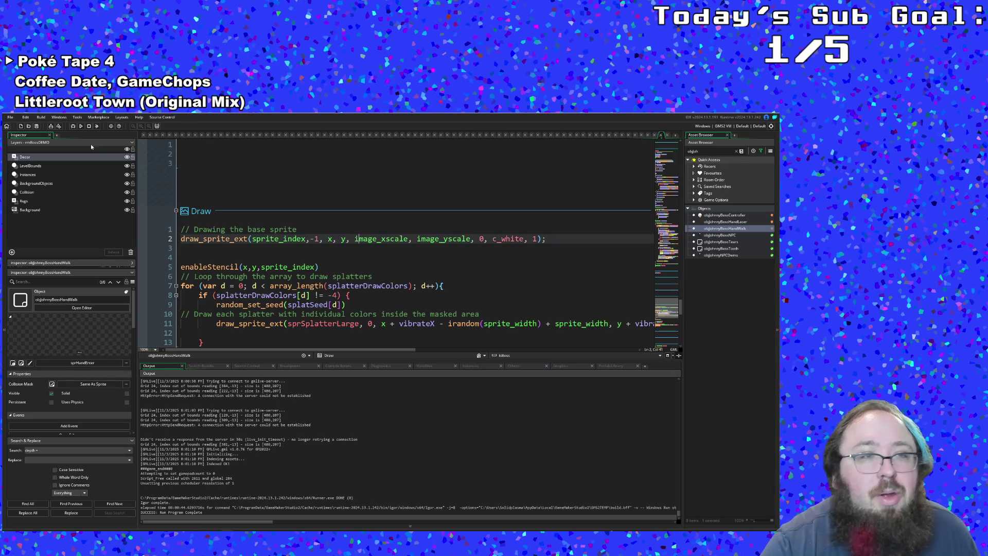
Save the project and run the game with F5 to test the scaling.
click(10, 118)
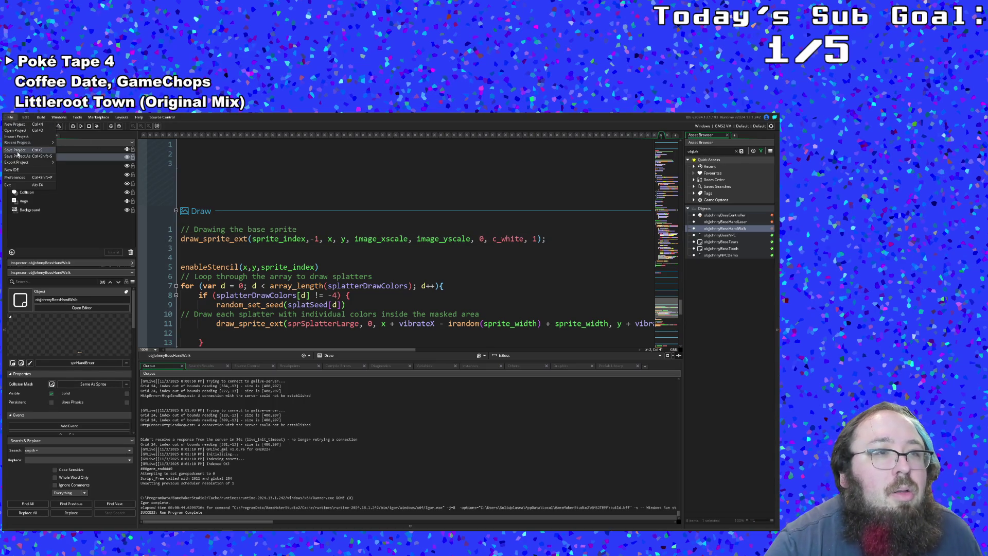
click(15, 151)
key(F5)
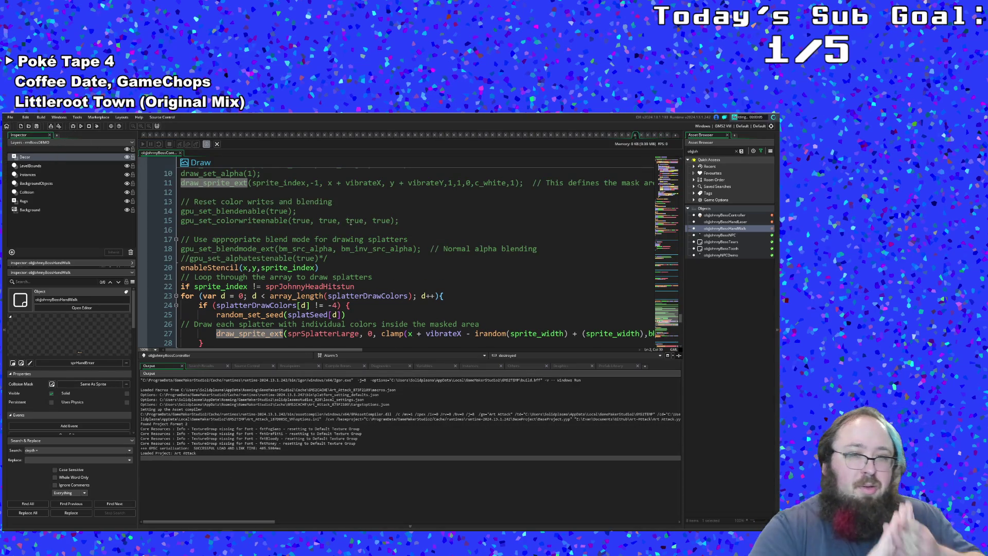
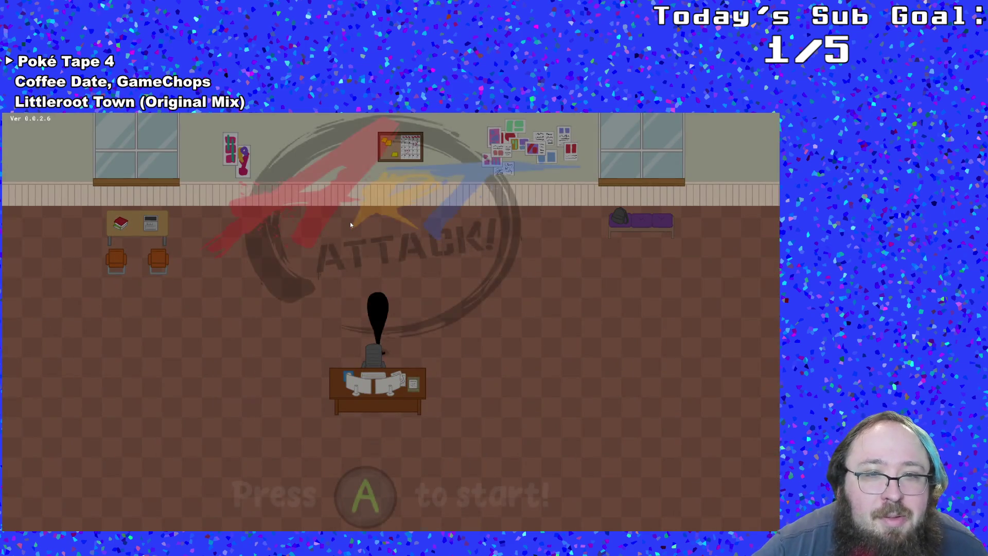
Start Art Attack, talk to the white-haired NPC, and resume past the Alarm 5 breakpoint.
key(Return)
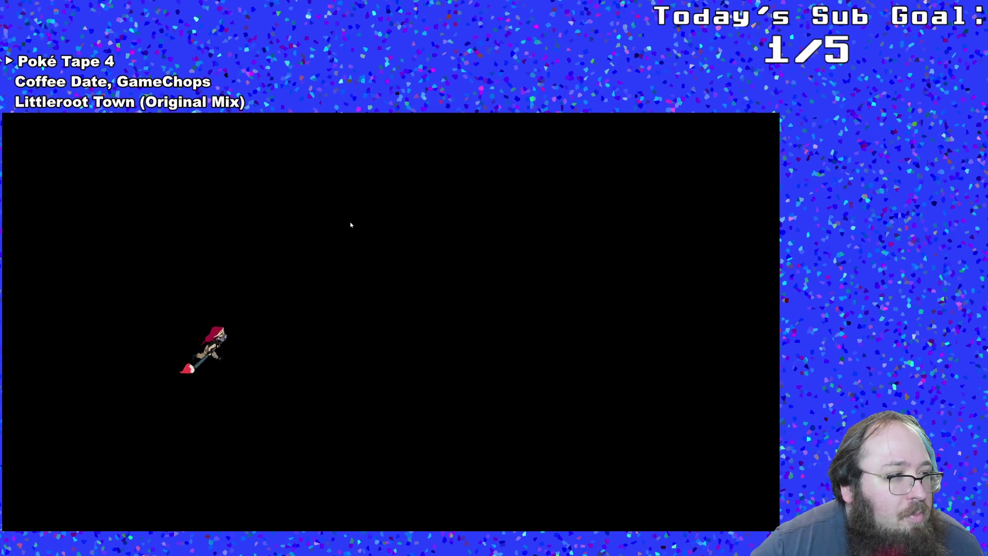
key(Right)
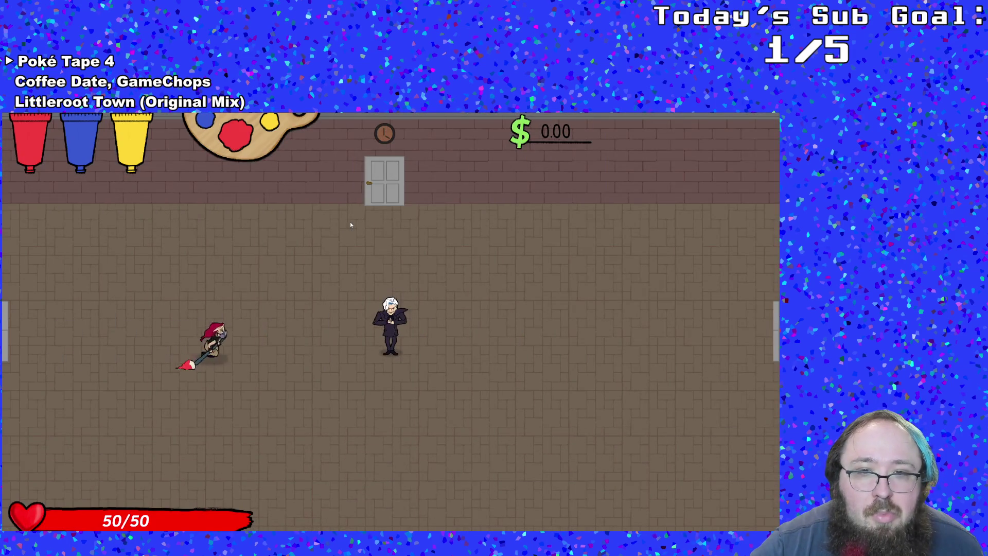
key(Return)
key(Return)
key(Return)
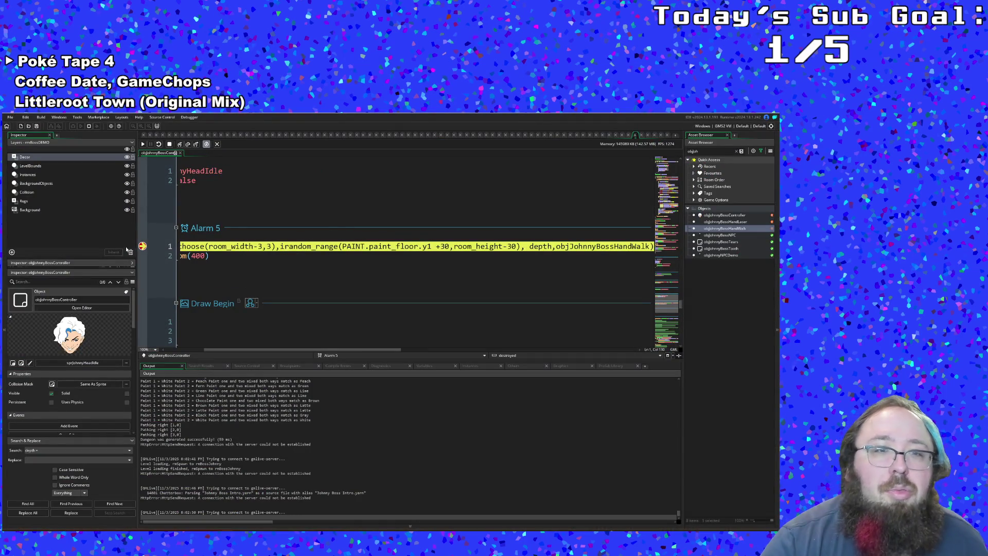
click(143, 146)
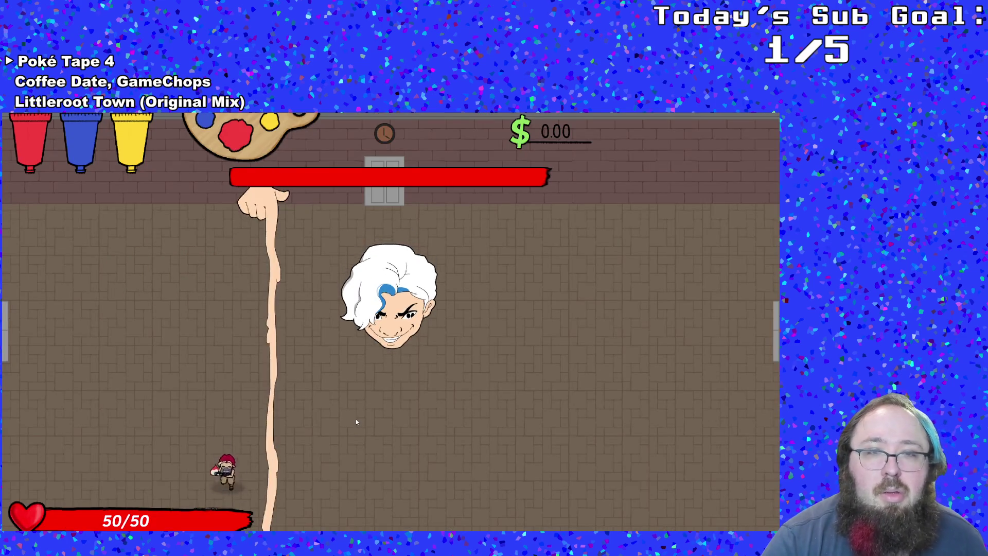
Fight the boss, running left and right across the floor to watch where the hands spawn.
key(d)
key(w)
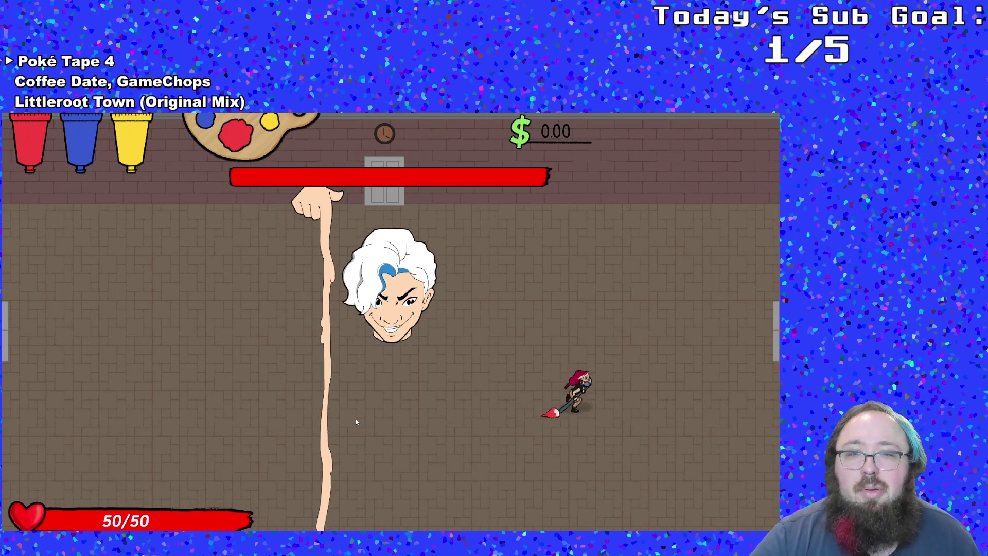
key(s)
key(a)
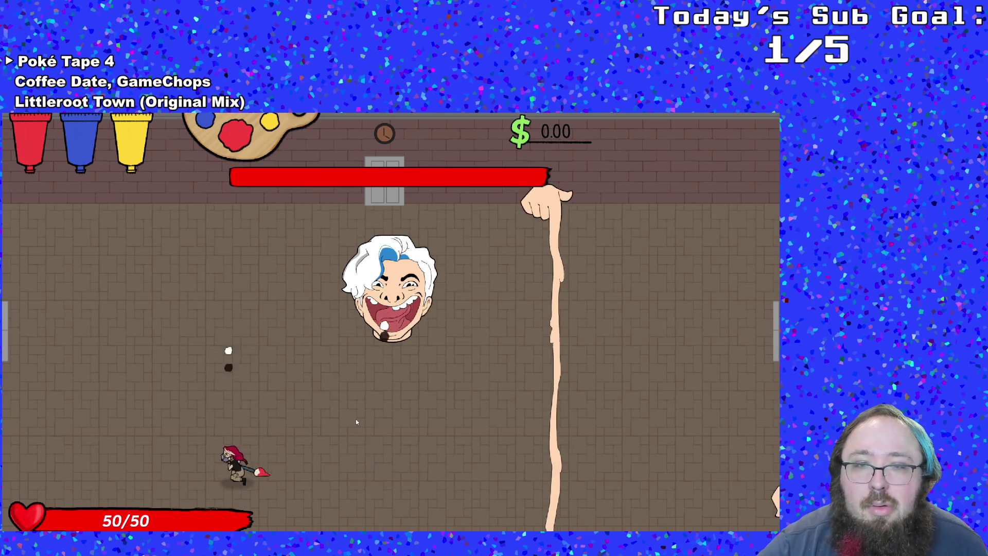
key(a)
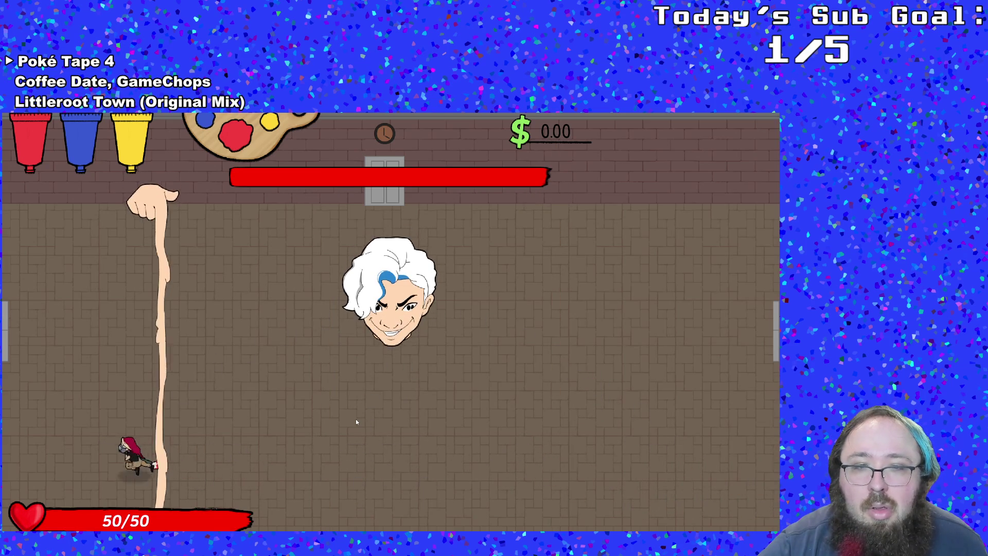
key(d)
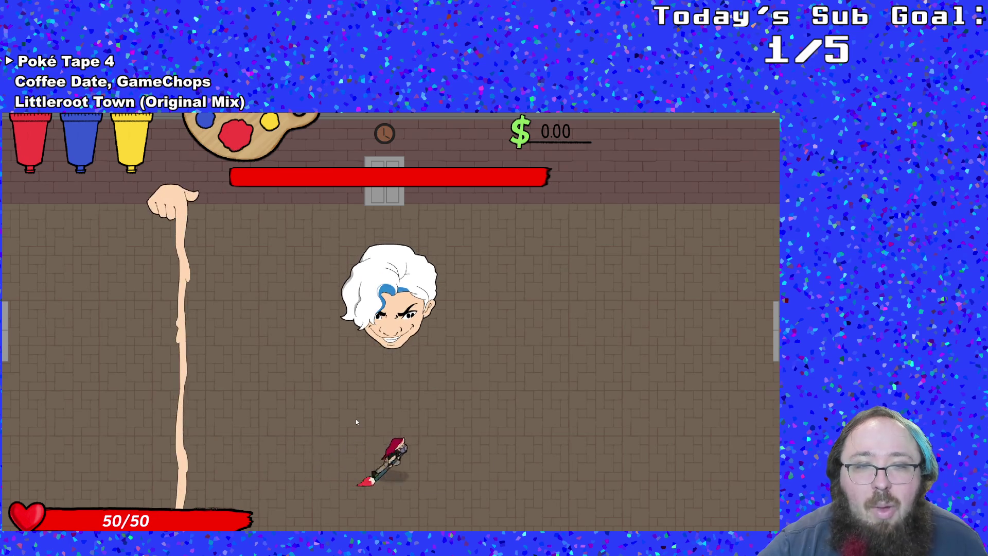
key(d)
key(a)
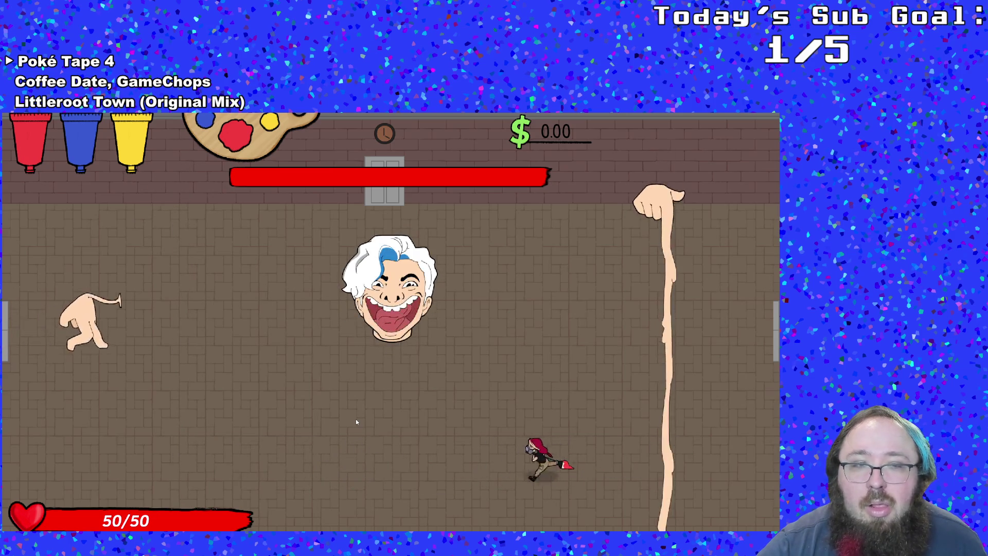
Pause the game and choose Quit to return to GameMaker.
key(Escape)
key(Down)
key(Down)
key(Down)
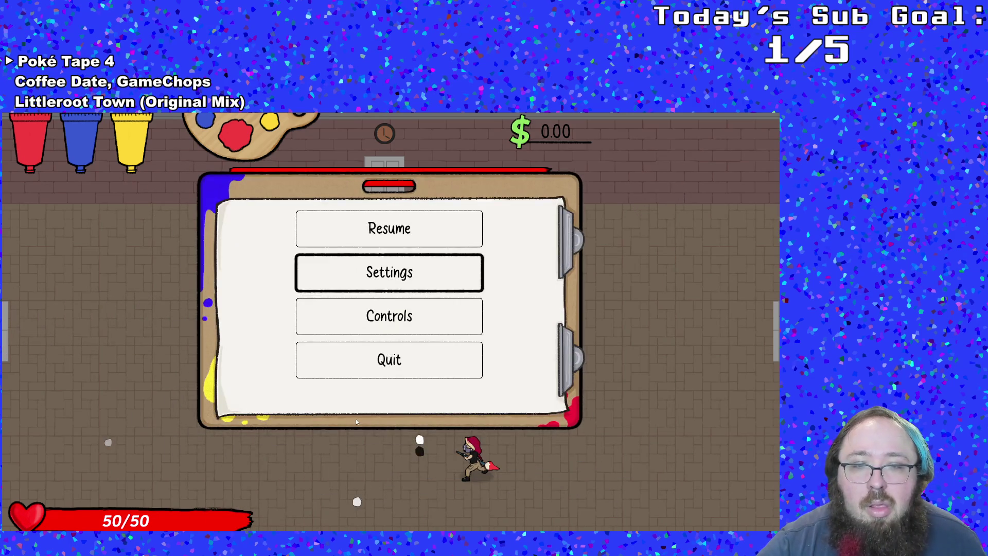
key(Return)
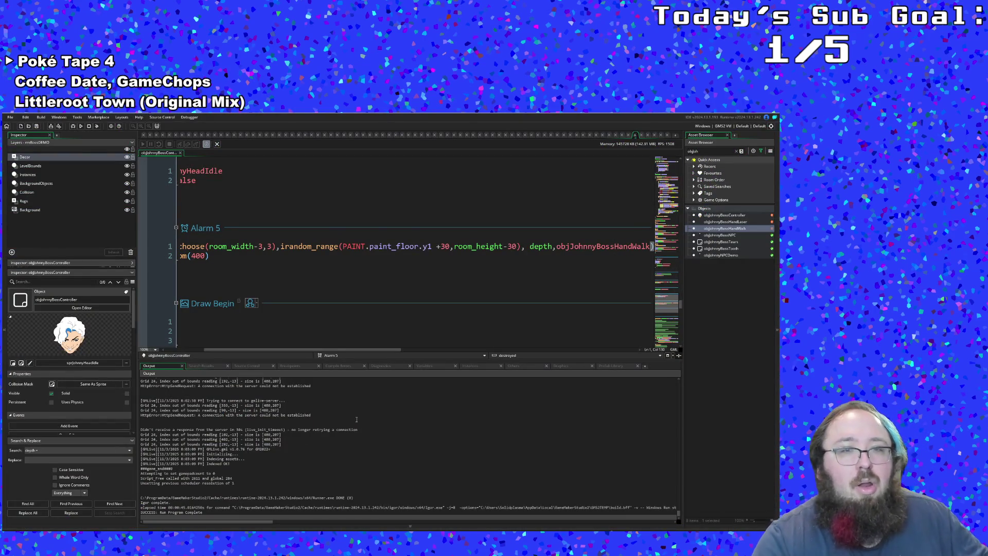
Open objJohnnyBossHandWalk's code and inspect the currentState and slowed lines in Create.
drag(342, 351, 303, 350)
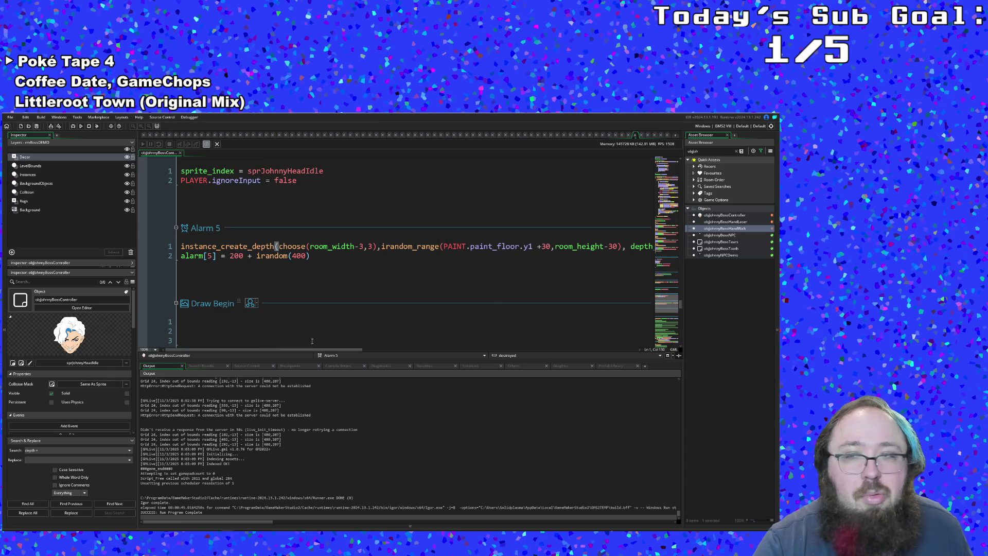
double_click(740, 229)
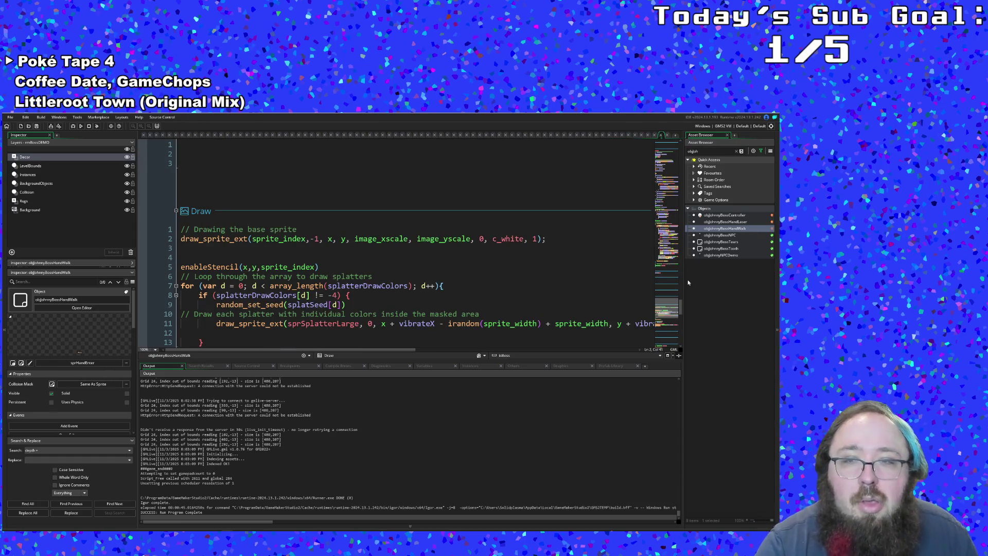
drag(680, 307, 667, 145)
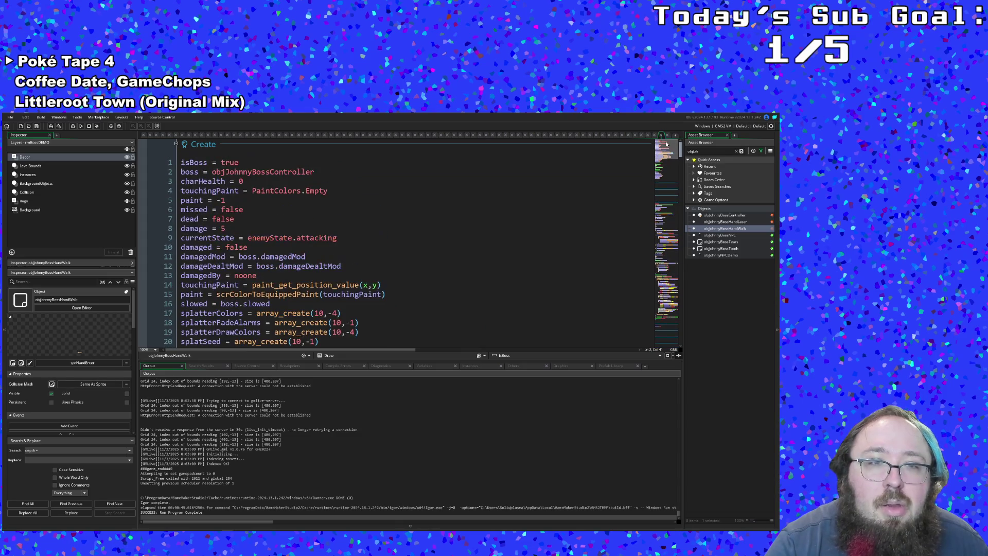
click(470, 237)
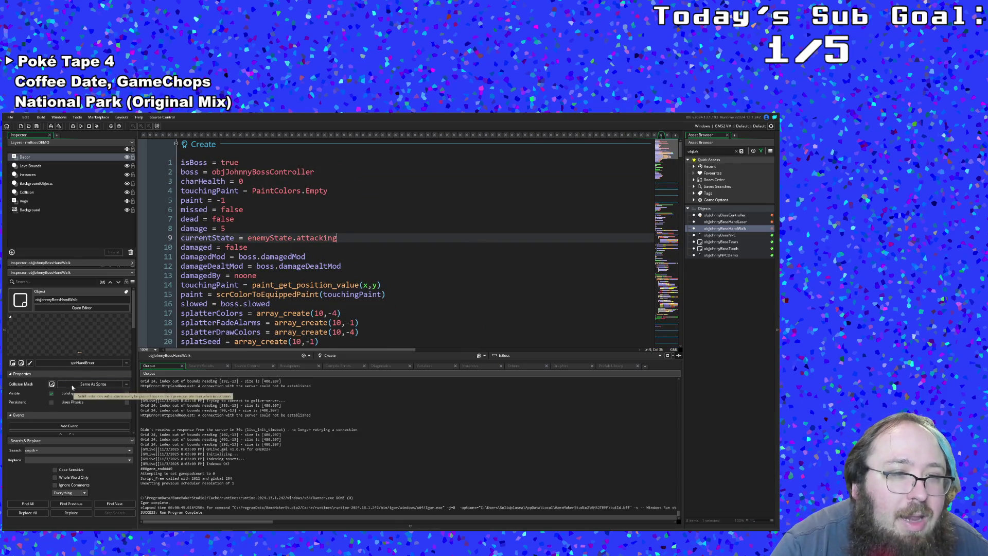
click(272, 304)
scroll(276, 288, down, 4)
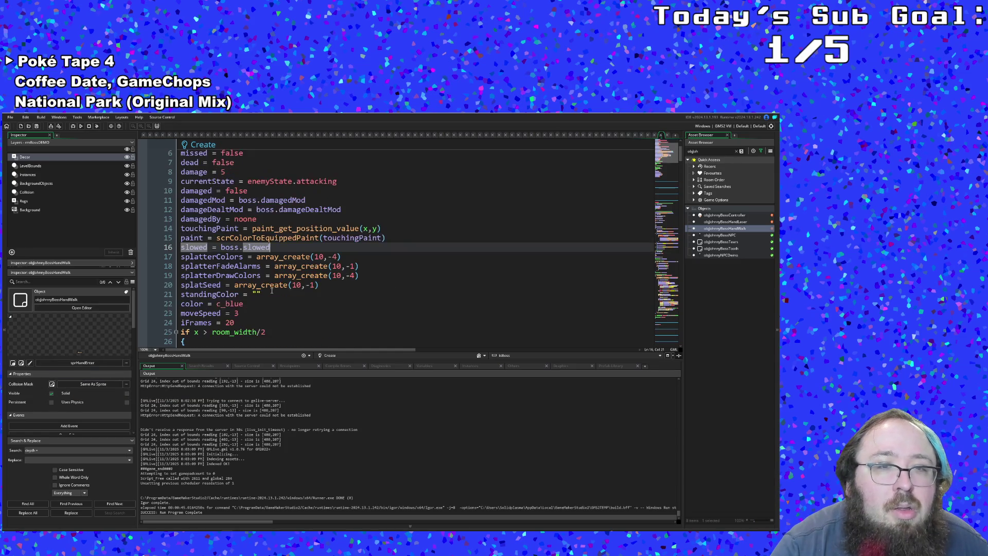
click(272, 290)
Scroll through the object's Step, Draw and Animation End events.
scroll(271, 291, down, 4)
scroll(271, 290, down, 5)
scroll(270, 290, down, 3)
scroll(271, 290, up, 3)
scroll(271, 290, down, 3)
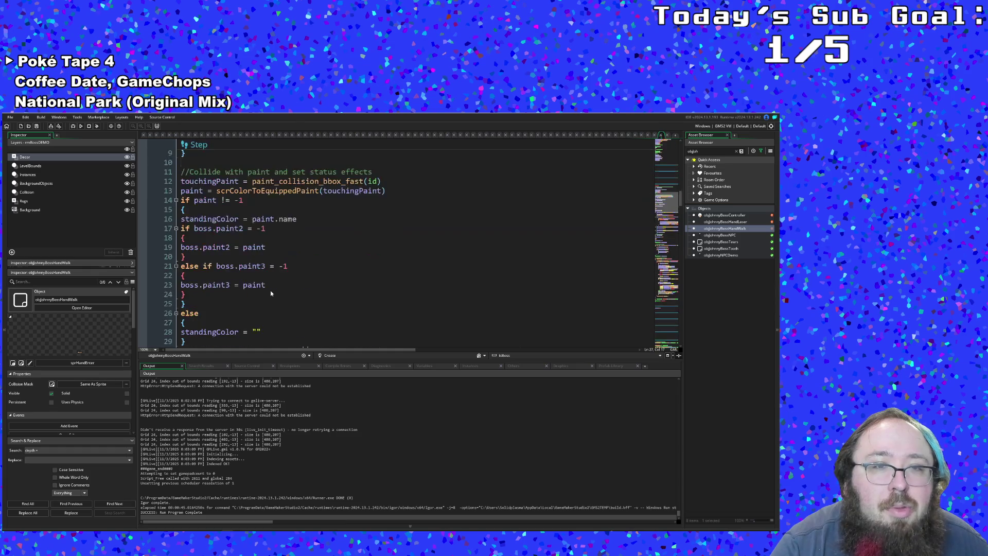
scroll(271, 293, down, 9)
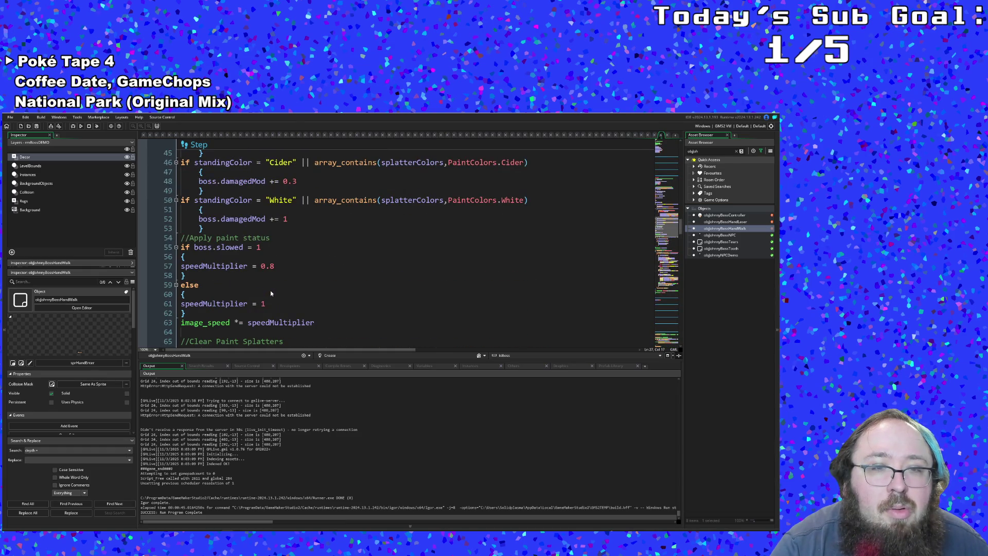
scroll(270, 291, down, 4)
scroll(270, 291, up, 16)
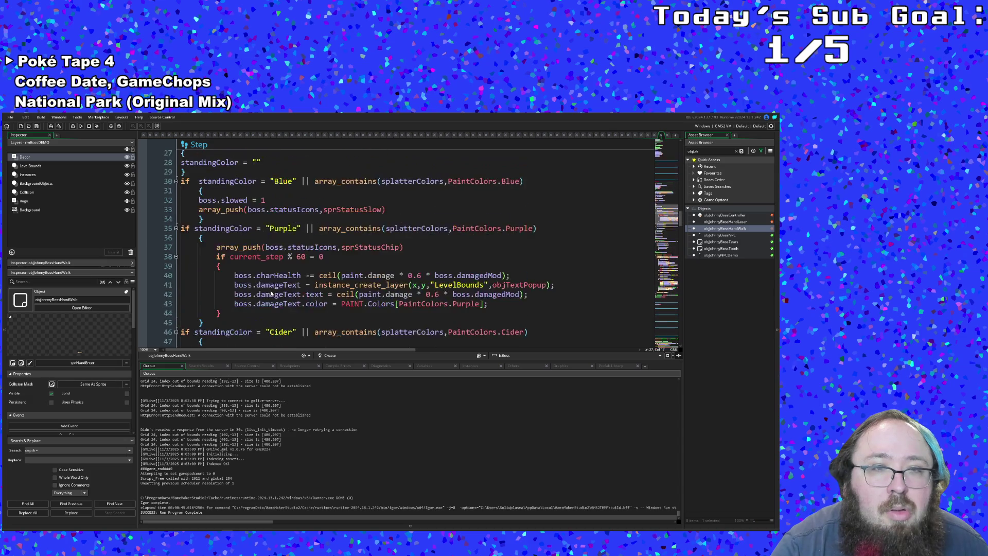
scroll(270, 290, down, 20)
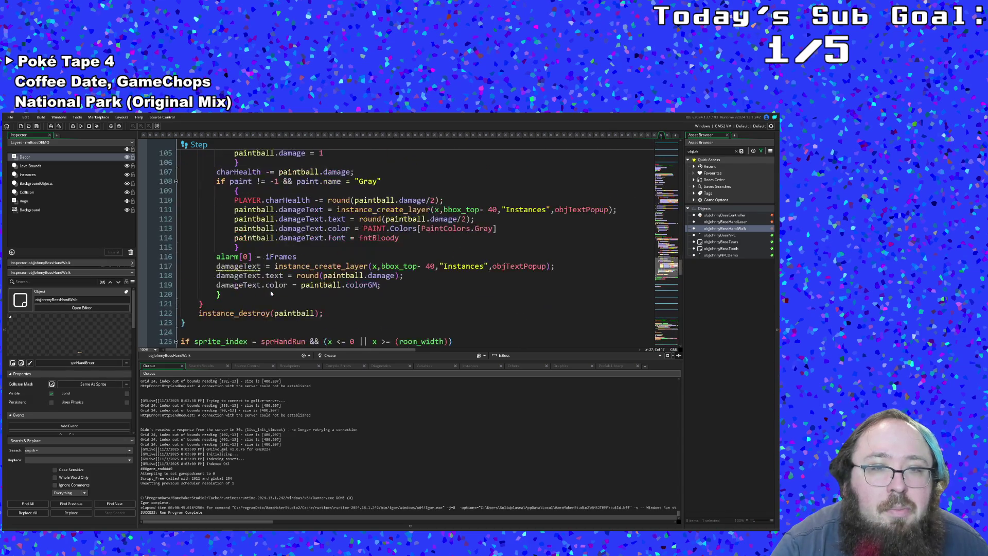
scroll(271, 290, up, 6)
scroll(270, 290, down, 12)
scroll(271, 293, down, 5)
scroll(272, 293, up, 3)
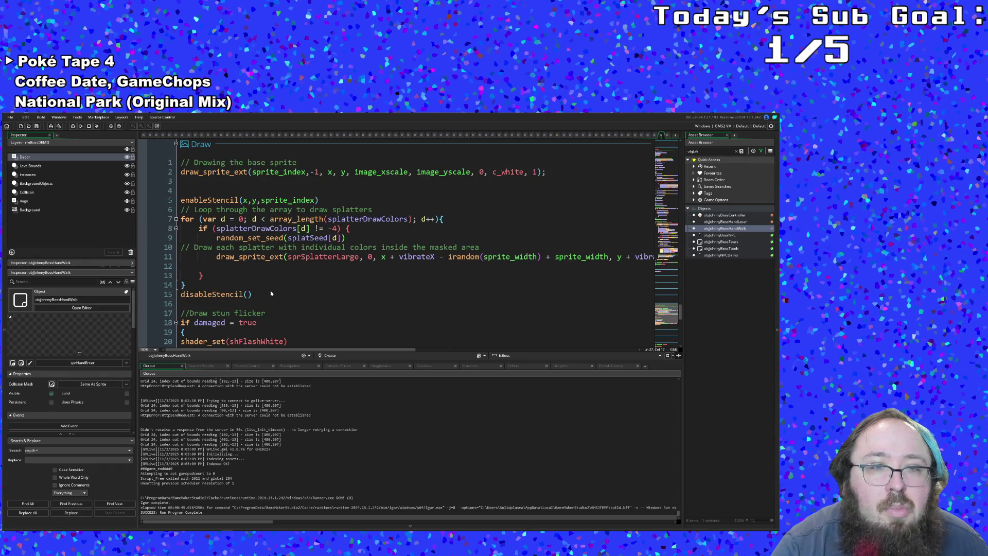
scroll(272, 293, down, 15)
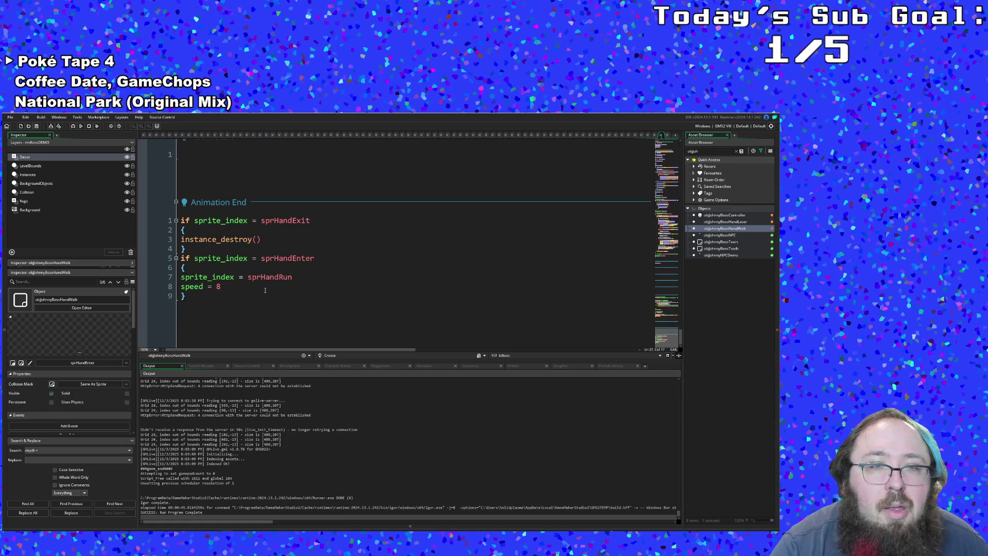
Inspect Animation End: the speed 8 run line, exit-sprite block, hand-enter branch and sprite_index uses.
click(253, 289)
click(243, 254)
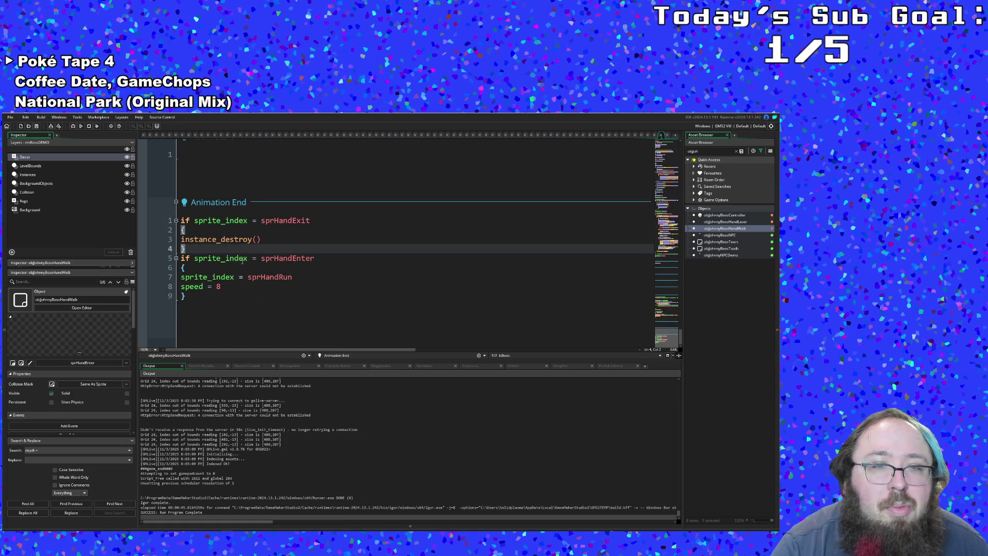
click(242, 260)
click(236, 268)
click(232, 277)
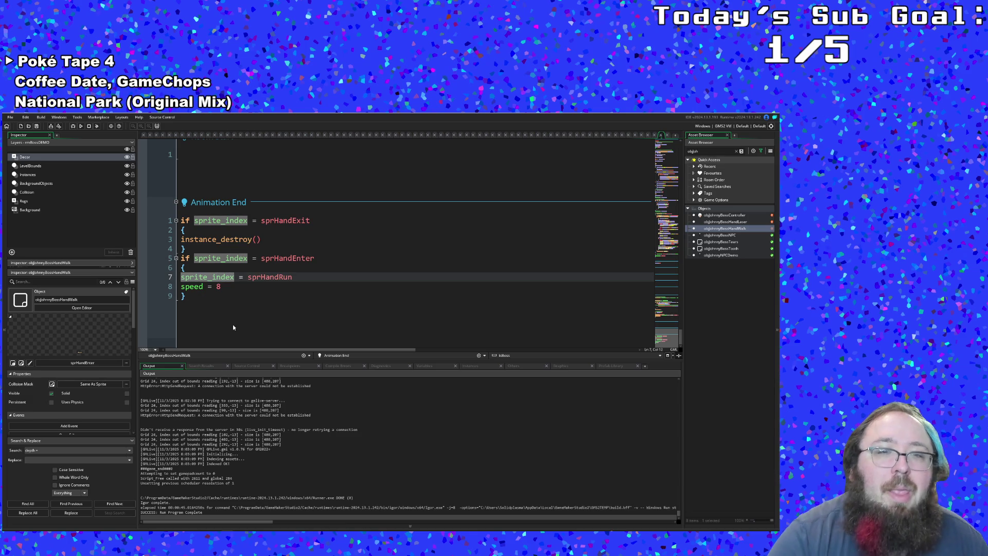
Review the off-room exit check at the end of the Step event.
scroll(235, 268, up, 10)
scroll(238, 215, up, 15)
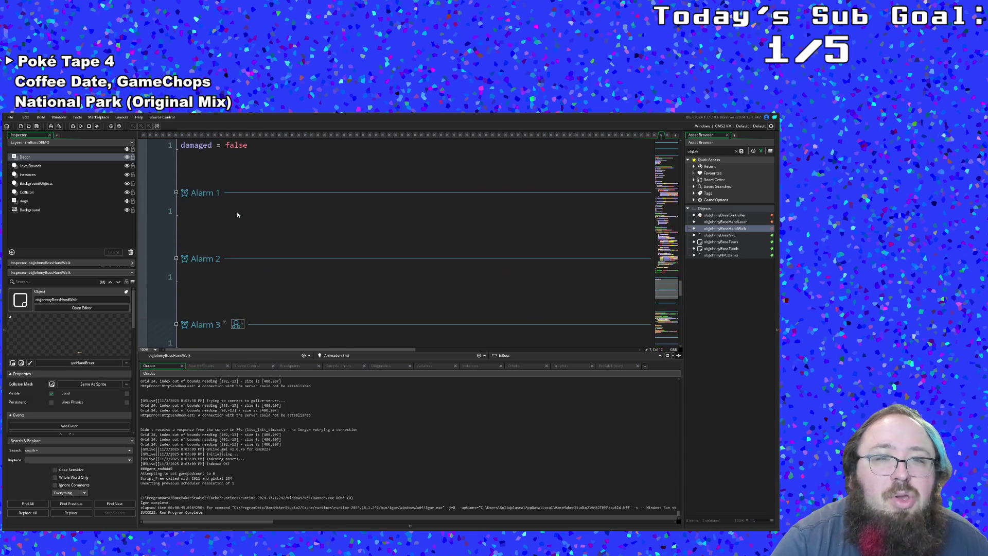
scroll(238, 215, down, 20)
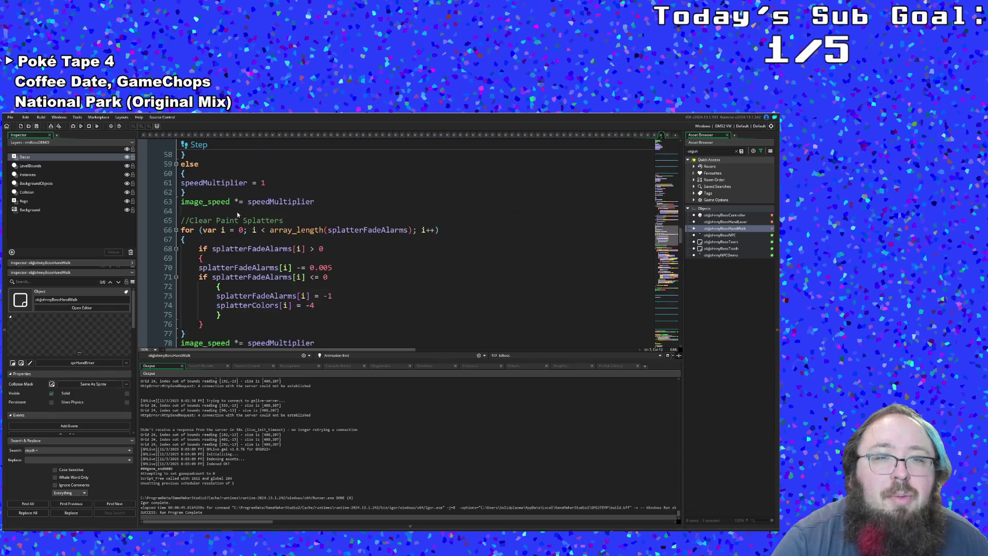
click(261, 287)
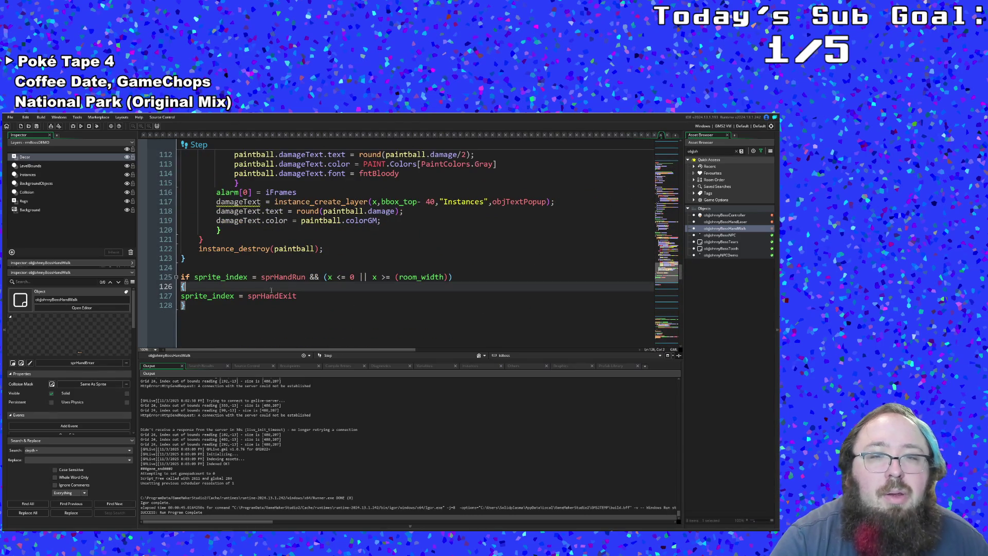
Examine the left-edge and room_width bounds of the exit check and the speed = 8 line.
click(344, 277)
text())
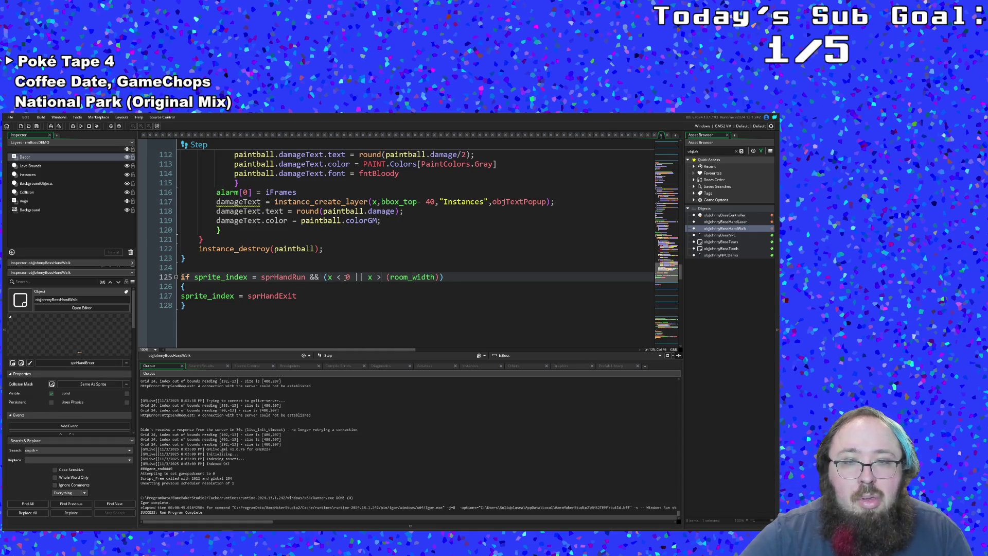
click(338, 288)
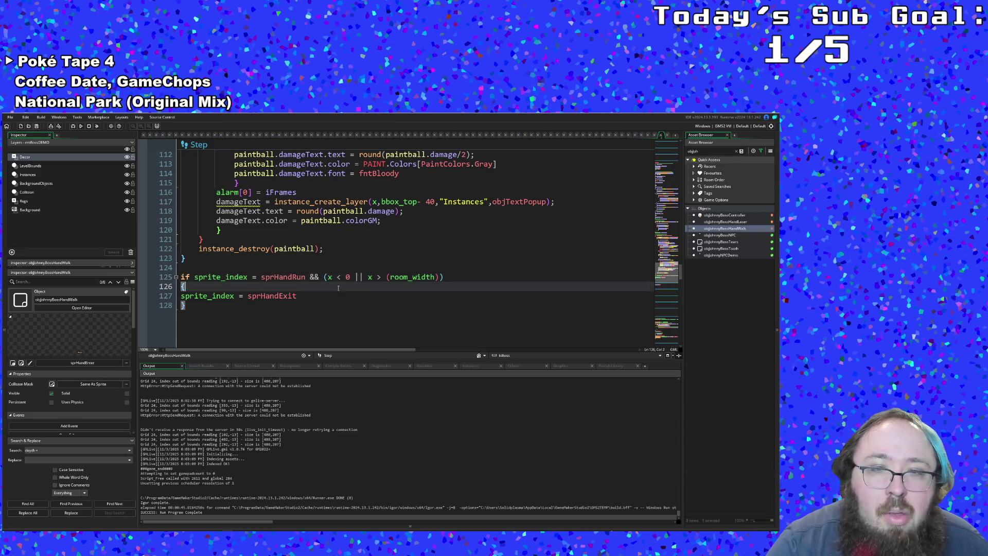
click(389, 278)
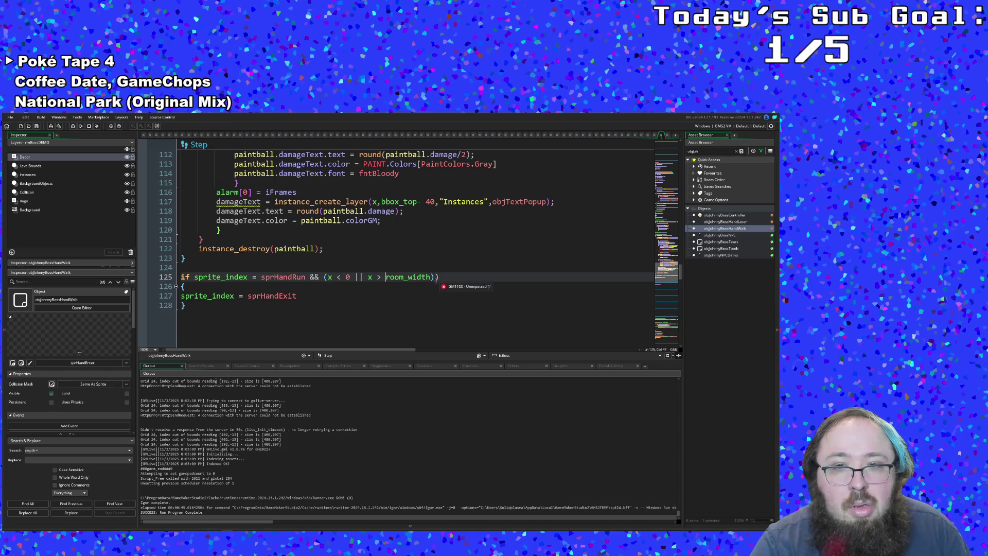
click(351, 294)
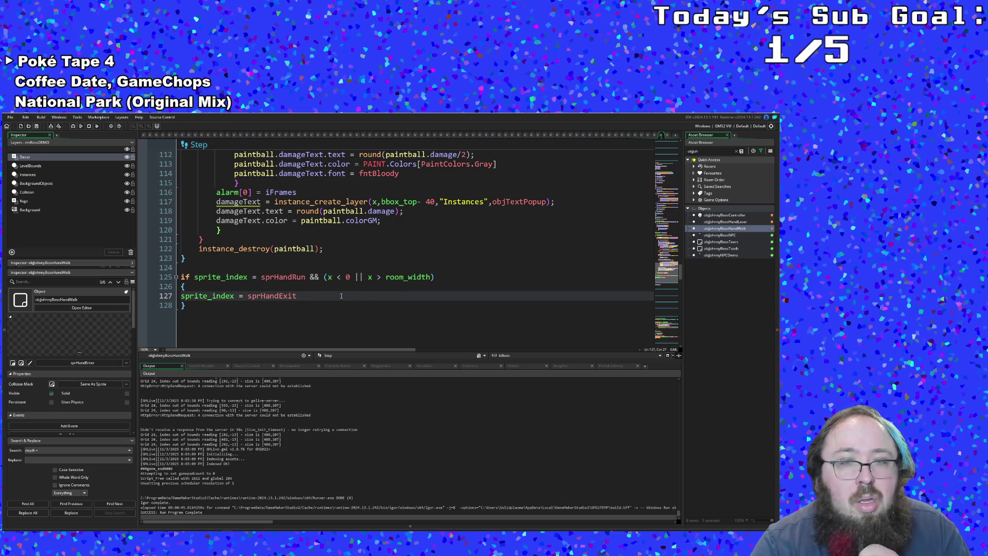
scroll(341, 295, down, 15)
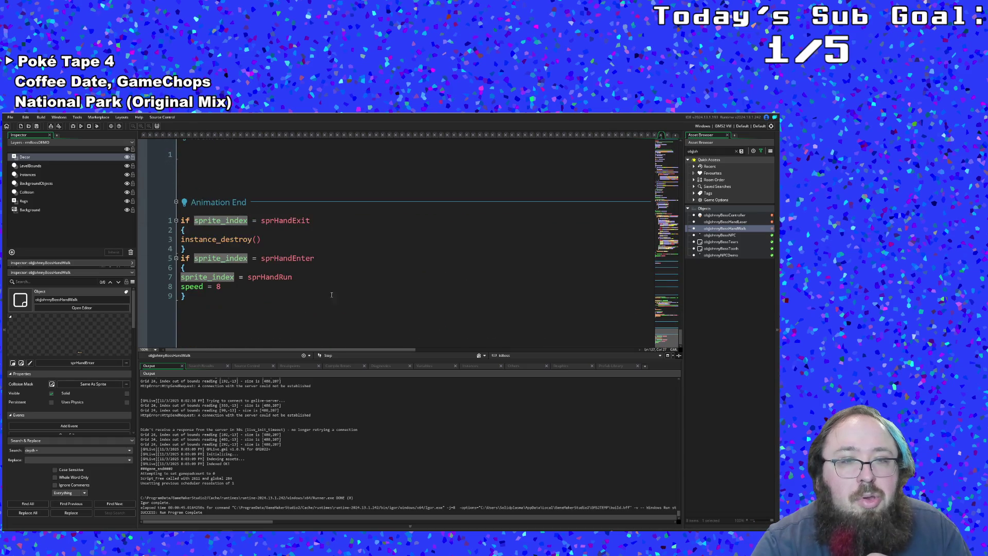
click(257, 288)
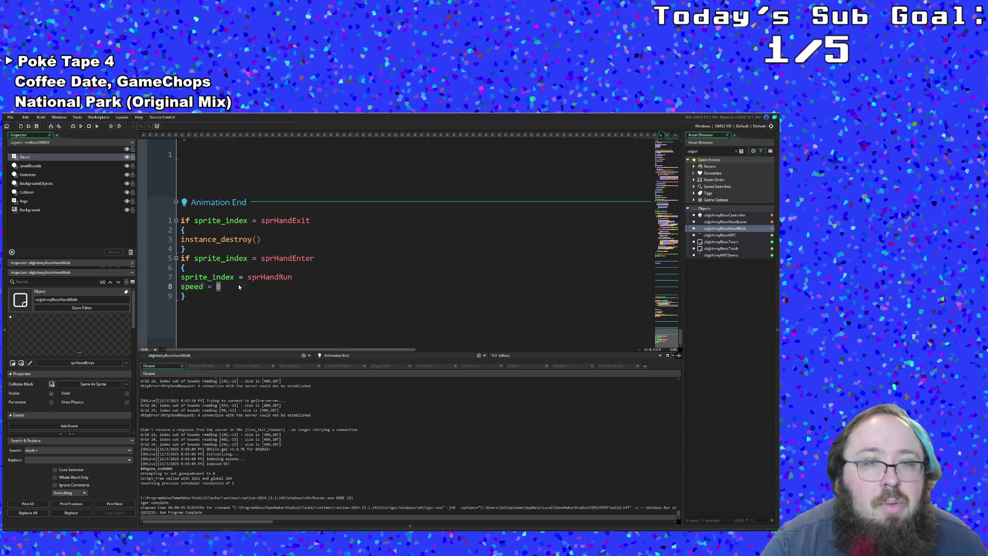
Add 'speed = 0' after 'sprite_index = sprHandExit' and relaunch the game in debug mode.
mouse_move(278, 263)
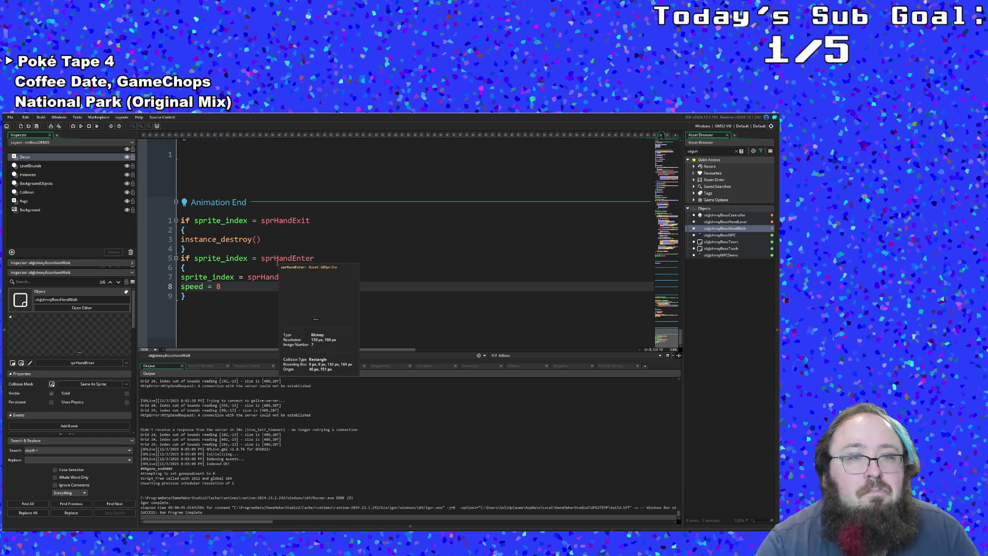
scroll(280, 260, up, 15)
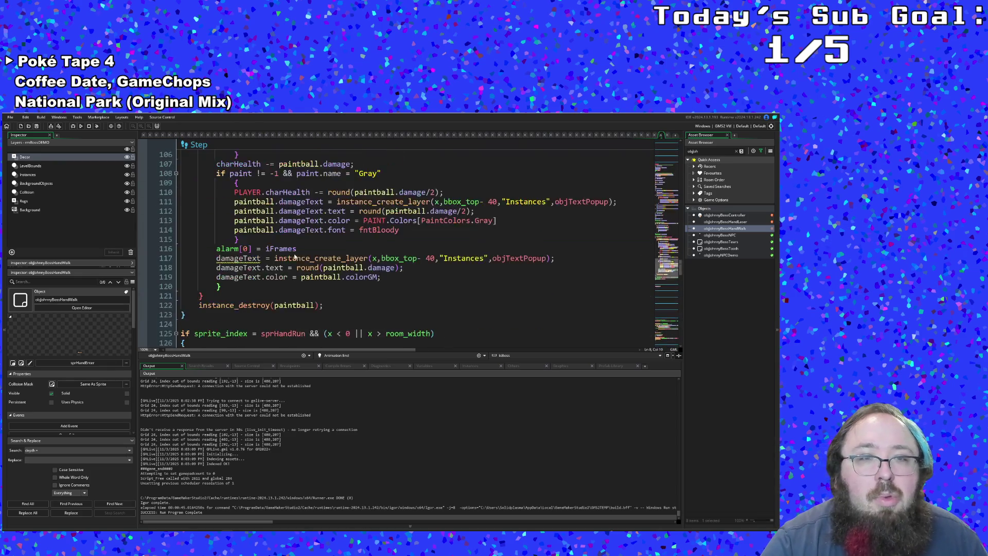
scroll(296, 254, down, 10)
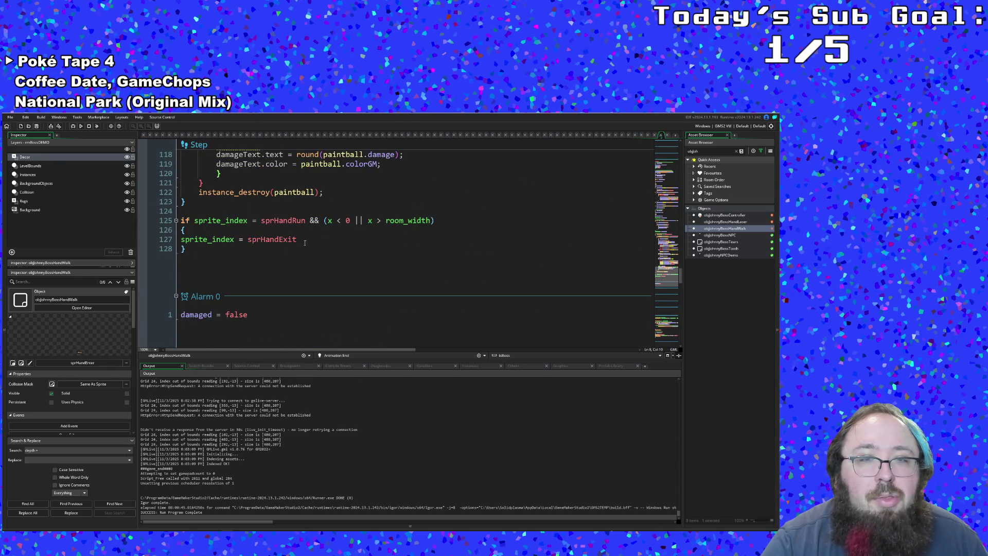
click(303, 240)
key(Return)
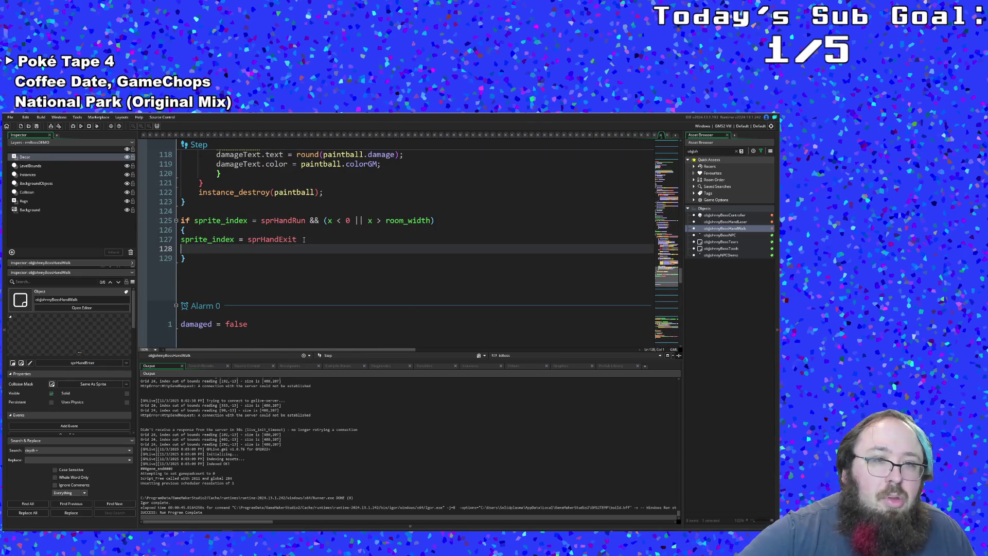
text(speed = 0)
click(306, 241)
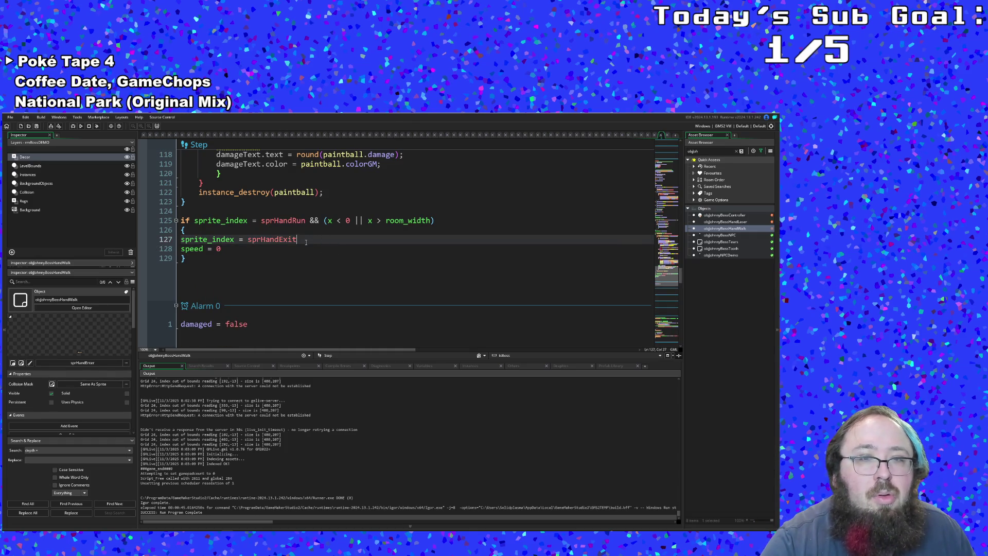
click(208, 256)
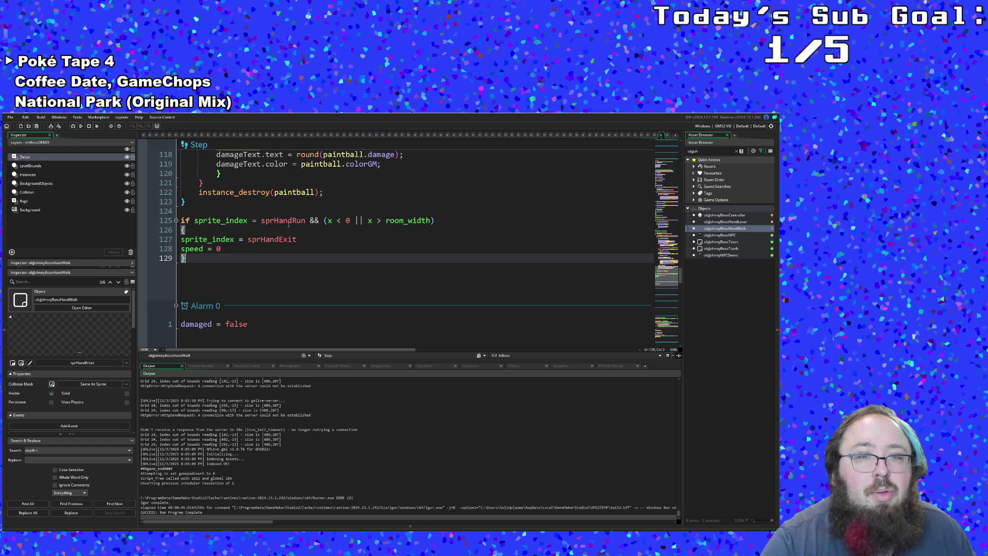
click(283, 240)
click(19, 134)
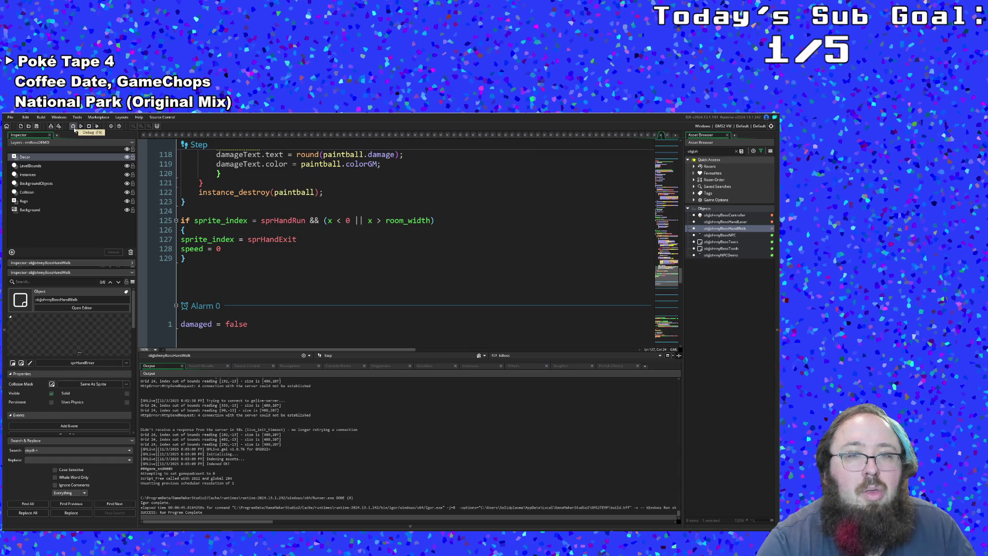
click(74, 128)
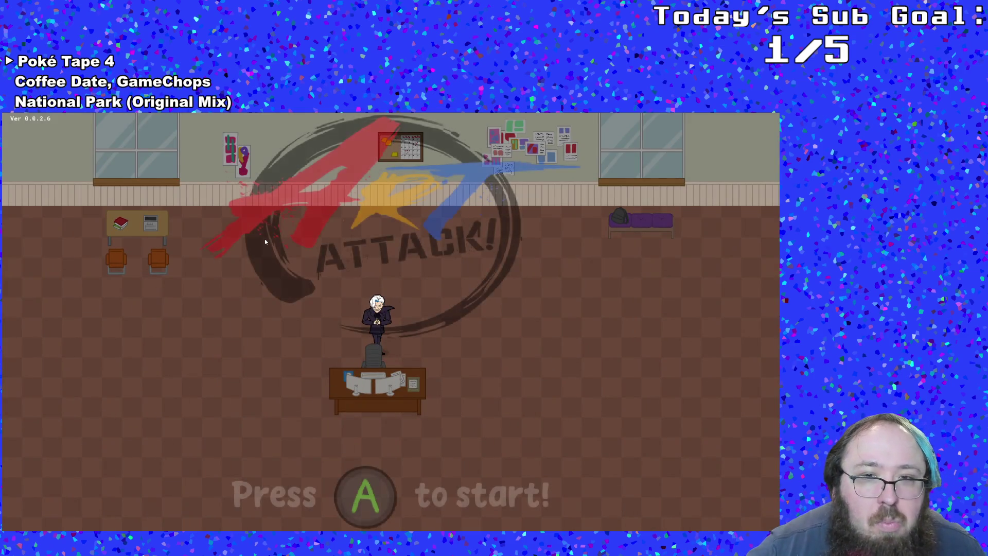
Start the game, walk to the white-haired character and talk to enter the boss fight.
key(Return)
key(Right)
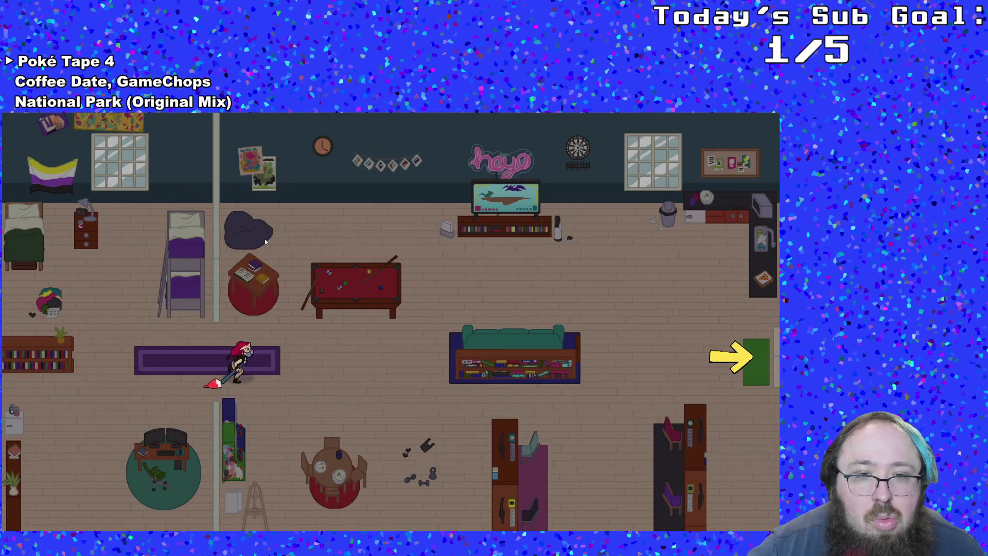
key(Right)
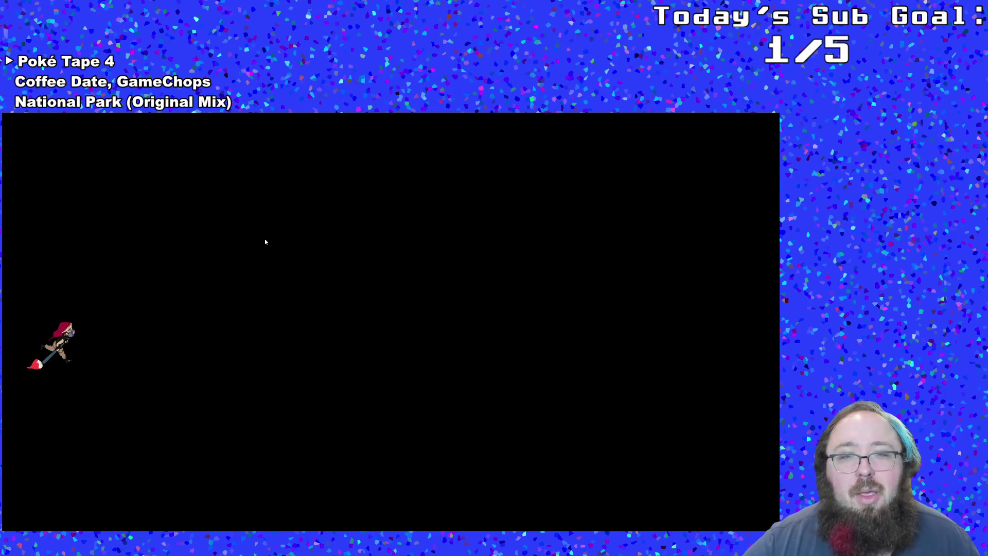
key(Right)
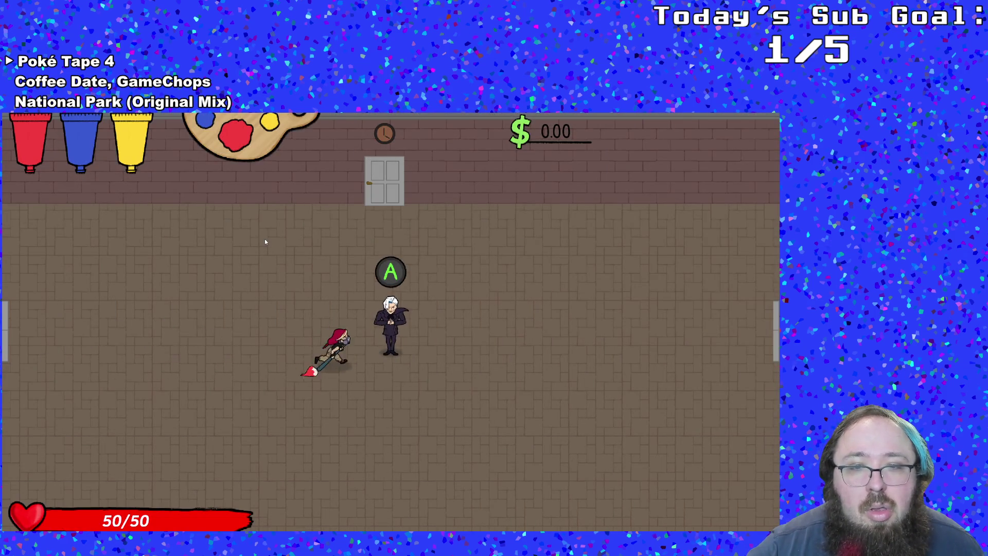
key(Return)
key(Return)
key(Return)
key(Return)
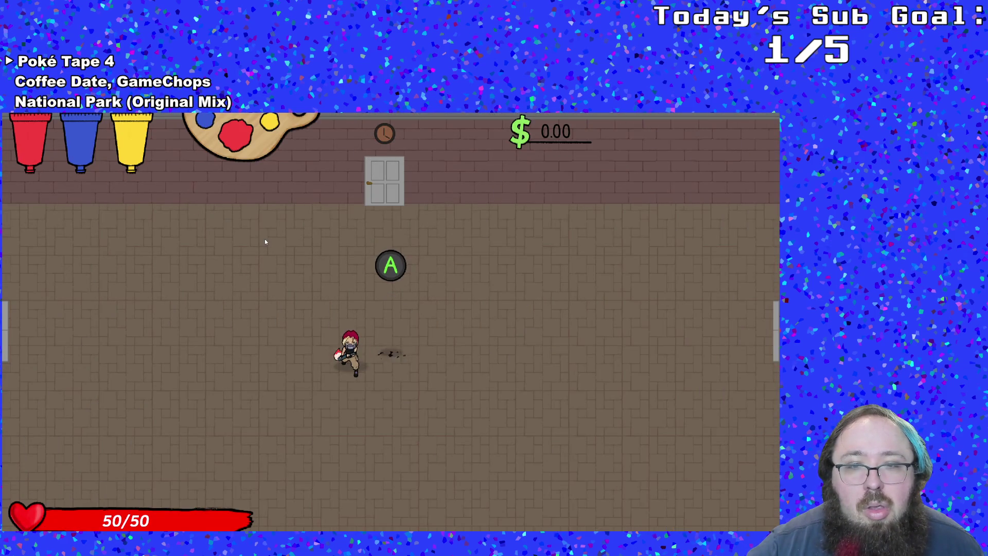
Dash and run around the boss room to dodge the first waves of hands.
key(Down)
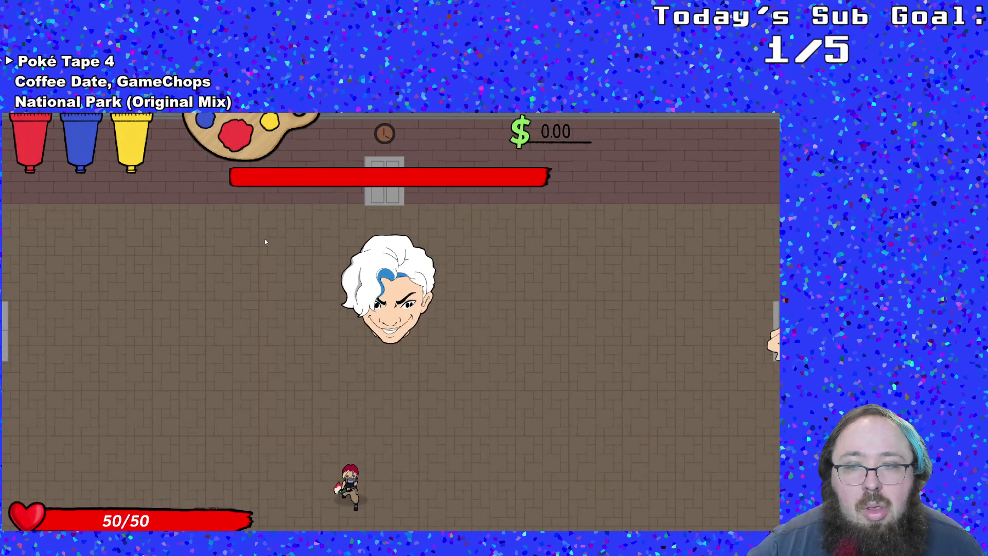
key(Left)
key(Right)
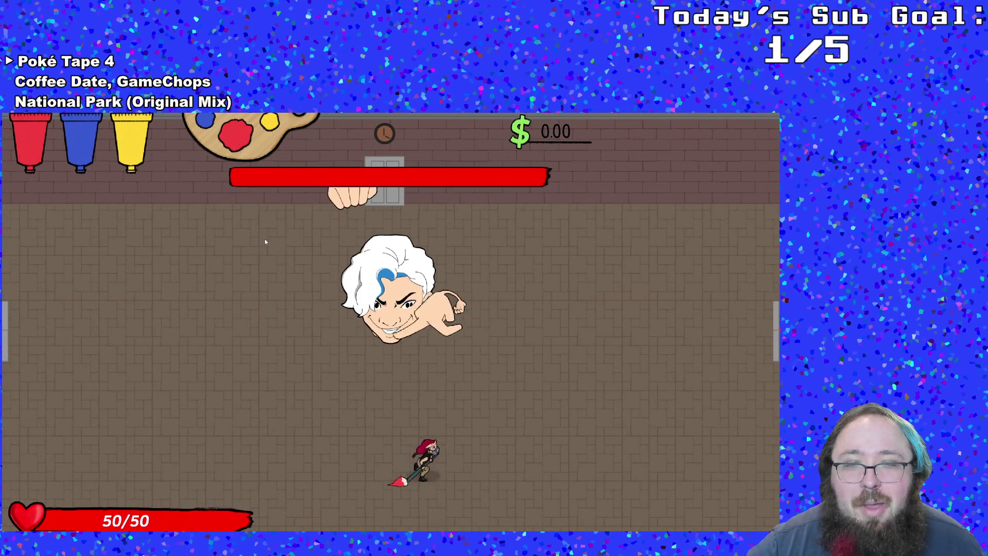
key(Left)
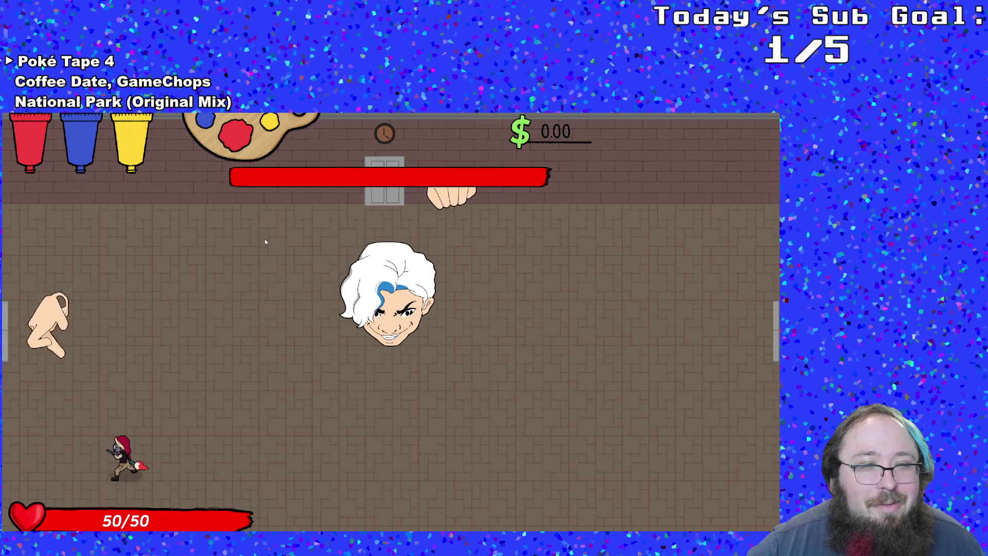
key(Right)
key(Left)
key(Right)
key(Up)
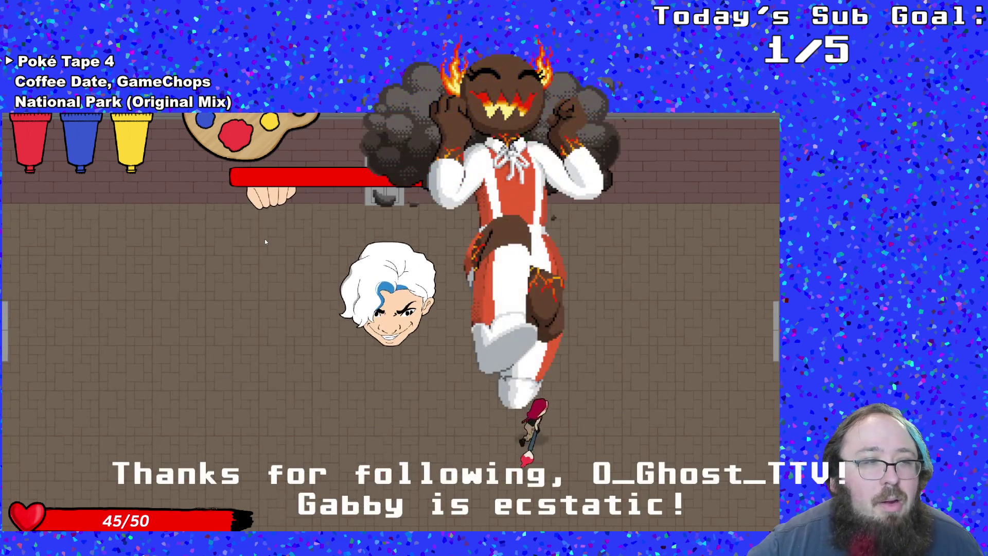
key(Down)
key(Left)
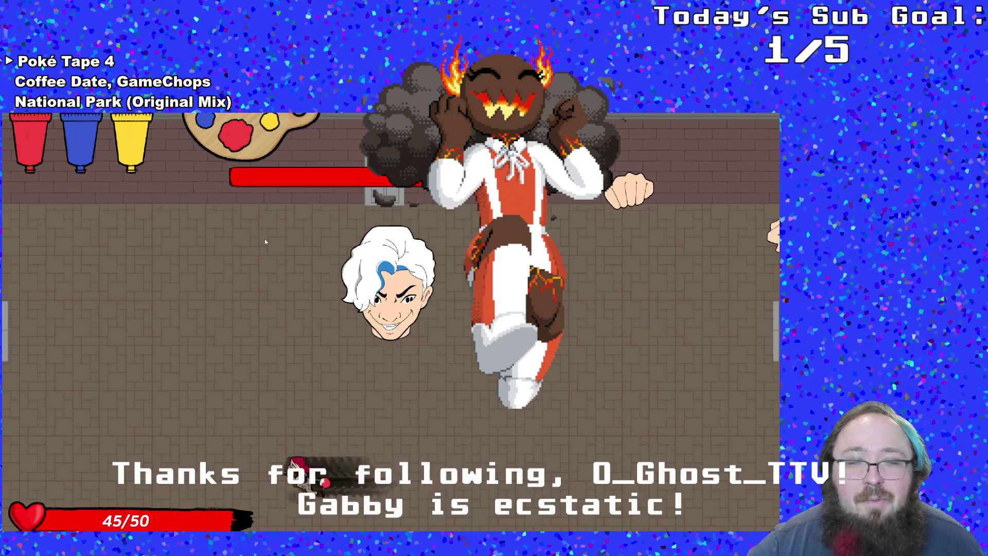
key(Up)
key(Left)
key(Right)
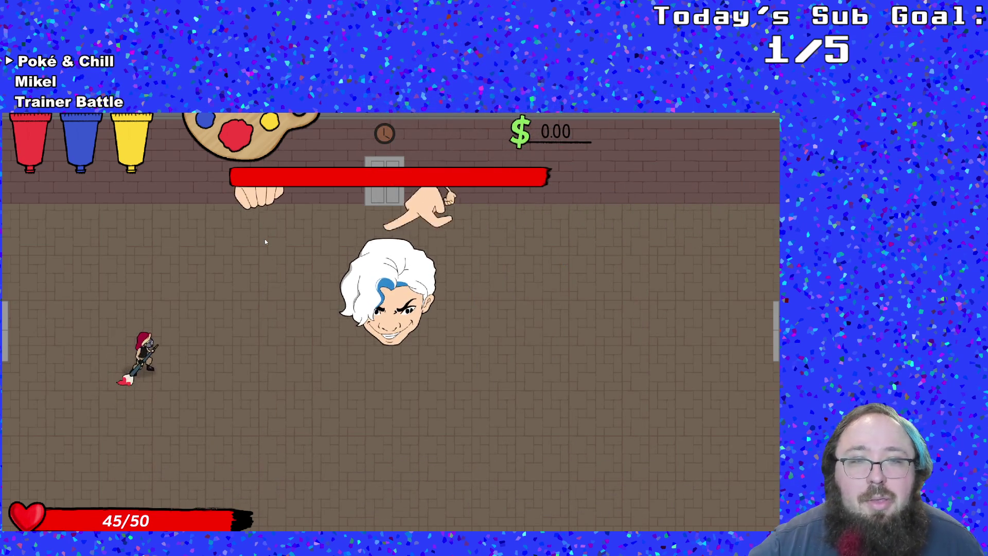
key(Right)
key(Down)
key(Left)
key(Left)
Keep dodging the boss hands, weaving up, down, left and right across the arena.
key(Right)
key(Up)
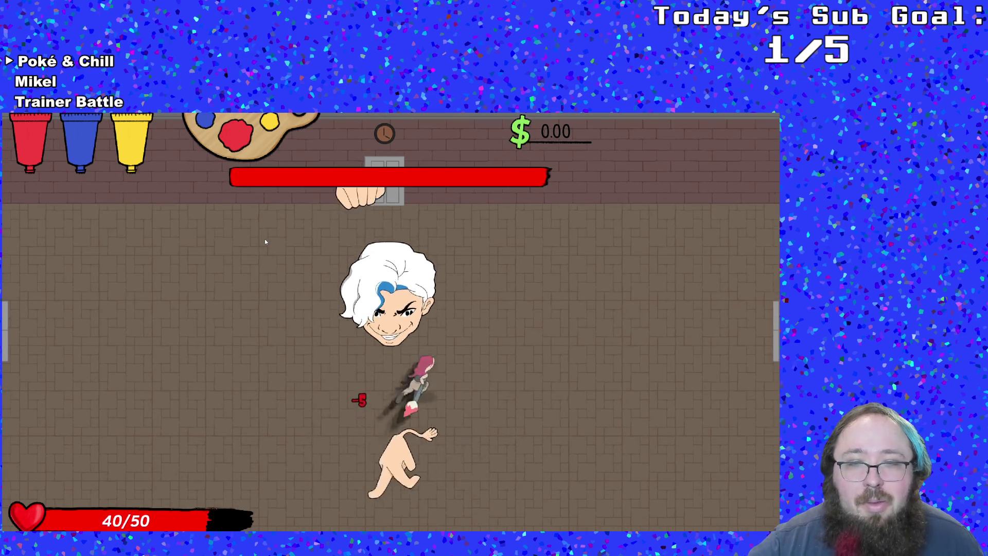
key(Down)
key(Left)
key(Up)
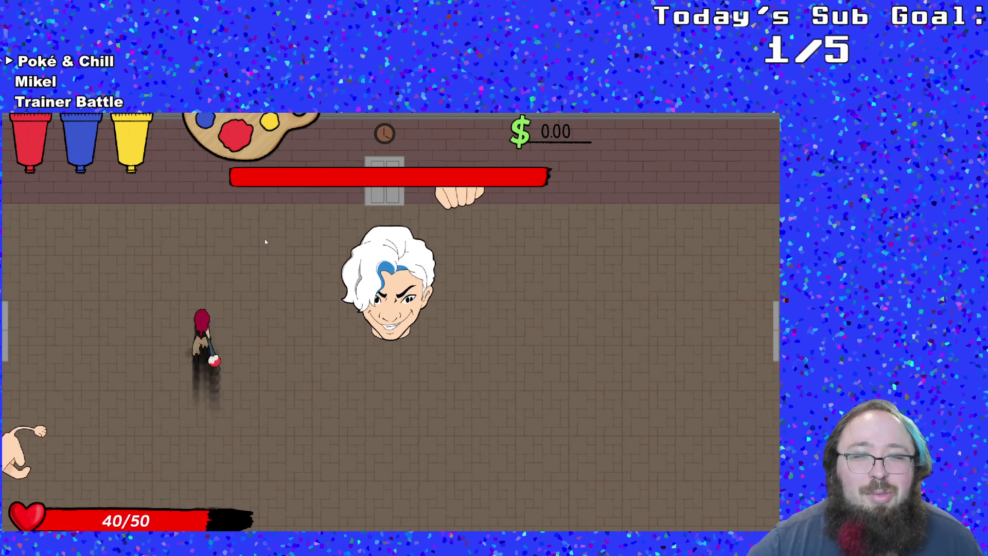
key(Down)
key(Right)
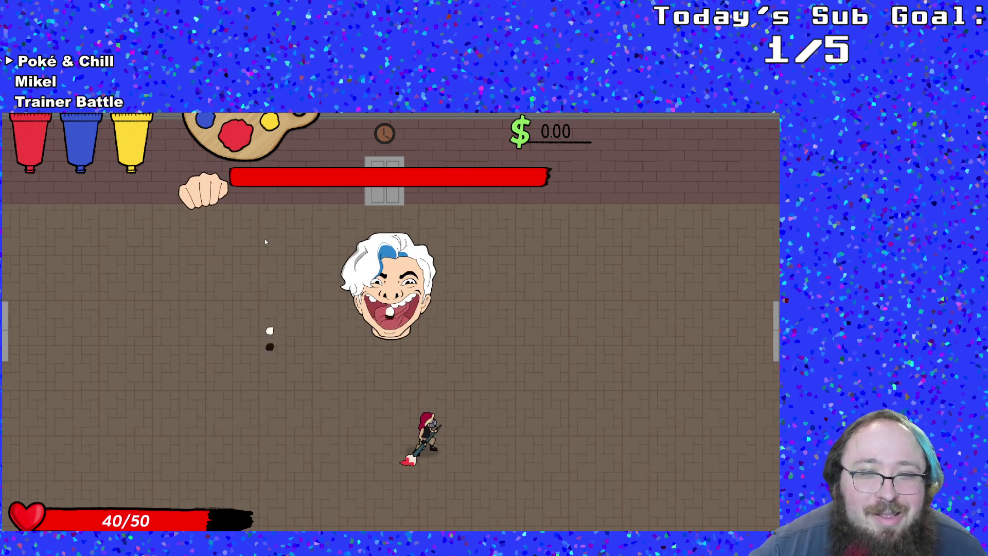
key(Left)
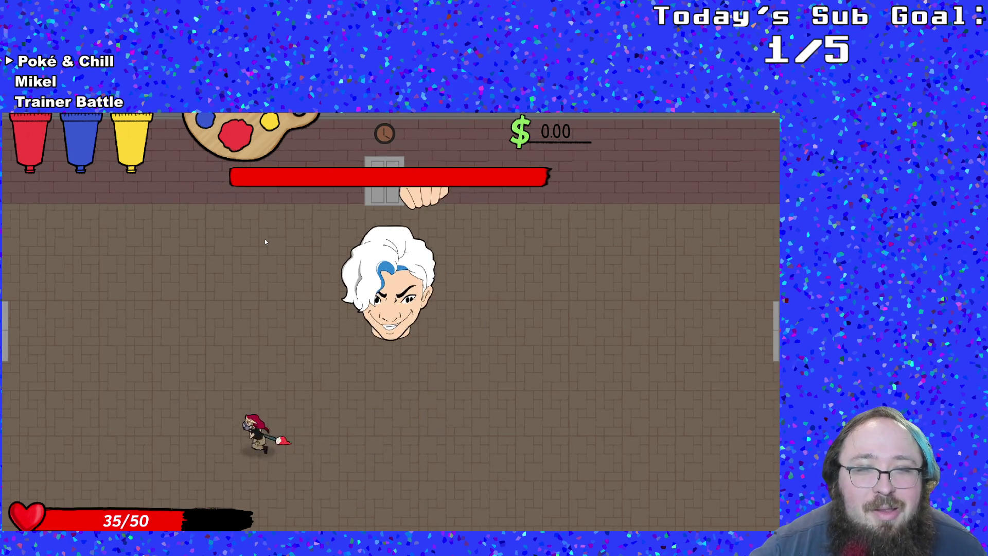
key(Right)
key(Down)
key(Up)
key(Right)
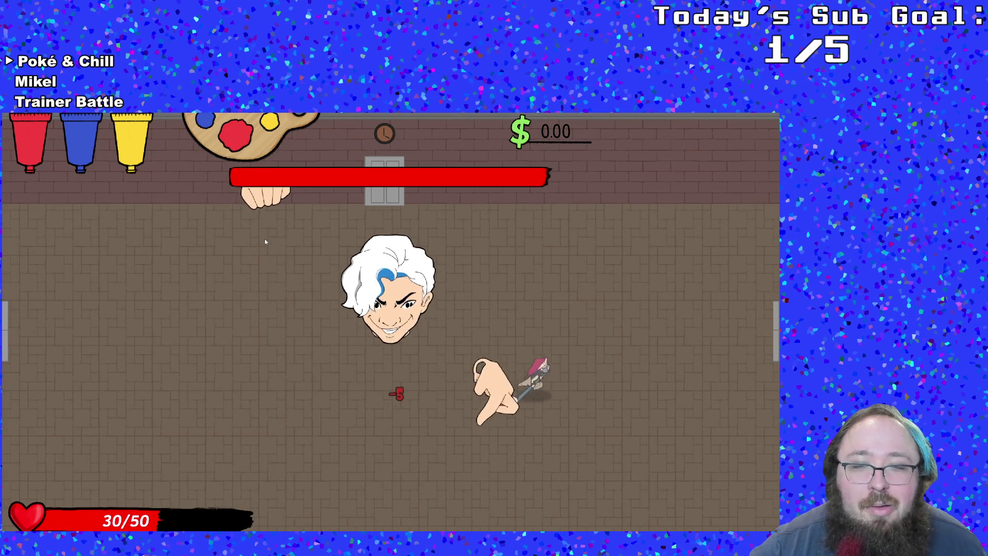
key(Down)
key(Right)
key(Left)
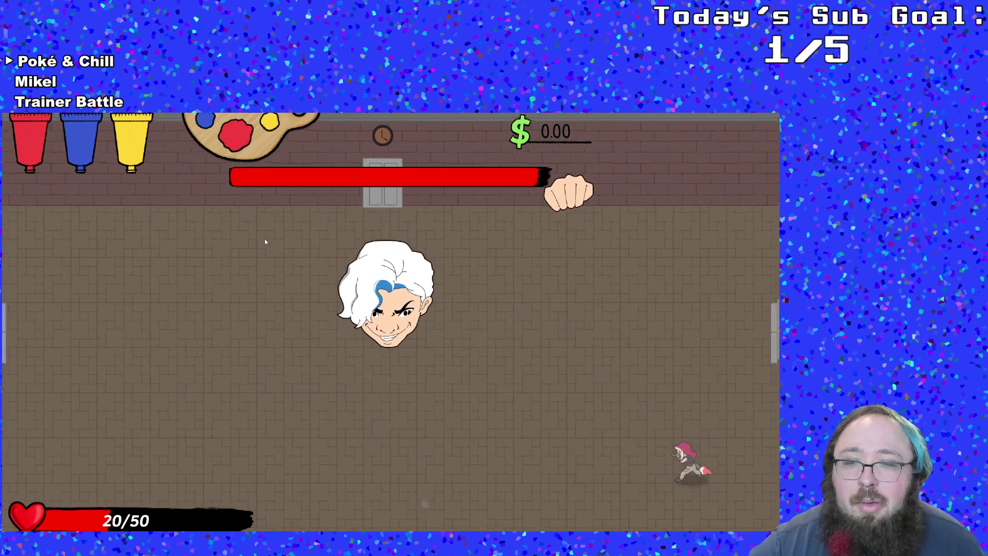
key(Left)
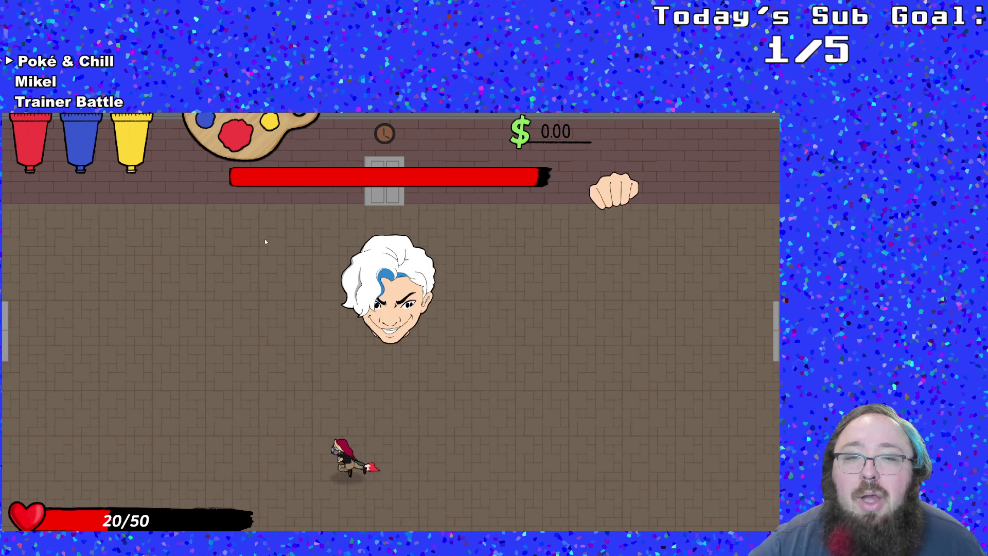
key(Left)
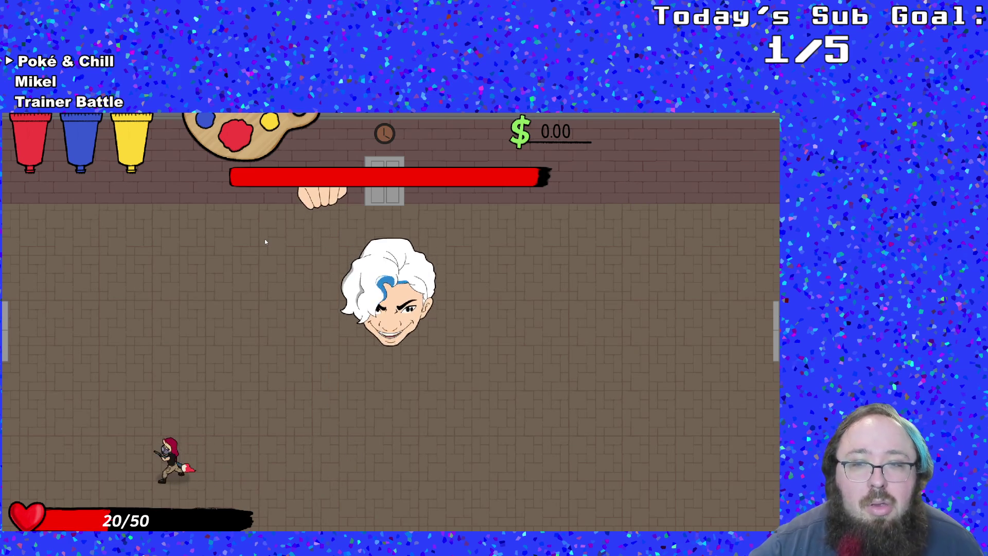
Switch the paint colour from red to blue, keep running until defeated, then exit the game.
scroll(266, 242, down, 1)
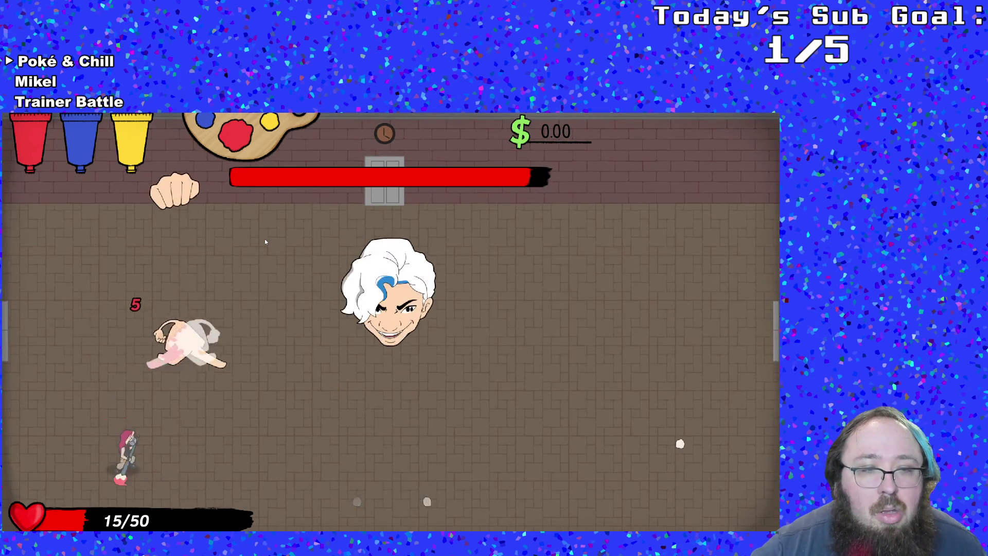
key(d)
key(d)
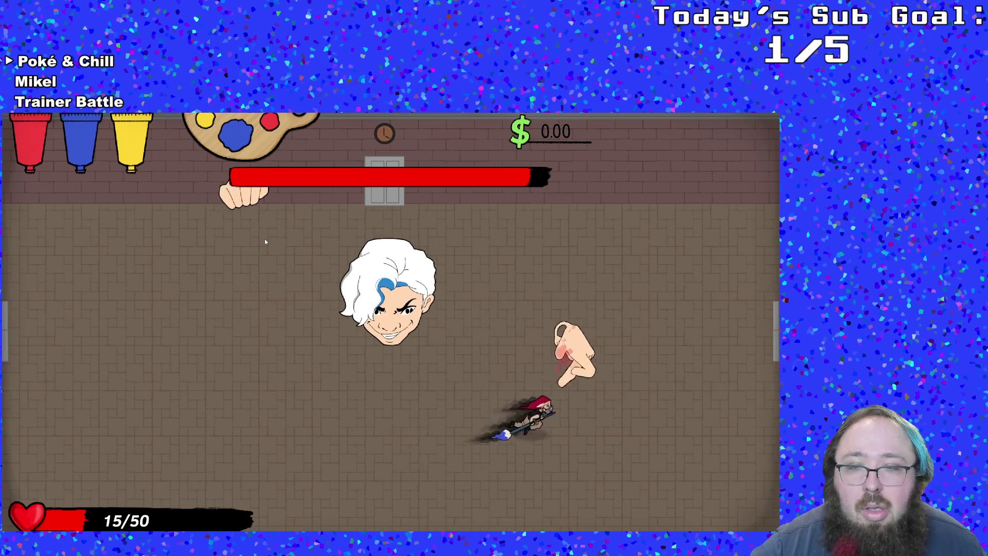
key(a)
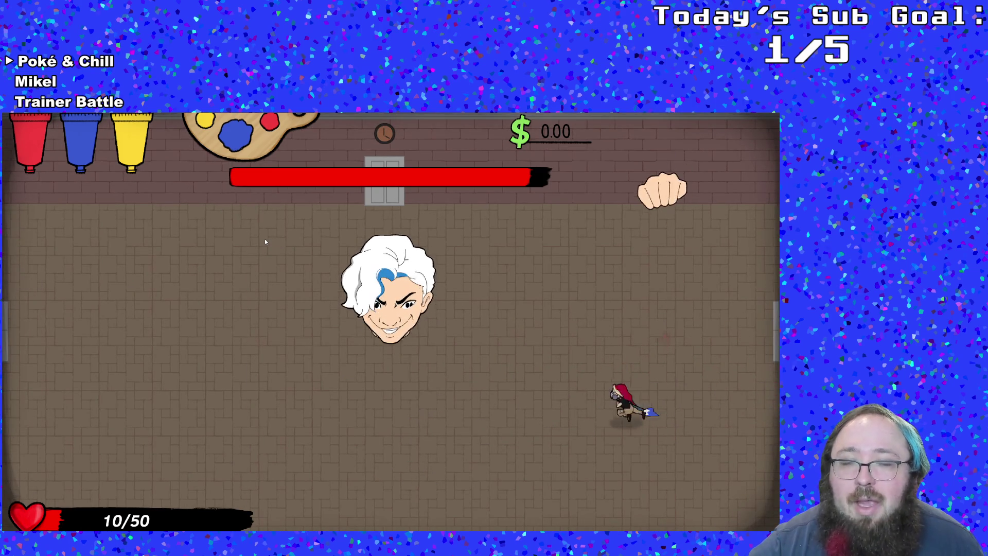
key(a)
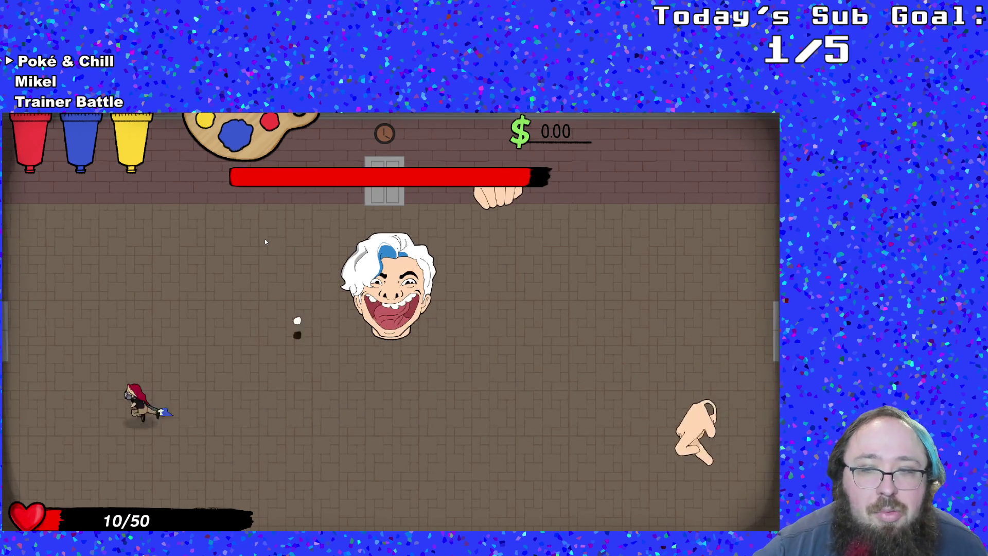
key(d)
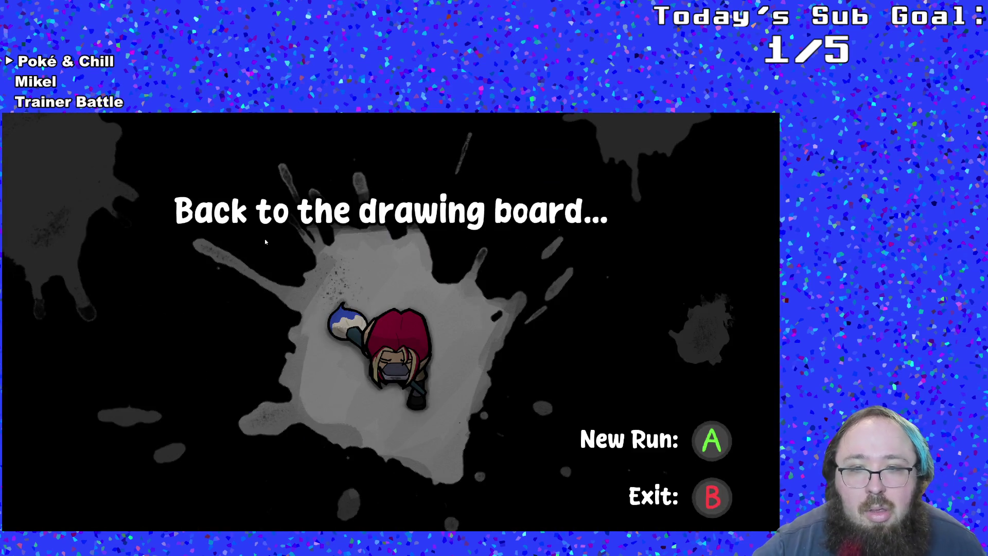
key(Escape)
key(Escape)
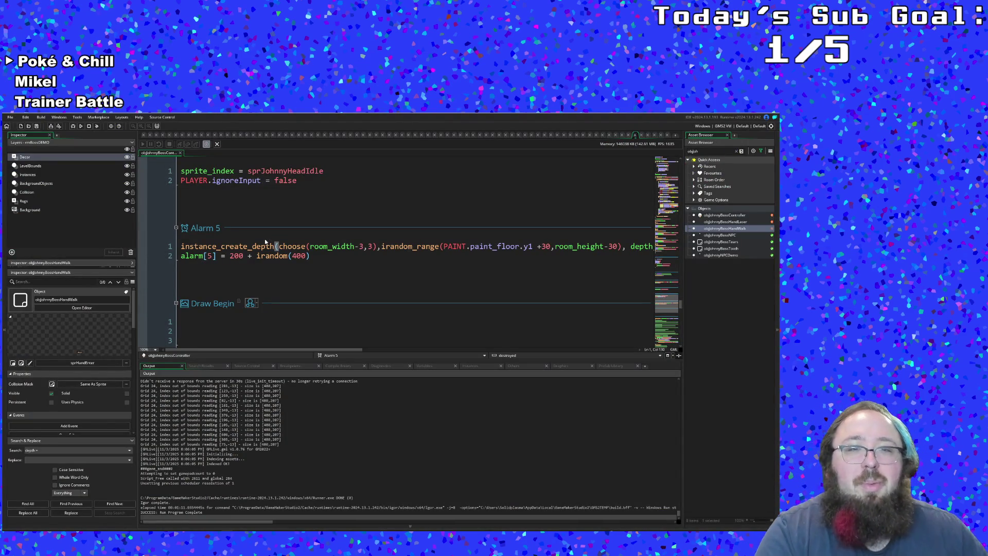
Scroll through the Draw event and inspect the sprite check on line 22.
scroll(257, 209, down, 1)
scroll(304, 233, up, 1)
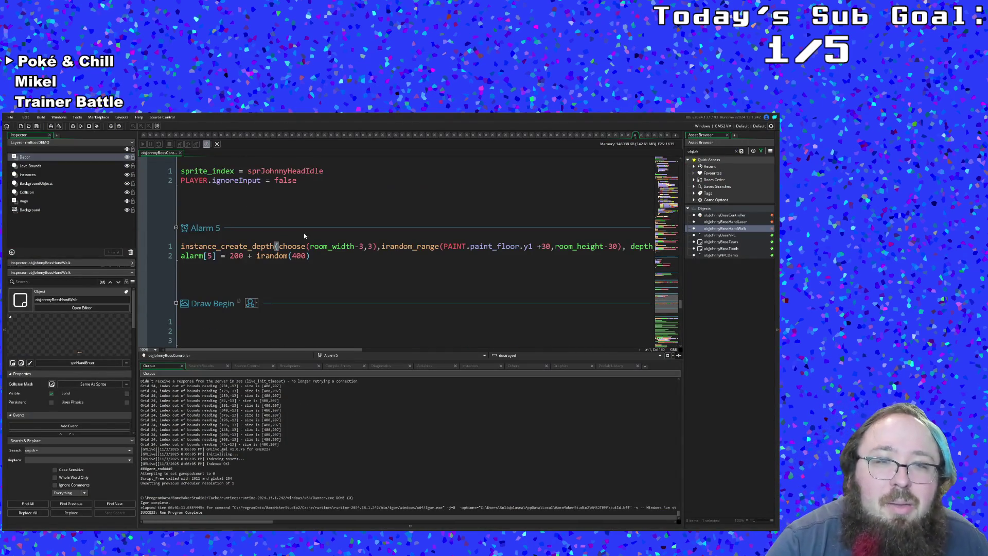
scroll(313, 255, down, 2)
scroll(313, 254, down, 4)
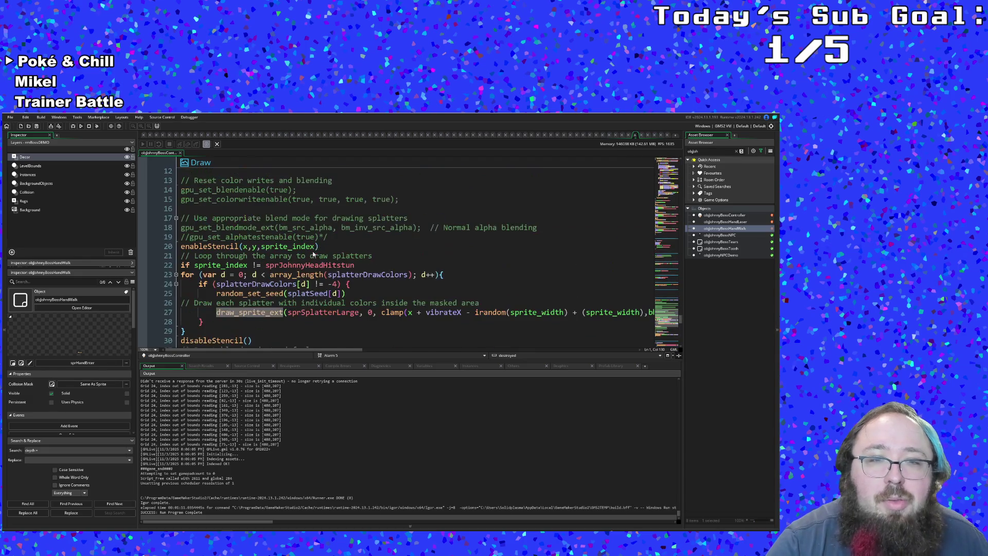
click(310, 264)
scroll(303, 275, down, 1)
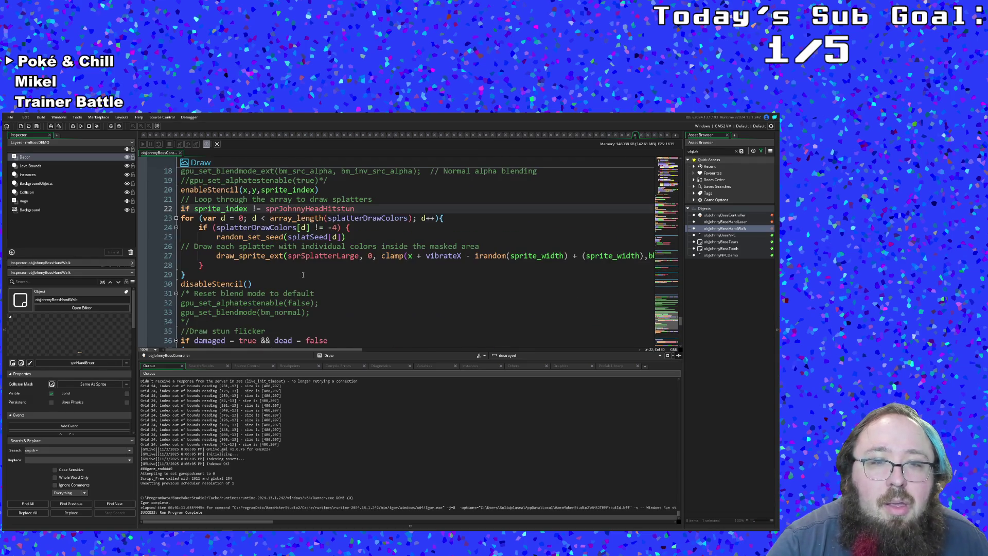
Inspect the splatSeed line, splatter colour check, splatter comment and stun-flicker draw call.
click(317, 245)
click(311, 236)
click(333, 228)
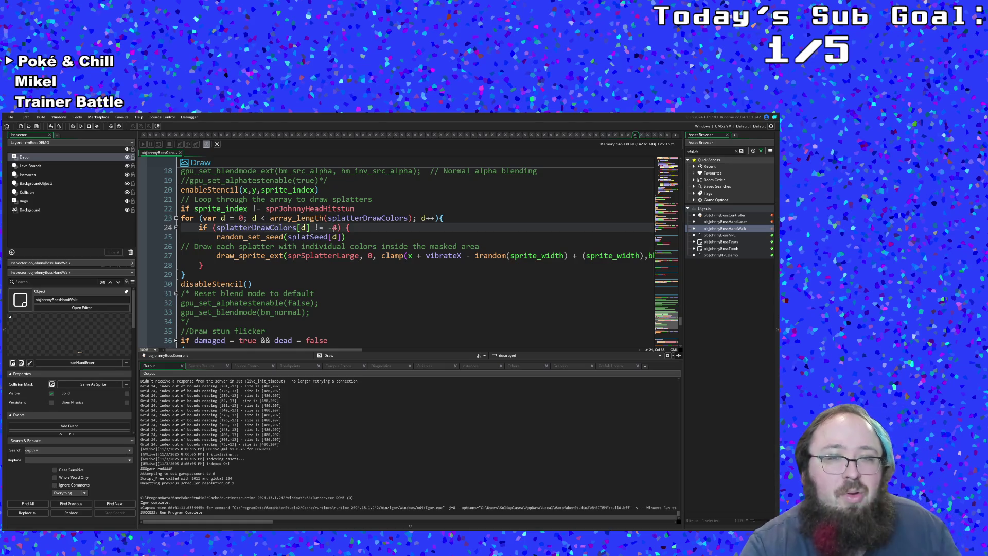
click(325, 237)
click(322, 247)
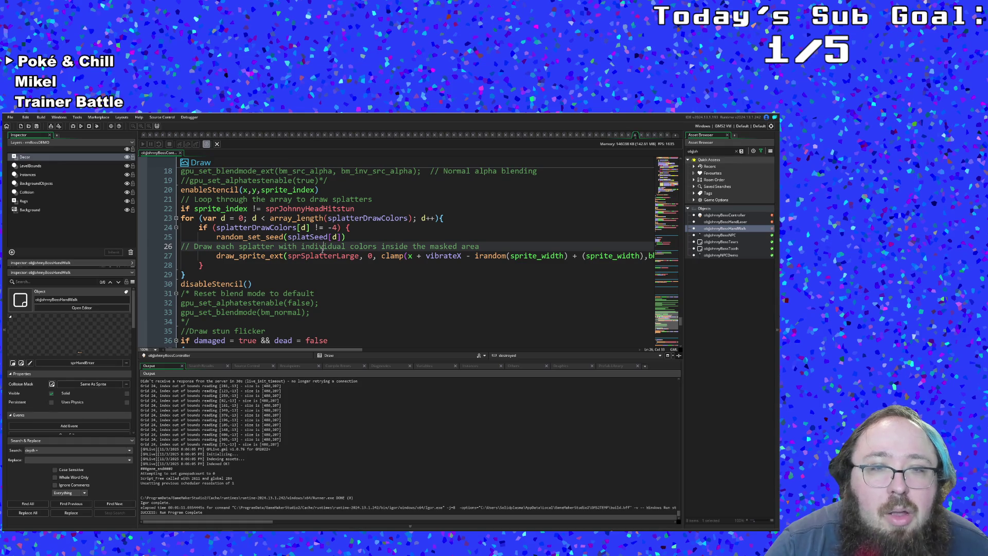
scroll(323, 251, up, 4)
scroll(322, 250, down, 2)
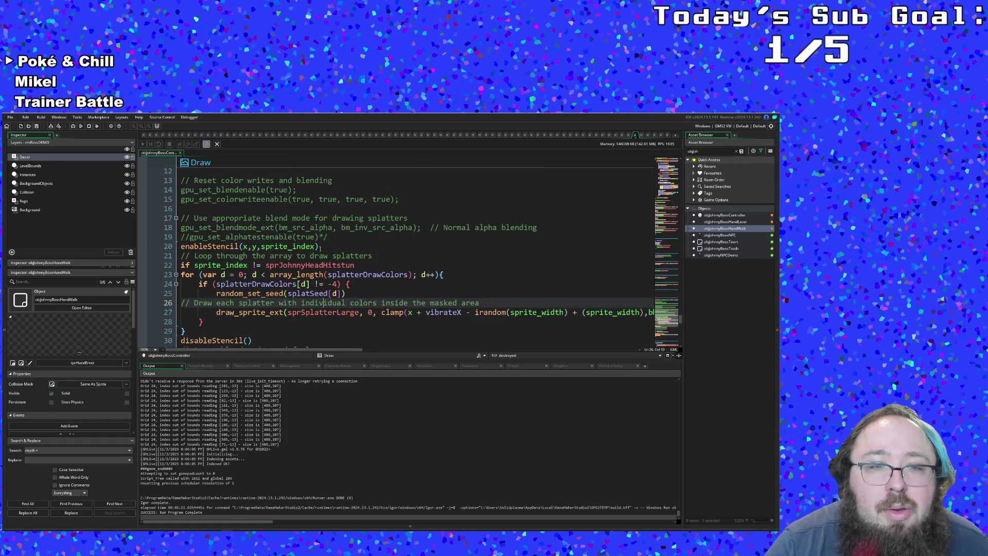
scroll(228, 248, up, 4)
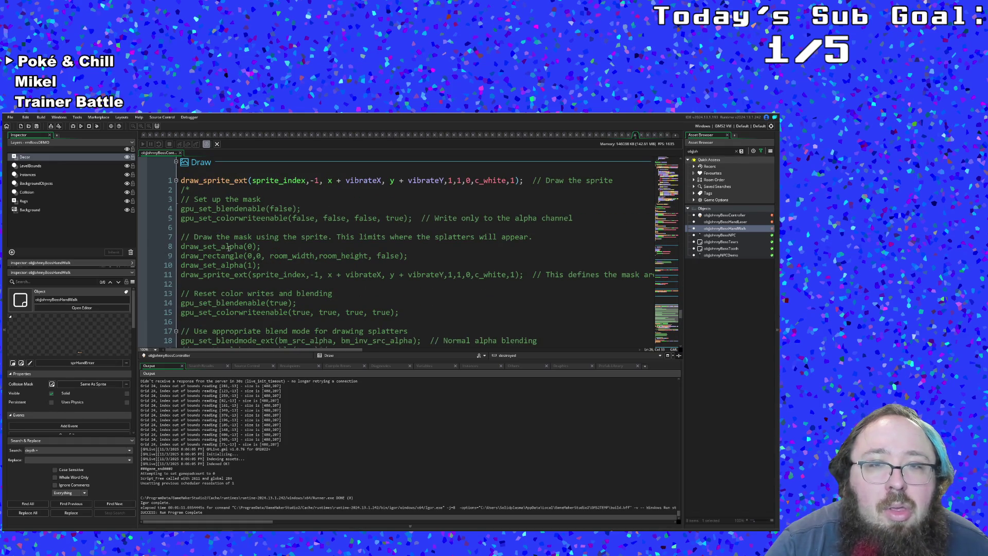
scroll(228, 248, down, 10)
click(312, 256)
Replace the scale values on line 39 with image_xscale and image_yscale.
click(319, 256)
double_click(455, 256)
text(image_)
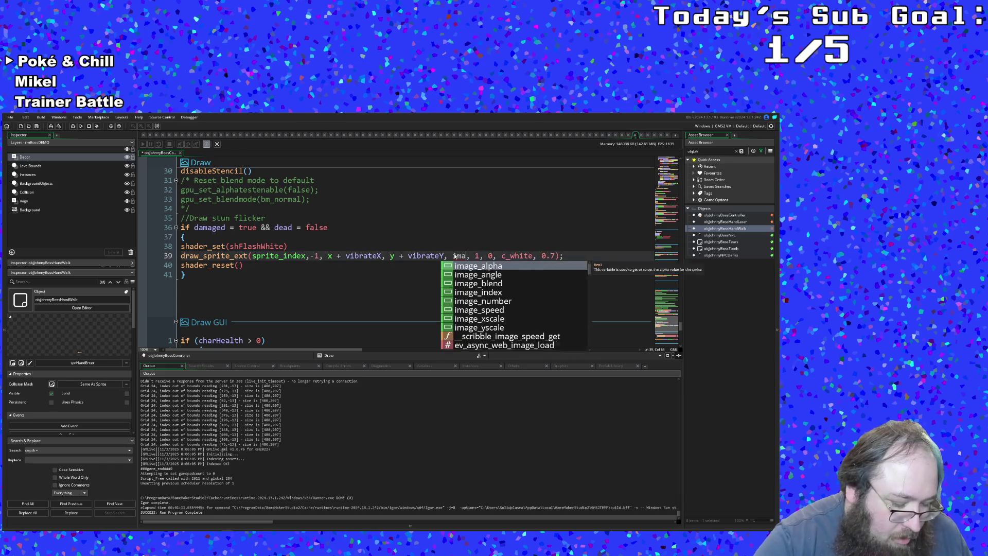
text(xscale)
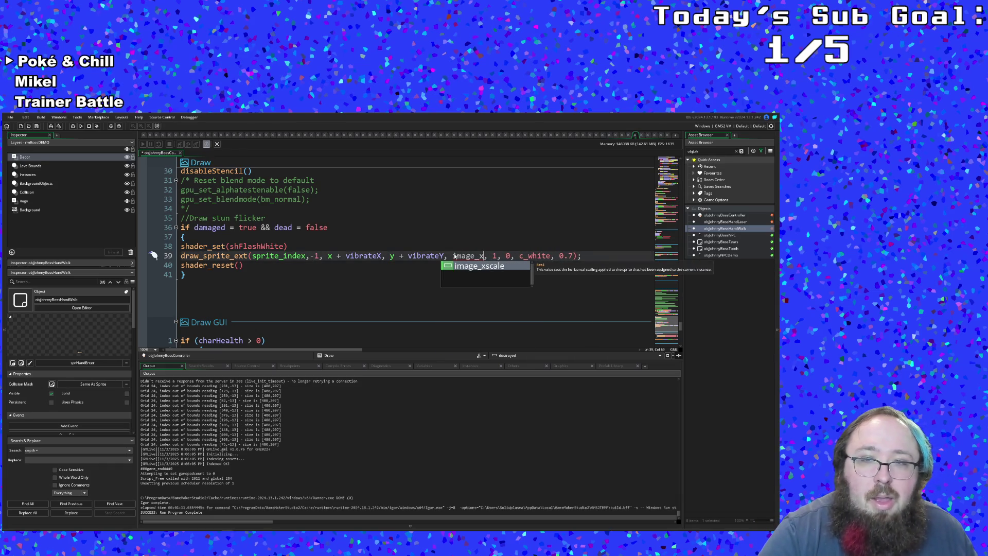
key(Return)
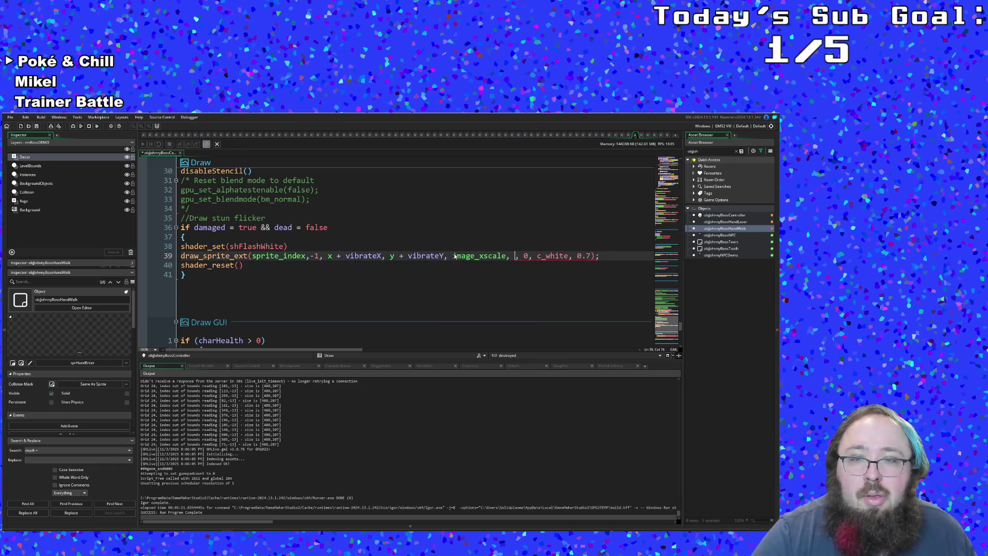
key(Delete)
key(Delete)
text(image_)
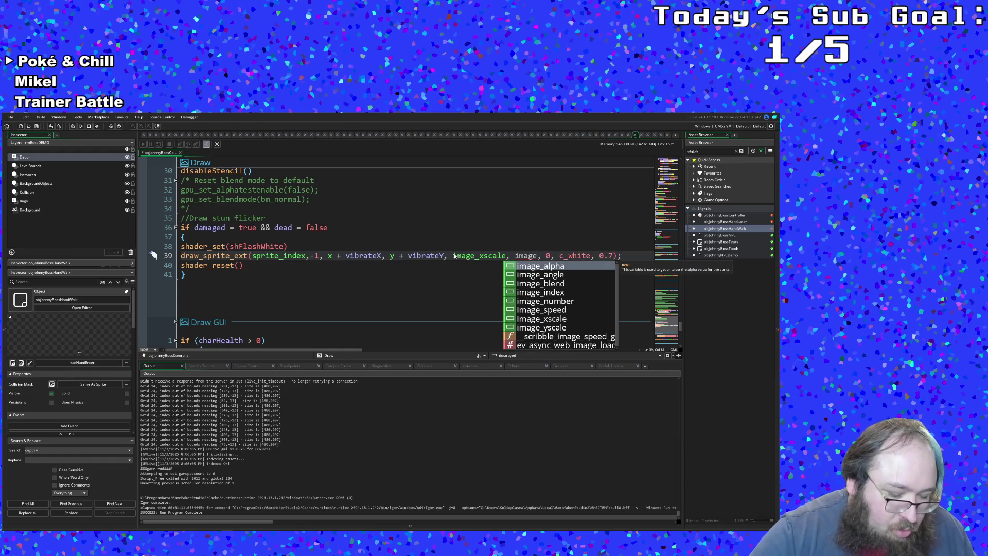
text(y)
key(Return)
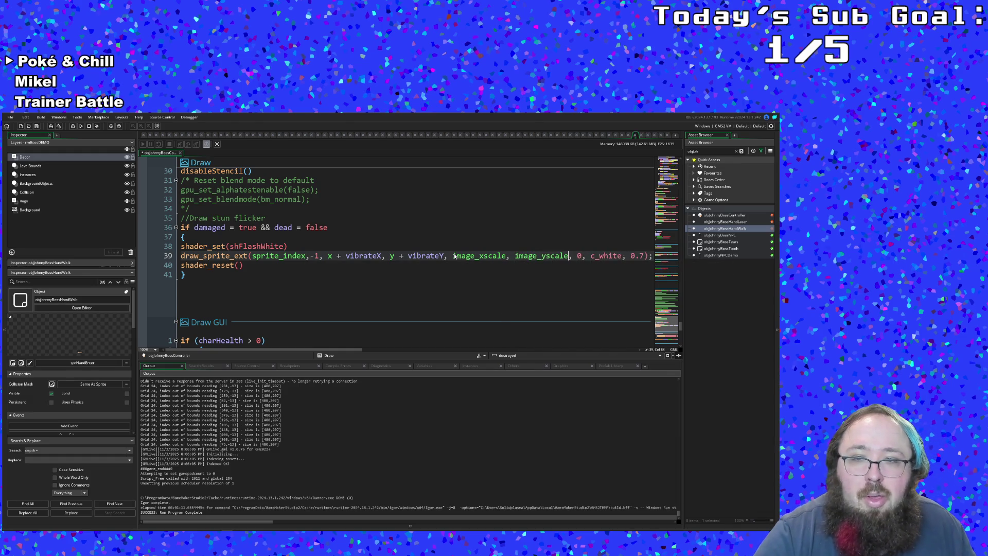
Rename the enableStencil call on line 20 to enableStencilExt.
scroll(386, 257, up, 6)
click(316, 283)
key(Down)
key(End)
click(316, 284)
click(231, 246)
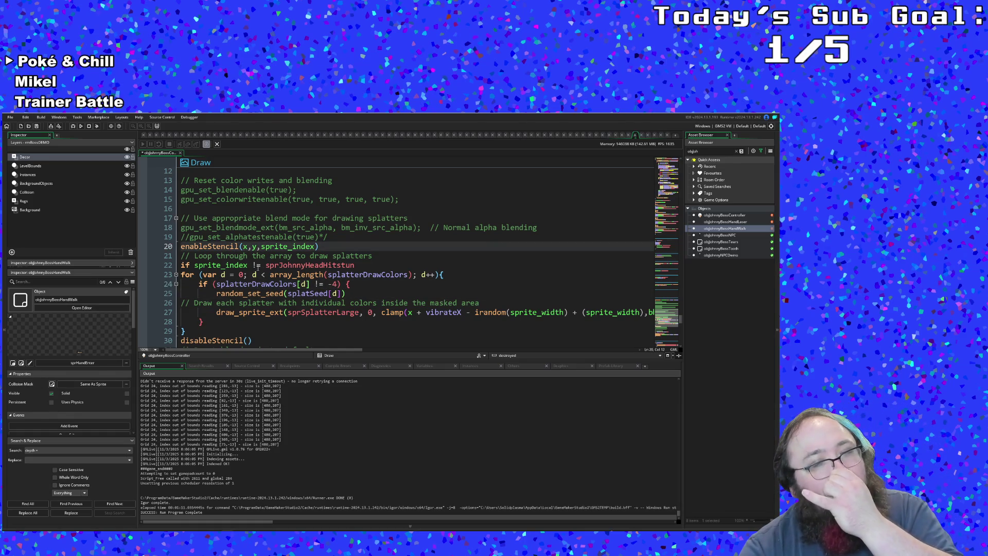
double_click(299, 247)
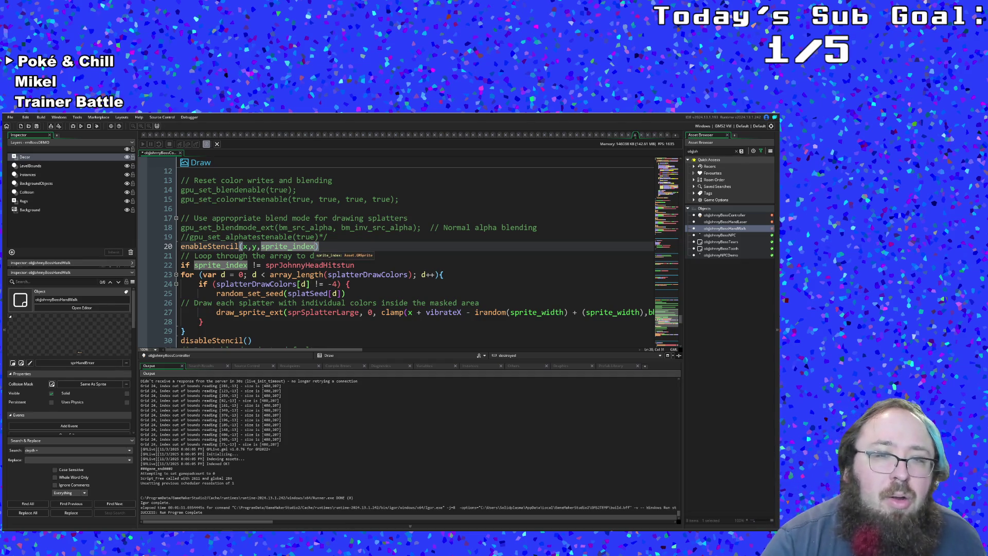
click(238, 247)
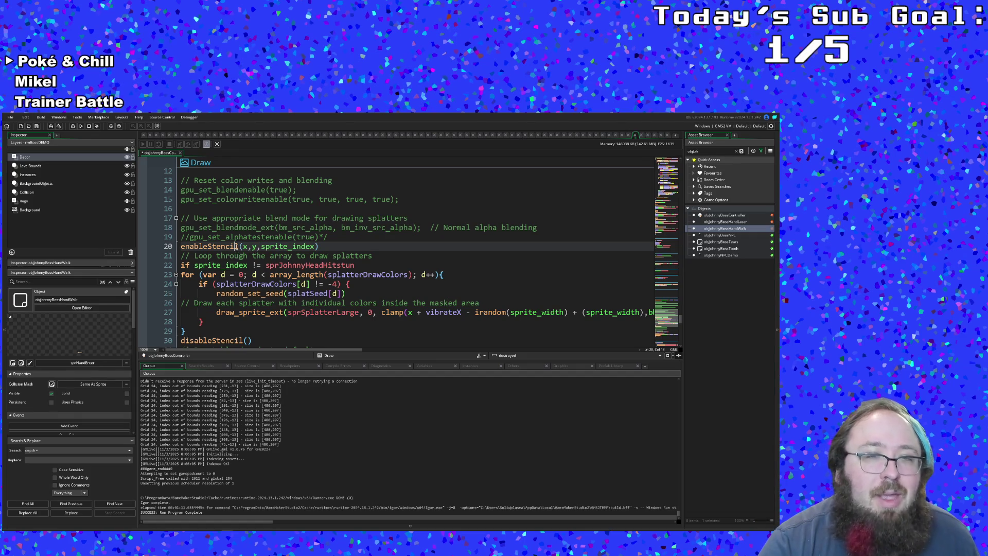
key(Right)
text(Ext)
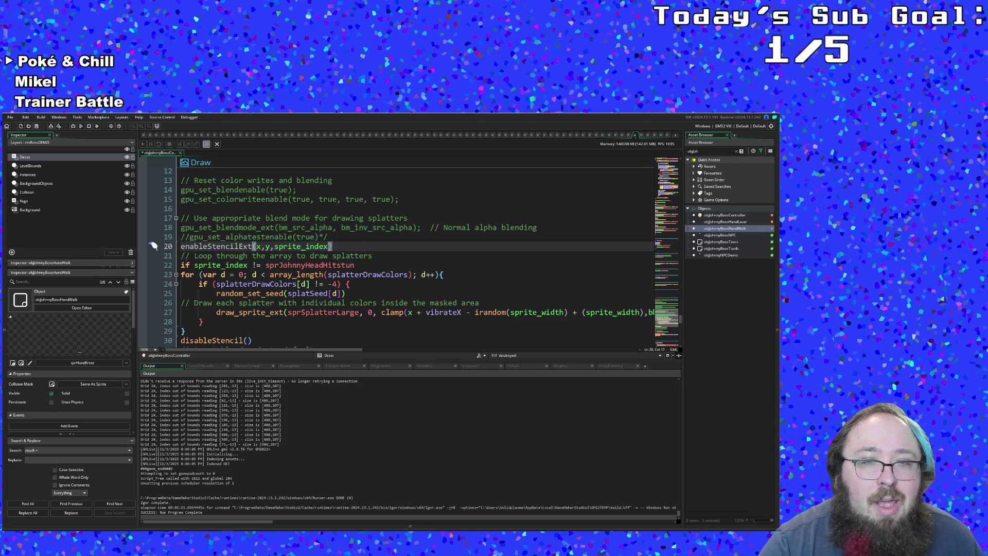
Add xscale=1, yscale=1 and rot=0 arguments after sprite_index on line 20.
click(328, 247)
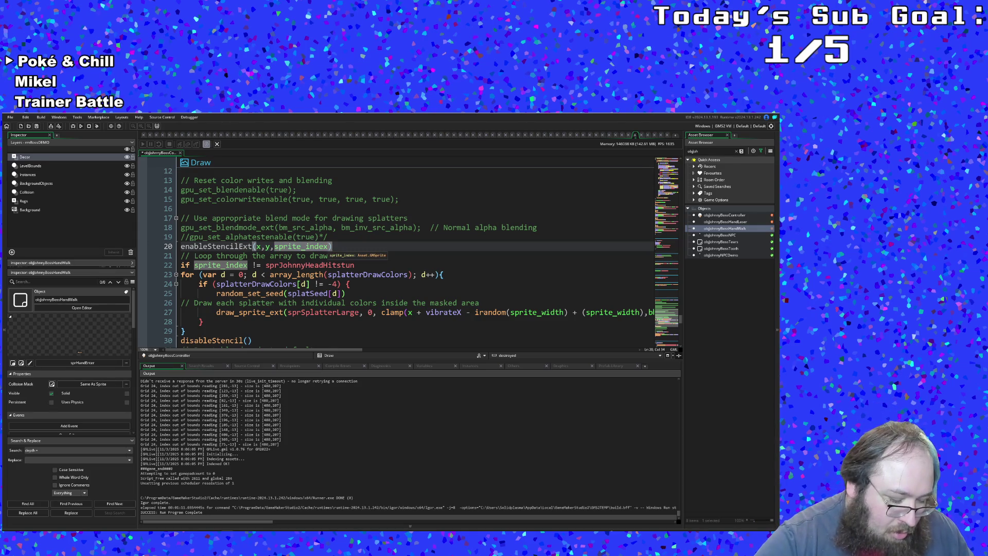
text(,xscale)
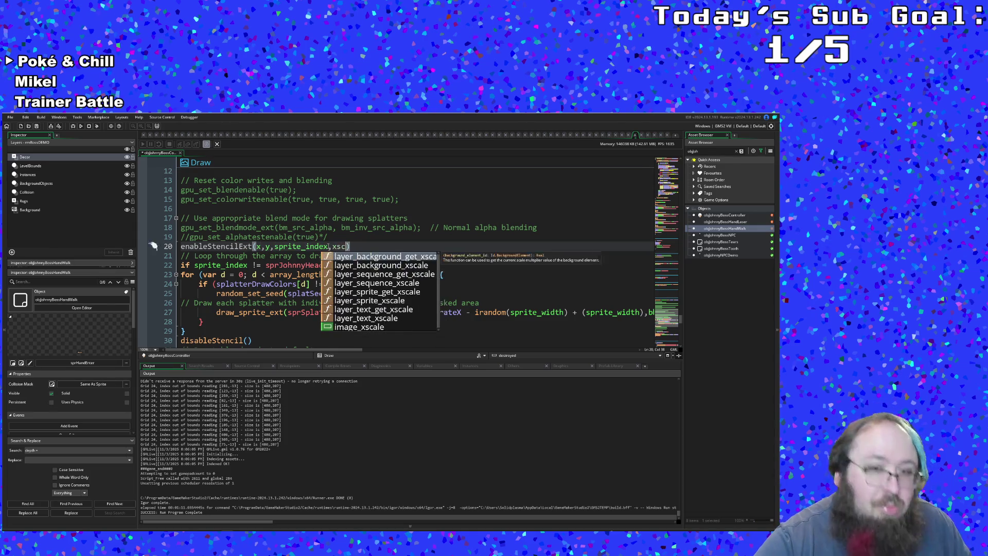
text(,)
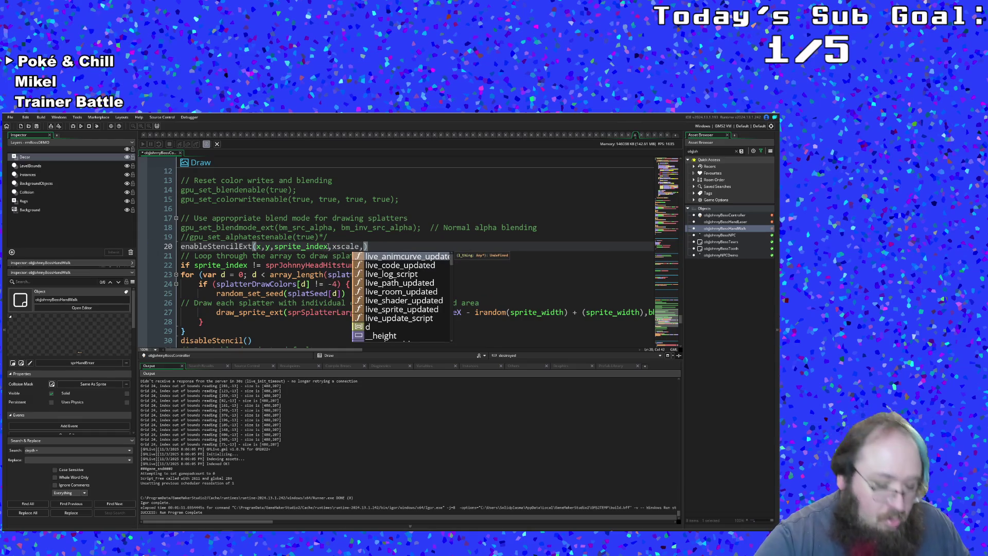
text(s)
key(BackSpace)
text(yscale,a)
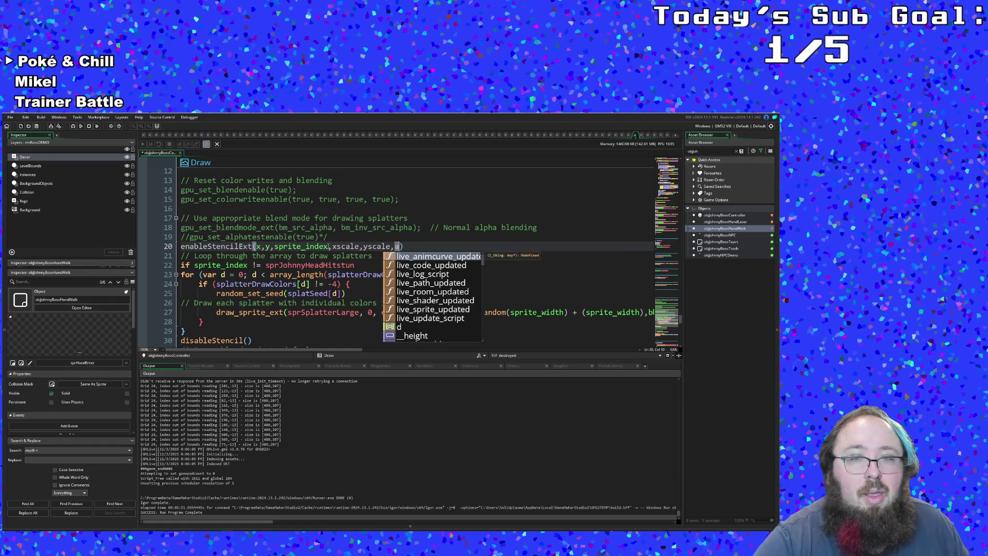
key(BackSpace)
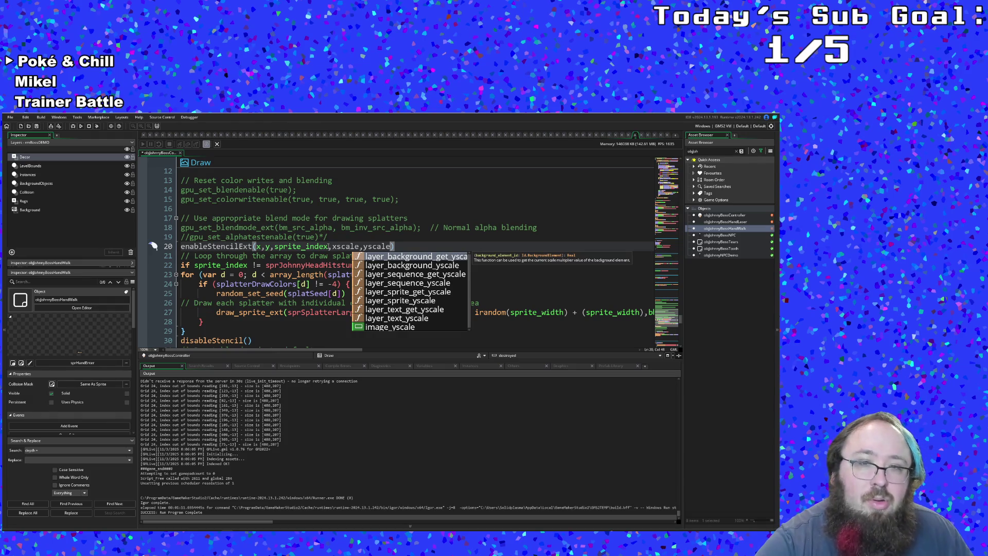
text(,rot)
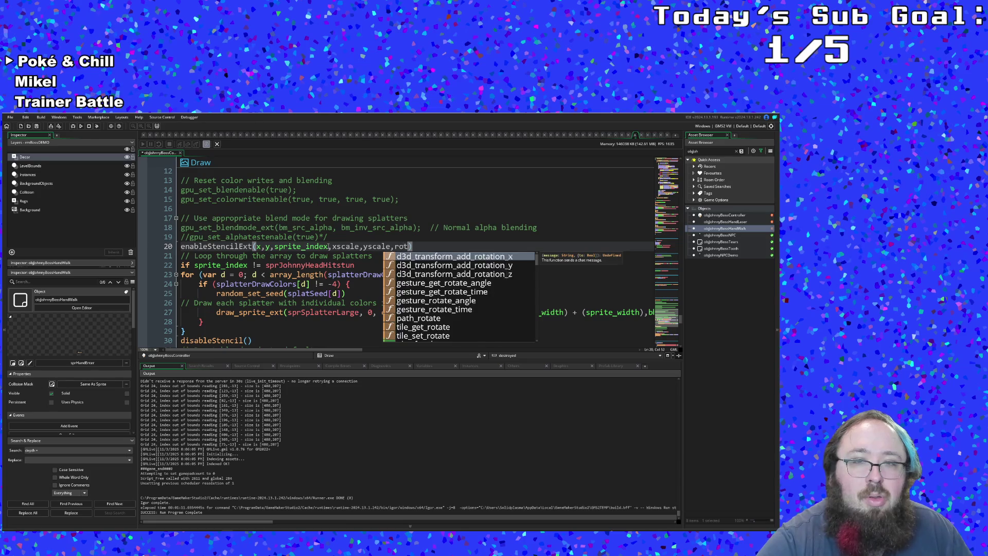
text(=0)
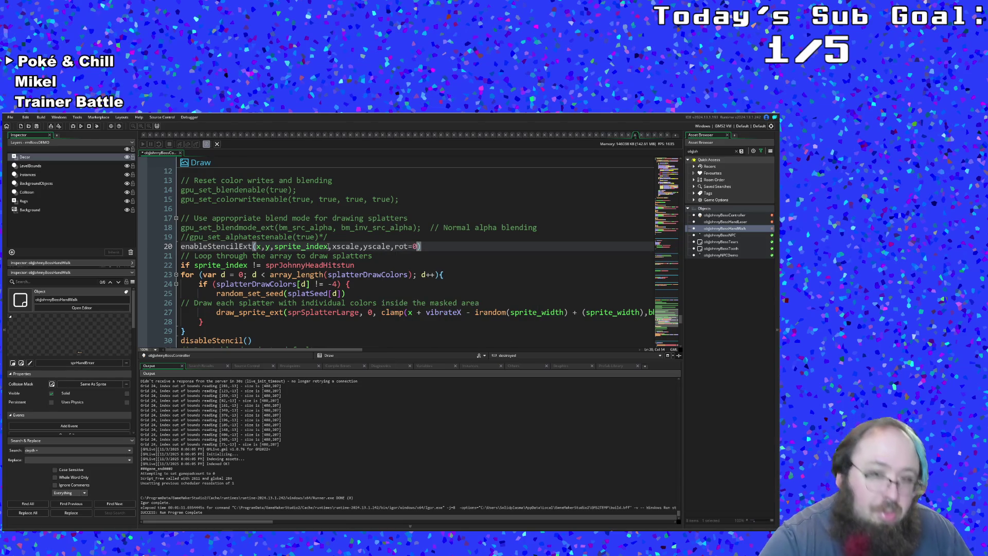
click(329, 246)
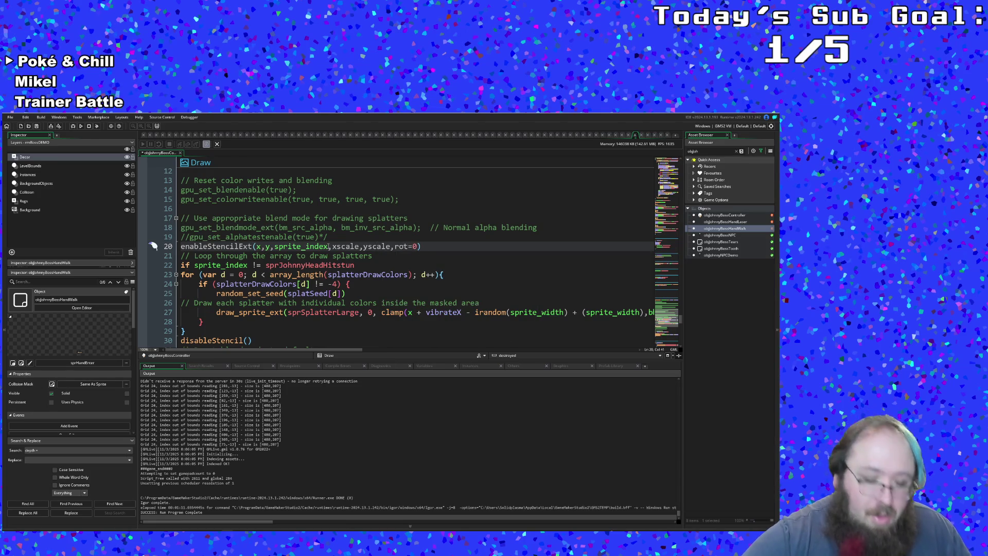
text(=1)
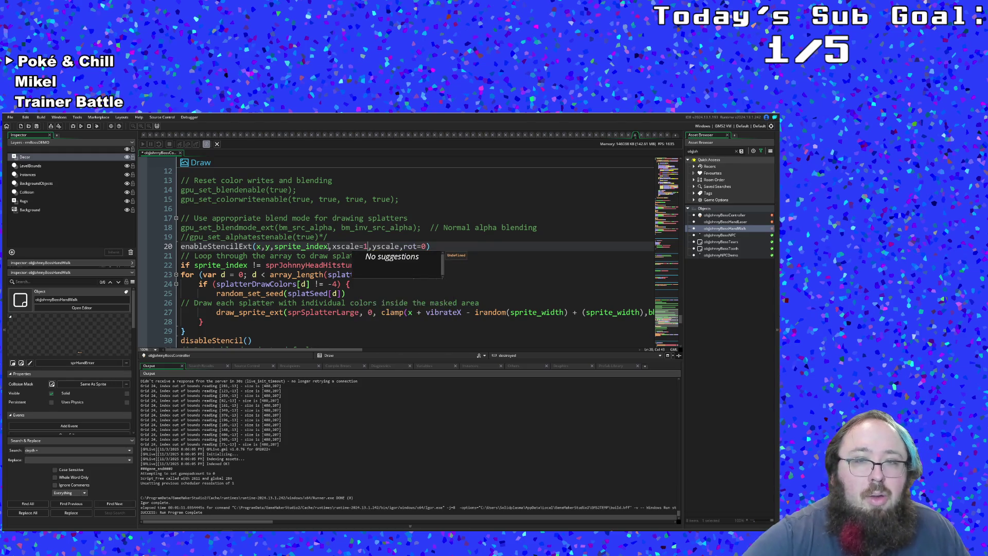
key(Right)
key(Right)
key(Right)
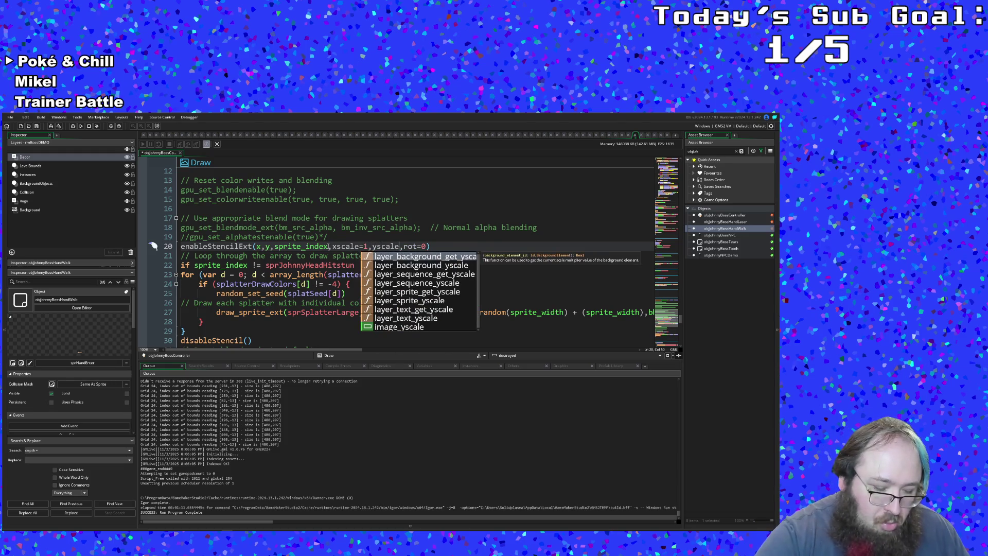
text(=1)
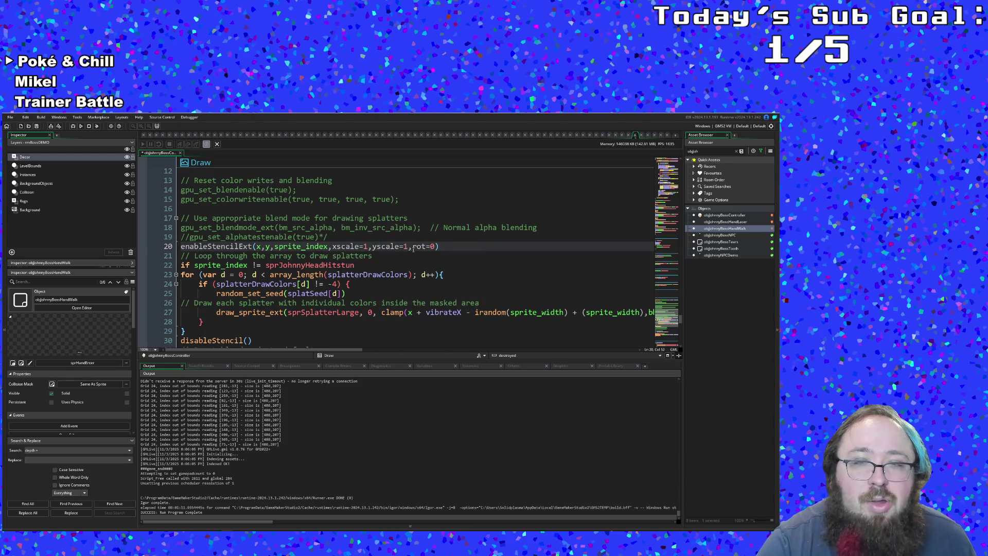
Select the finished line 20 call and strip Ext so it calls enableStencil.
drag(444, 246, 153, 245)
key(ctrl+c)
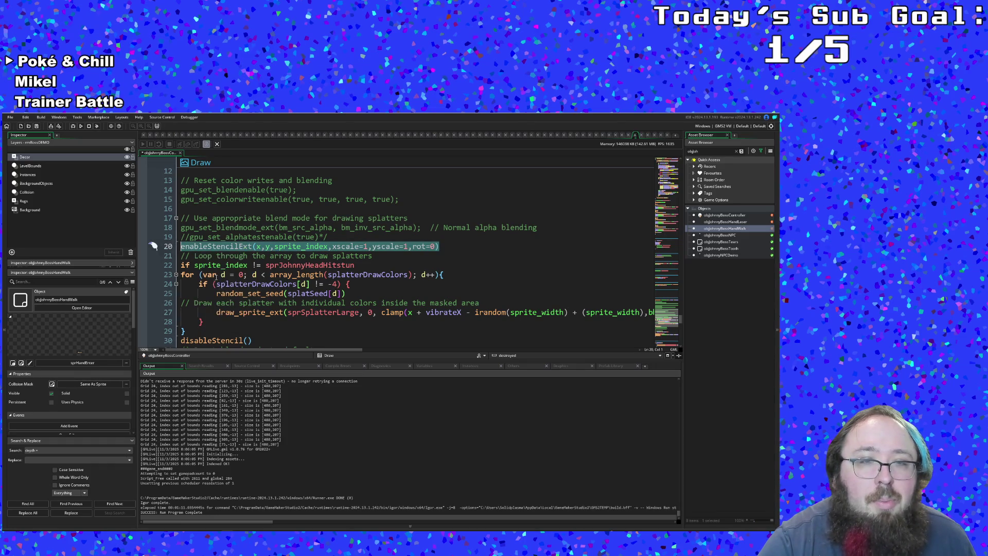
click(252, 246)
key(BackSpace)
key(BackSpace)
key(BackSpace)
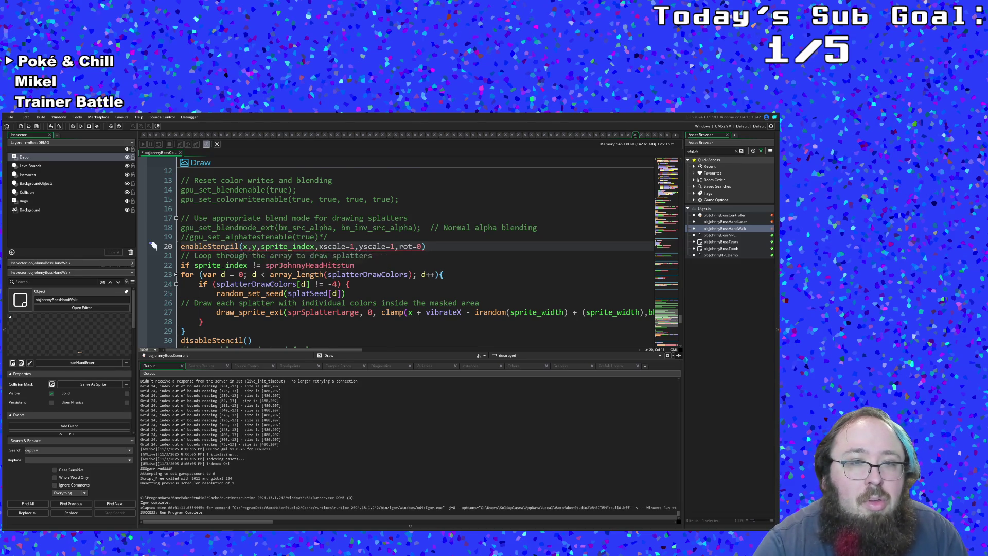
Jump to enableStencil in UI_Functions and paste the enableStencilExt call as a new line.
middle_click(226, 246)
scroll(227, 247, down, 5)
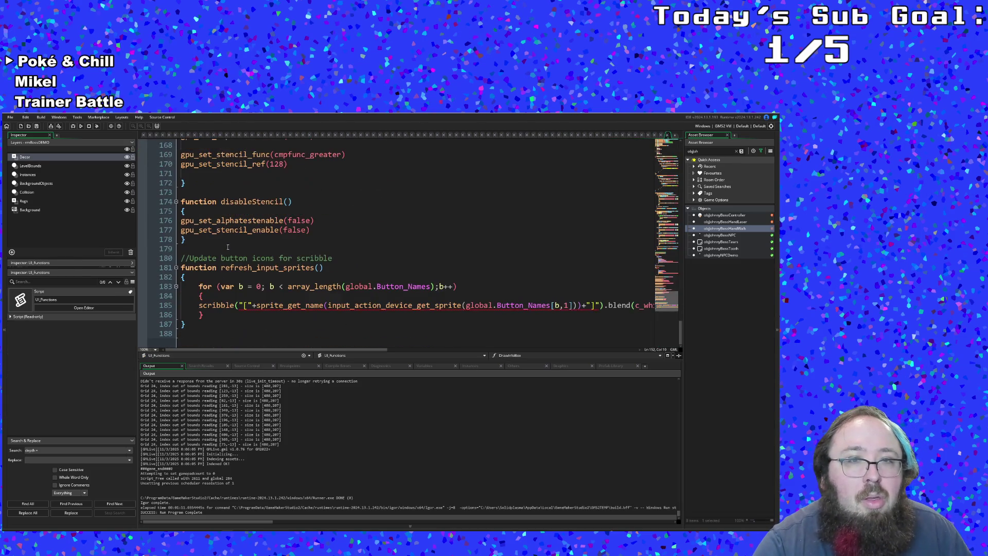
click(184, 250)
key(Return)
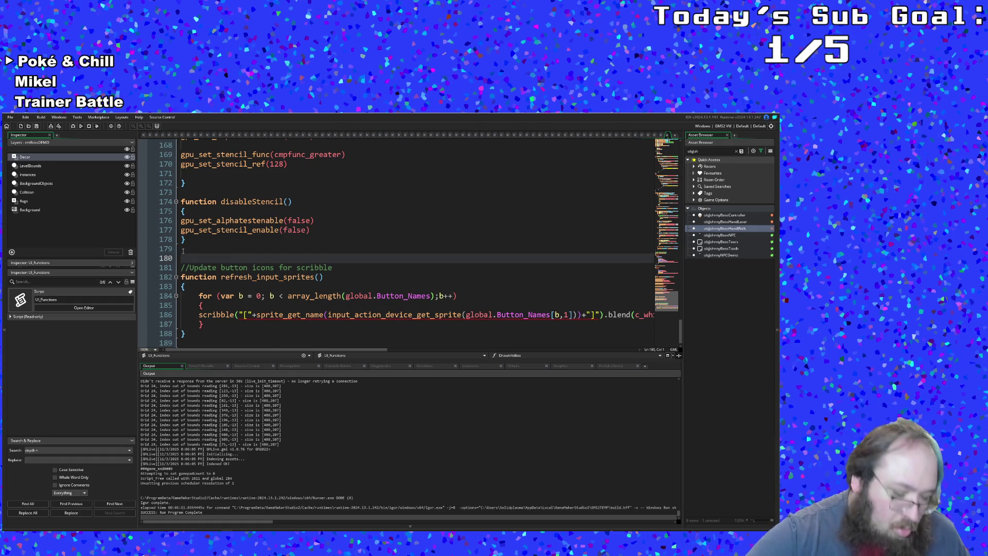
key(ctrl+v)
key(Down)
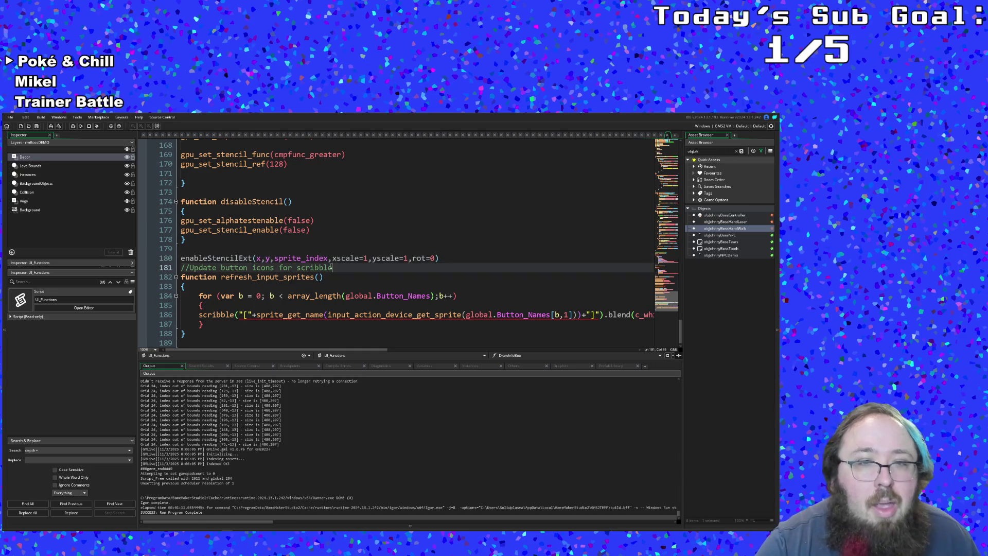
Copy the existing enableStencil function code.
click(281, 258)
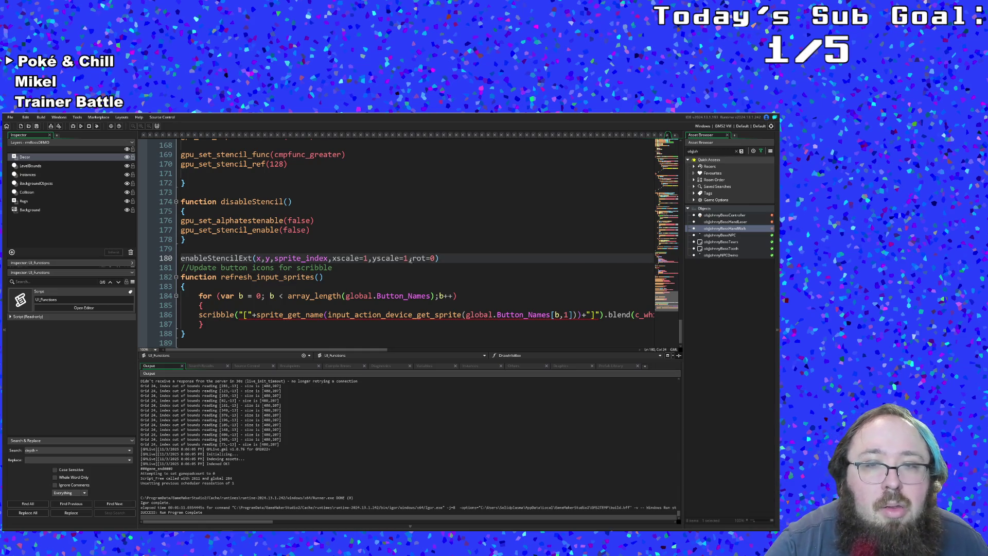
scroll(335, 268, up, 2)
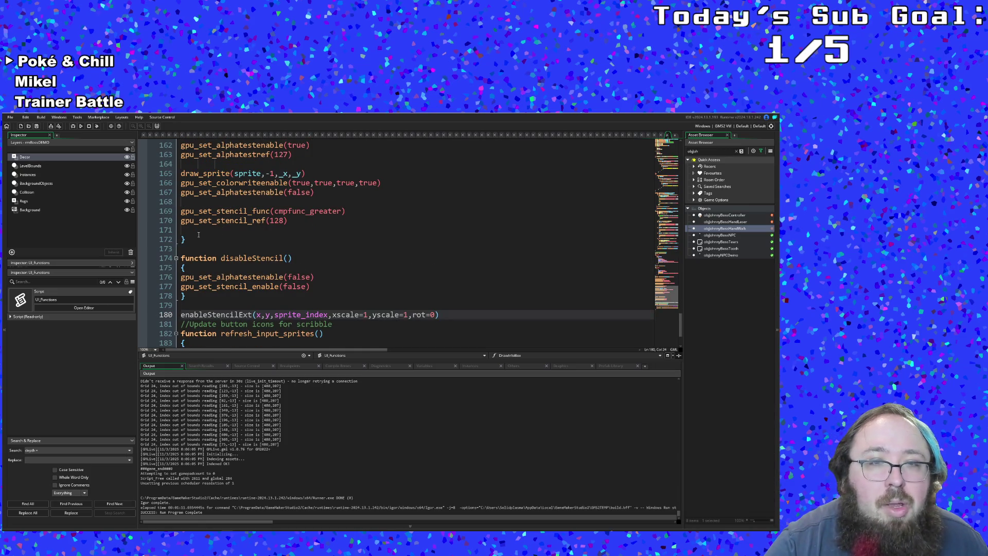
mouse_move(190, 241)
mouse_down()
mouse_move(183, 142)
mouse_move(183, 275)
mouse_move(154, 237)
mouse_up()
key(ctrl+c)
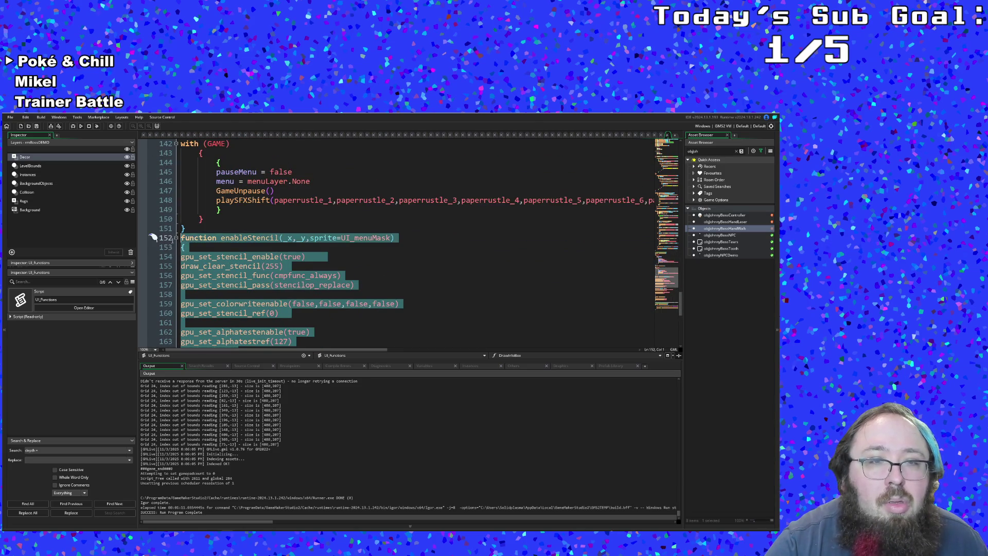
right_click(225, 268)
click(236, 305)
scroll(247, 290, down, 9)
click(245, 221)
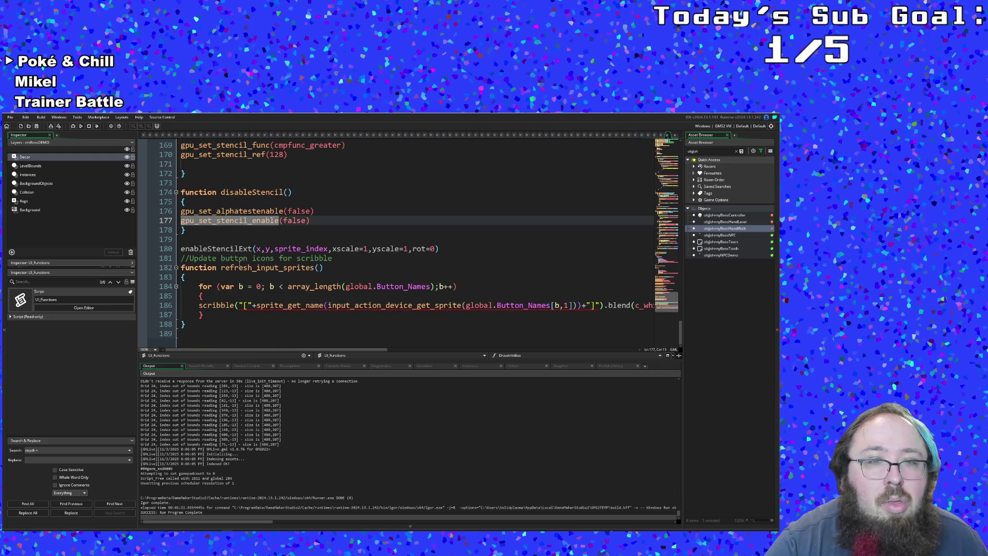
Open braces under the enableStencilExt line and paste the enableStencil code inside.
click(441, 249)
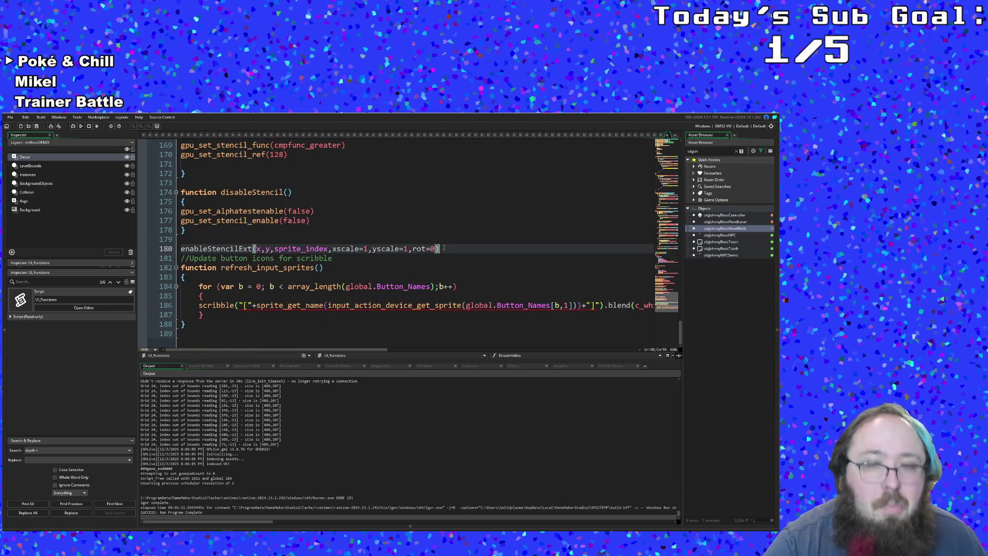
key(Return)
text({)
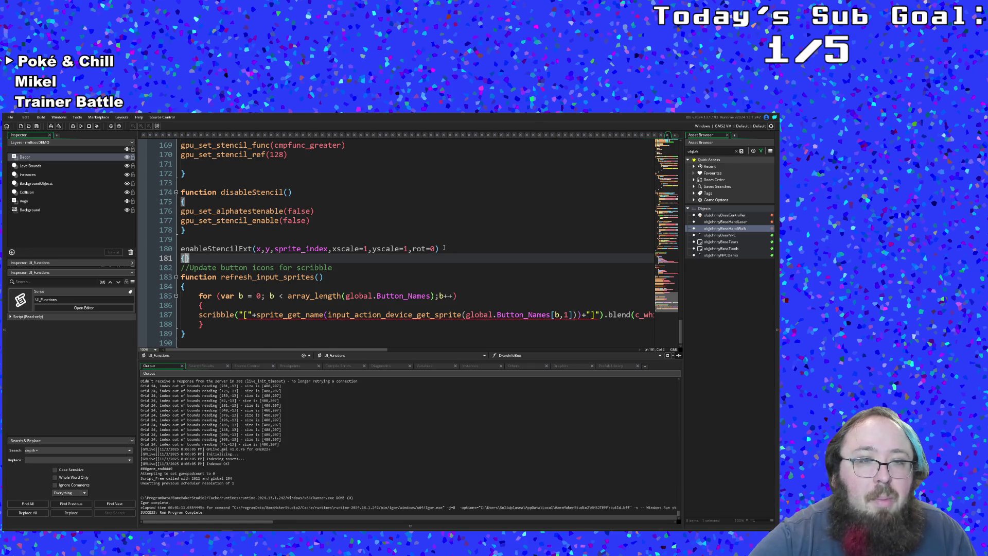
key(Return)
key(Return)
key(Return)
key(Up)
key(Up)
key(Up)
key(Up)
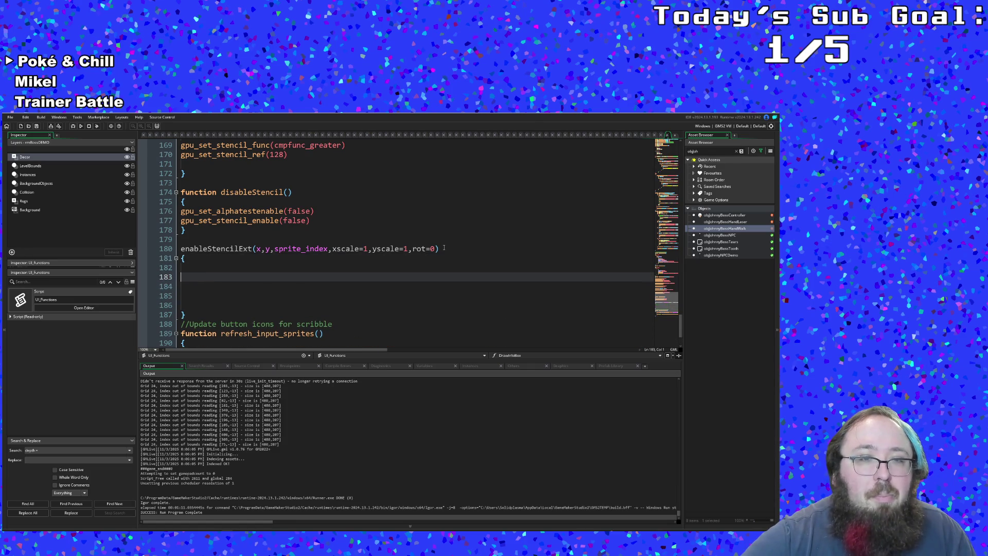
key(ctrl+v)
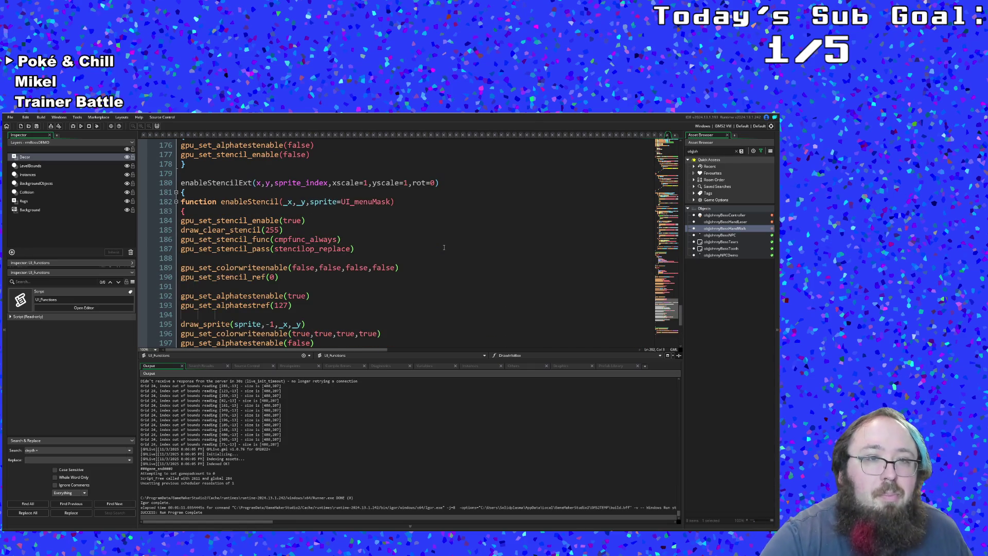
Remove the duplicated enableStencil signature, prefix enableStencilExt with function, and drop the extra brace.
drag(221, 201, 396, 202)
key(ctrl+z)
key(ctrl+y)
key(BackSpace)
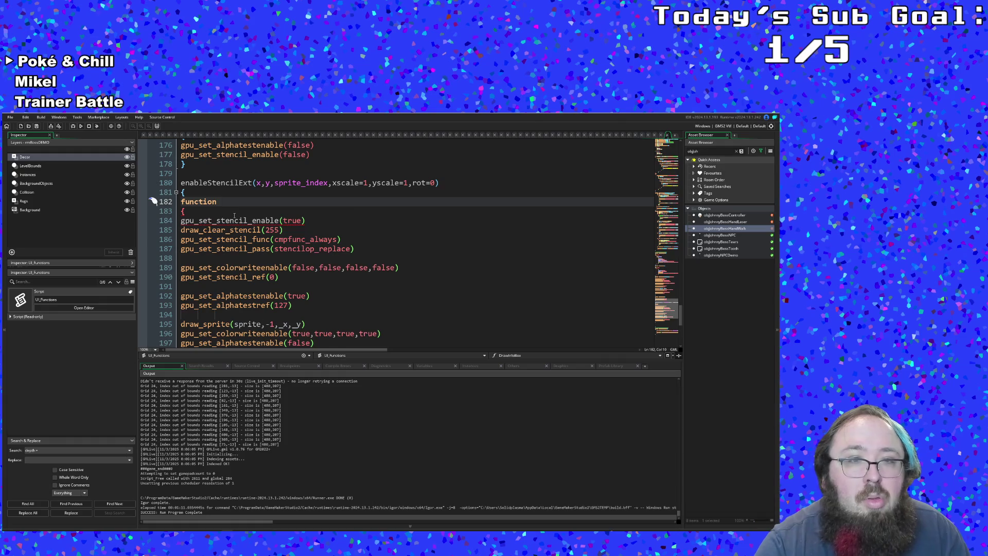
key(shift+Home)
key(BackSpace)
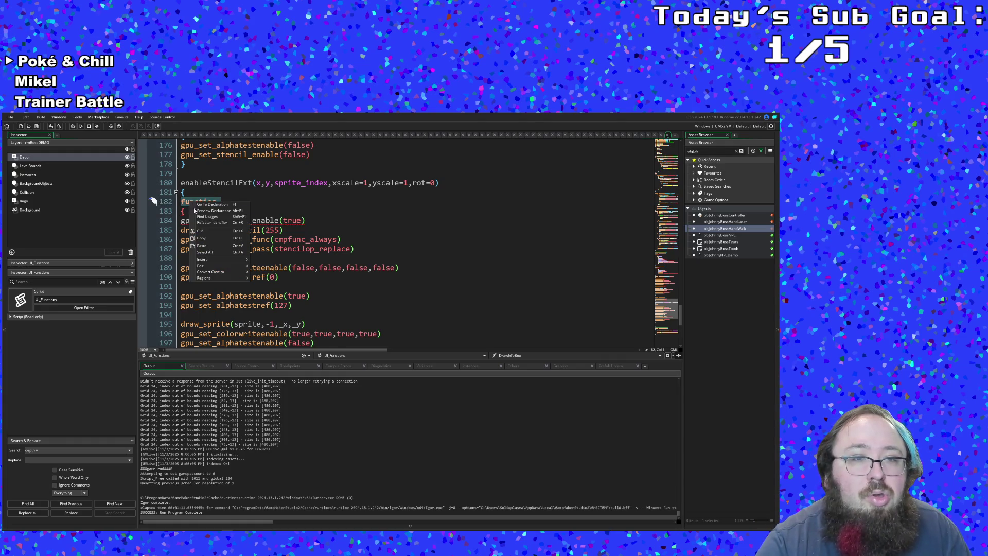
key(Up)
key(Up)
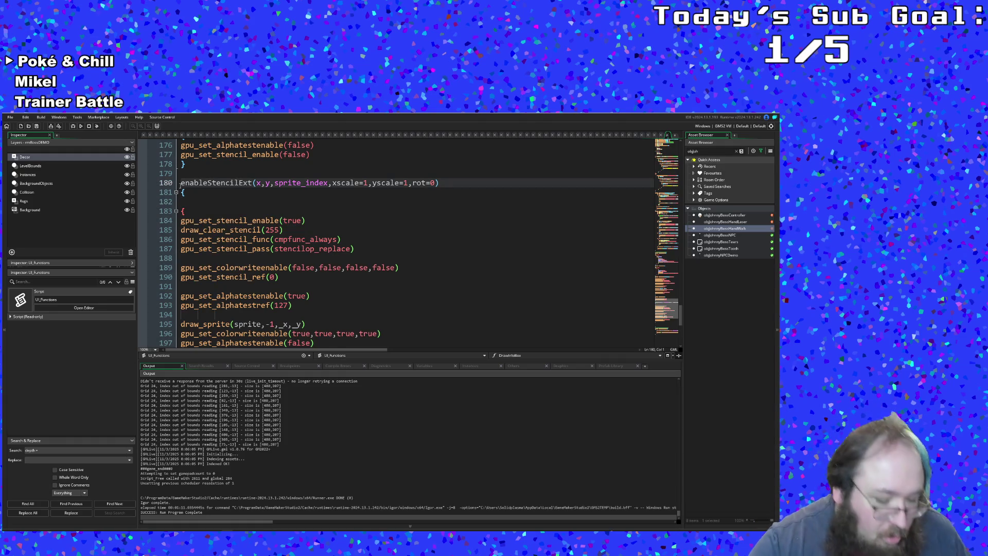
text(function)
key(Down)
key(Down)
key(Down)
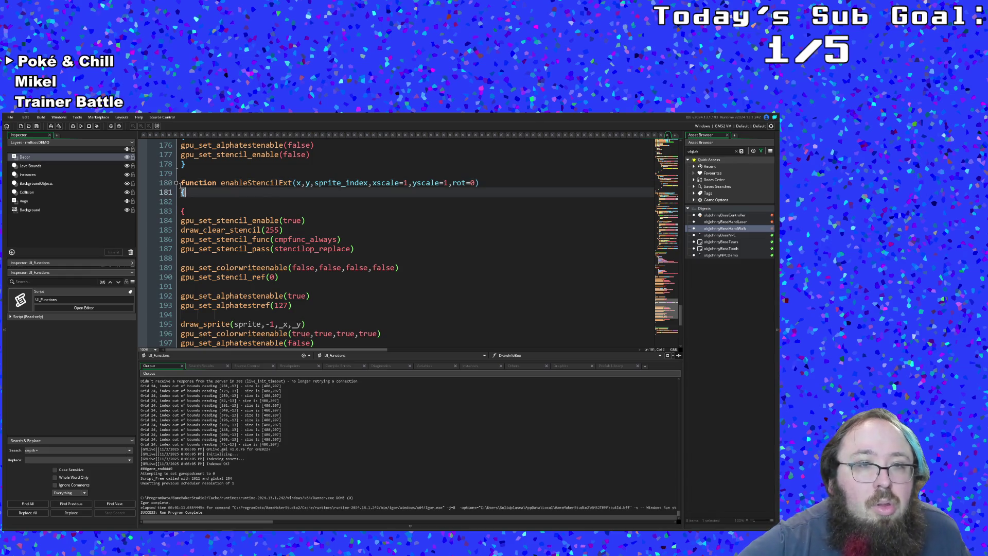
key(BackSpace)
key(BackSpace)
key(BackSpace)
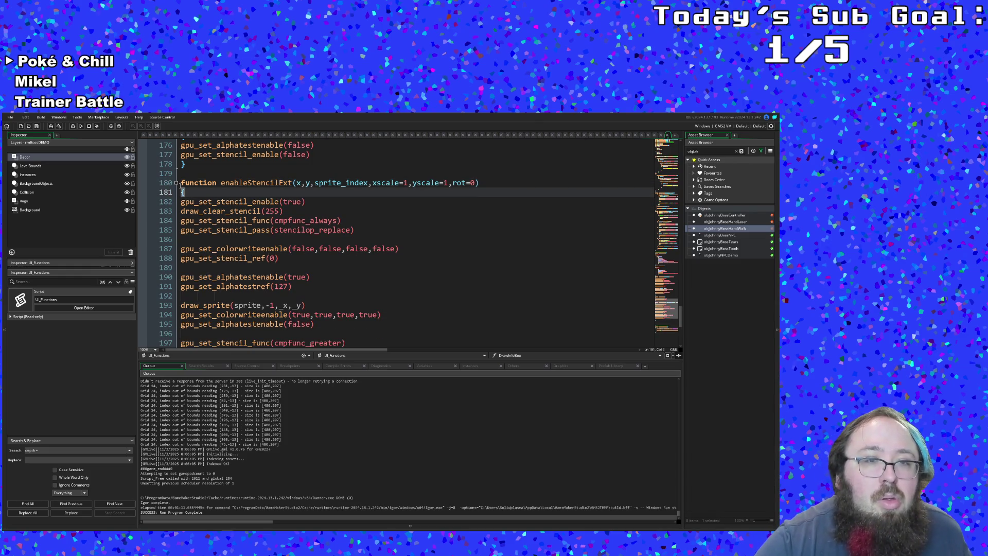
scroll(201, 184, down, 4)
Delete the surplus closing brace and blank lines at the end of enableStencilExt.
click(192, 258)
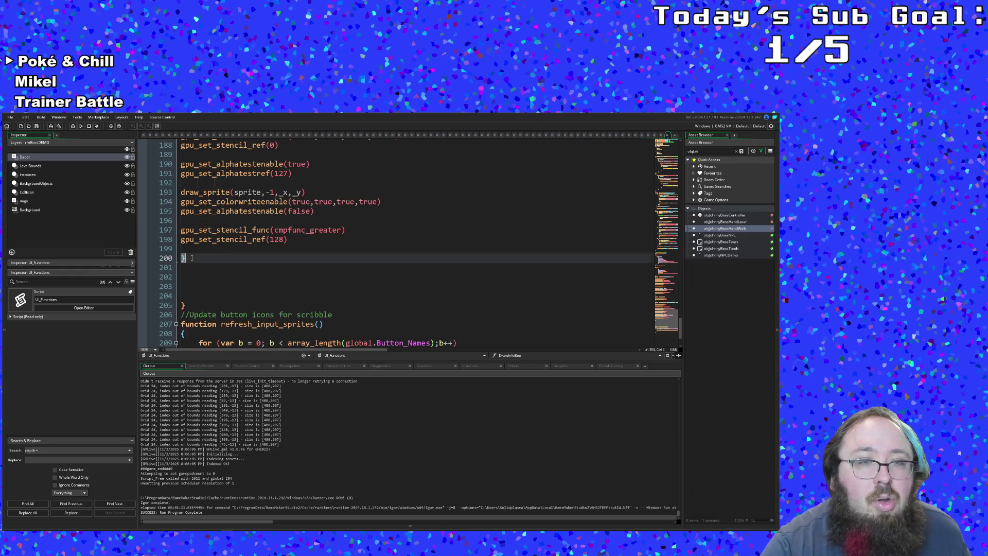
key(BackSpace)
key(BackSpace)
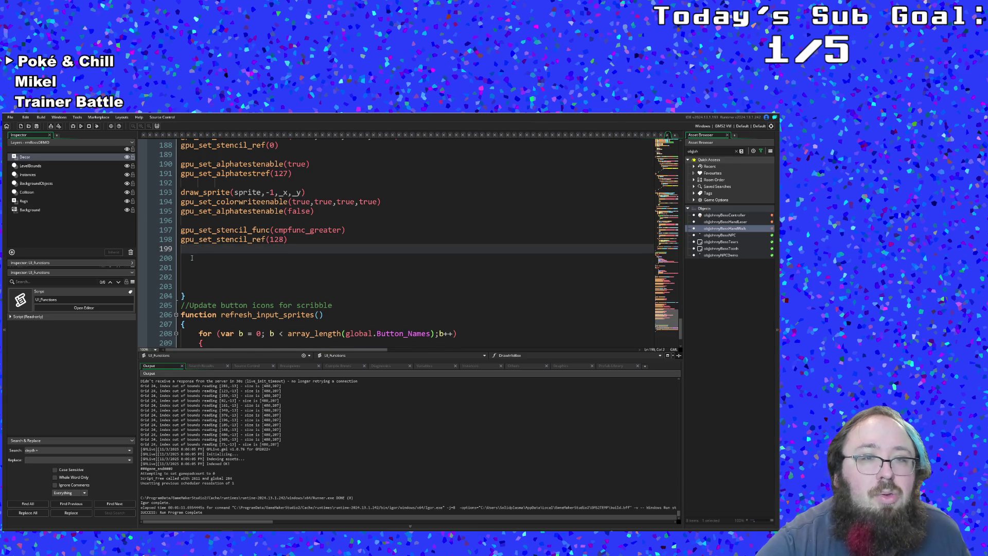
key(Down)
key(Down)
key(Down)
key(BackSpace)
key(BackSpace)
key(BackSpace)
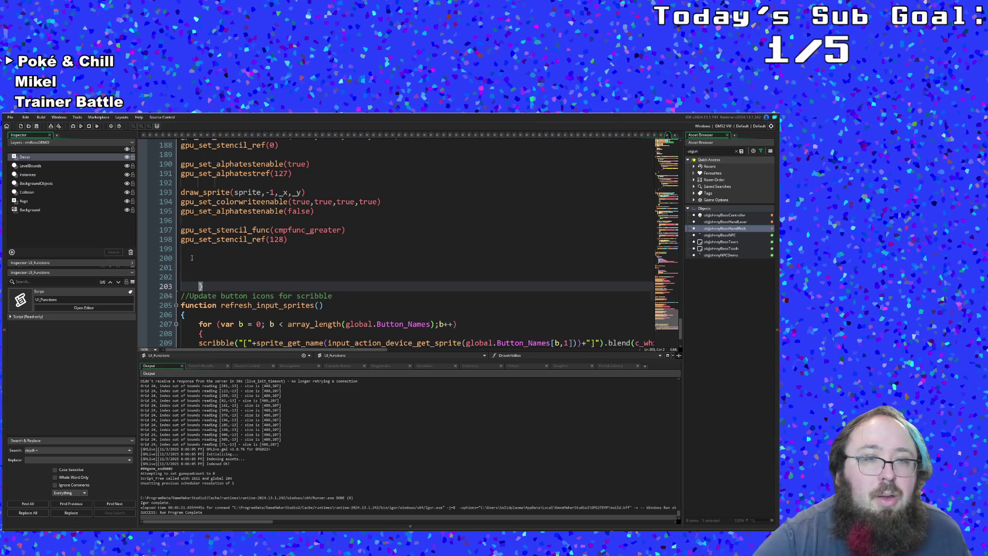
key(BackSpace)
key(BackSpace)
key(BackSpace)
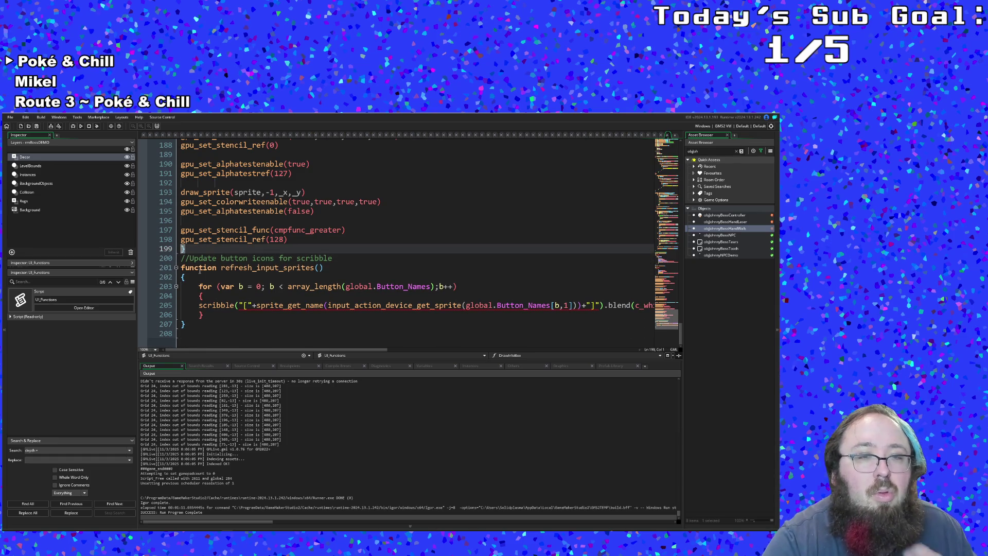
Review the copied gpu_set_stencil_func, draw_clear_stencil, draw_sprite and colorwriteenable lines.
scroll(224, 287, up, 6)
click(252, 277)
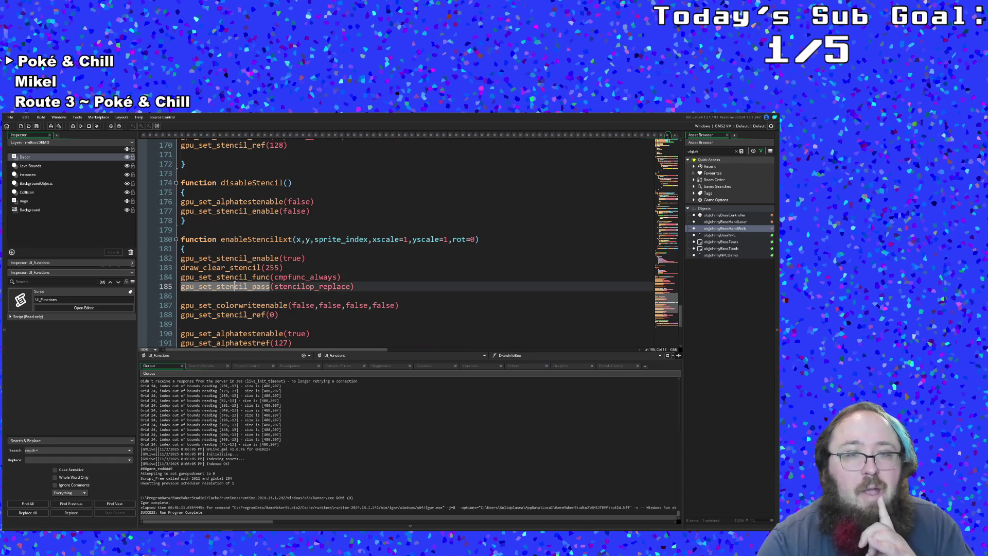
click(391, 264)
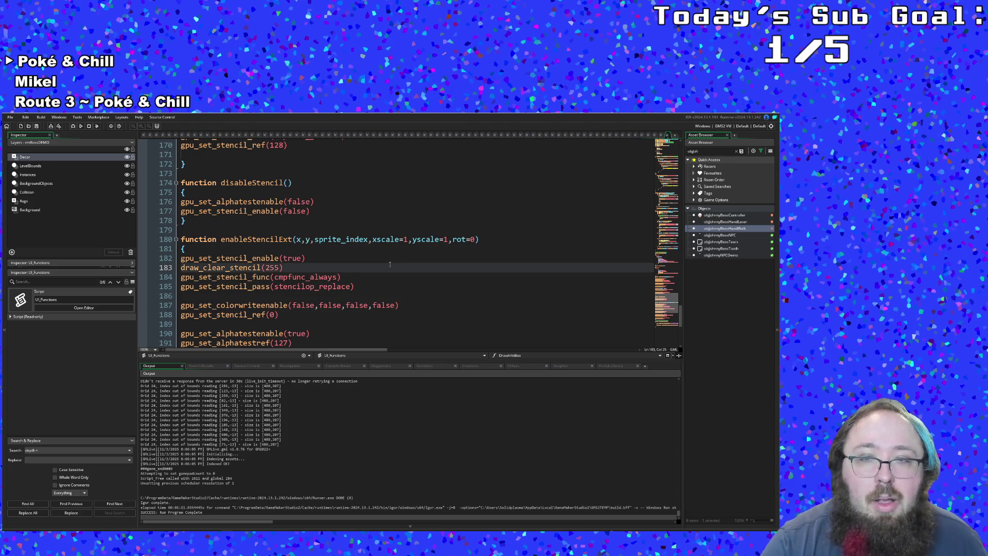
scroll(389, 264, down, 2)
click(303, 249)
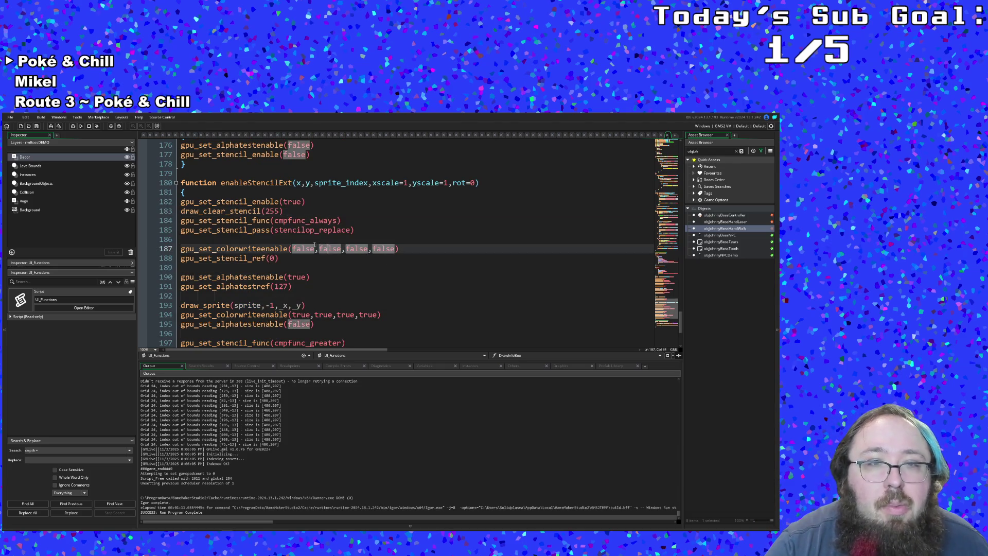
click(263, 239)
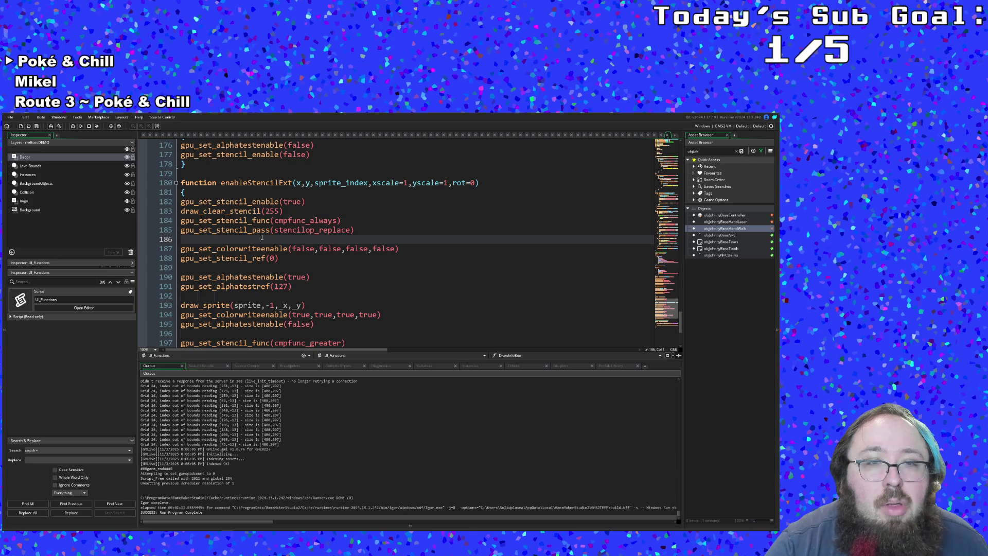
click(267, 313)
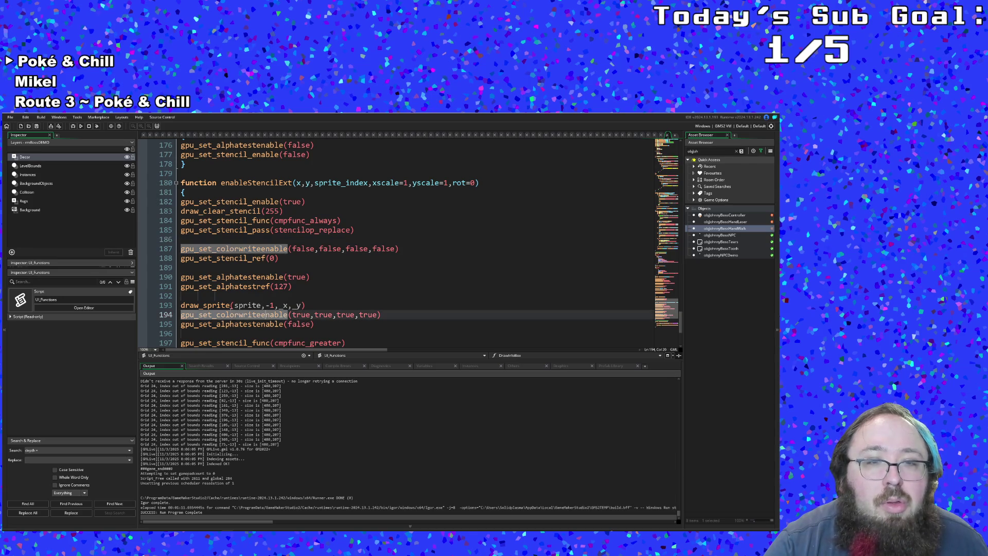
click(231, 305)
Change the draw call to draw_sprite_ext with x and y position arguments.
text(_ext)
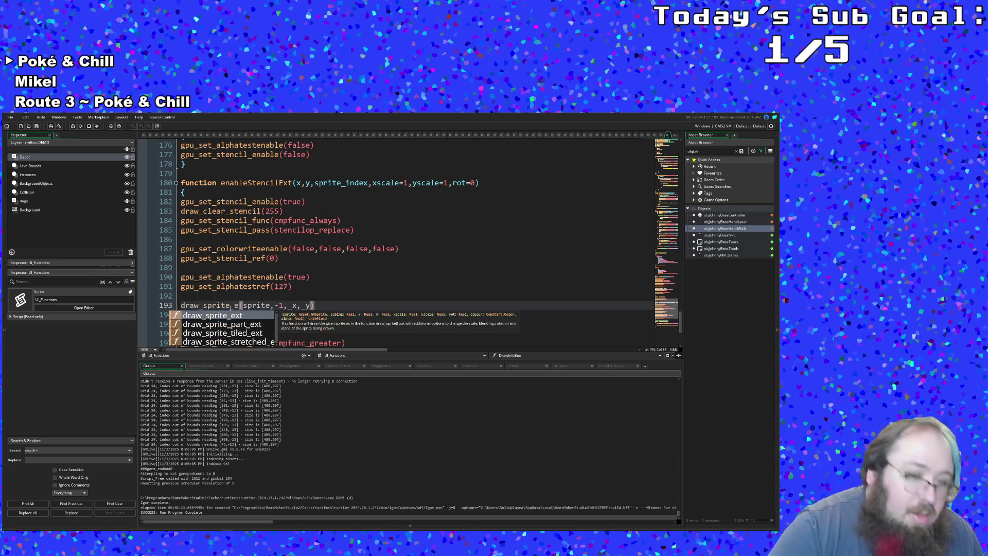
key(Return)
key(Escape)
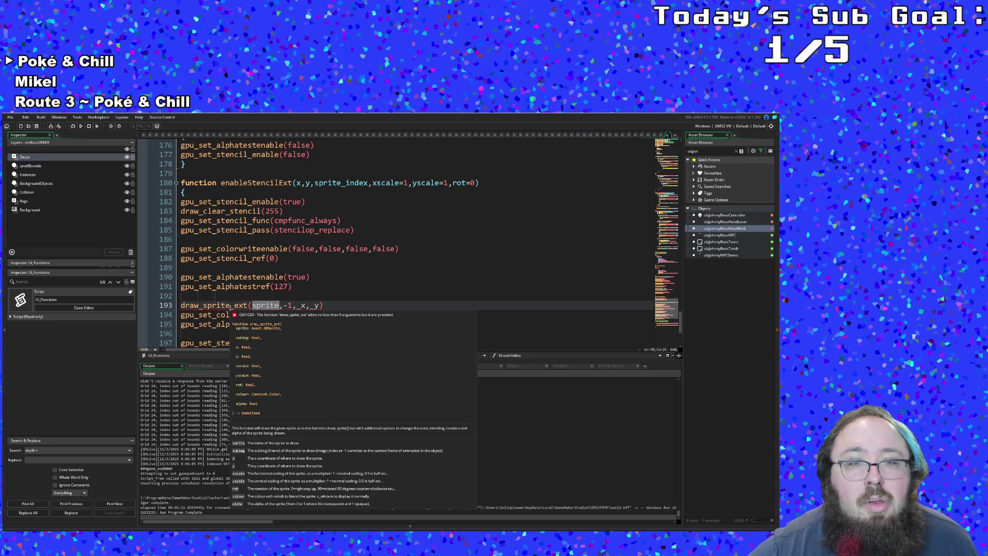
key(Right)
key(Right)
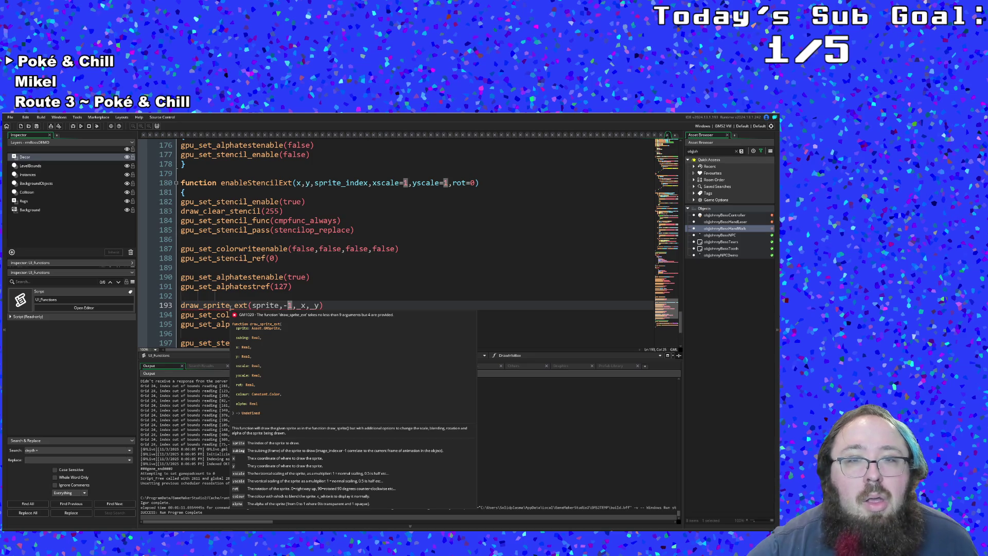
key(Left)
key(Right)
key(Right)
key(Right)
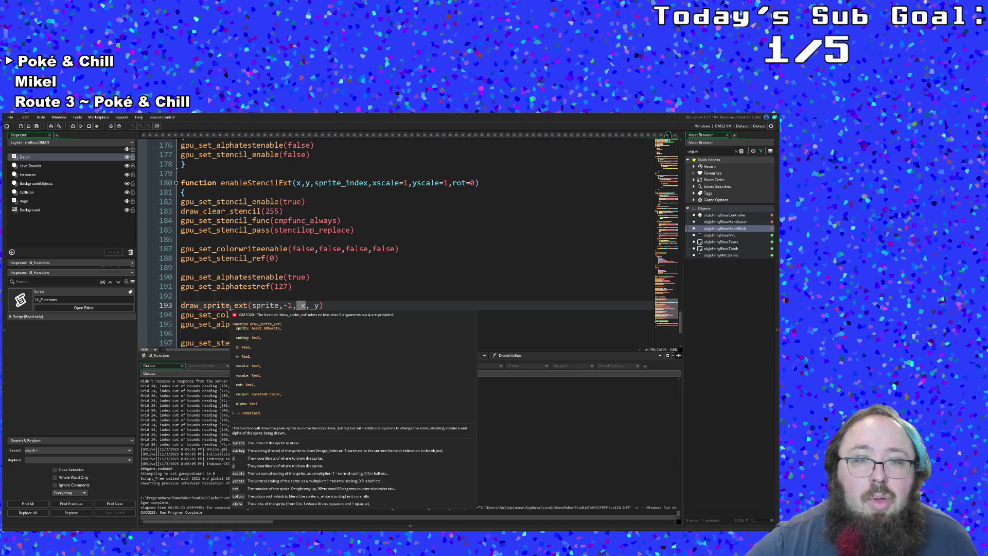
text(x)
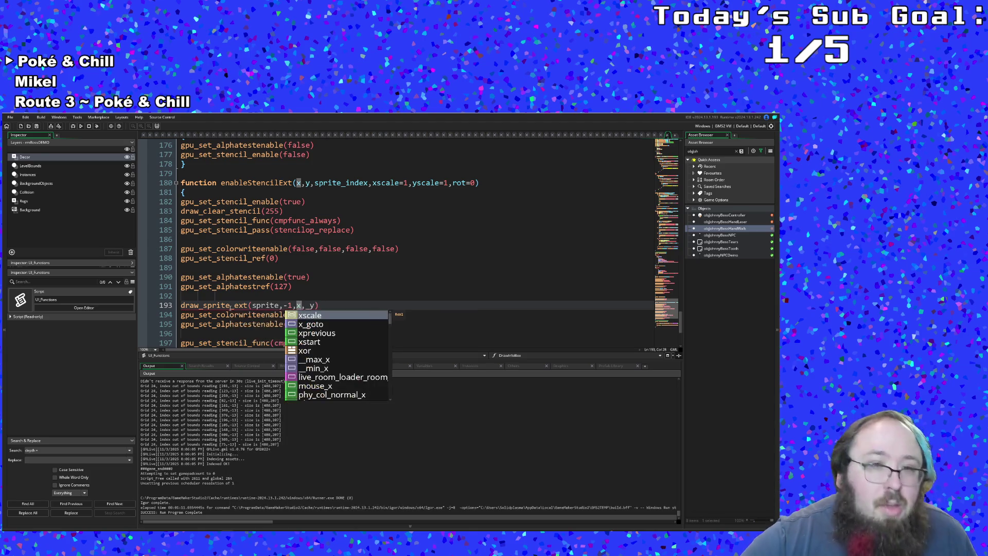
key(Right)
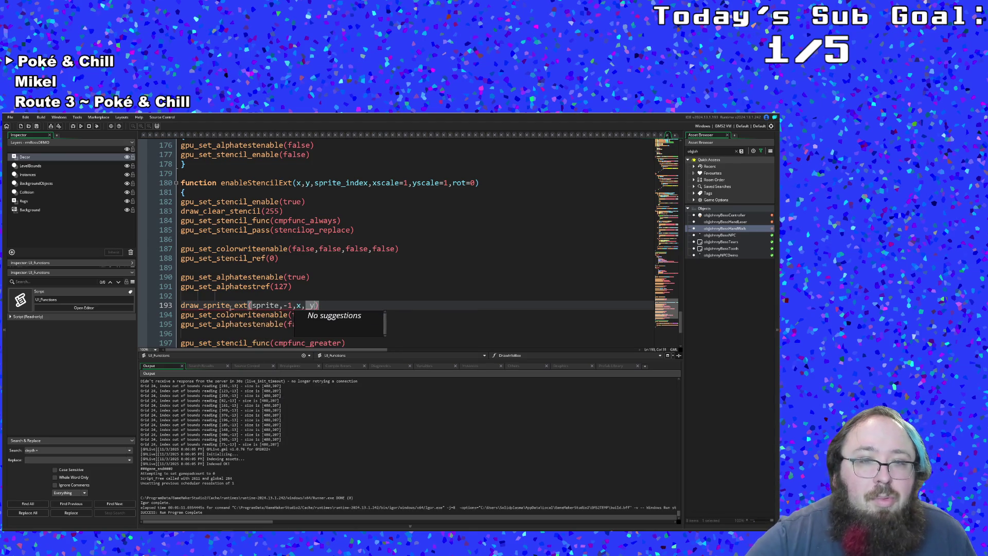
key(Delete)
key(Delete)
text(y)
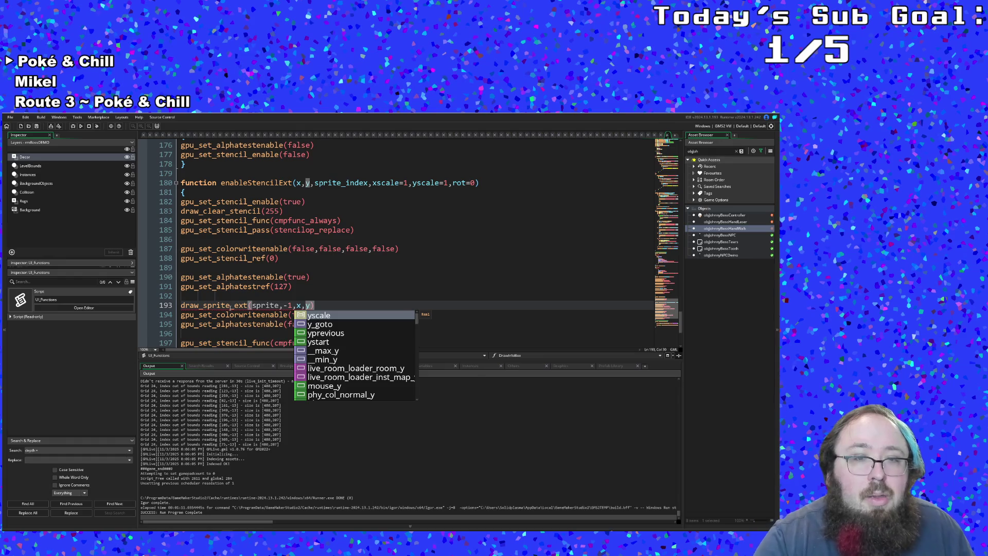
Rename the function's sprite_index parameter on line 180 to sprite.
click(230, 306)
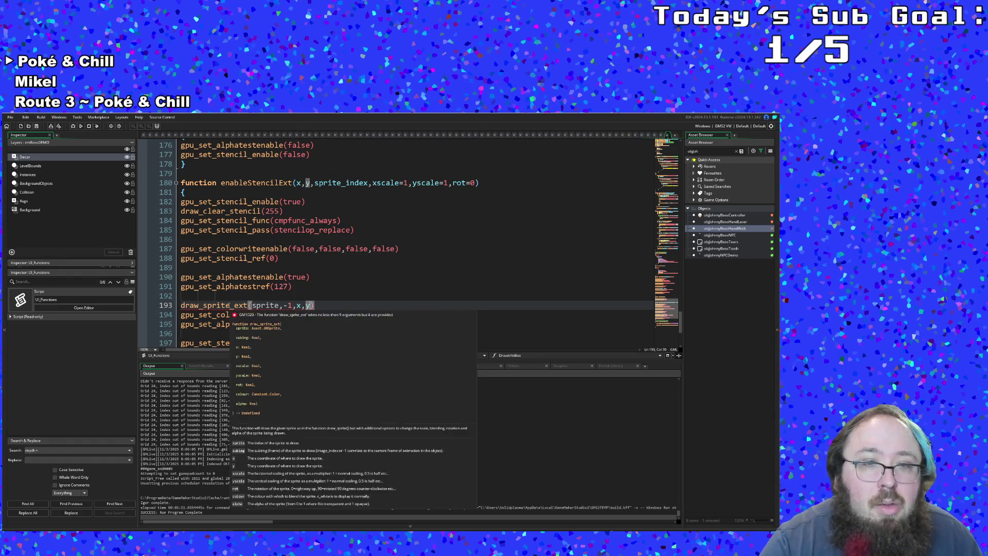
click(279, 305)
mouse_move(279, 305)
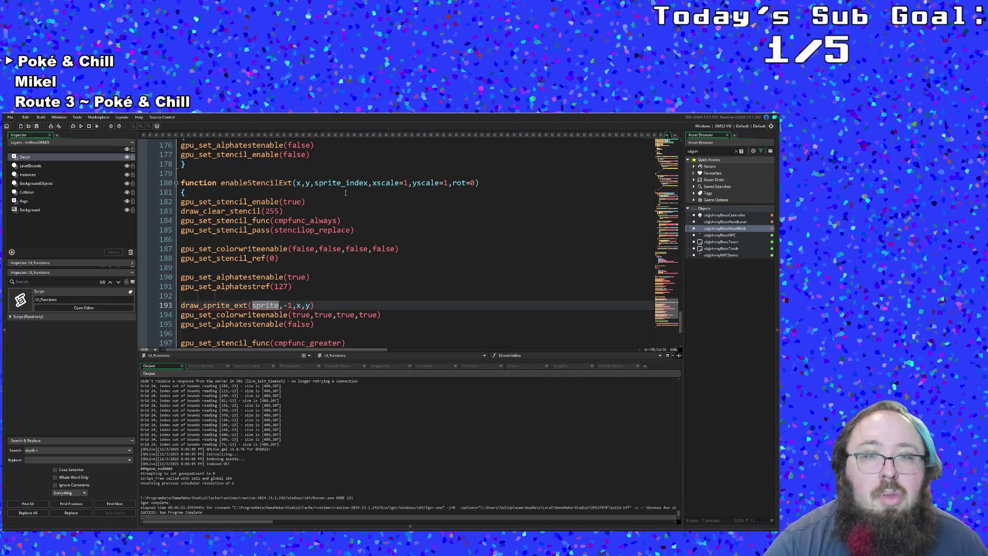
click(344, 184)
drag(343, 184, 355, 184)
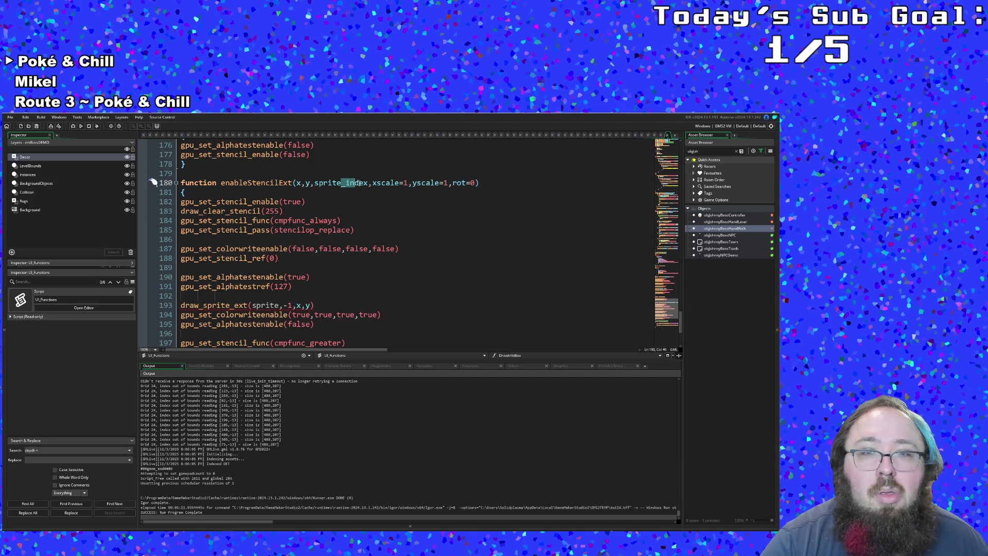
key(BackSpace)
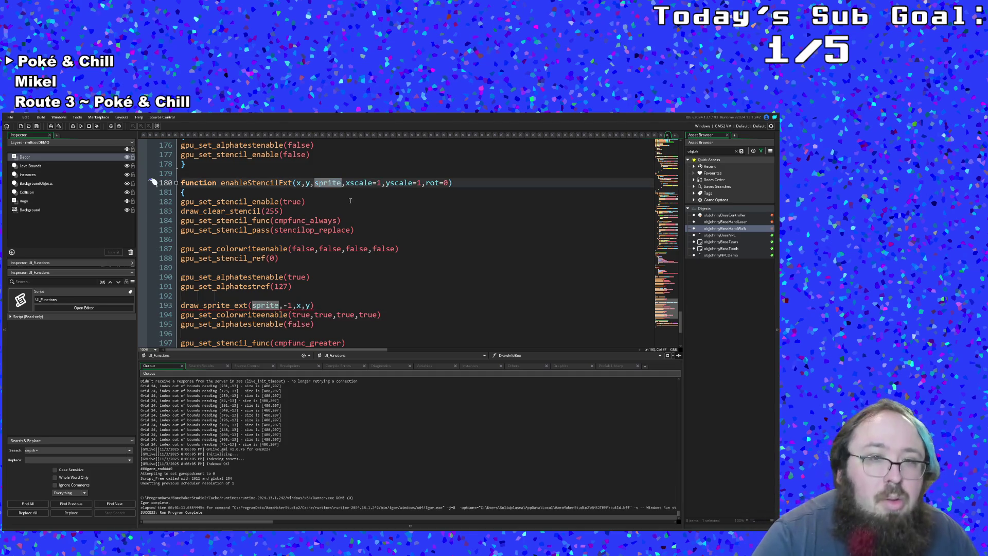
Append xscale, yscale, rot, c_white and 1 to draw_sprite_ext, then open the controller's Draw event.
click(310, 305)
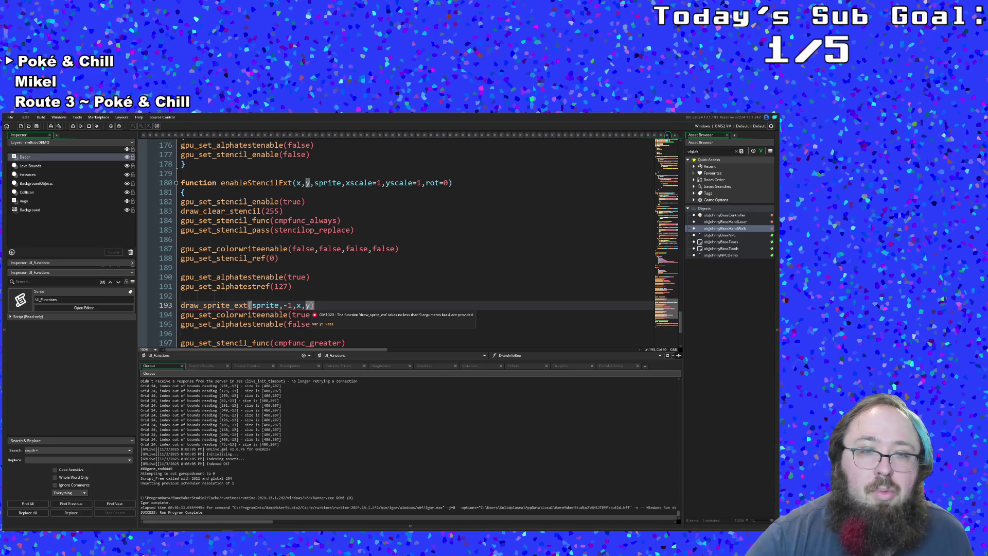
mouse_move(227, 305)
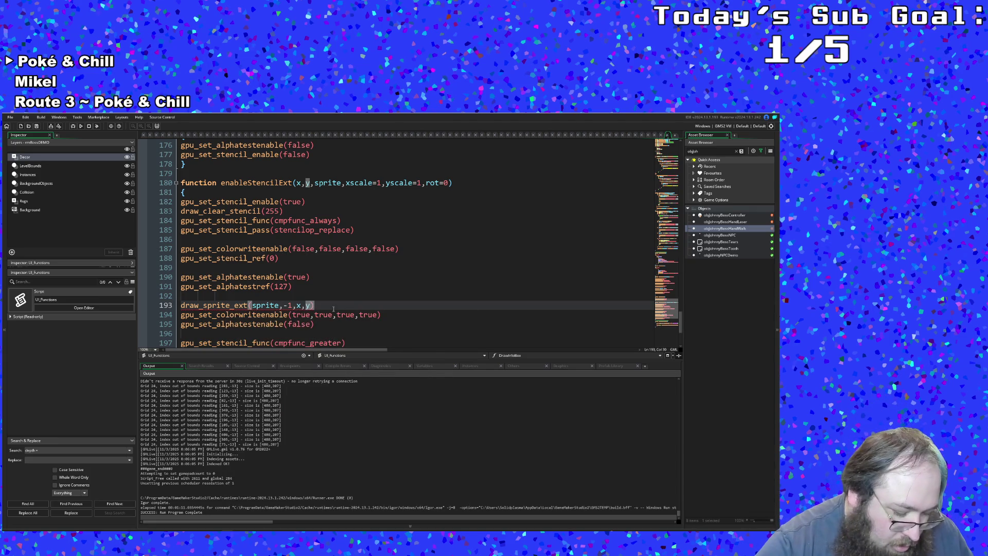
text(,xscale,y)
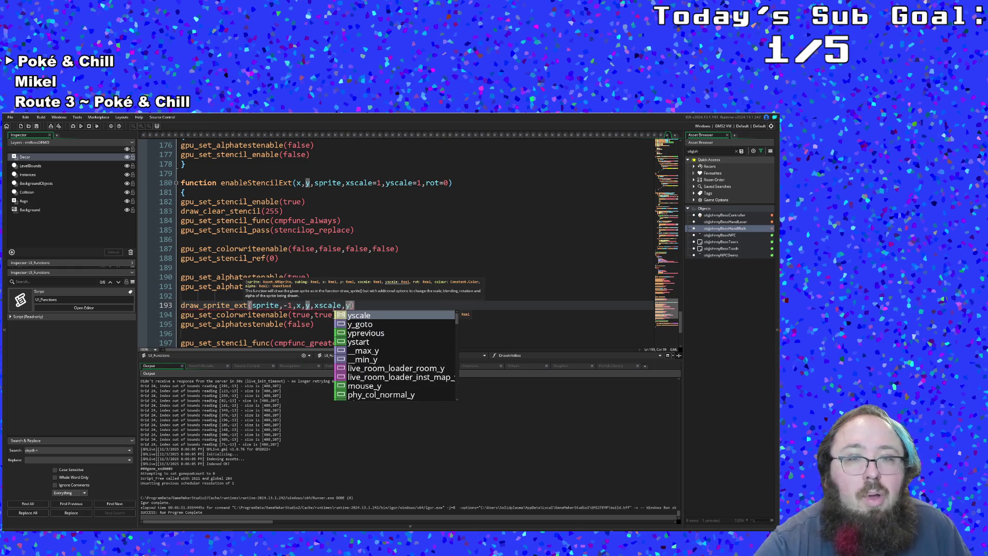
text(scale)
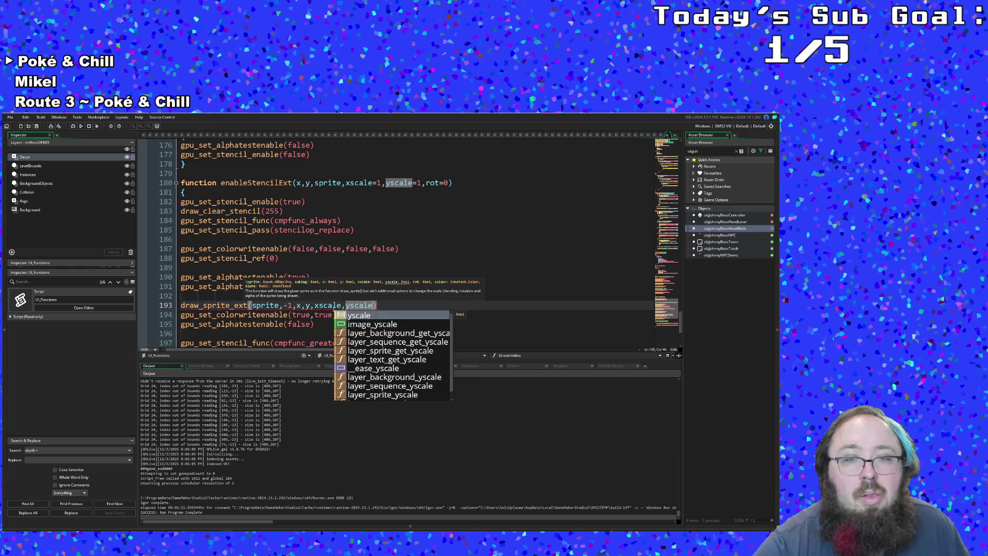
text(,)
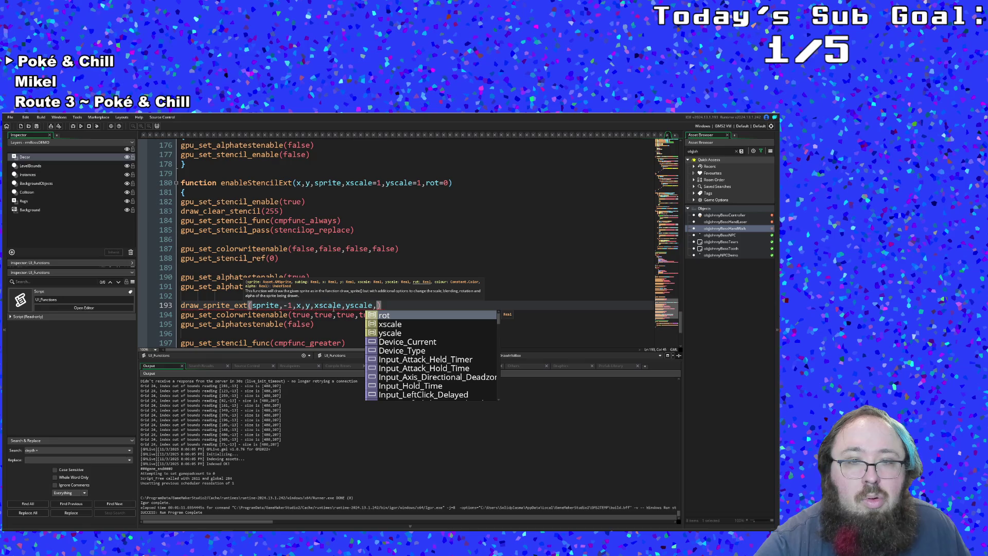
text(rot)
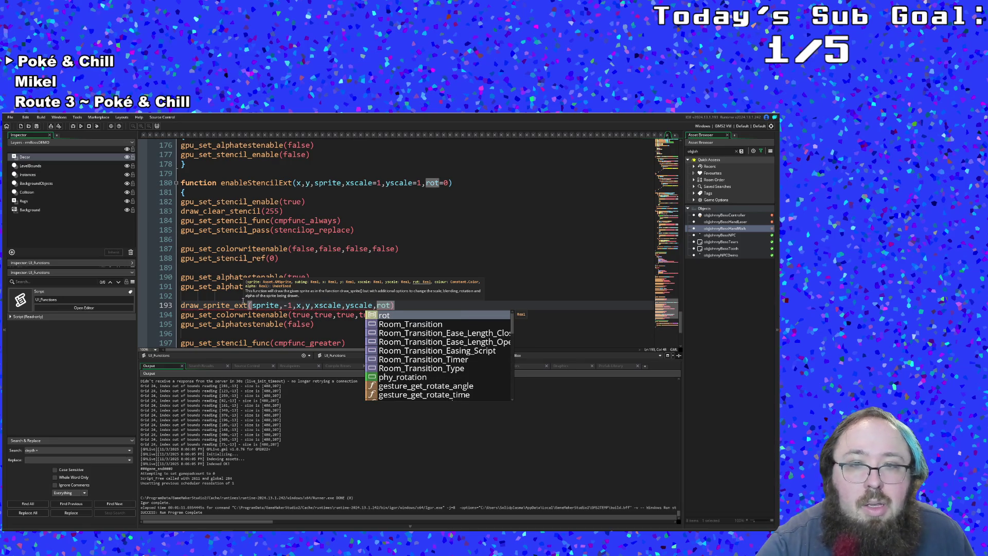
click(282, 305)
click(405, 309)
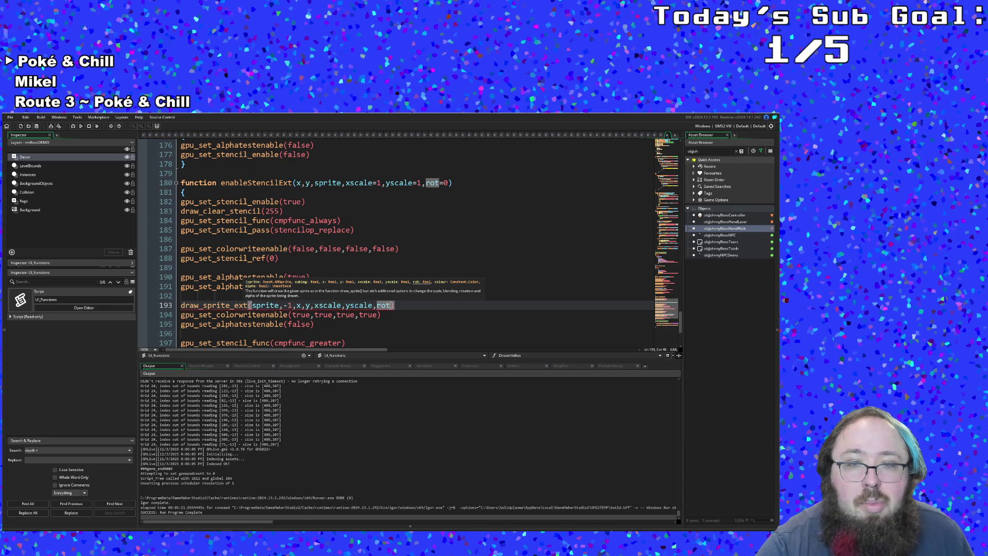
text(,c)
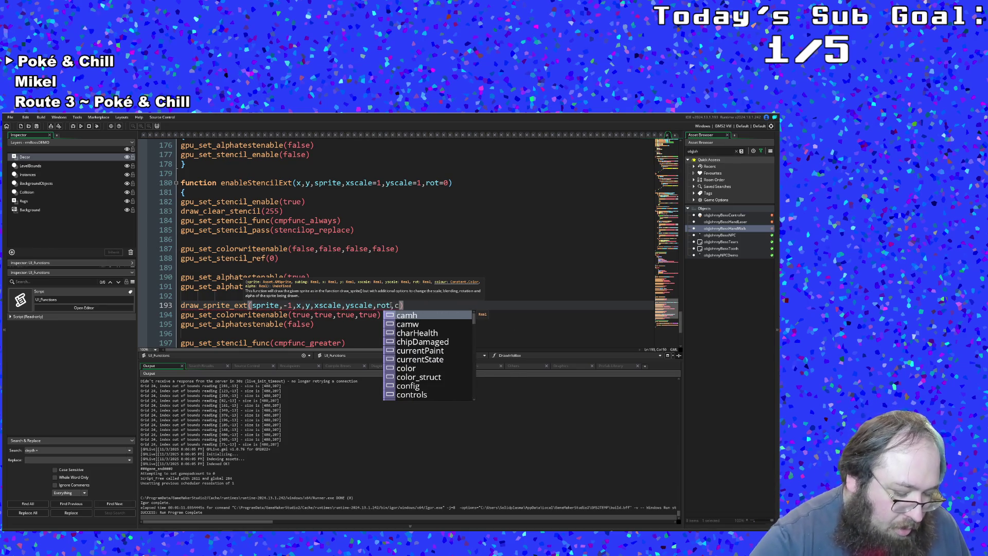
text(_white,)
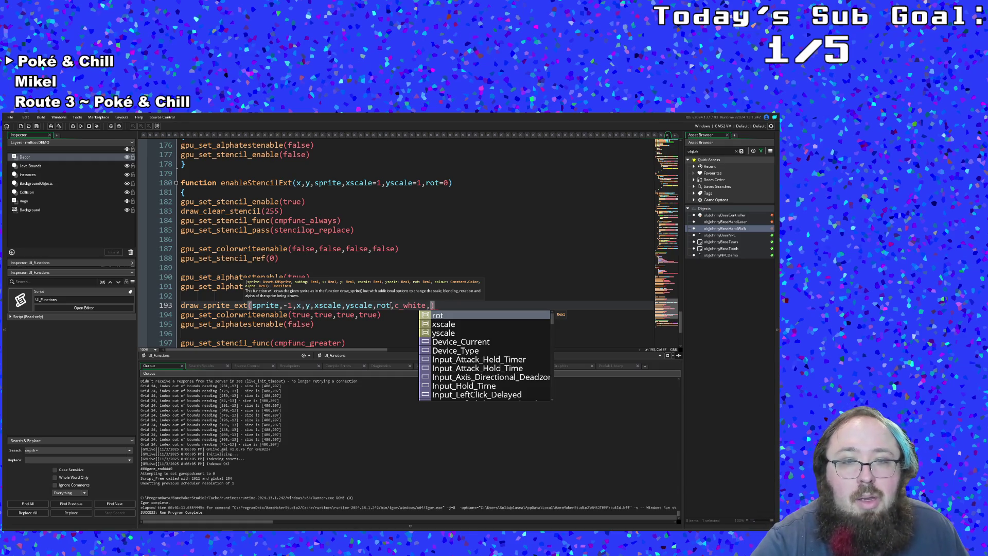
text(1)
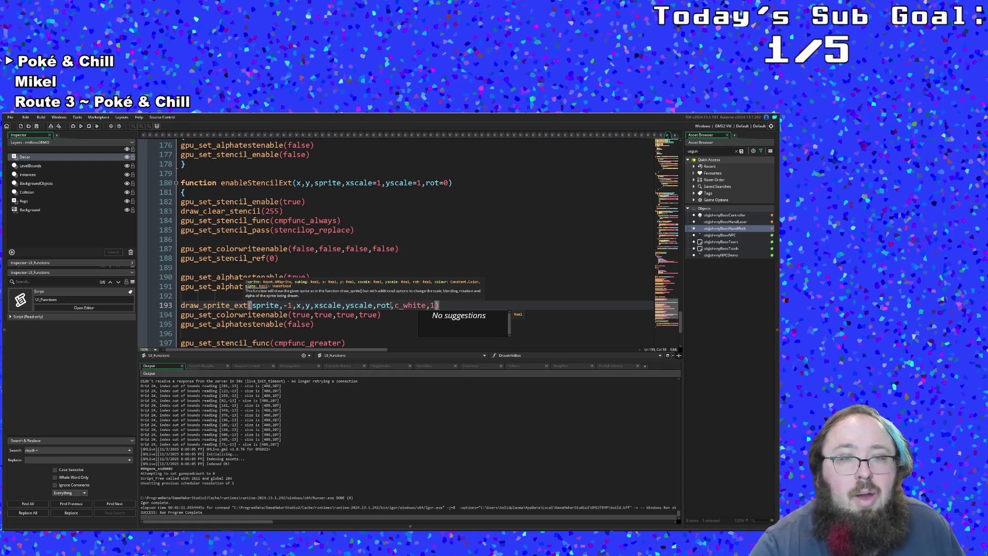
click(360, 315)
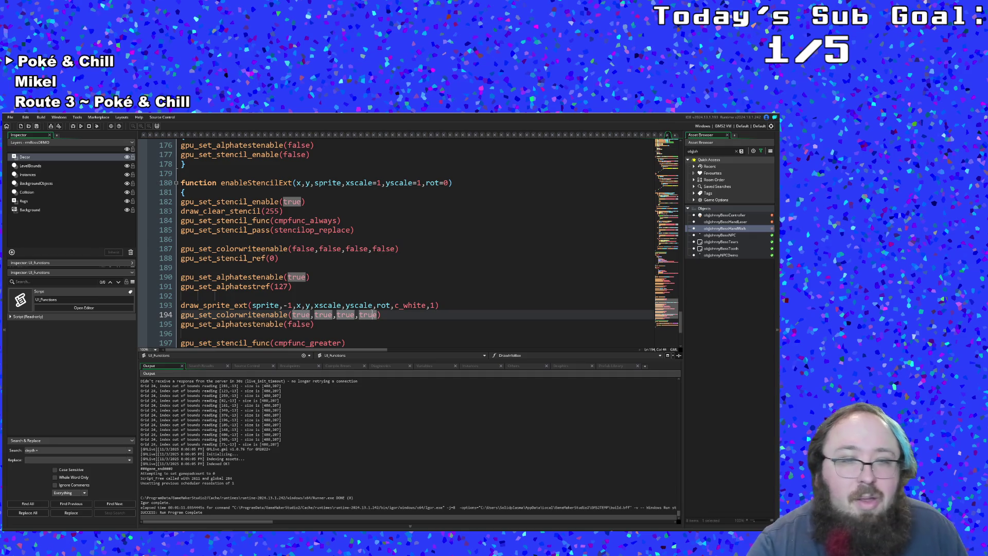
click(385, 314)
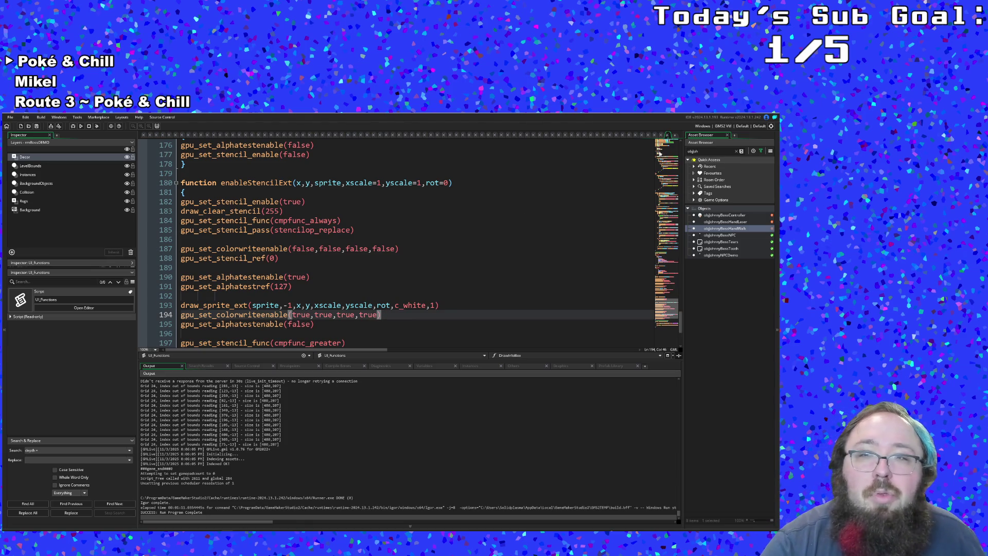
click(325, 277)
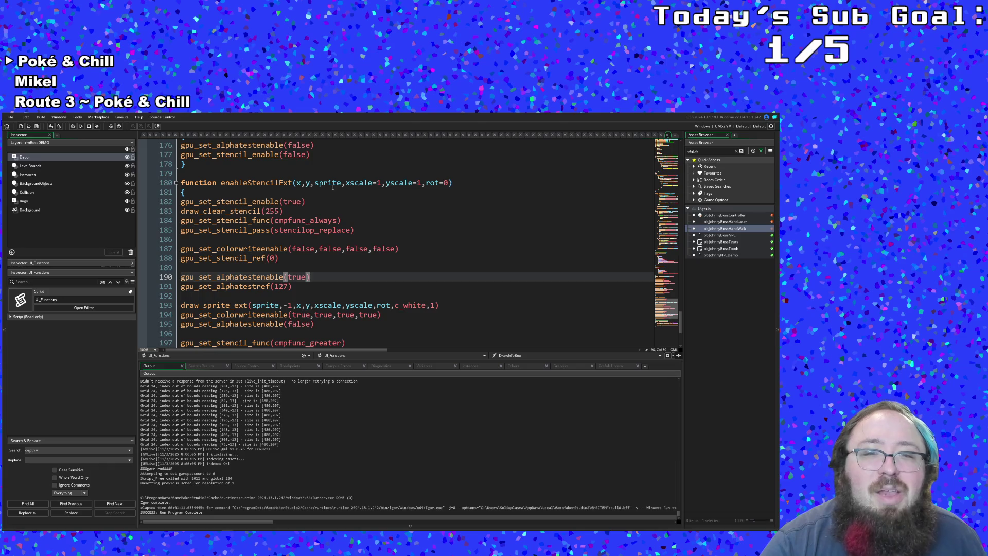
click(635, 135)
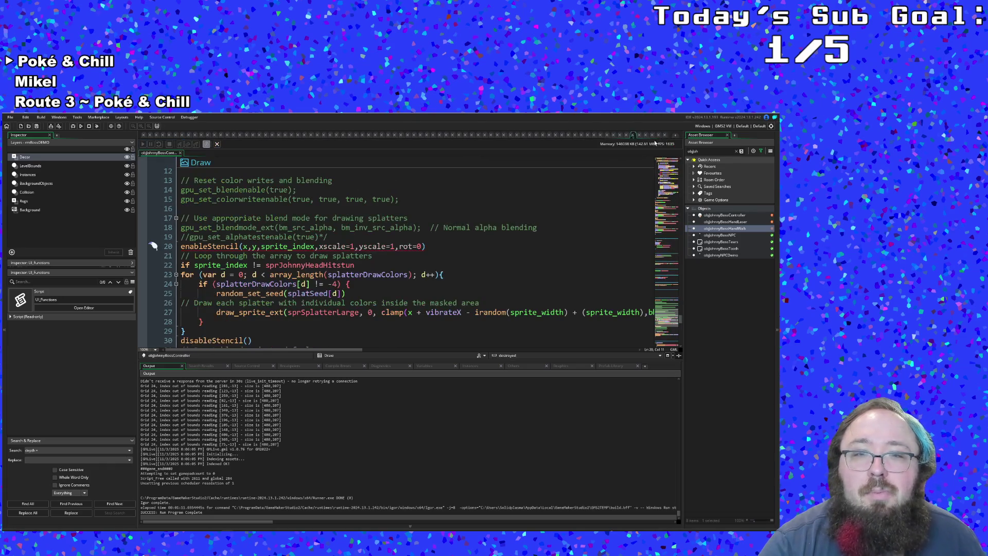
Make line 20 call enableStencilExt with -1, 1 and 0, dropping the argument labels.
click(241, 246)
text(Ext)
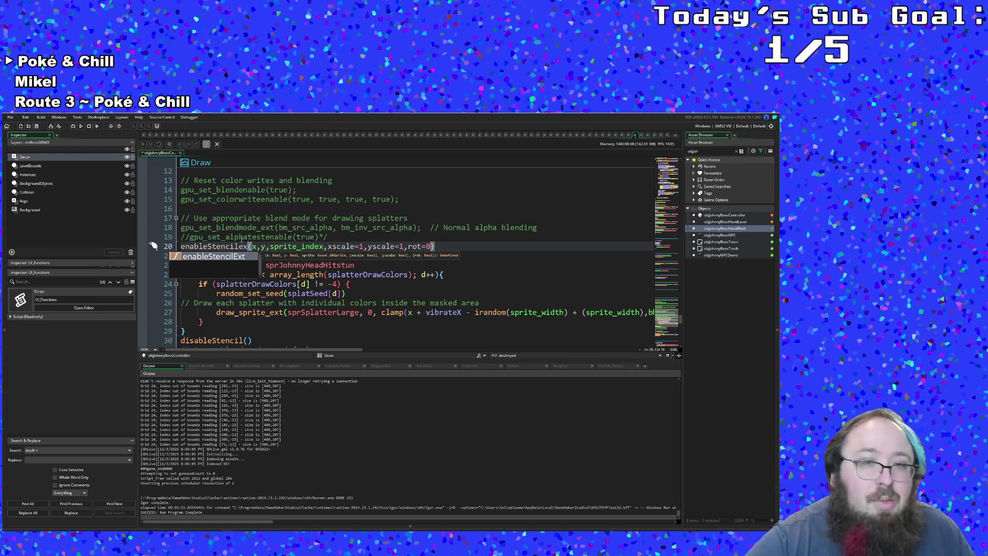
click(342, 247)
drag(369, 248, 334, 249)
text(-1)
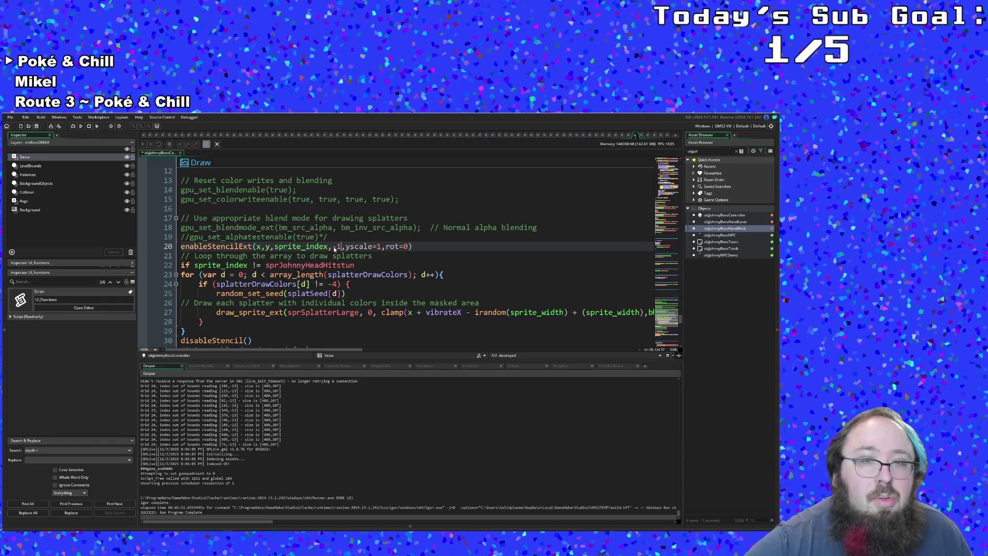
key(BackSpace)
key(BackSpace)
key(BackSpace)
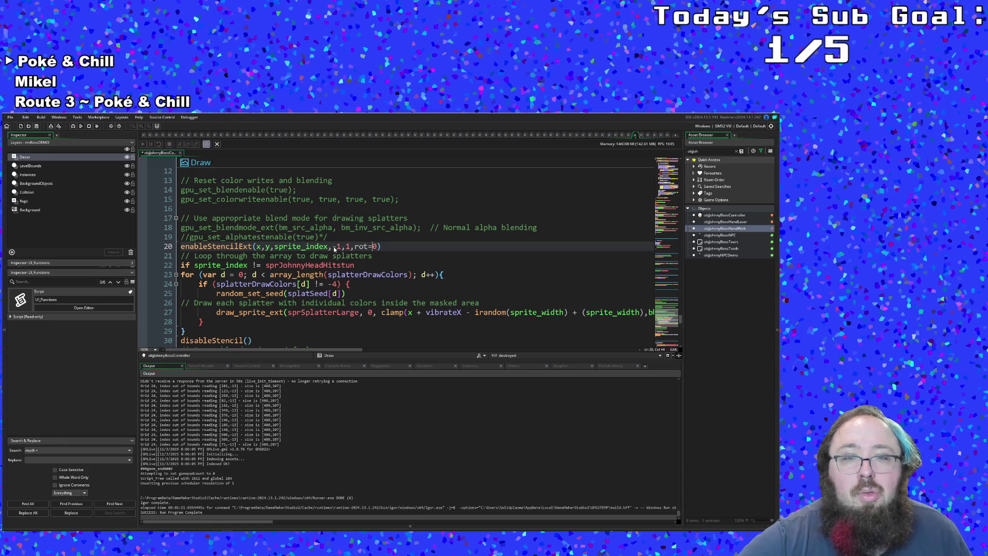
key(BackSpace)
key(BackSpace)
key(BackSpace)
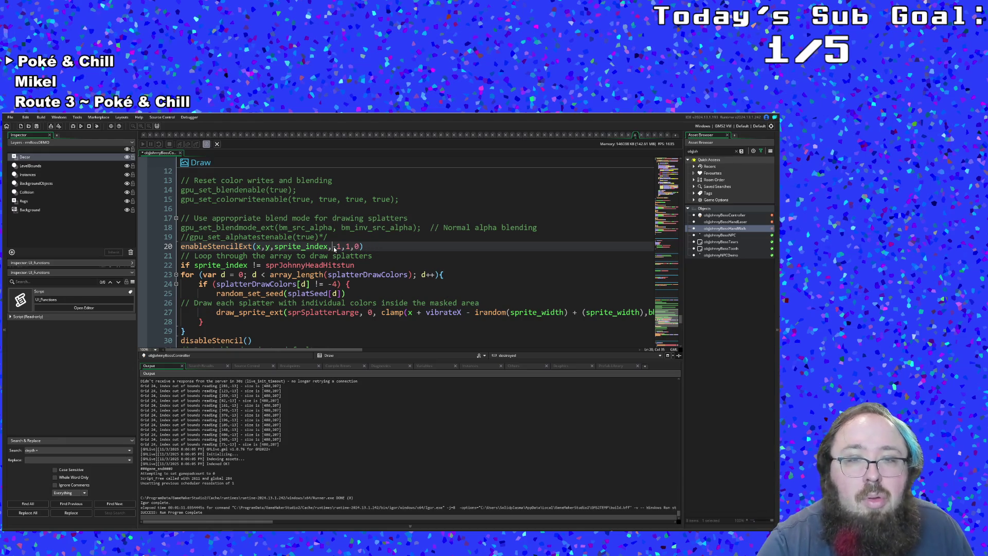
text(-)
Replace the -1 argument with image_xscale and open the File menu.
double_click(338, 247)
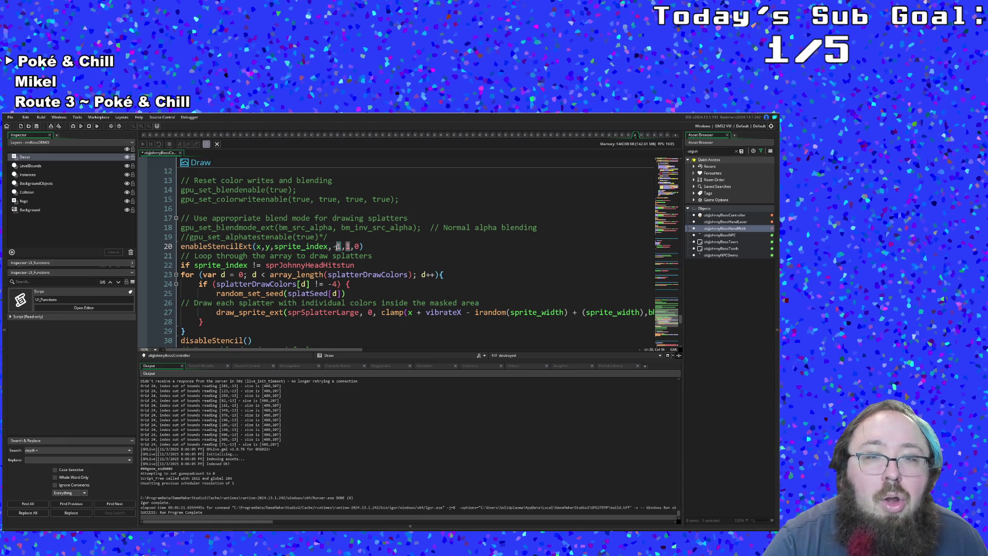
text(image)
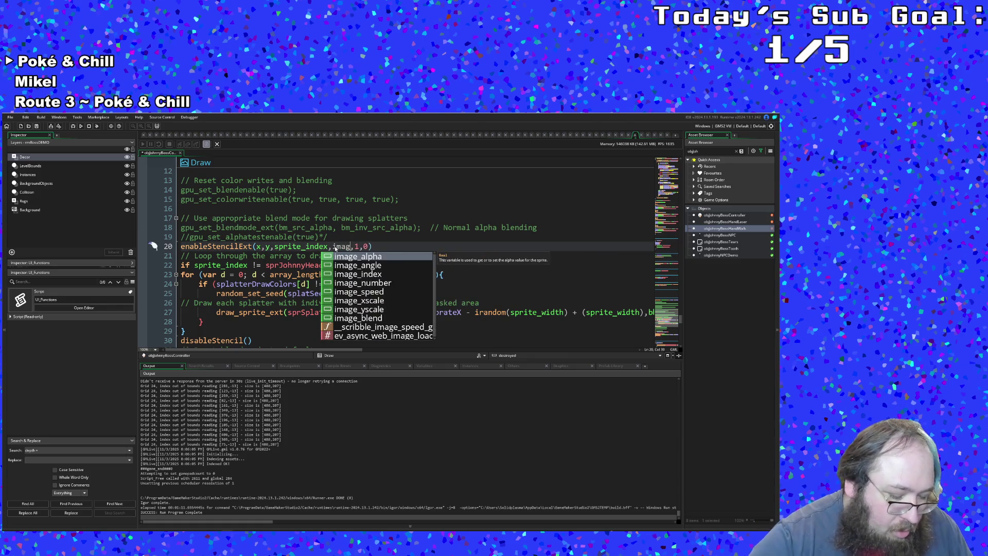
text(_x)
key(Return)
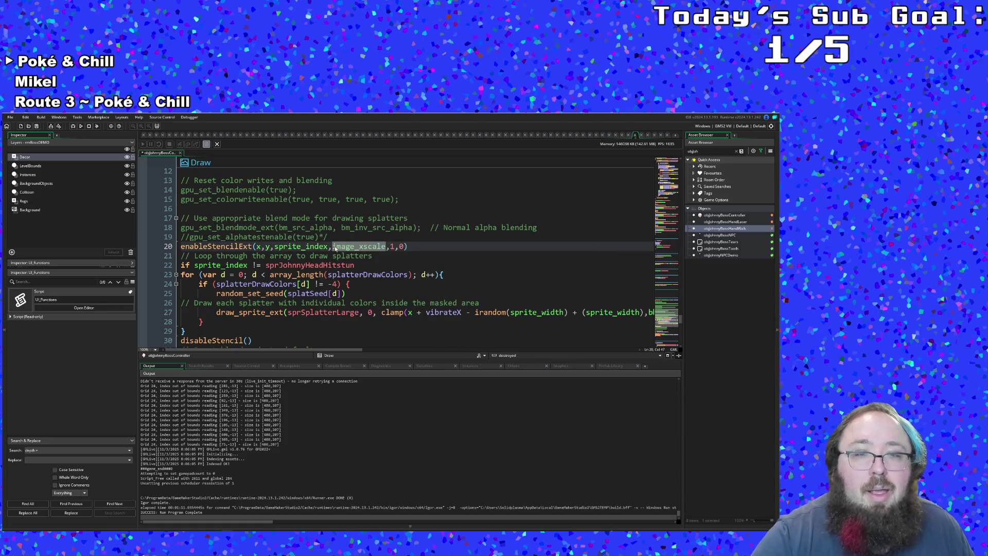
key(ctrl+Left)
key(shift+Right)
mouse_move(246, 247)
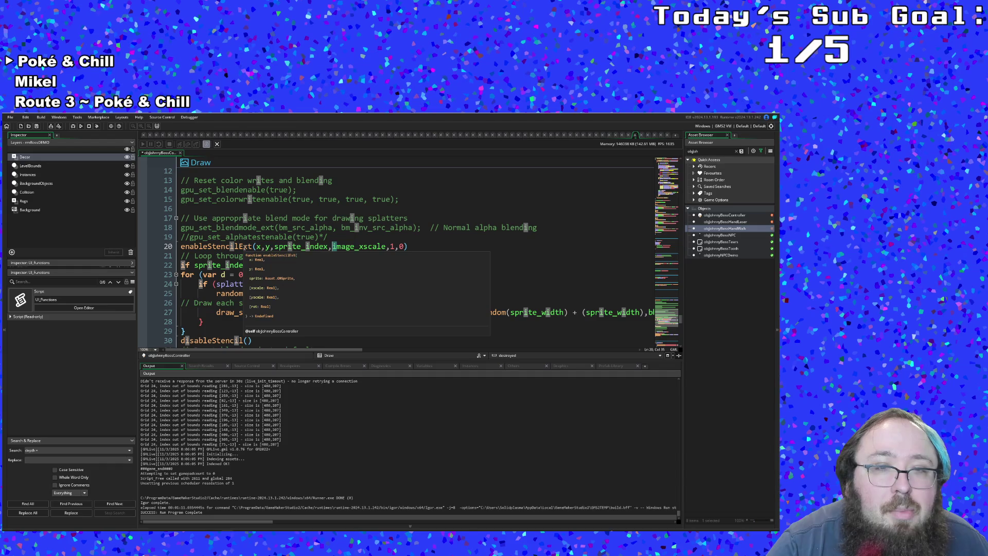
click(308, 284)
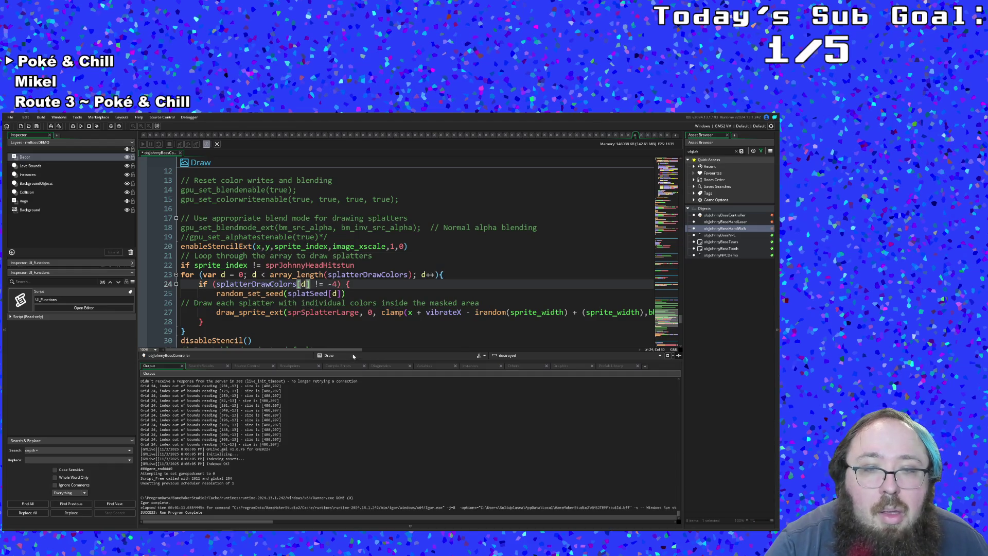
drag(349, 351, 649, 338)
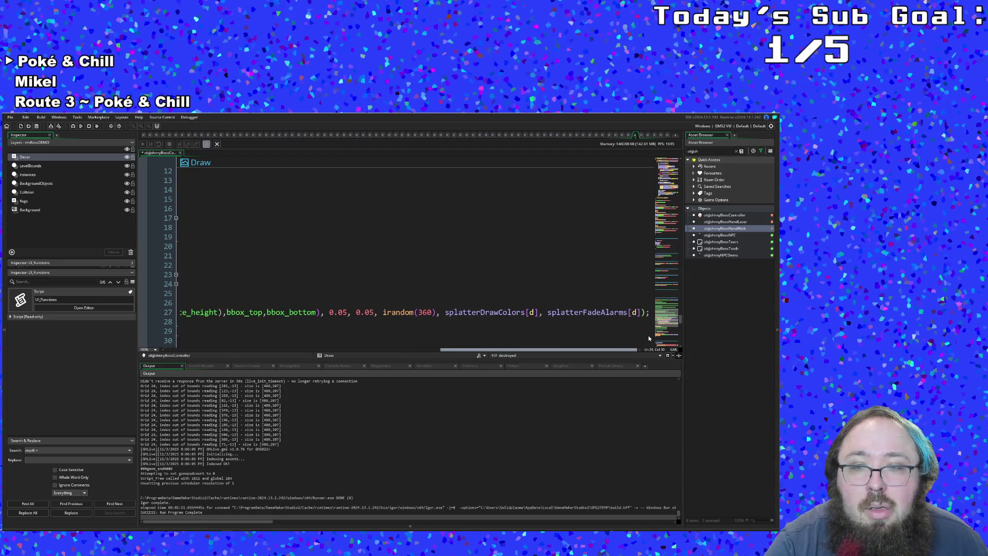
click(646, 322)
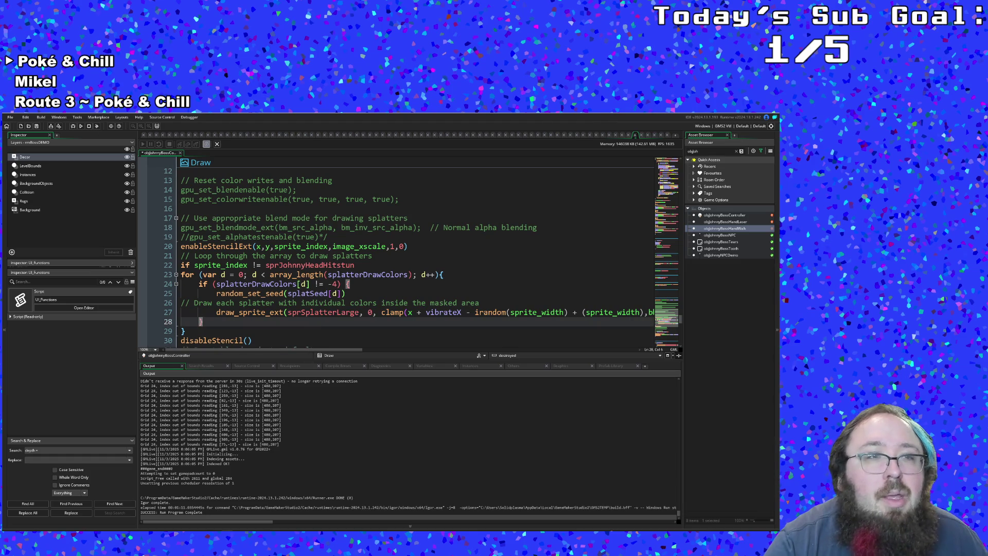
click(10, 117)
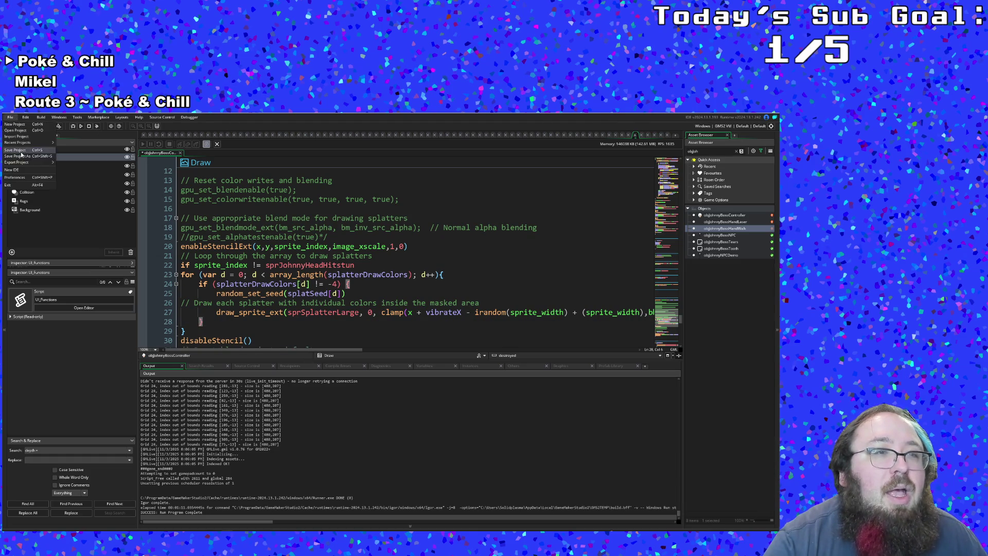
Save the project, then build and launch Art Attack to its title screen.
click(184, 249)
click(184, 250)
click(79, 126)
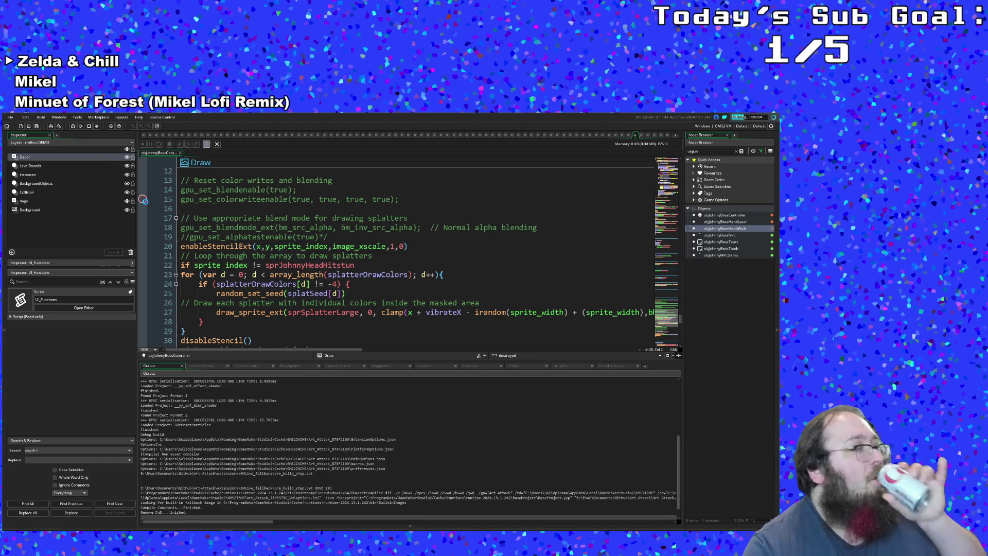
mouse_move(304, 313)
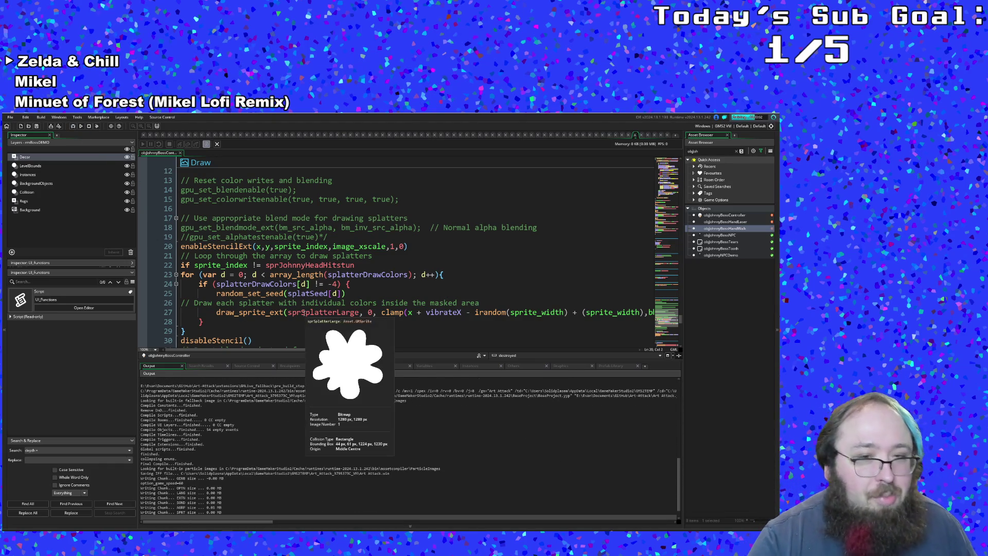
mouse_move(316, 273)
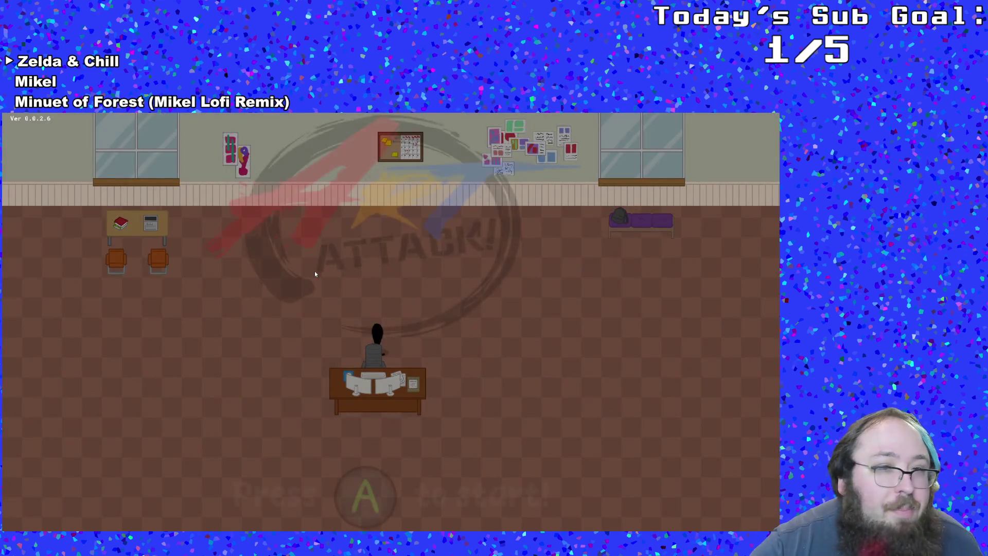
Start Art Attack, walk to the boss room and dismiss the dialogue to begin the fight.
key(Return)
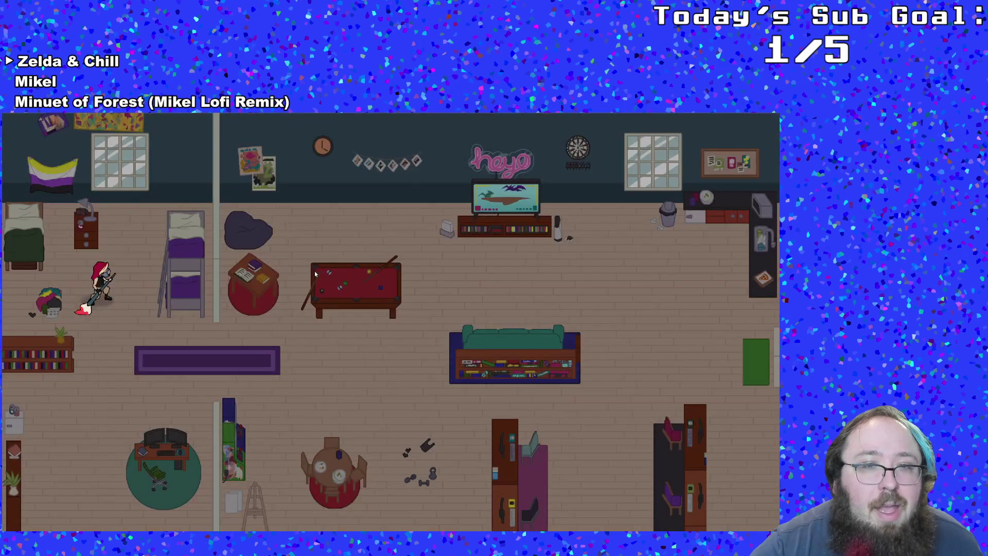
key(Right)
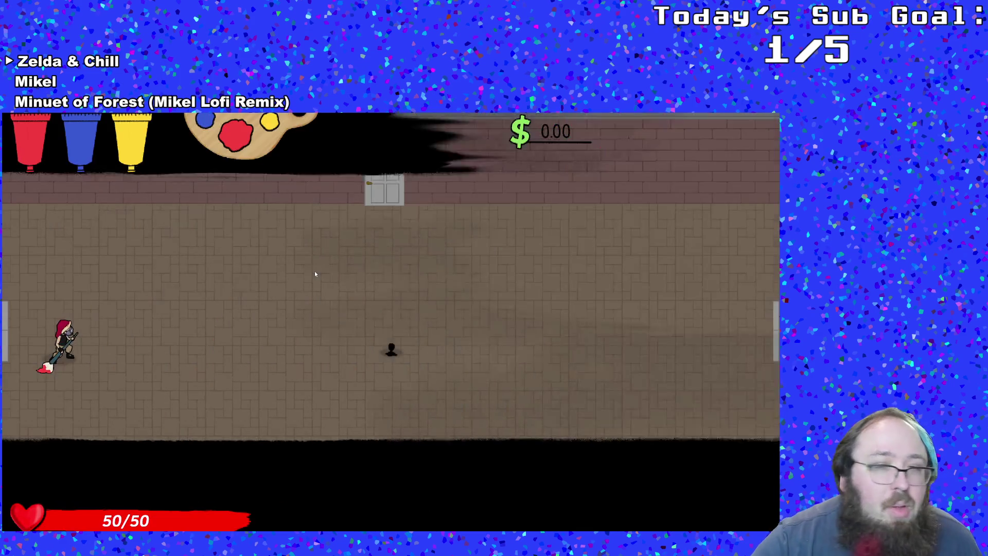
key(Down)
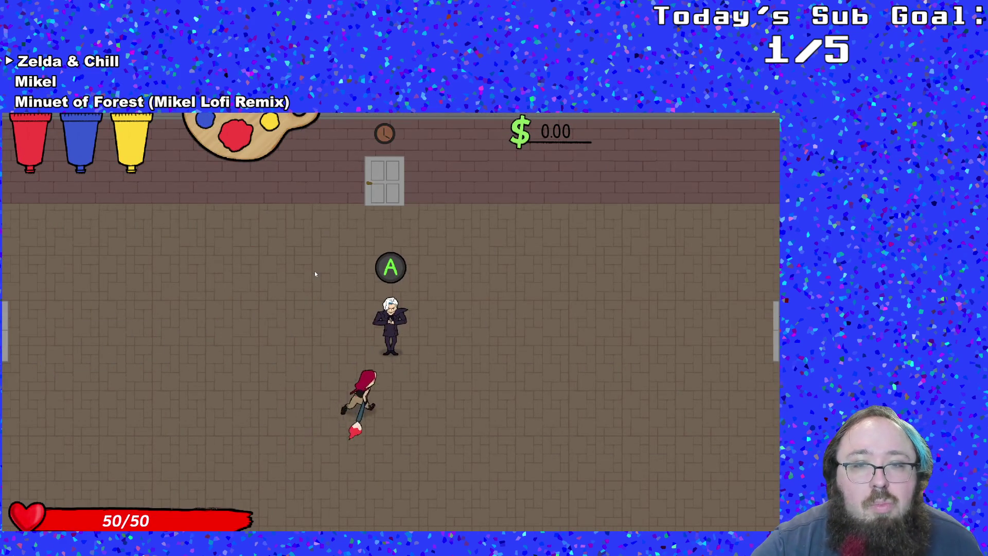
key(Return)
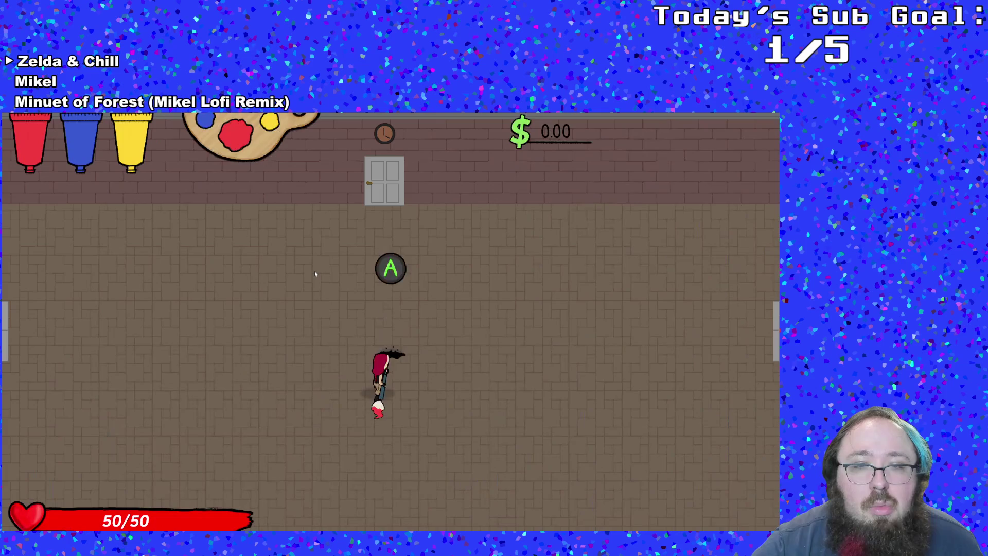
Fight the giant head, dodging its hands and throwing blue paint at the boss.
key(Down)
key(Right)
key(Up)
key(Down)
key(Left)
key(Left)
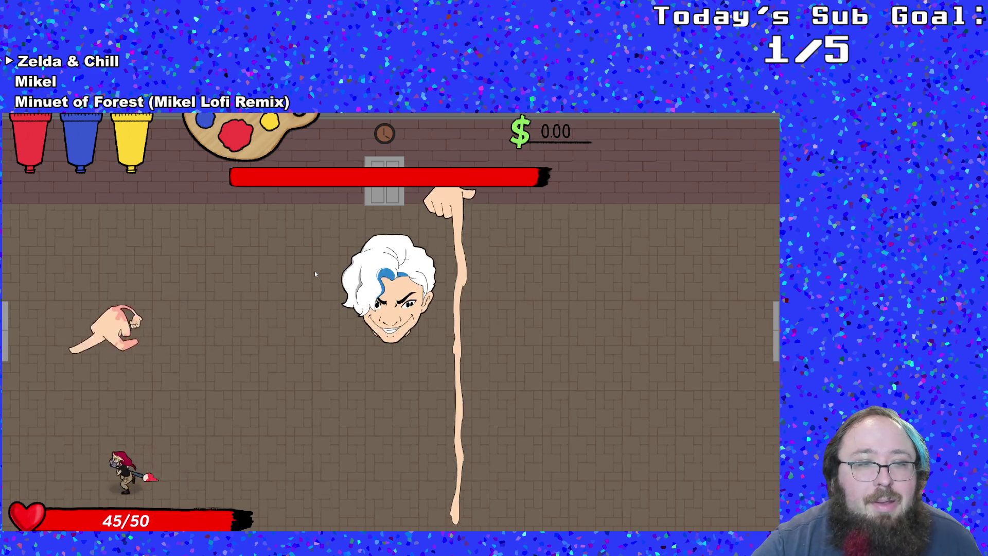
key(Right)
key(Up)
key(Down)
key(Right)
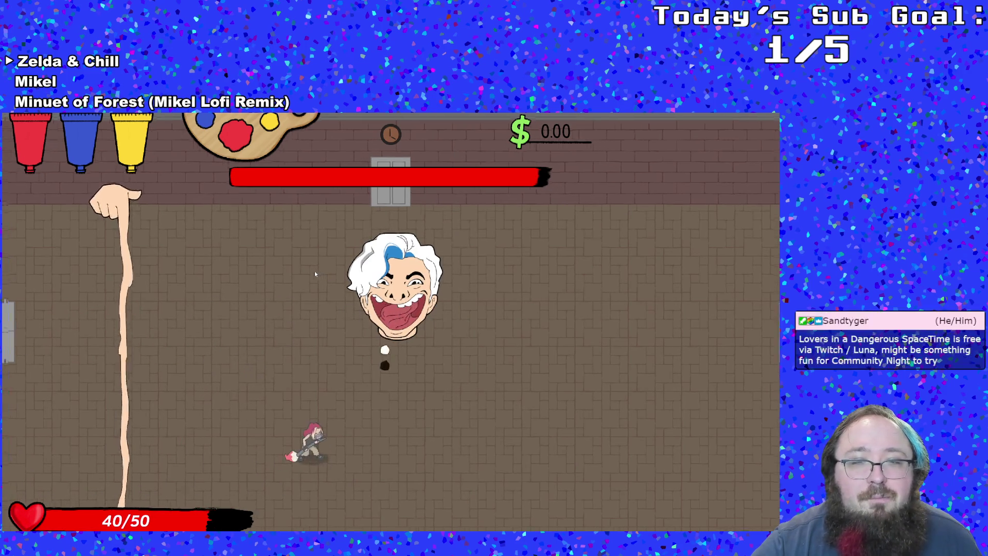
key(Up)
key(Up)
key(Right)
key(Left)
key(Left)
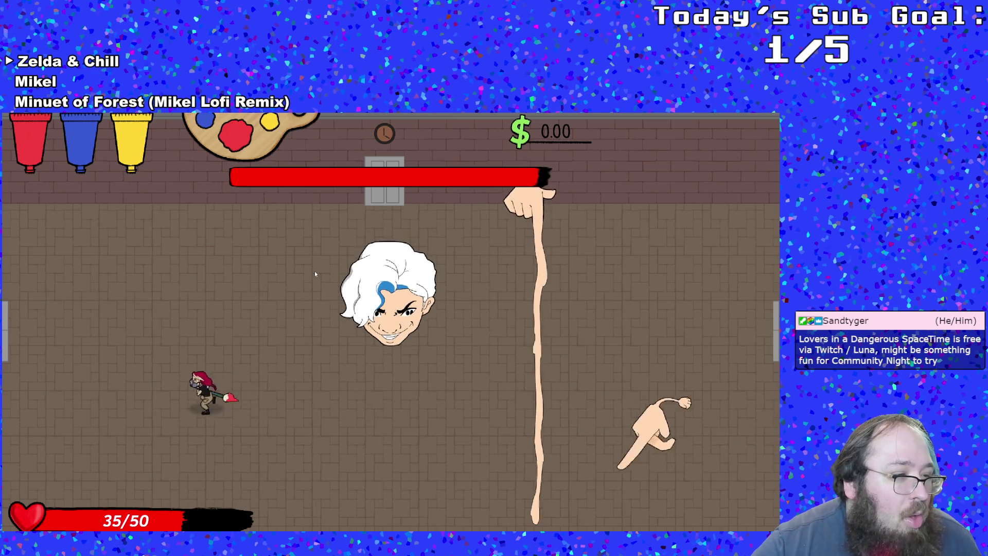
scroll(315, 274, down, 1)
key(Right)
key(Down)
key(Right)
key(Down)
key(Up)
key(Right)
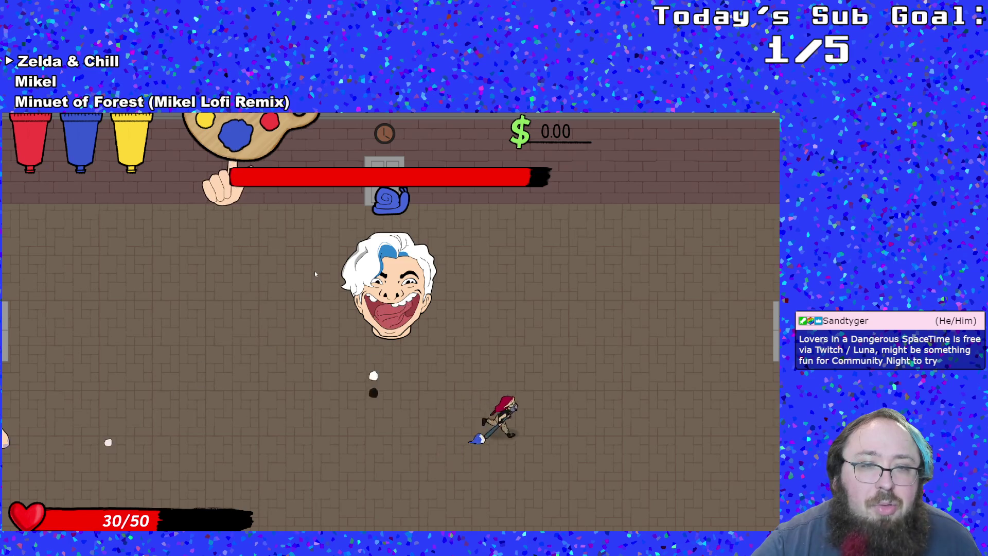
key(Left)
key(Left)
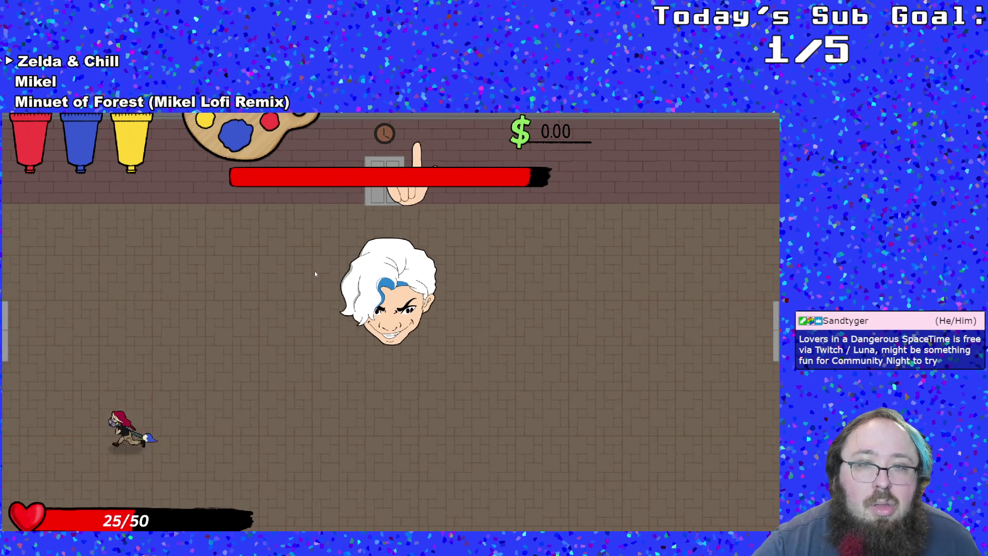
key(Right)
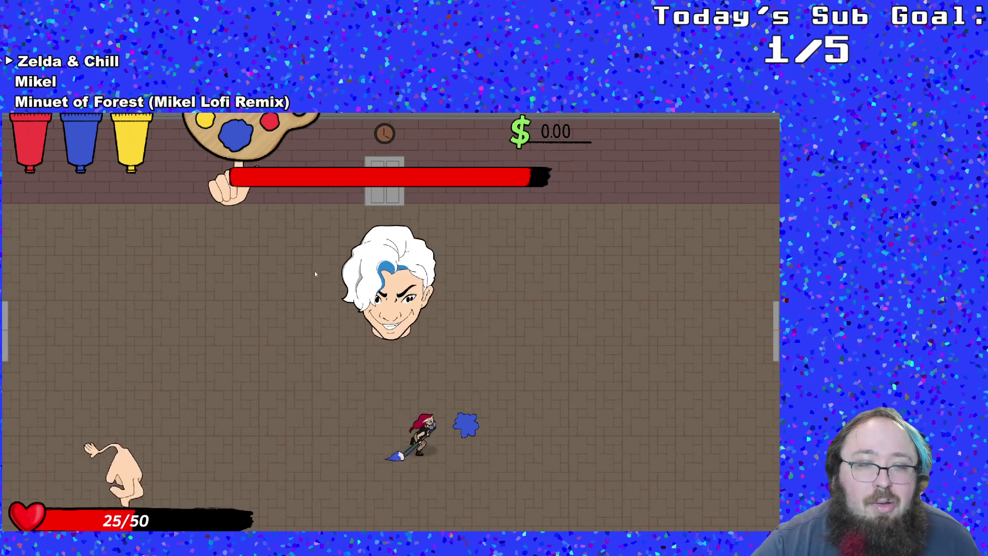
key(Up)
key(Down)
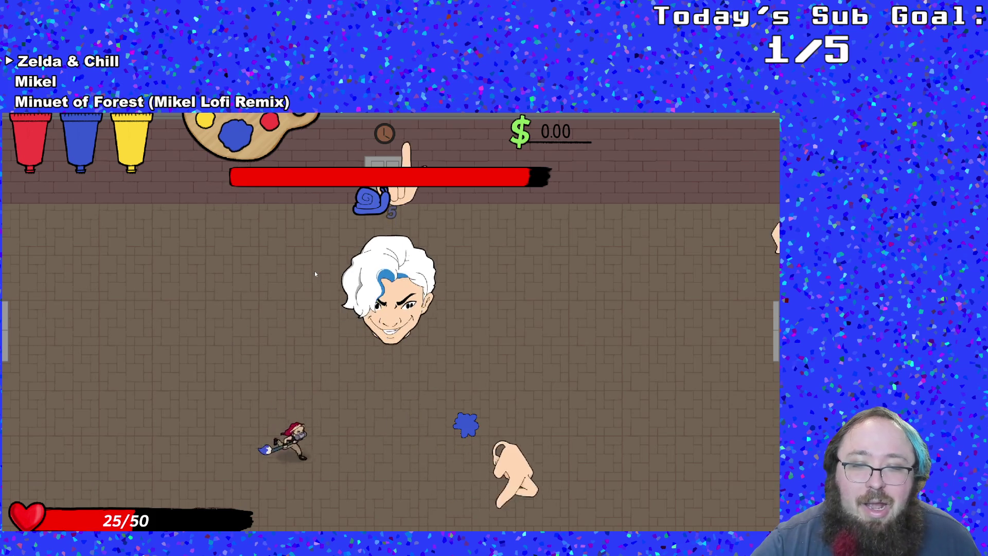
key(Right)
key(Right)
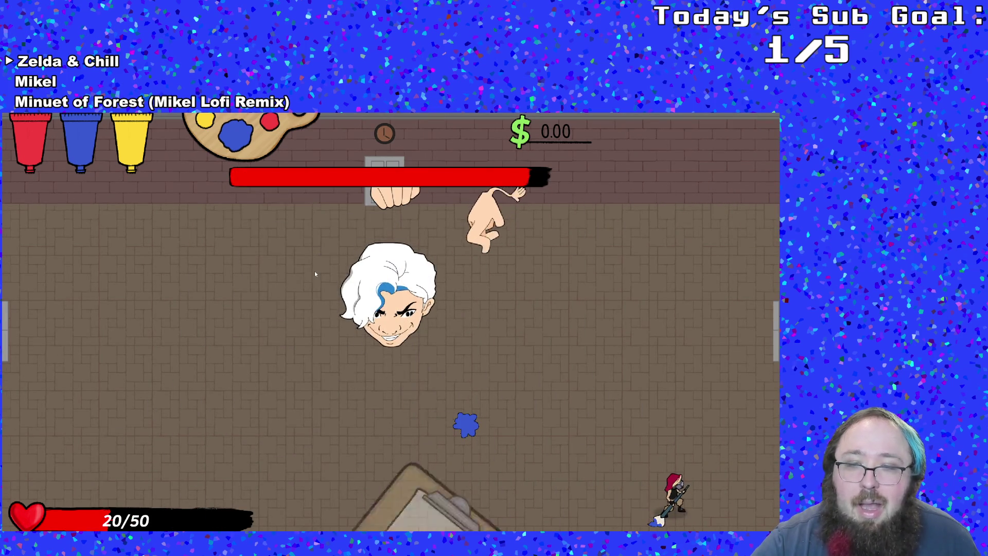
Pause the game and choose Quit to return to the editor.
key(Escape)
key(Down)
key(Down)
key(Down)
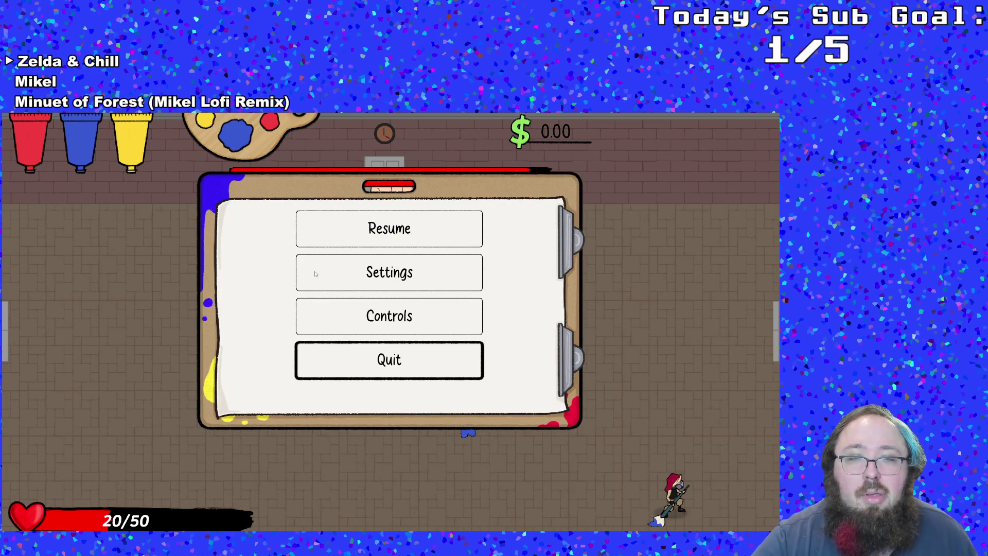
key(Return)
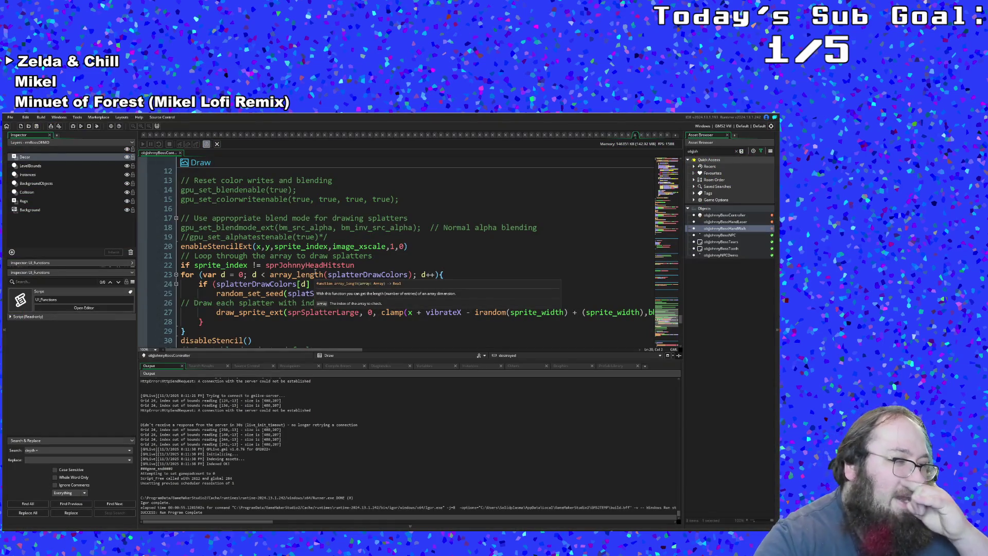
click(315, 274)
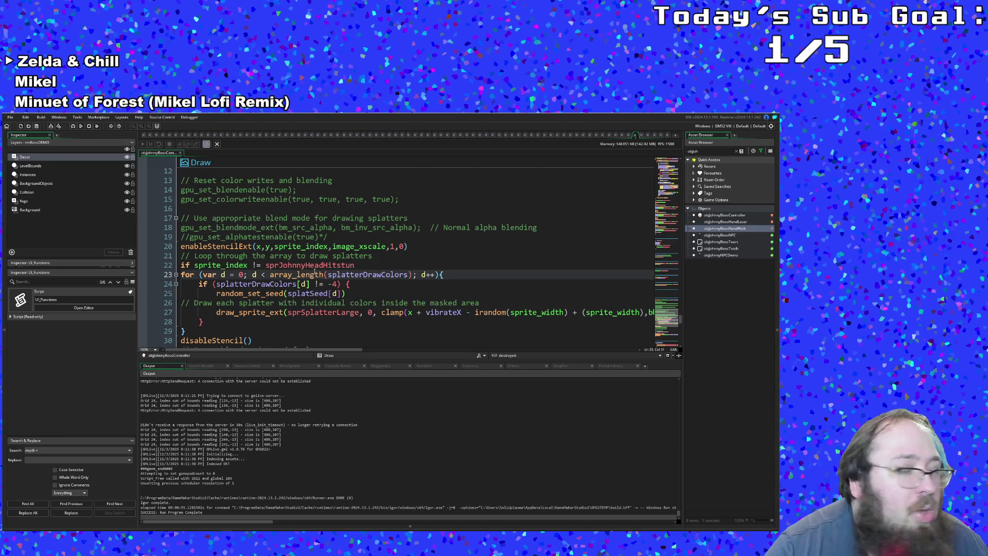
scroll(315, 272, down, 6)
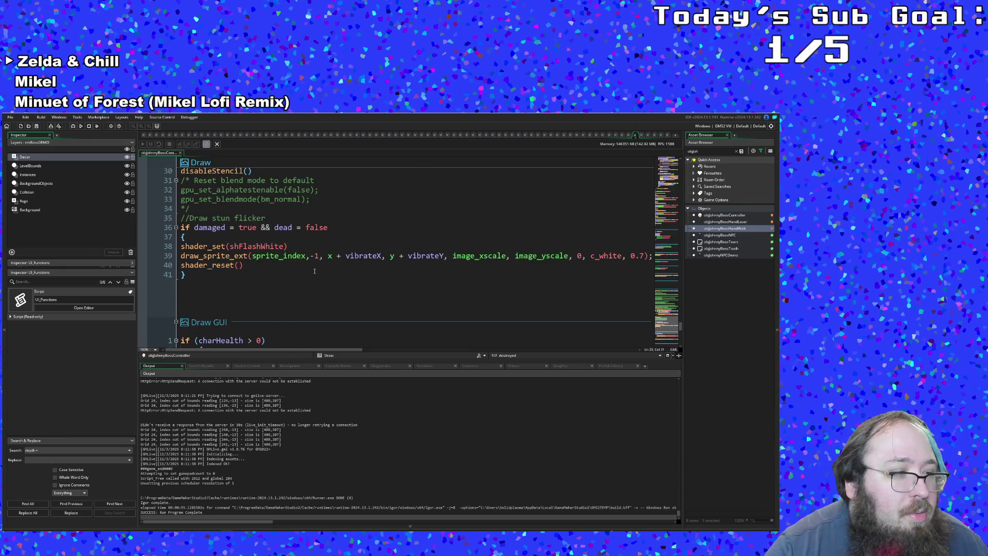
scroll(315, 272, up, 2)
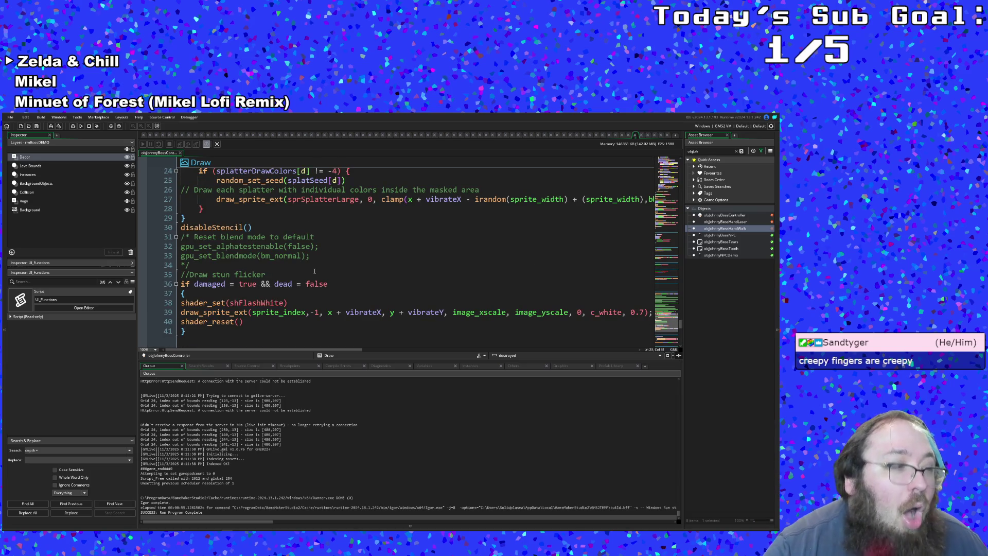
scroll(315, 271, up, 4)
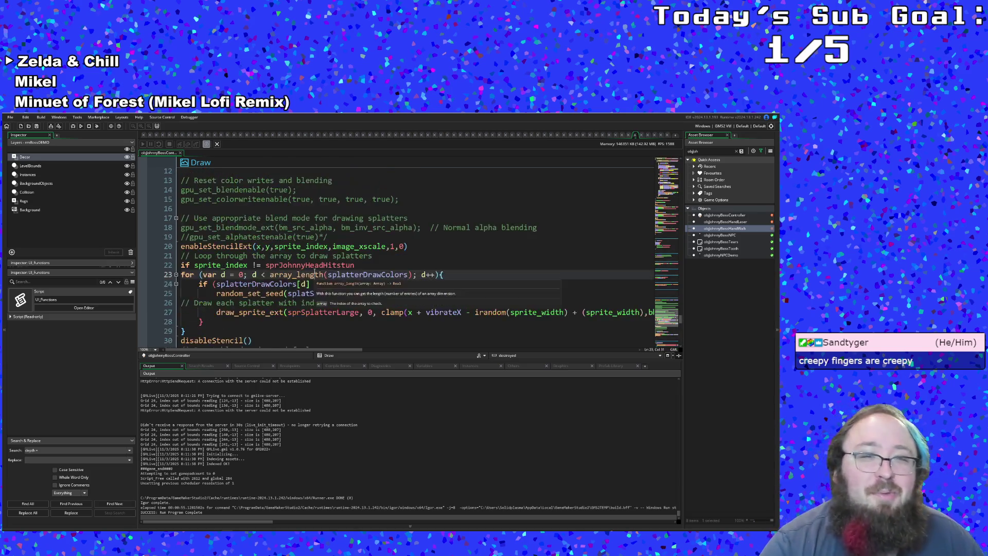
scroll(315, 271, down, 6)
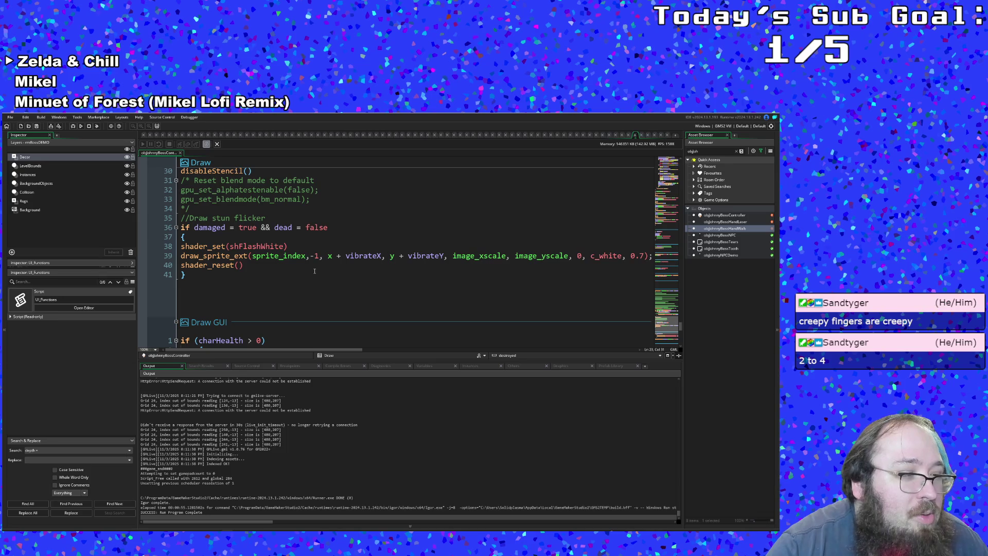
scroll(315, 271, down, 10)
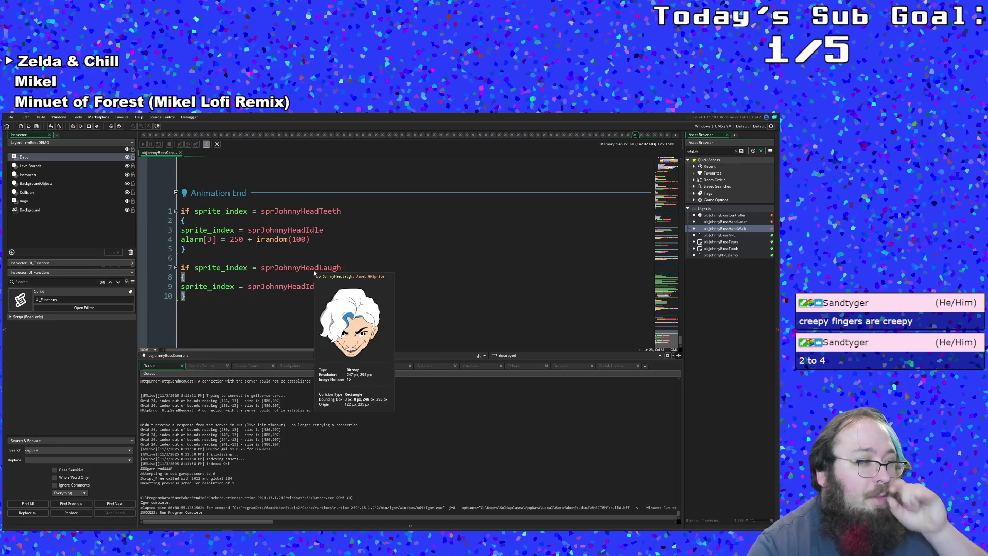
scroll(315, 272, up, 15)
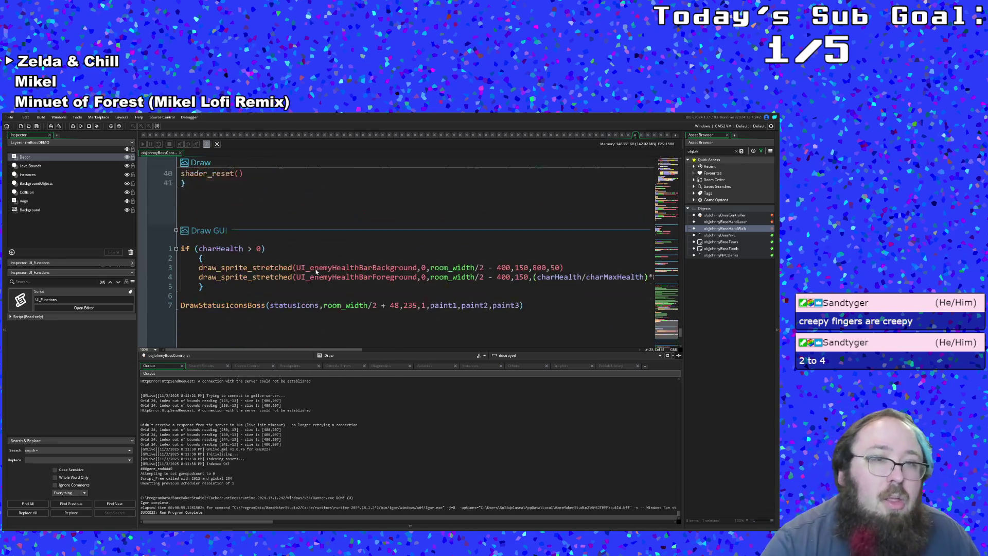
scroll(316, 271, up, 10)
scroll(316, 272, up, 6)
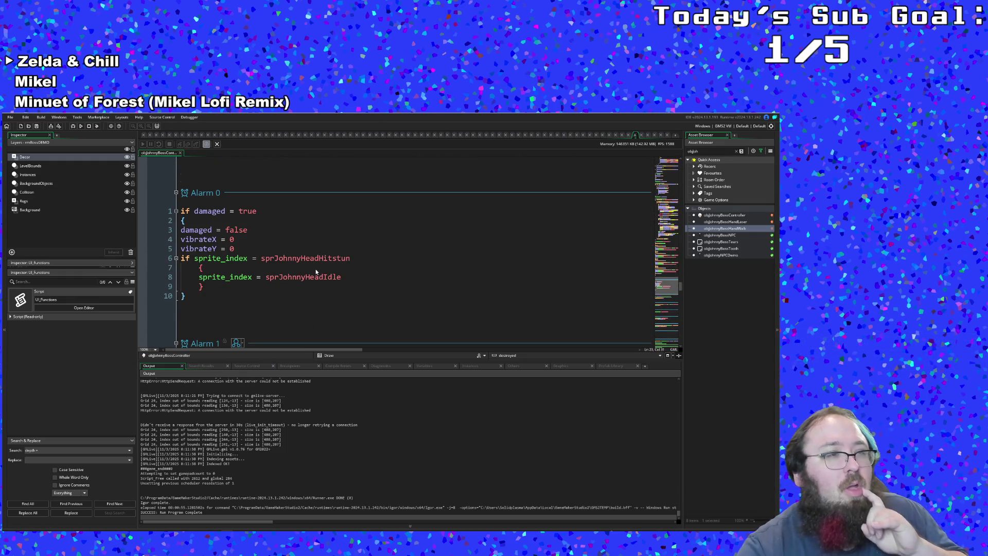
scroll(316, 272, up, 3)
scroll(316, 272, up, 6)
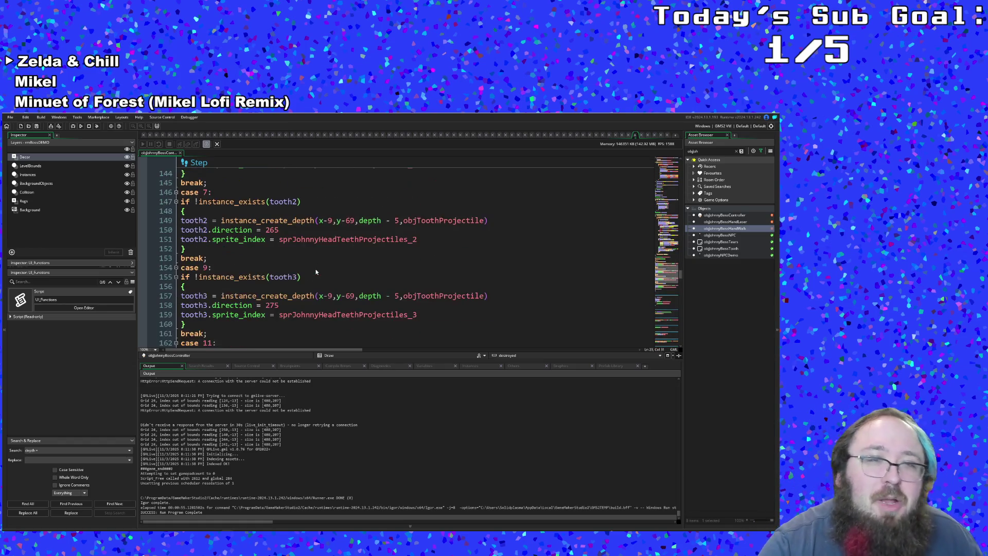
scroll(316, 272, up, 20)
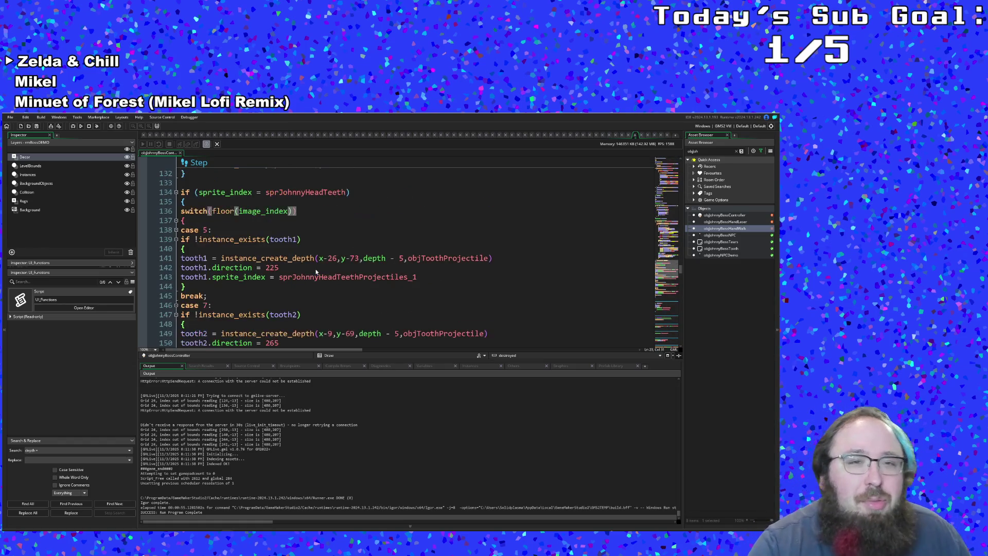
scroll(316, 271, up, 10)
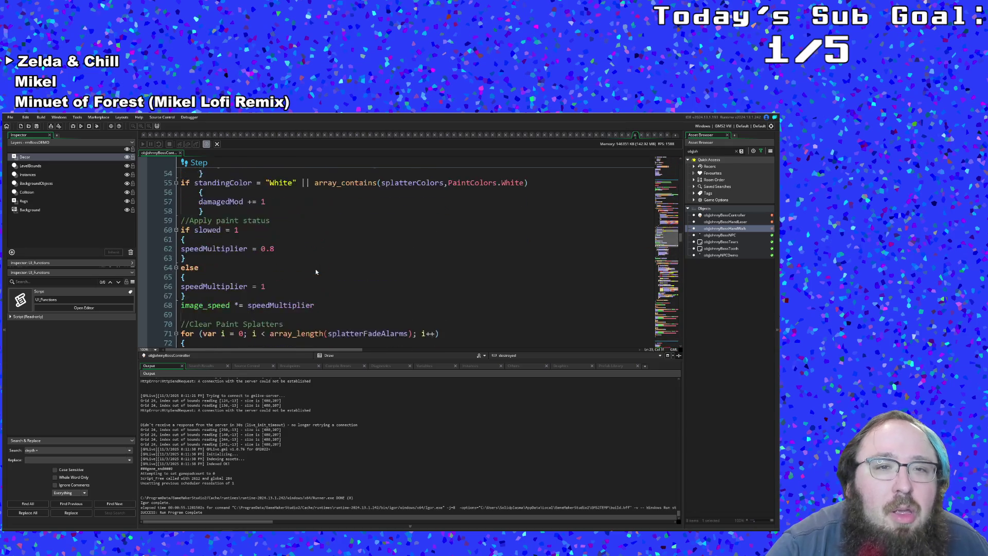
scroll(316, 271, down, 10)
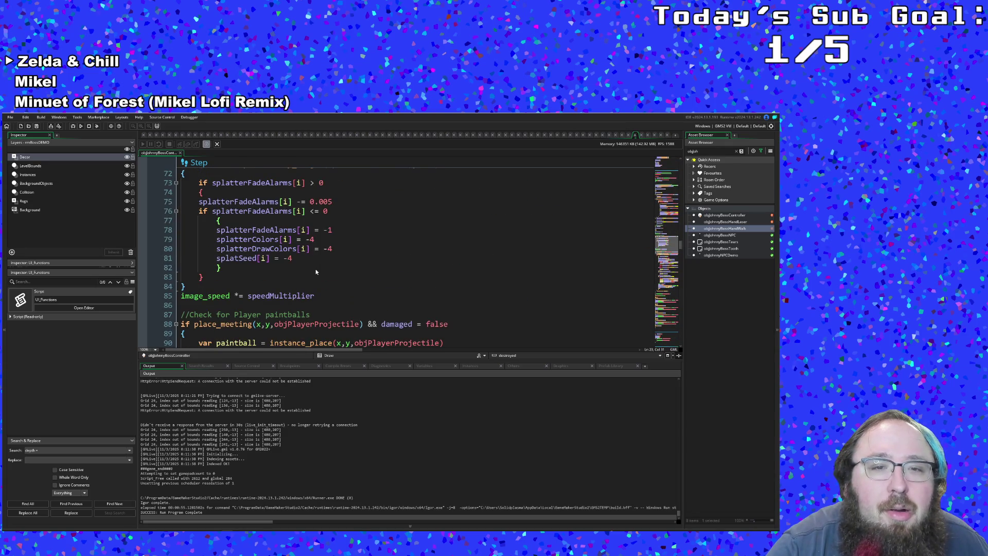
scroll(317, 272, up, 20)
scroll(317, 261, up, 3)
scroll(317, 261, down, 10)
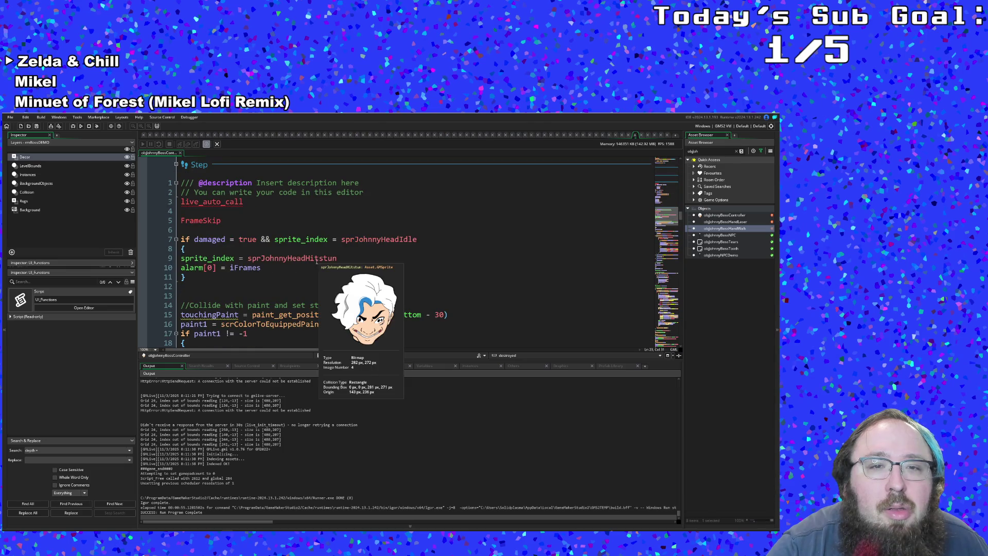
scroll(295, 283, up, 20)
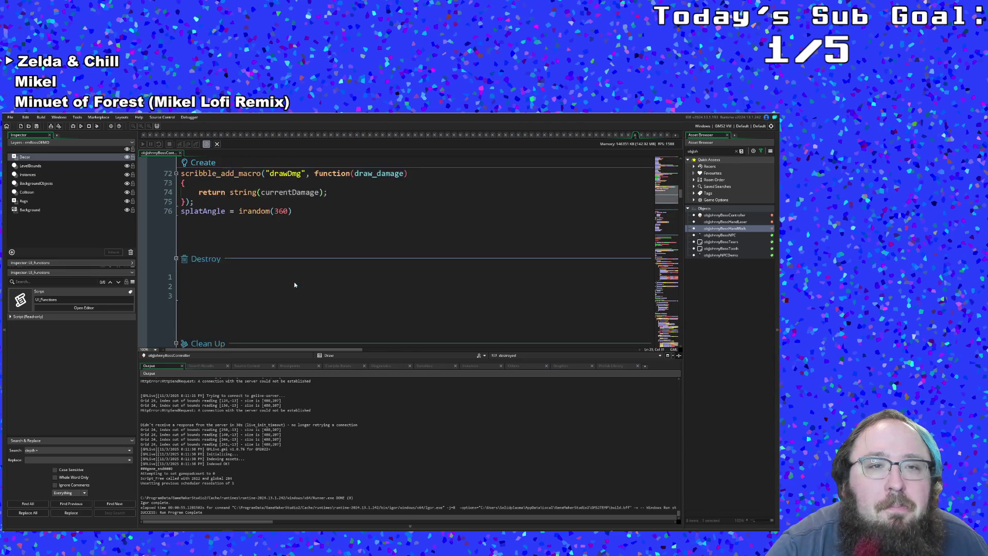
scroll(295, 284, up, 4)
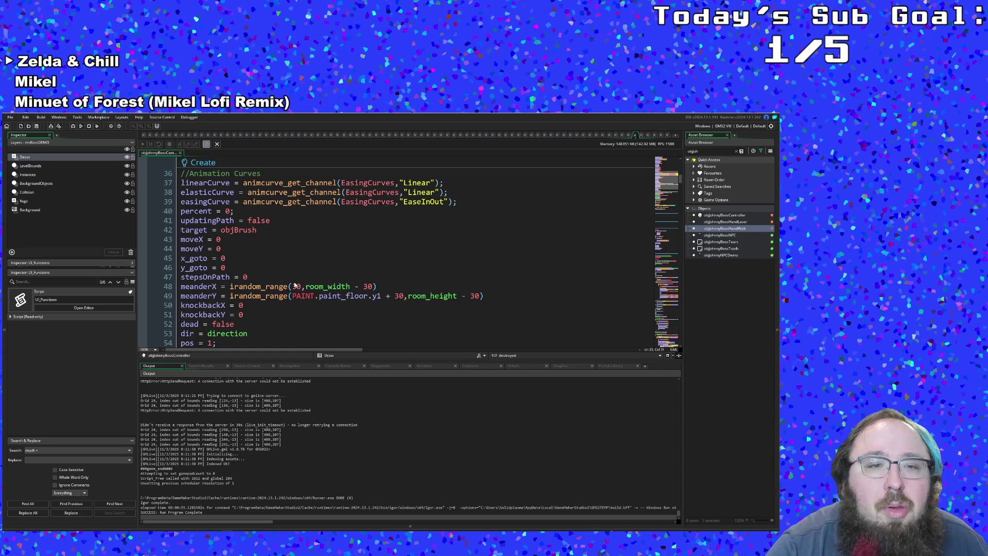
scroll(295, 286, down, 2)
scroll(294, 284, down, 20)
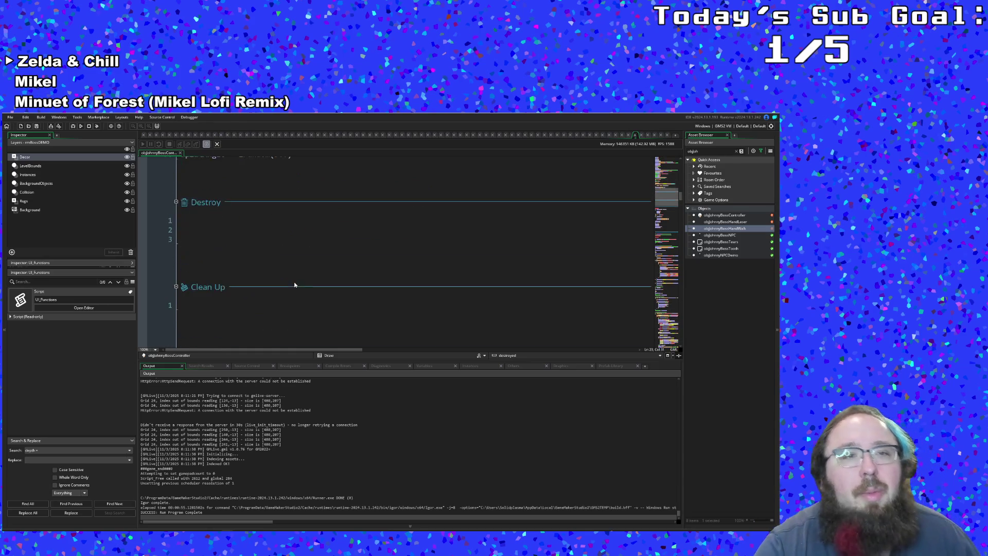
Review objJohnnyBossHandWalk's line 125 room-edge exit check, then bring up sprHandEnter for editing.
double_click(722, 229)
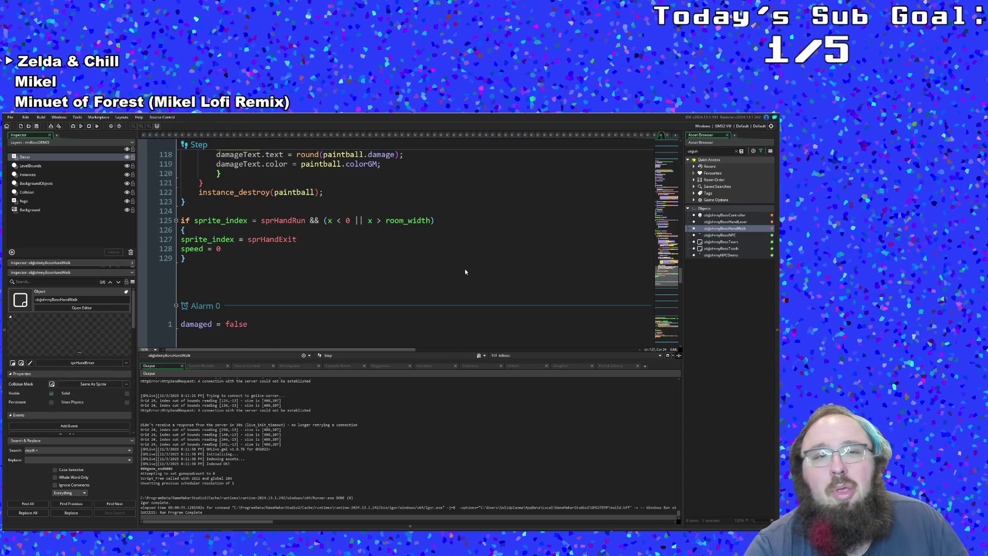
scroll(465, 269, down, 5)
scroll(461, 265, down, 10)
scroll(462, 264, up, 8)
scroll(461, 260, up, 20)
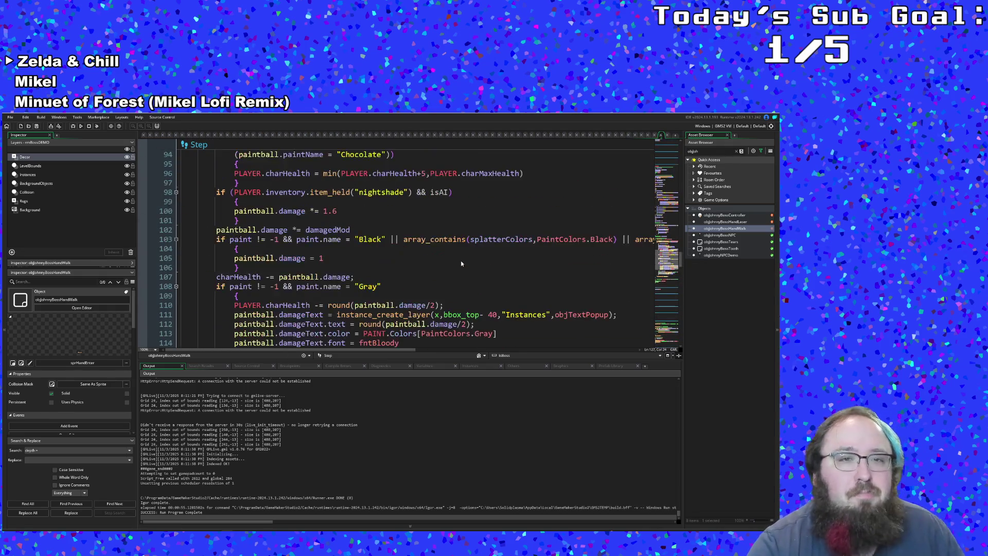
scroll(461, 260, up, 20)
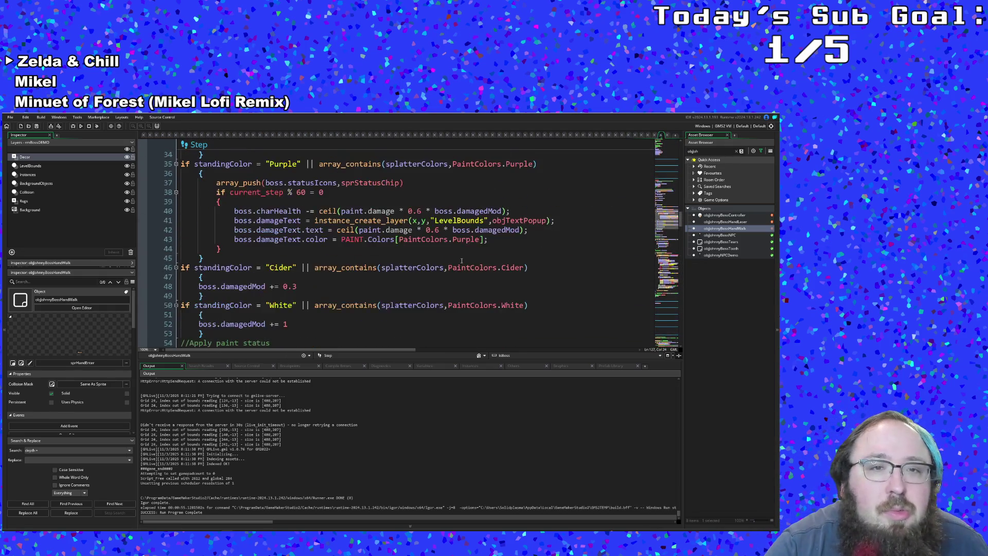
scroll(461, 260, down, 4)
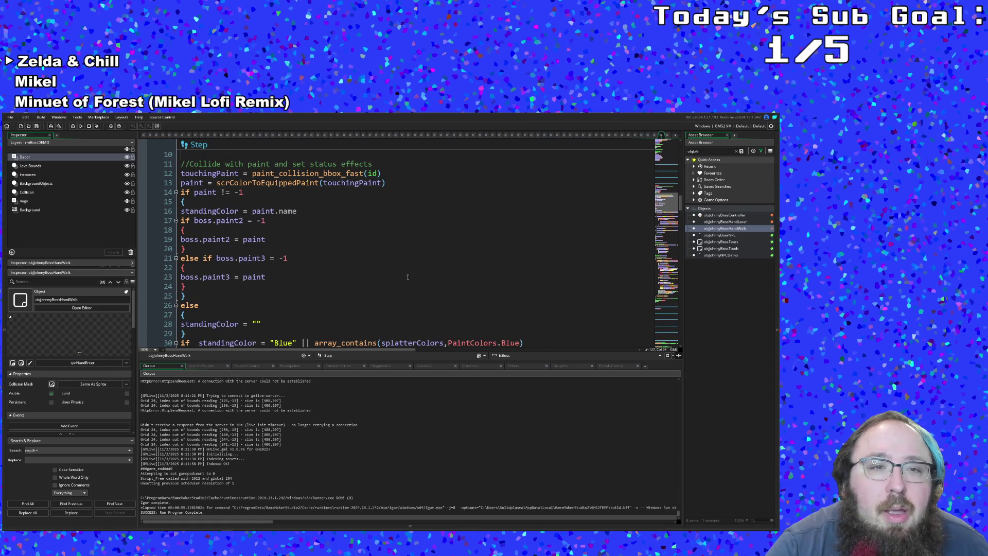
scroll(410, 277, down, 20)
scroll(389, 272, down, 8)
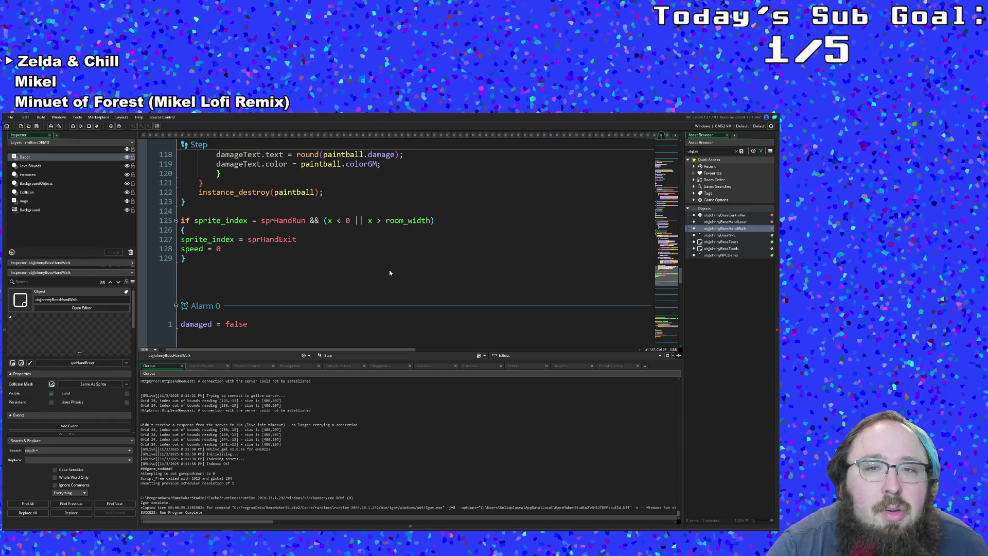
click(348, 221)
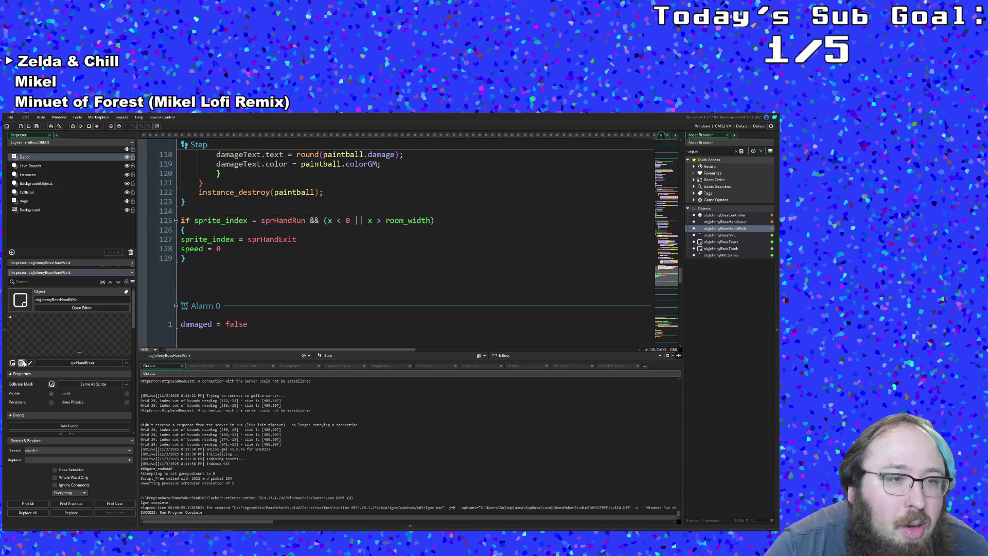
click(30, 362)
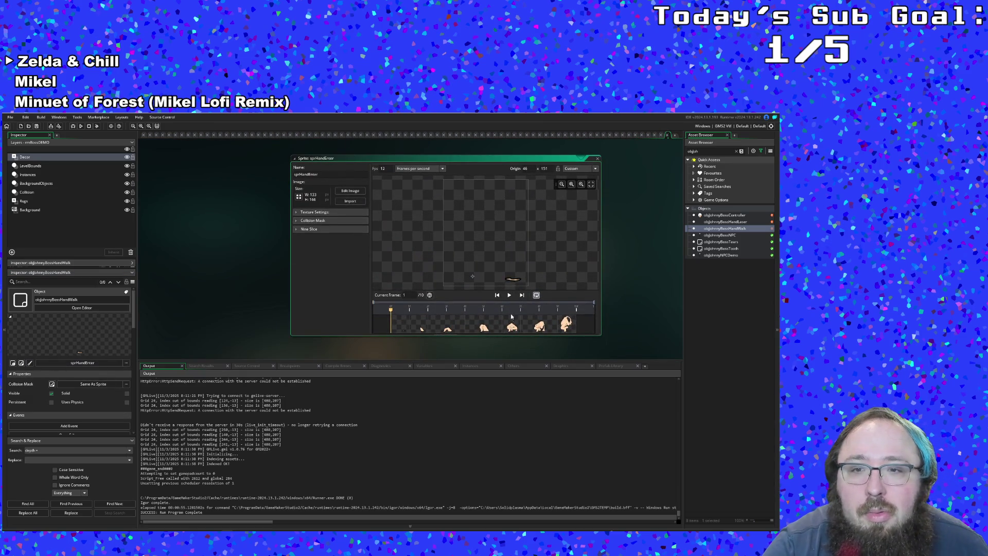
Play the sprHandEnter animation, then search for and open sprHandExit.
click(510, 296)
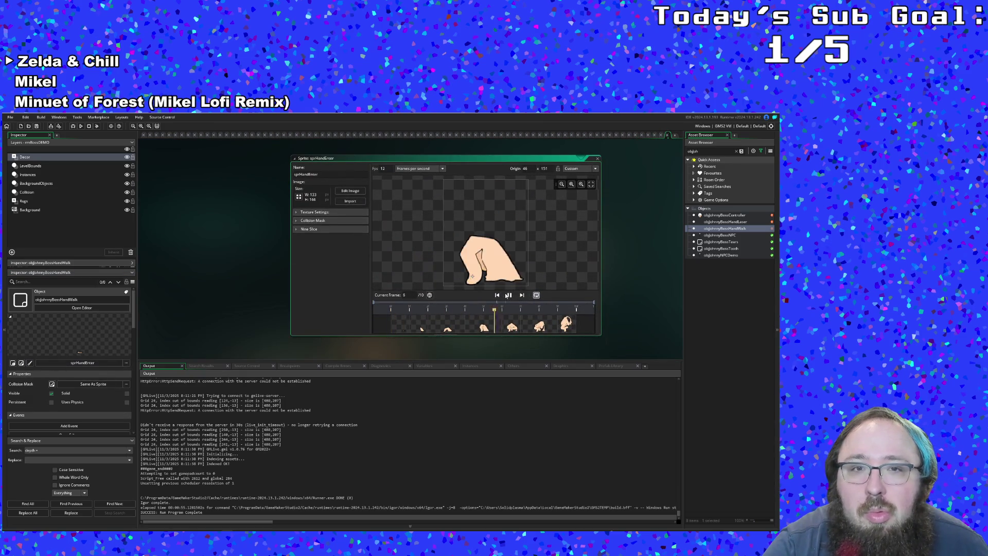
click(642, 147)
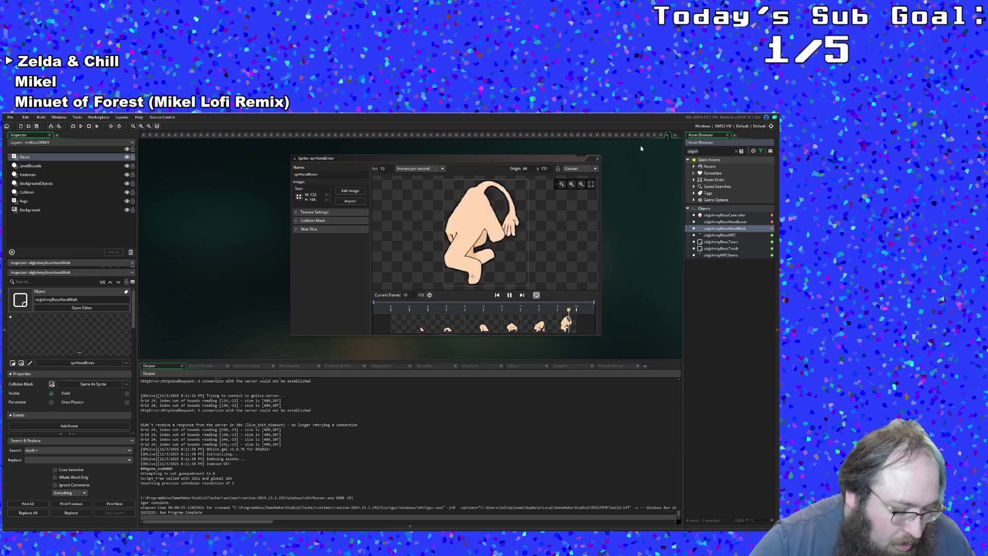
text(sprhandexit)
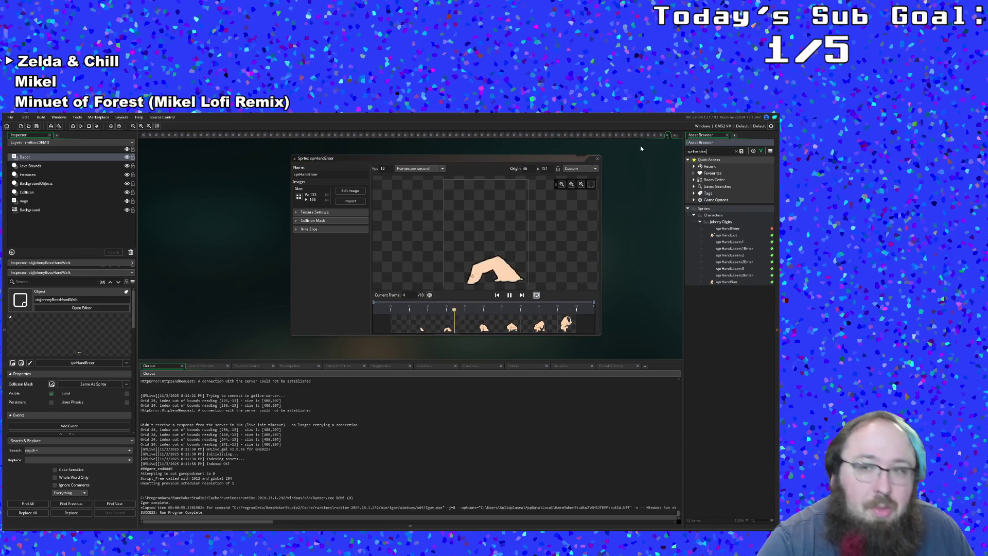
double_click(721, 228)
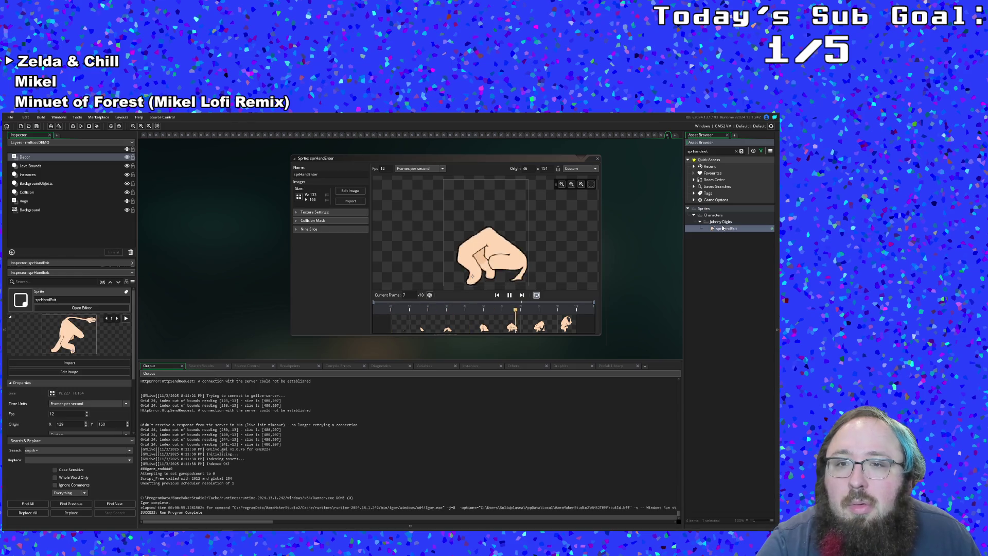
Play and stop the sprHandExit animation, then close its sprite editor.
click(509, 295)
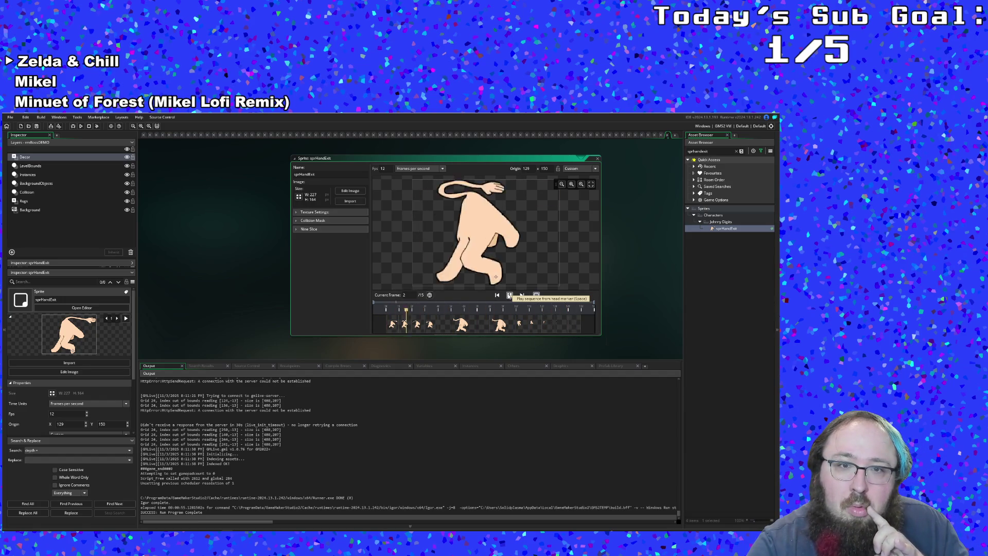
click(509, 296)
click(598, 158)
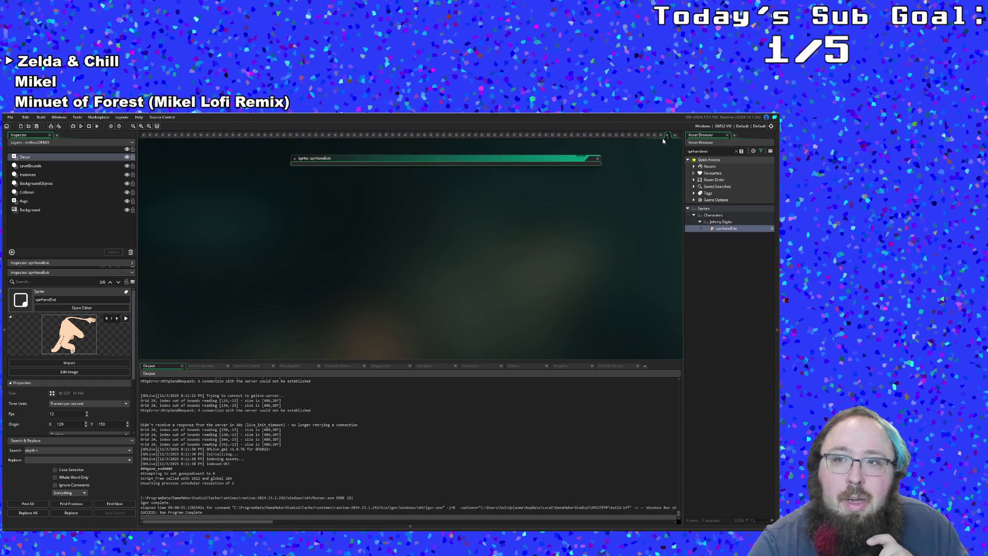
Rewrite line 125 as (x <= 129 || x >= room_width- 129) and rebuild the game.
click(346, 222)
key(Delete)
text(129 || x > room_width)
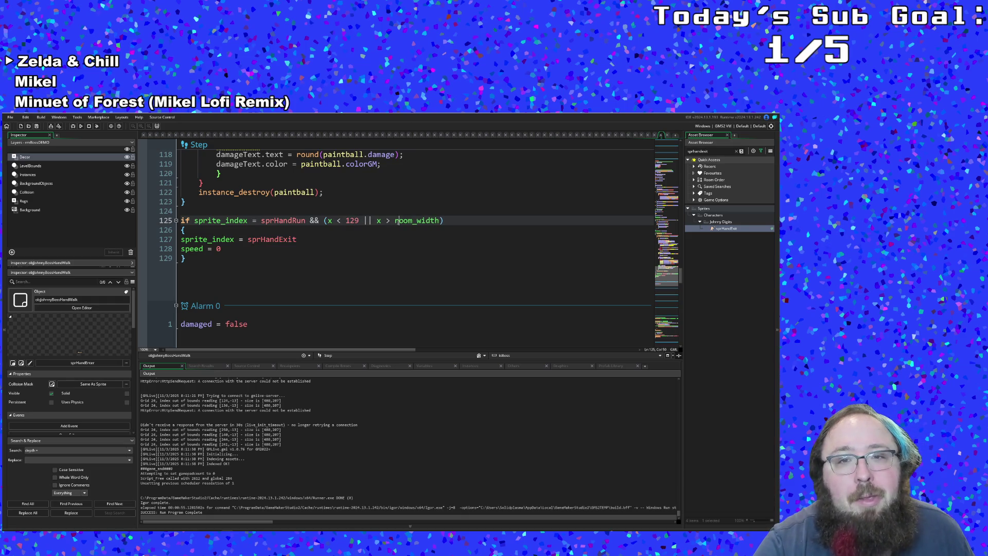
text(-129)
click(443, 221)
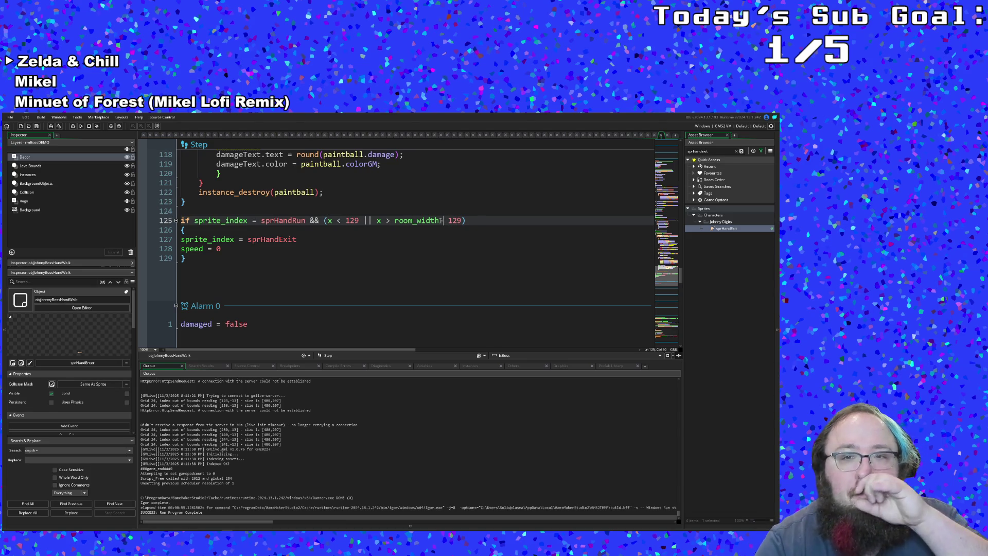
click(435, 222)
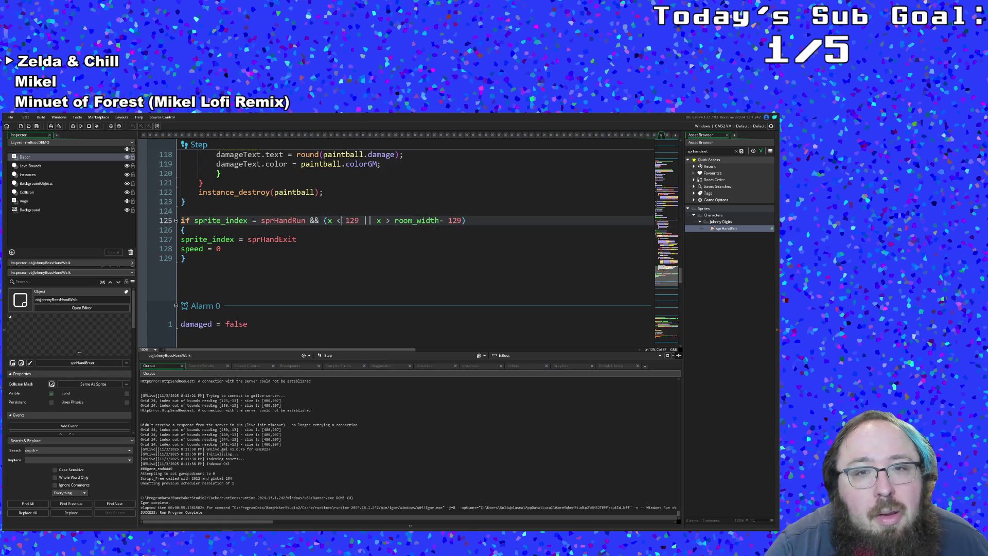
text(=)
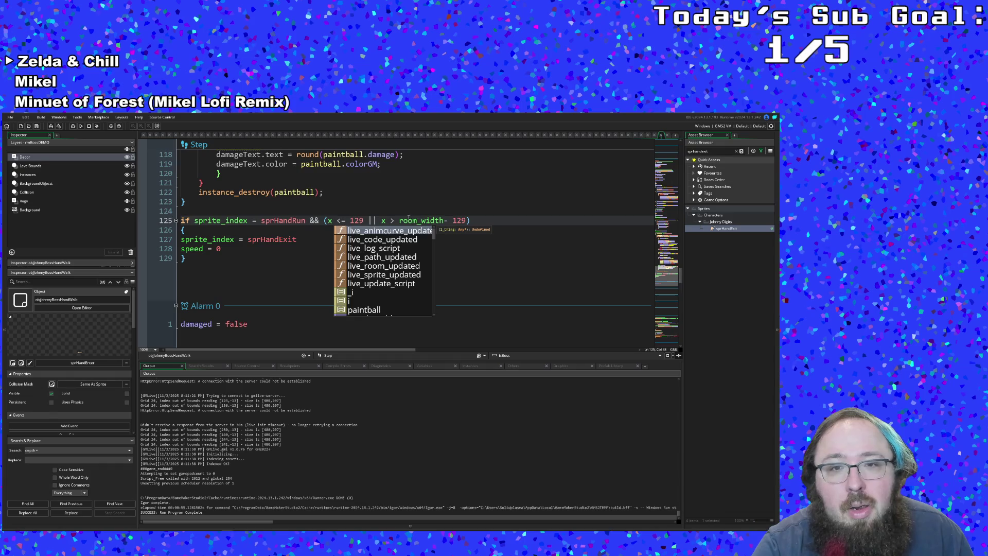
click(394, 220)
text(=)
click(413, 220)
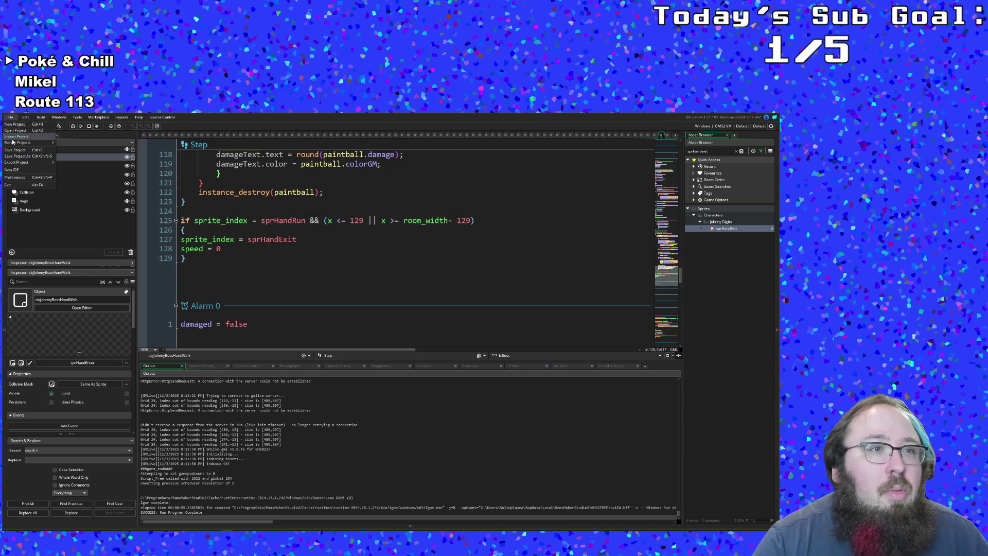
click(81, 126)
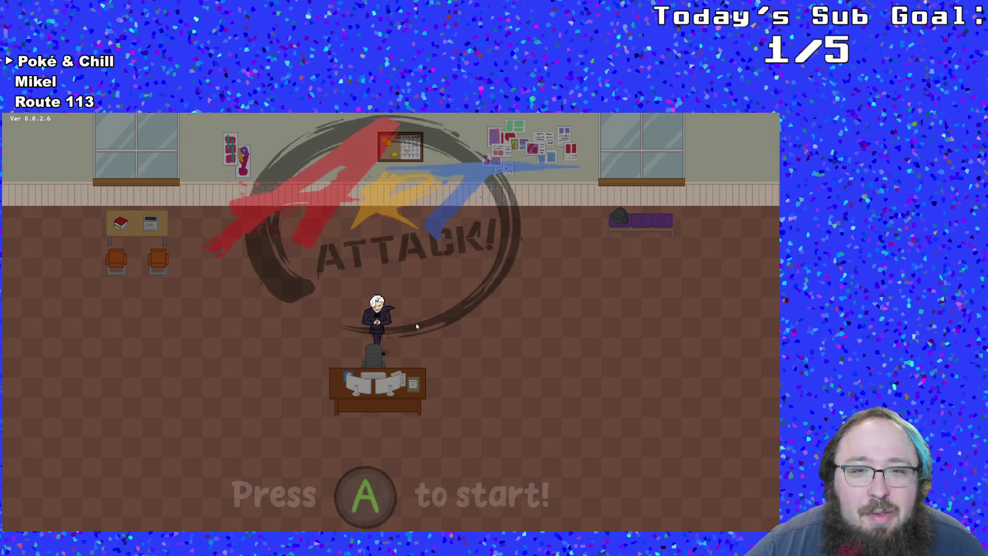
Start the game, walk to Johnny and talk through the dialogue to trigger the boss fight.
key(Return)
key(Right)
key(Right)
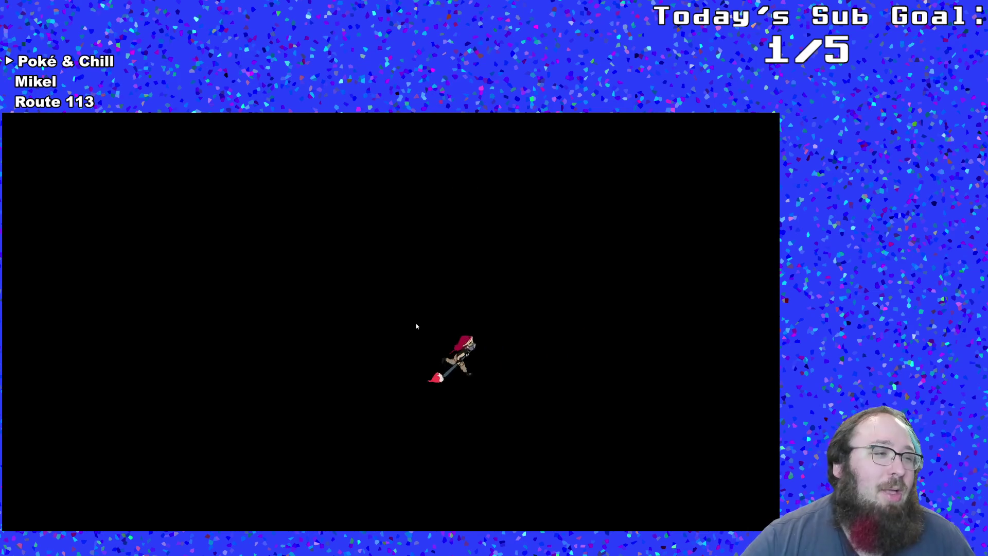
key(Right)
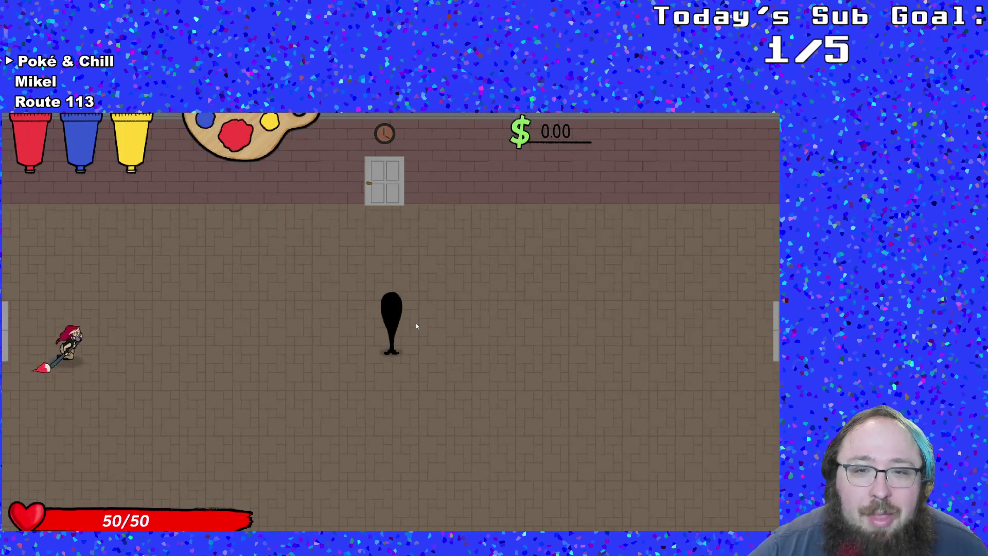
key(Return)
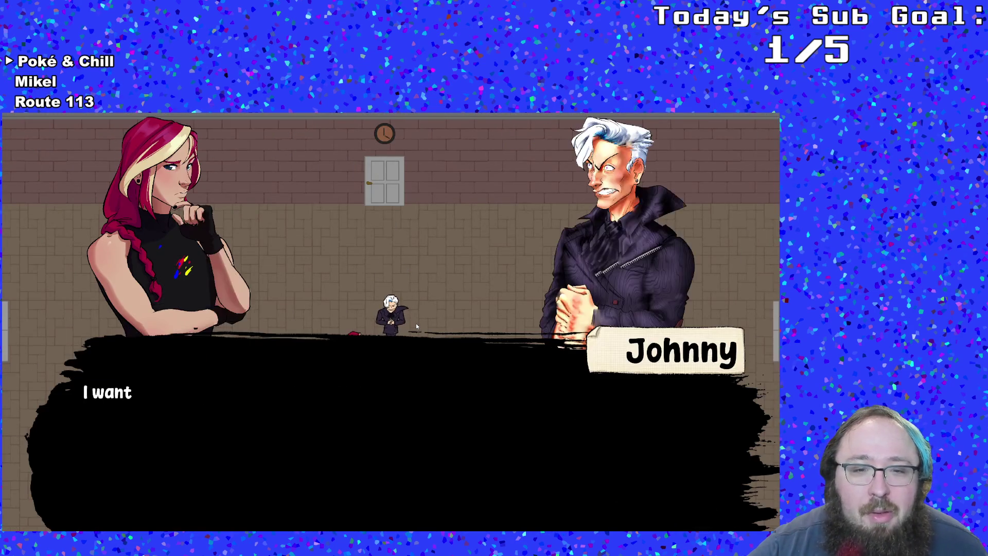
key(Return)
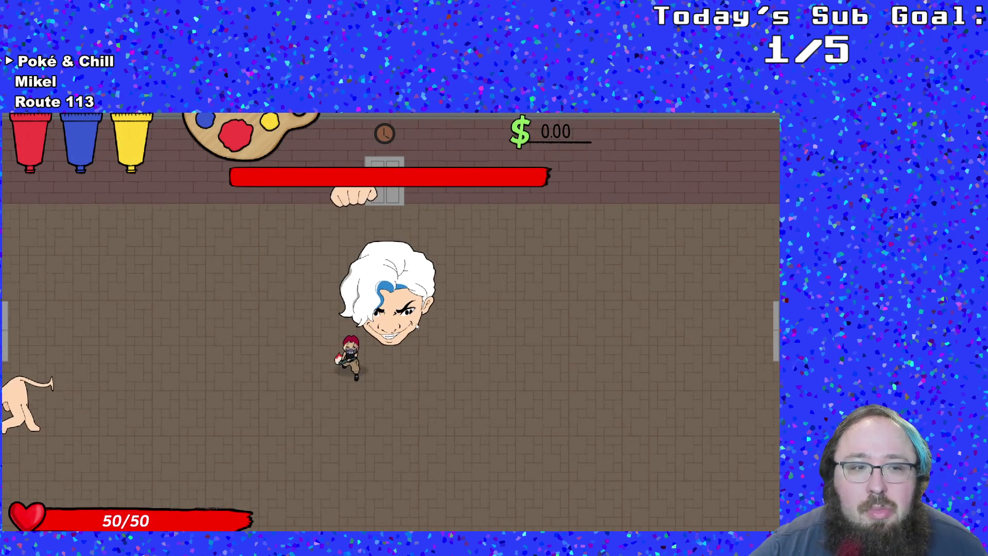
Dodge the boss's slamming hands around the arena.
key(Left)
key(Down)
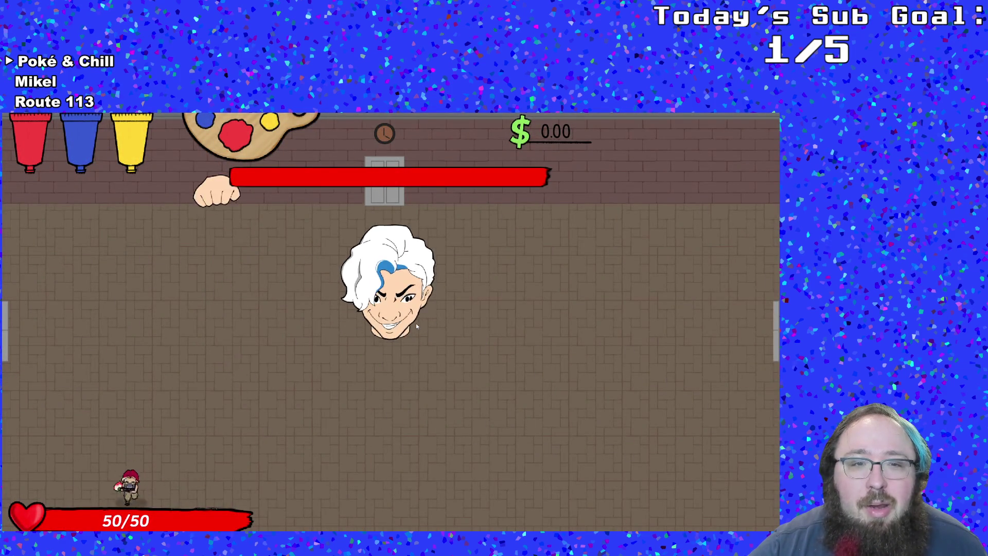
key(Right)
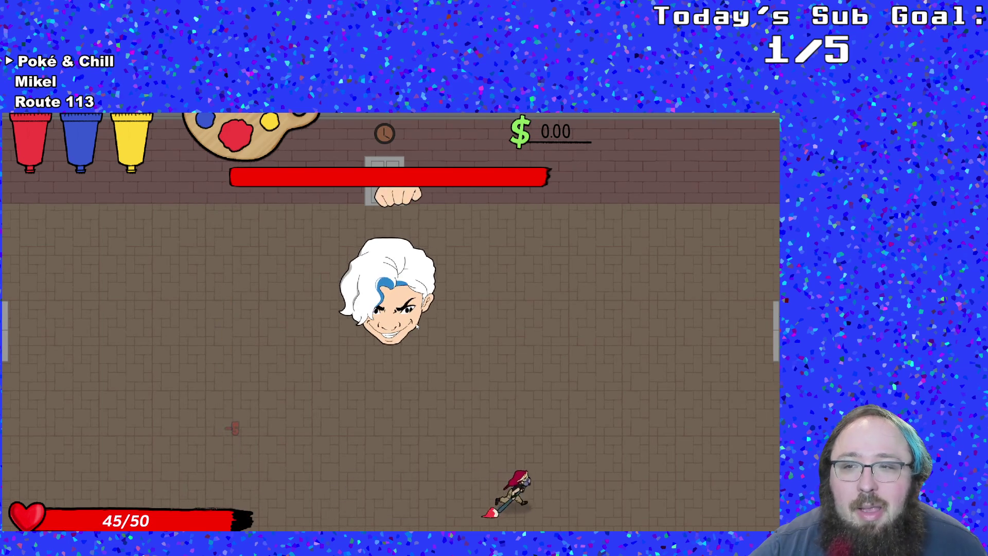
key(Up)
key(Left)
key(Down)
key(Left)
Pause the game and choose Quit to return to GameMaker.
key(Escape)
key(Down)
key(Down)
key(Down)
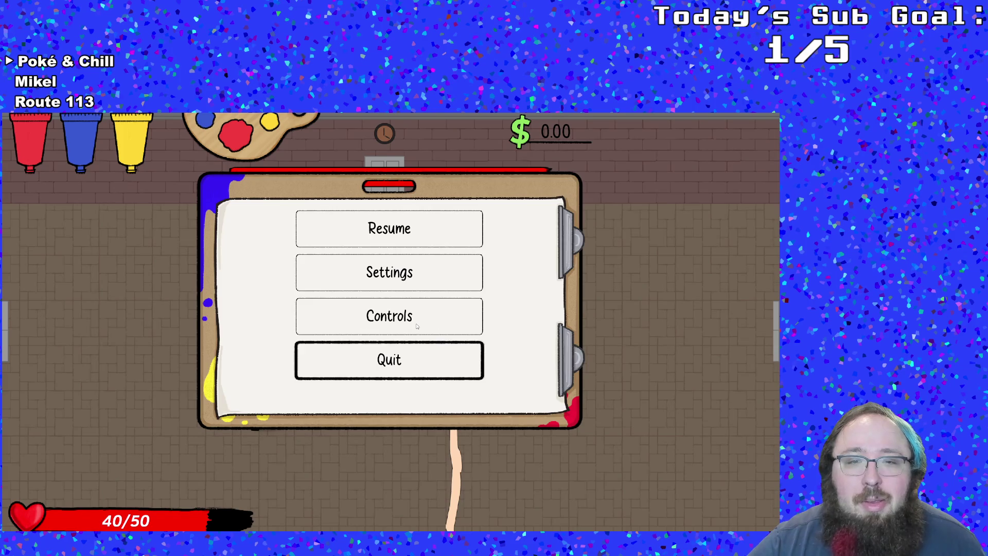
key(Return)
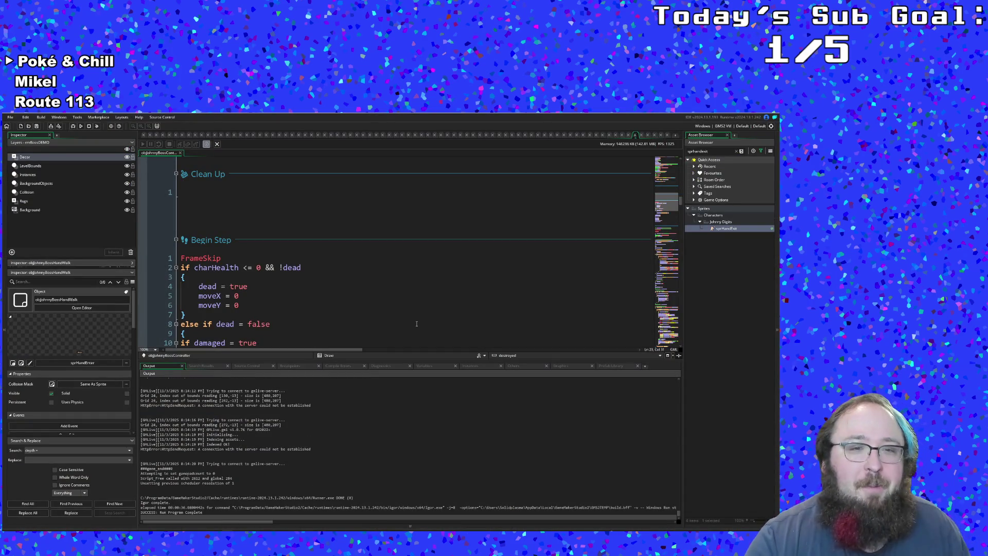
Clear the asset search and review the controller's Create code down to alarm[5] = 60.
scroll(383, 311, down, 10)
scroll(384, 312, down, 15)
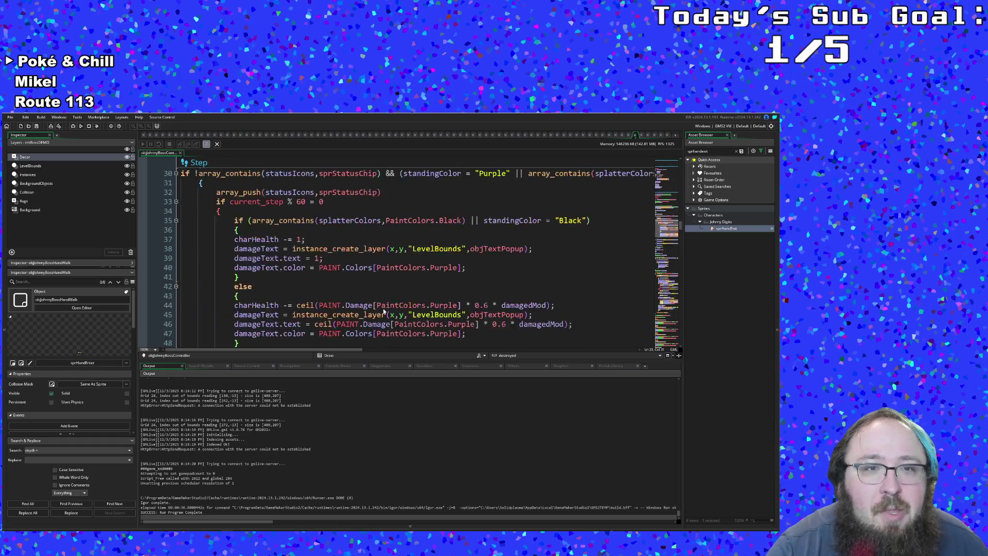
click(736, 151)
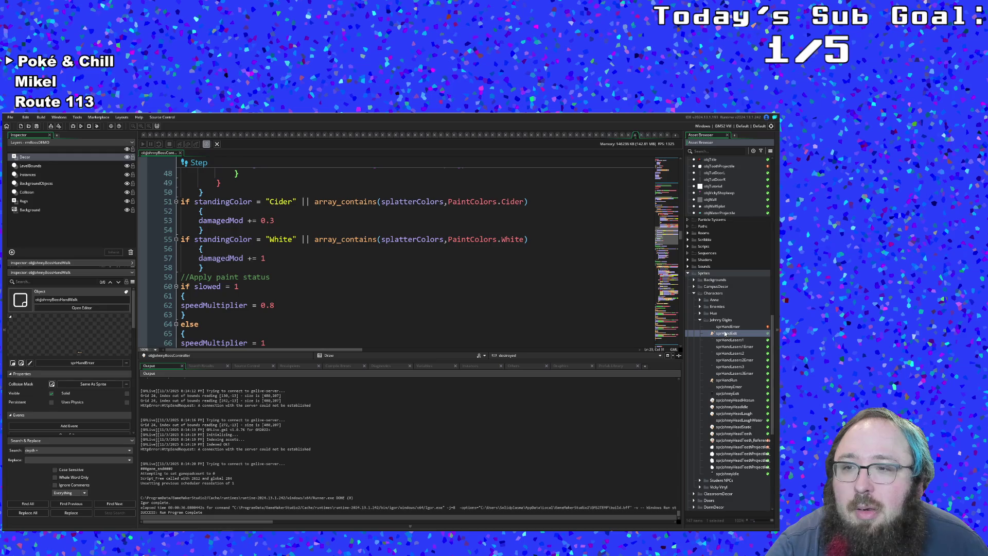
scroll(727, 383, down, 1)
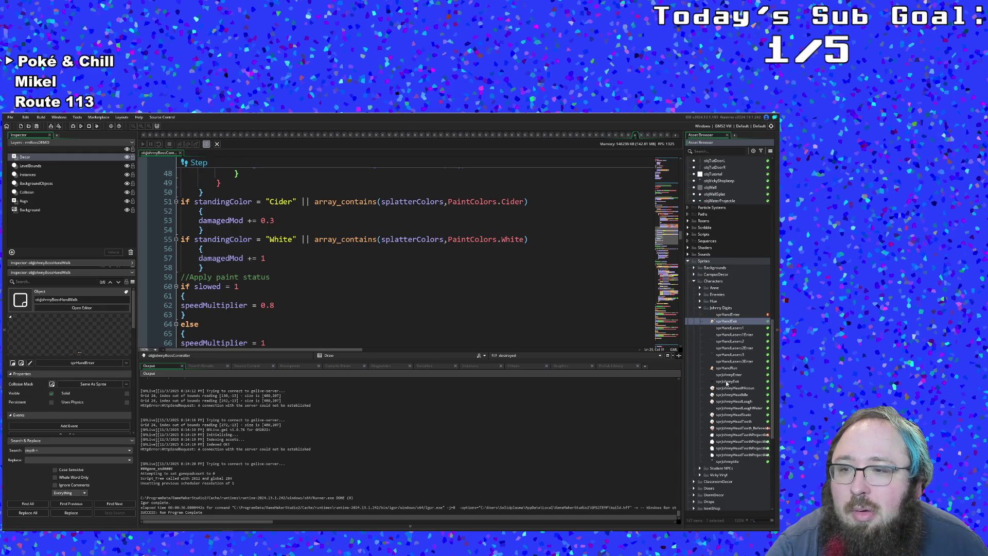
scroll(727, 383, down, 2)
scroll(727, 383, up, 8)
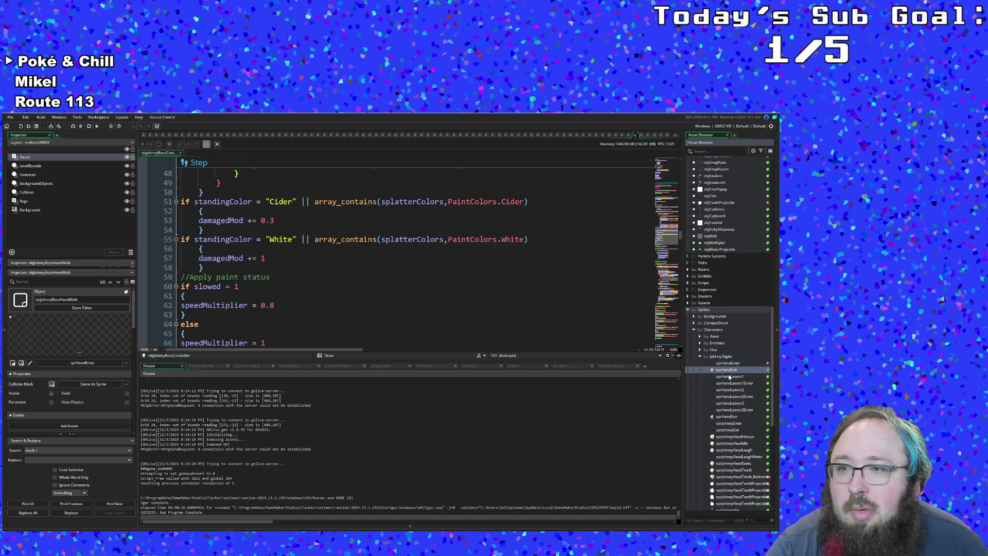
scroll(727, 374, up, 1)
scroll(573, 307, down, 15)
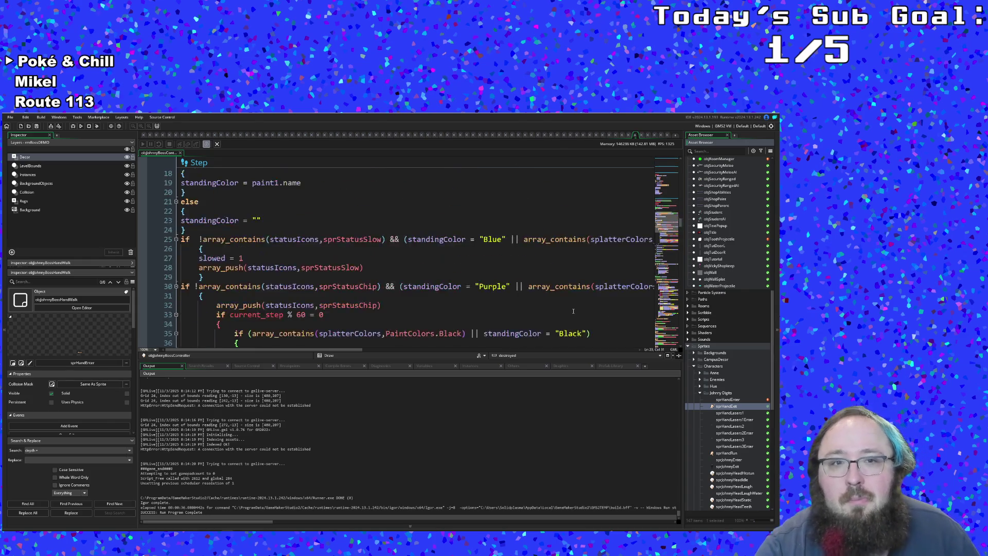
scroll(574, 307, up, 15)
scroll(464, 258, up, 5)
scroll(463, 258, down, 5)
click(365, 322)
Filter the Asset Browser by 'johnny'.
scroll(365, 322, down, 4)
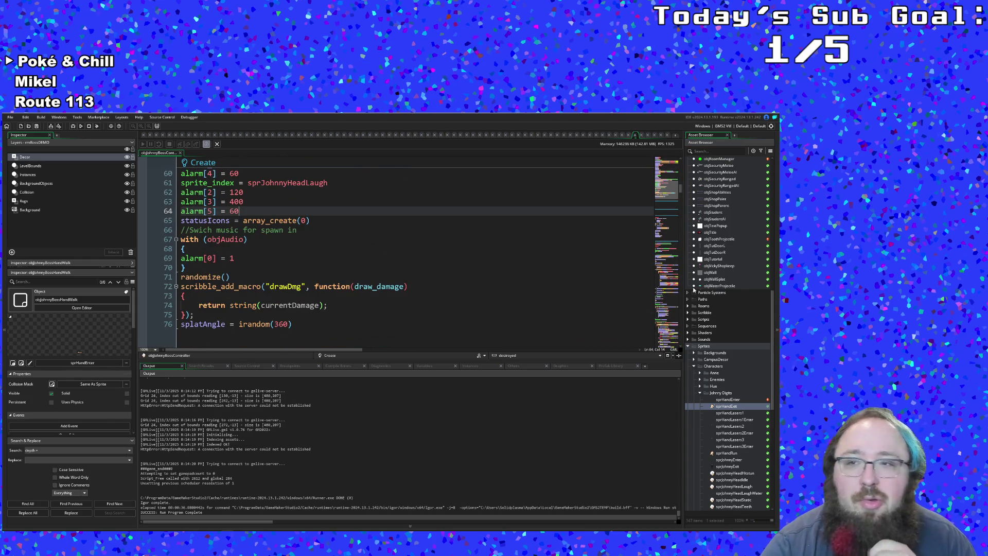
click(719, 150)
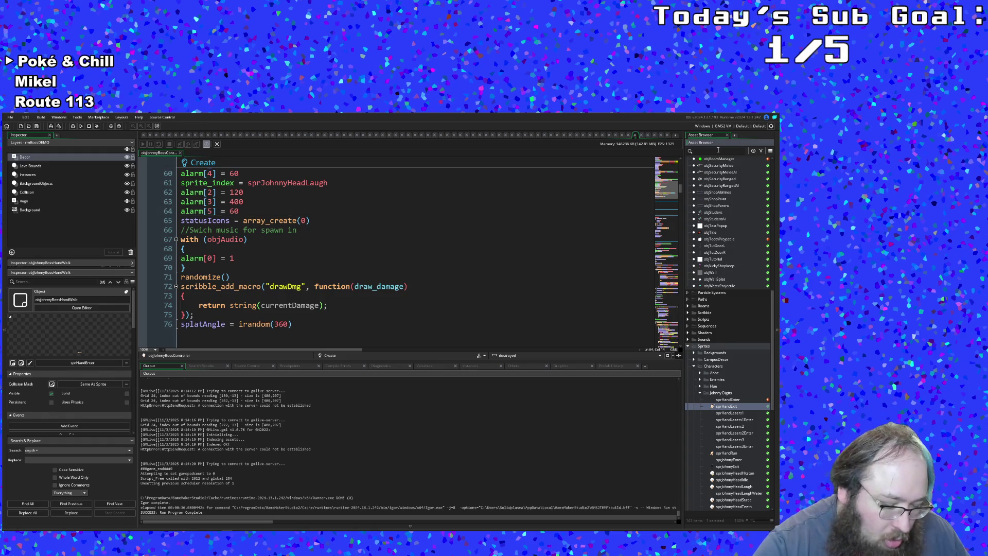
text(obj)
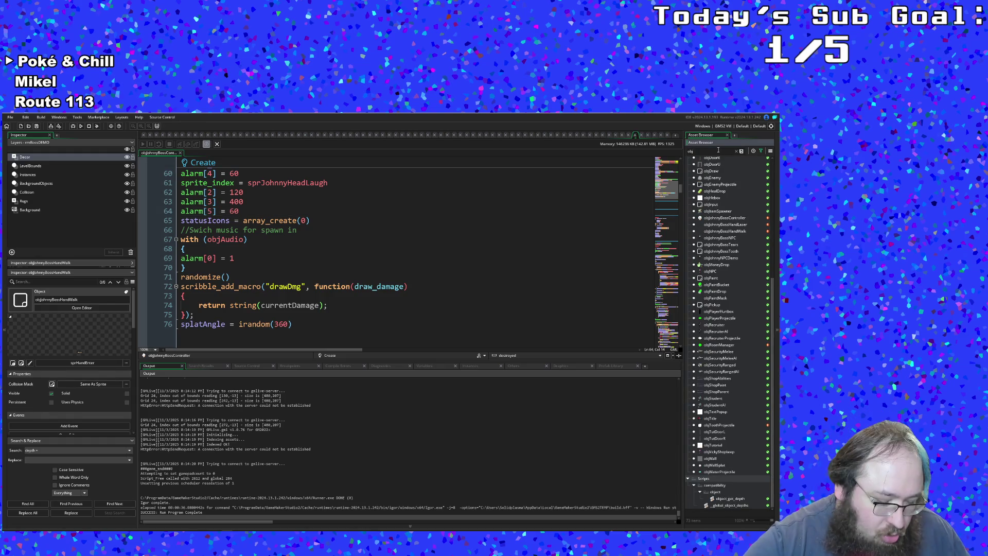
text(ohnny)
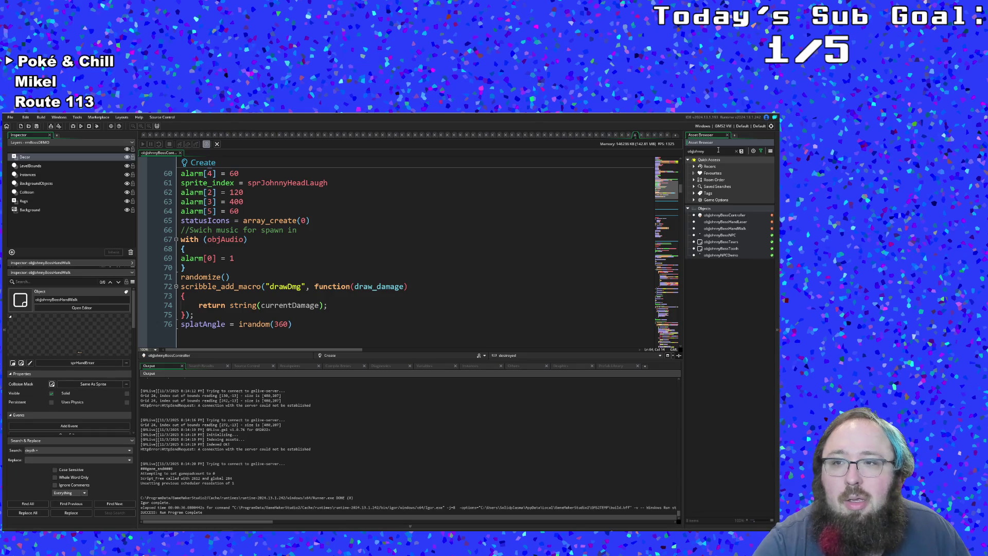
In objJohnnyBossHandWalk line 125, make the left-edge check (x <= 129 && direction = 180).
double_click(726, 228)
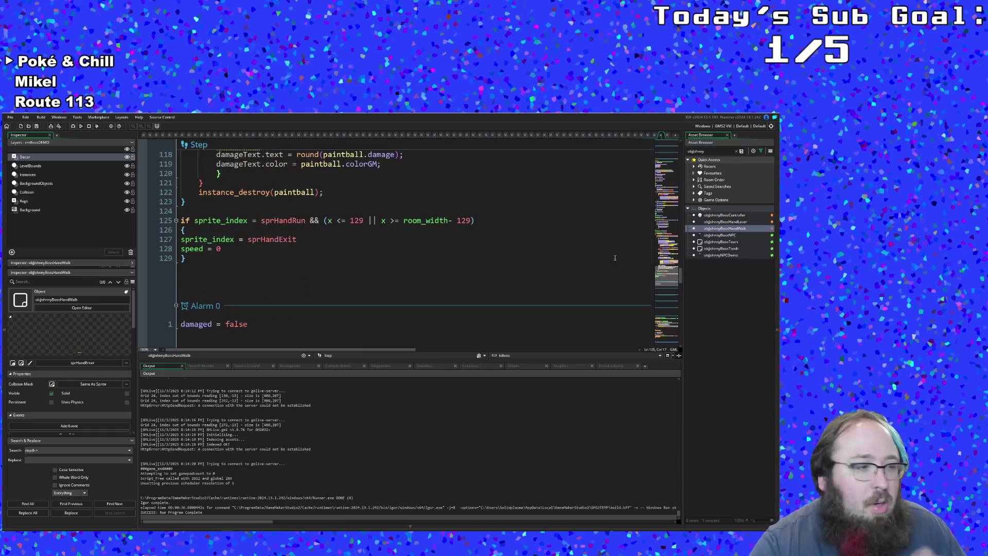
click(514, 285)
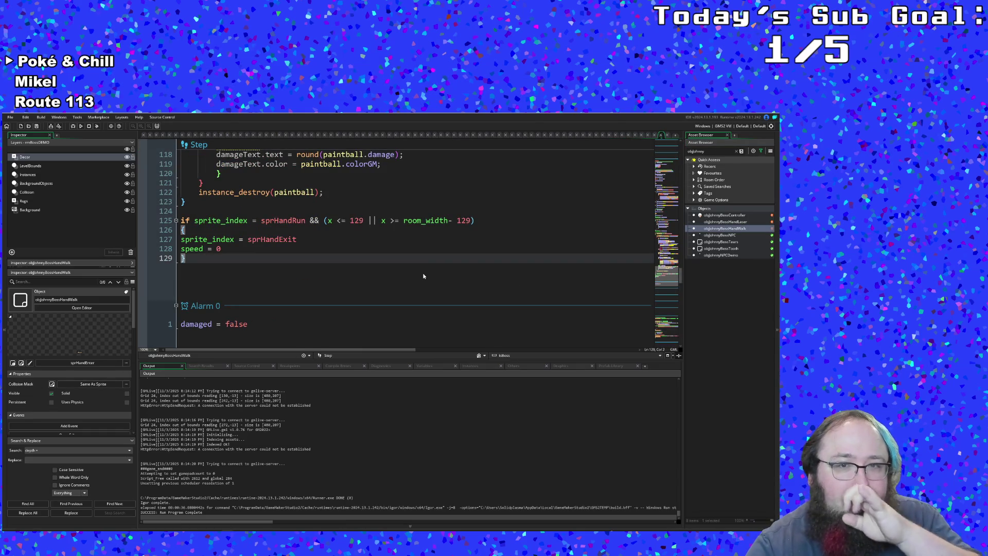
scroll(423, 276, up, 2)
click(424, 277)
key(Down)
key(Down)
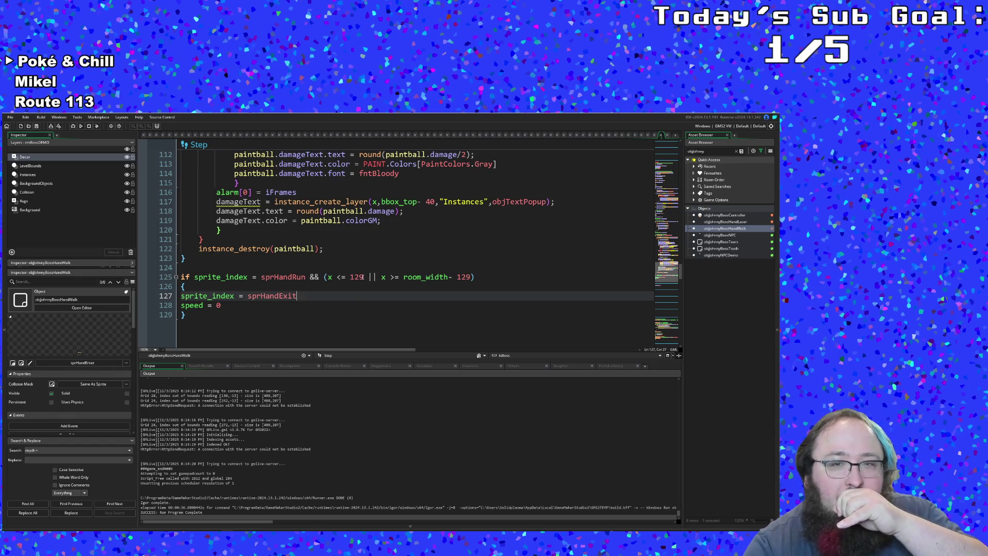
click(364, 277)
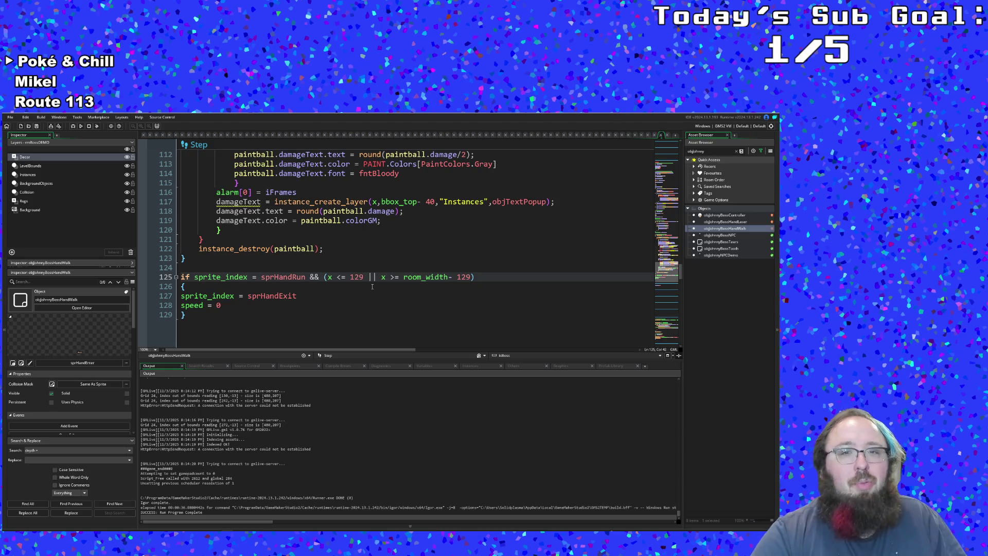
text(&& di)
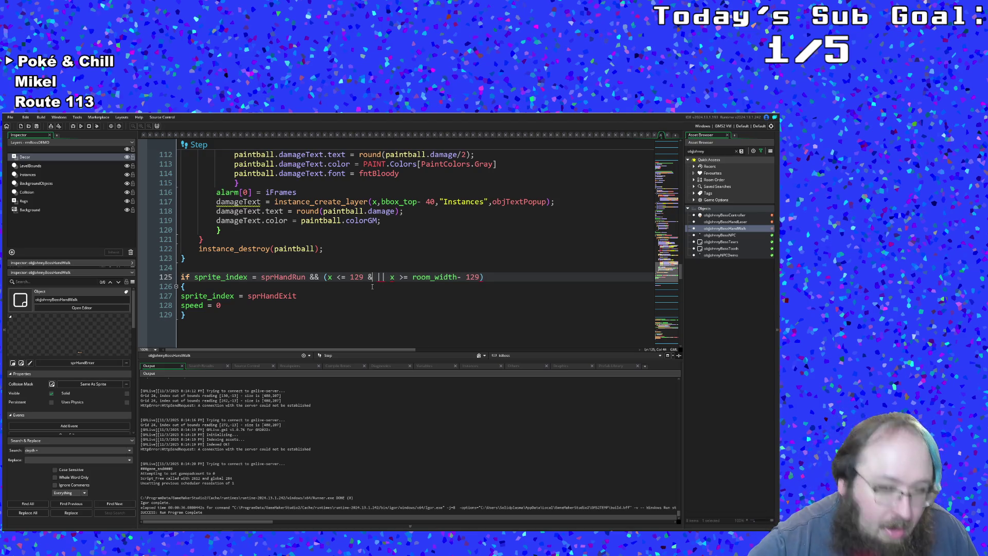
text(rection =)
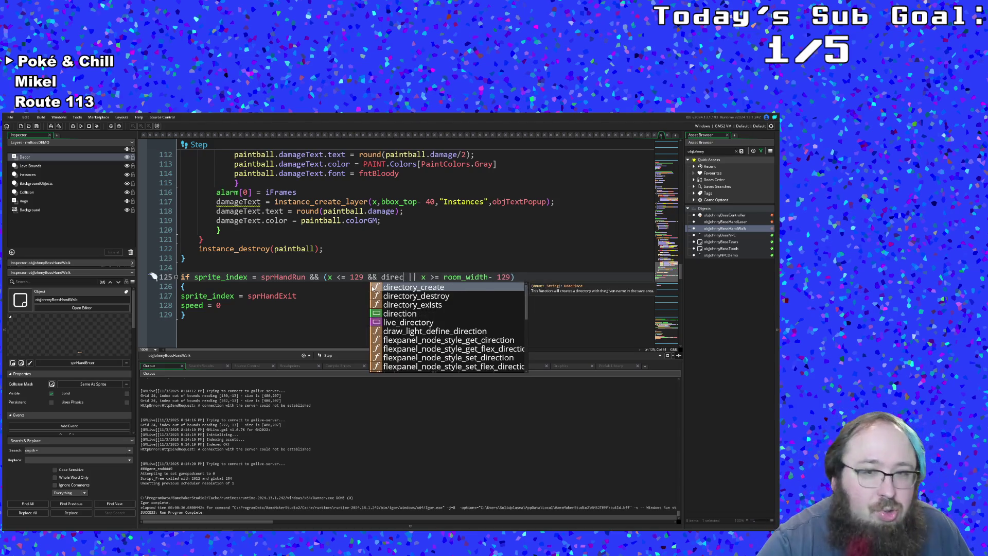
text( 180)
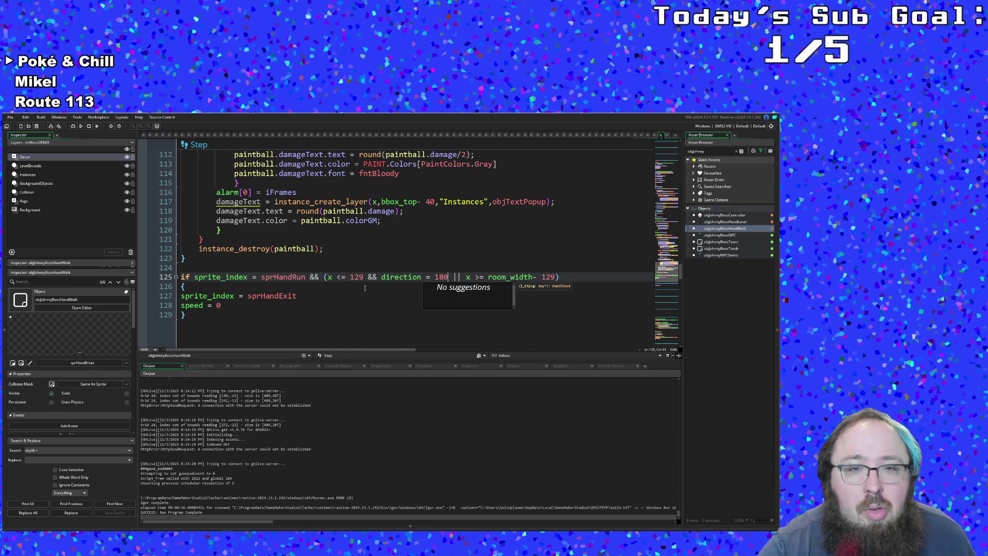
click(326, 277)
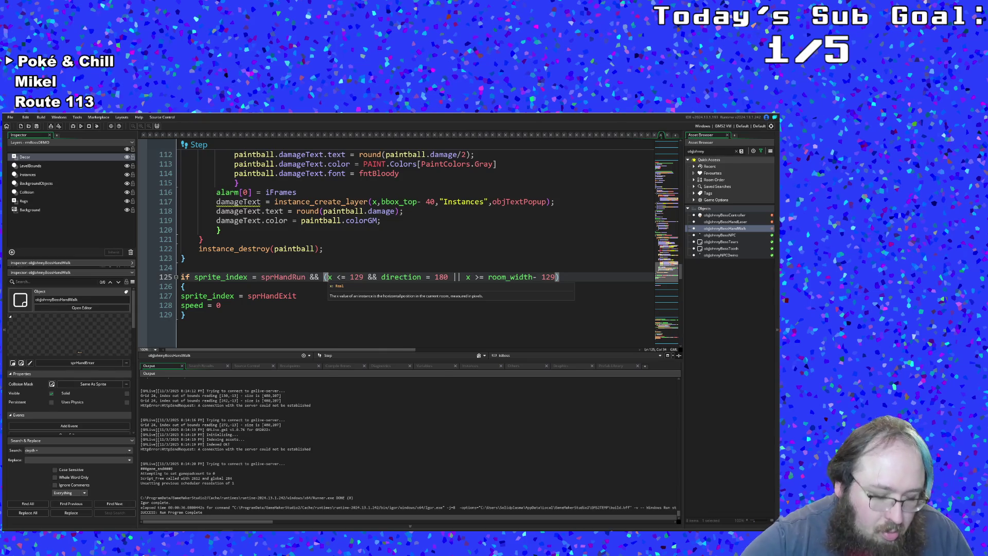
text(()
click(453, 277)
text())
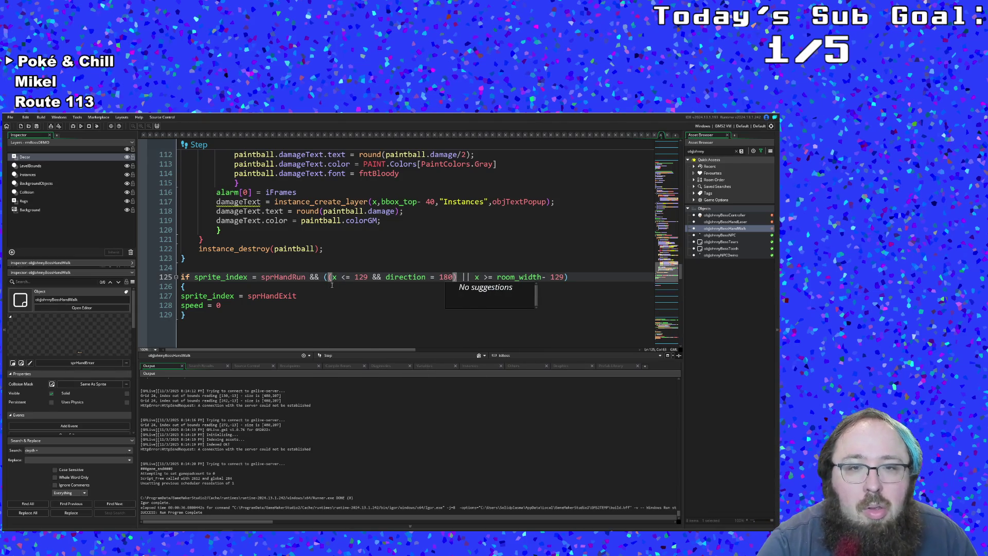
Copy the direction check onto the right-edge condition, changing it to direction = 0.
mouse_move(329, 277)
mouse_down()
mouse_move(456, 280)
mouse_move(374, 278)
mouse_up()
right_click(377, 277)
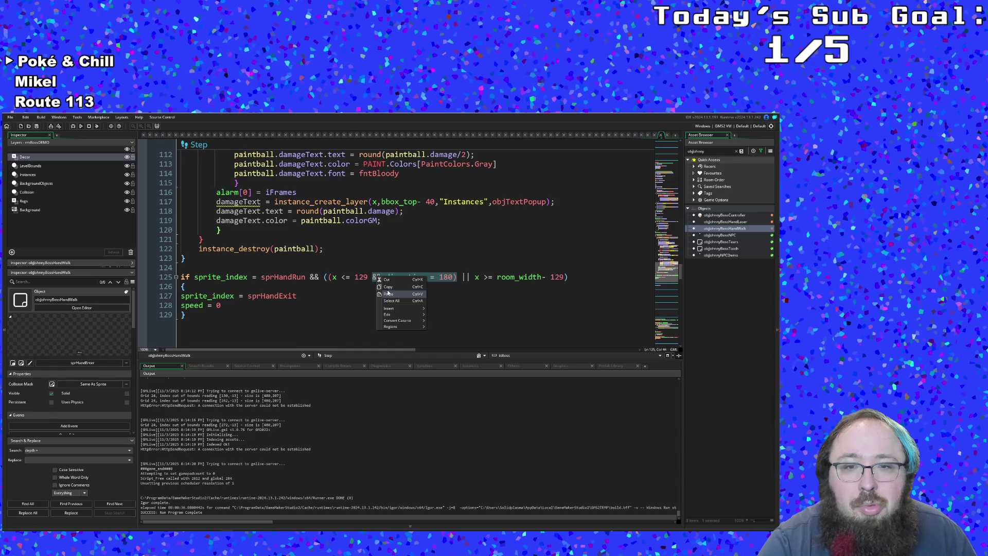
click(388, 287)
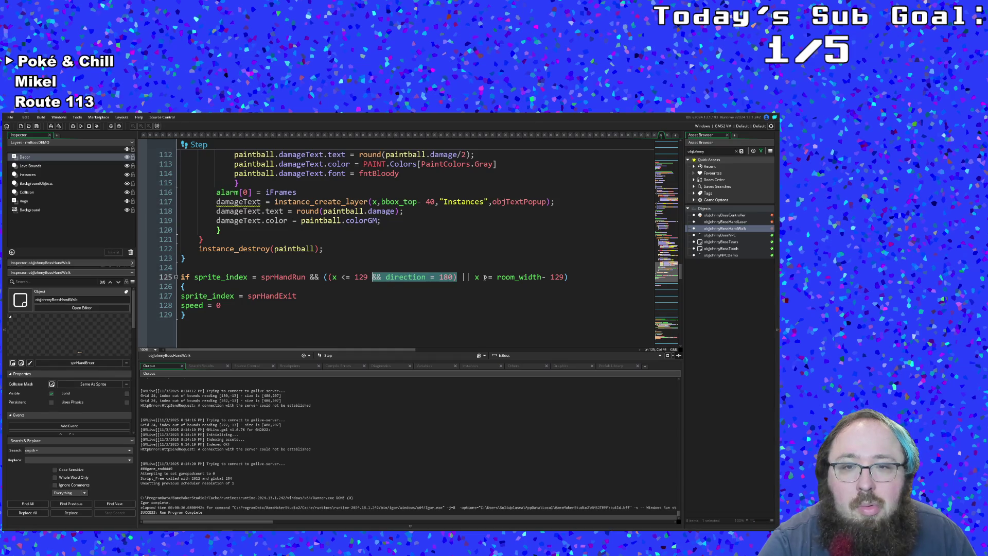
click(566, 278)
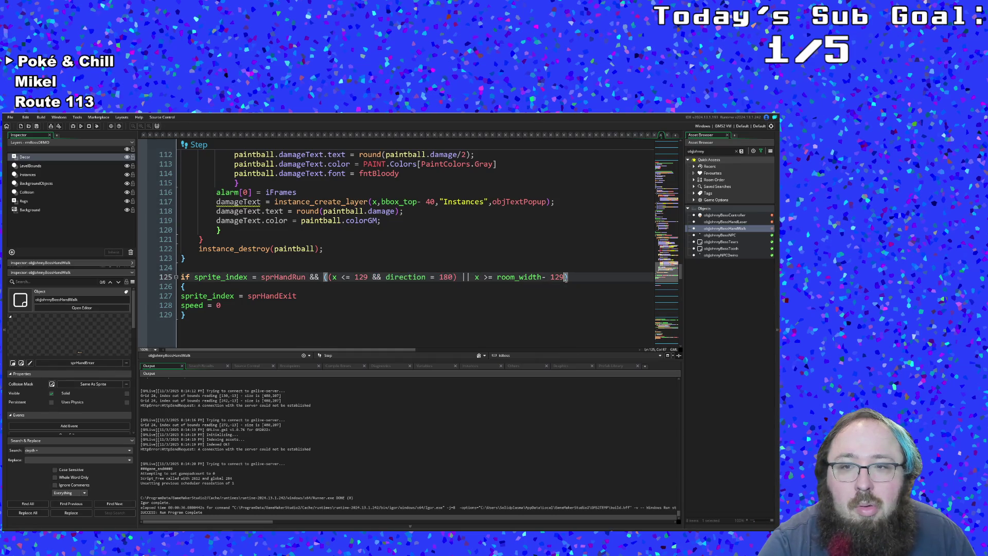
key(ctrl+v)
key(Left)
key(Left)
key(BackSpace)
key(BackSpace)
Fix the right-edge 129 value, wrap that check in parentheses, and run the game.
key(Left)
key(Left)
key(Left)
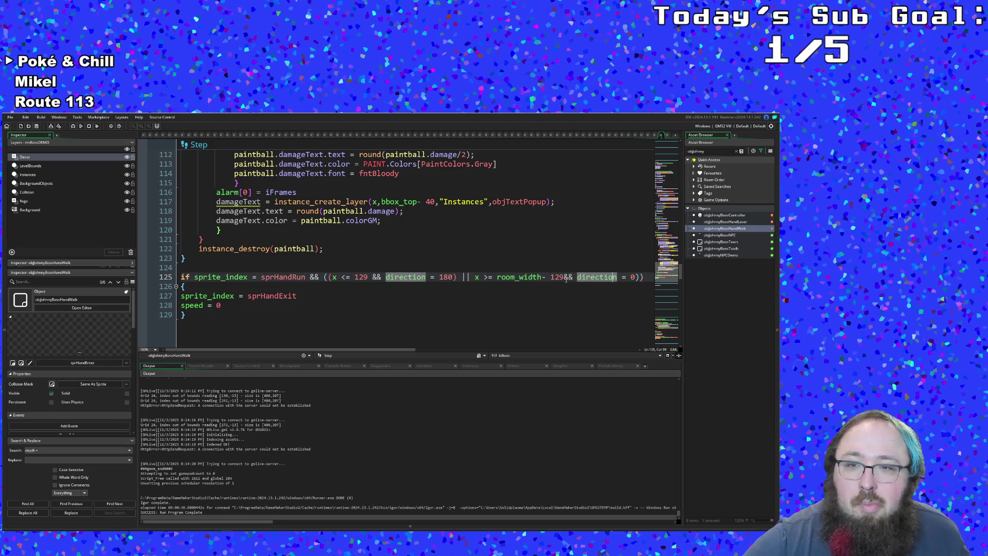
text(9)
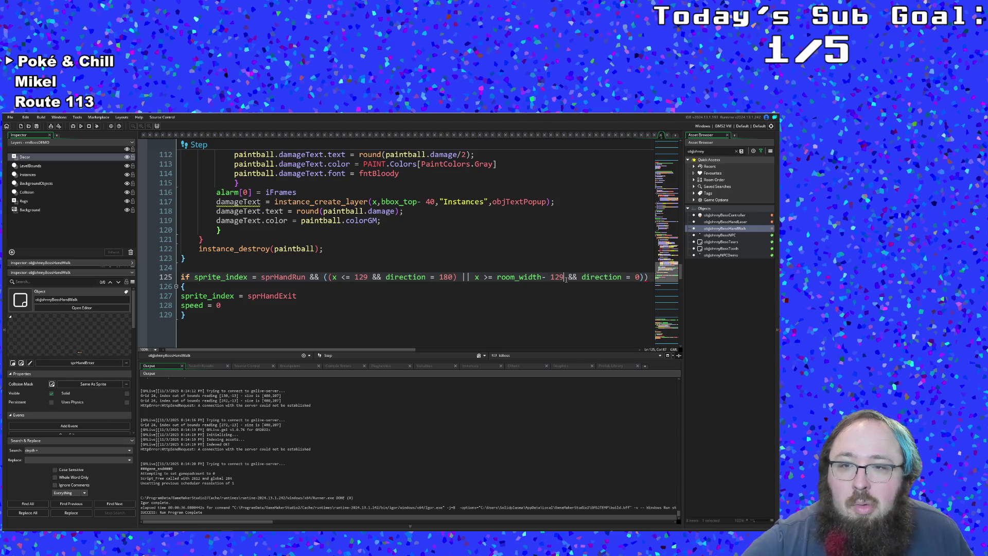
key(Left)
key(Left)
key(Left)
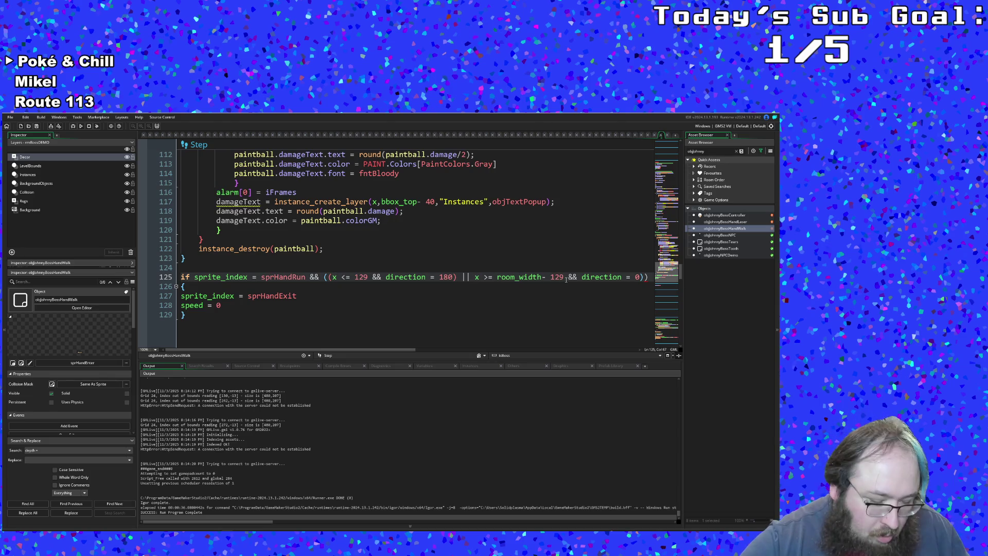
text(()
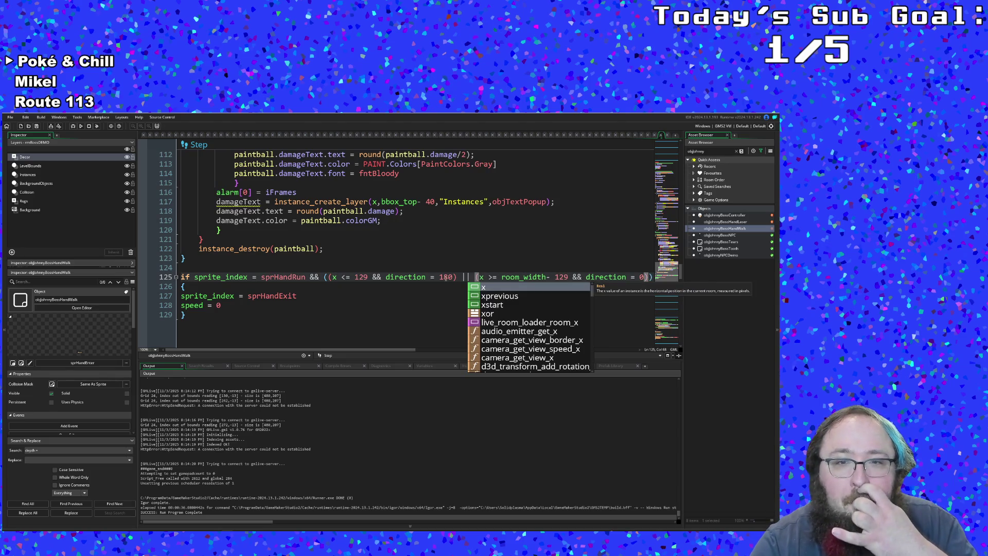
click(442, 278)
click(384, 295)
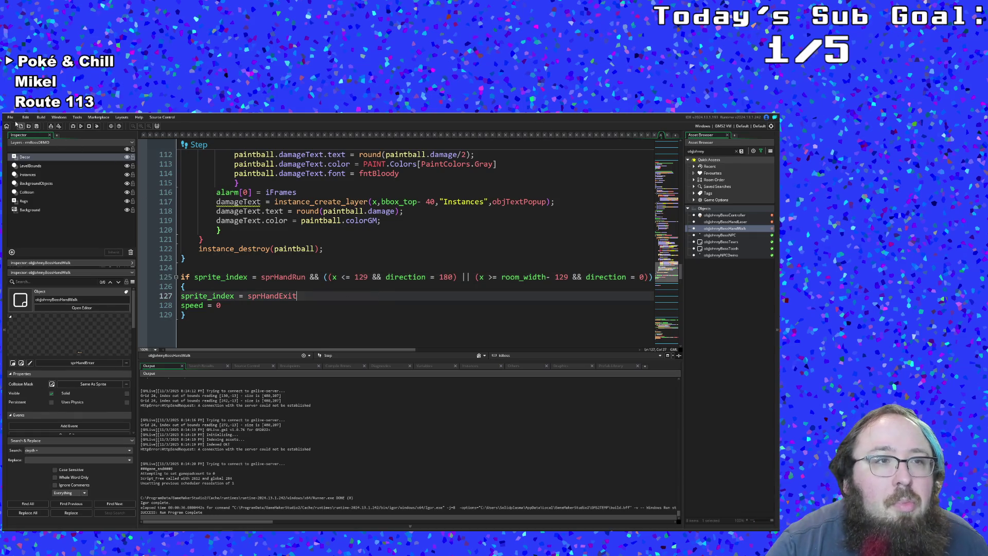
click(74, 126)
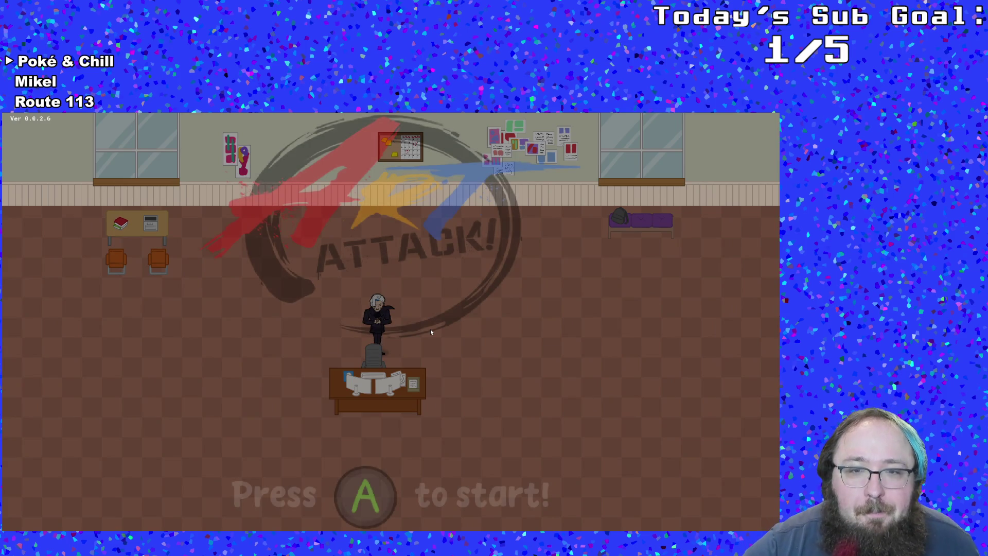
Start the game, walk to the white-haired NPC and talk through the dialogue into the boss fight.
key(Return)
key(Right)
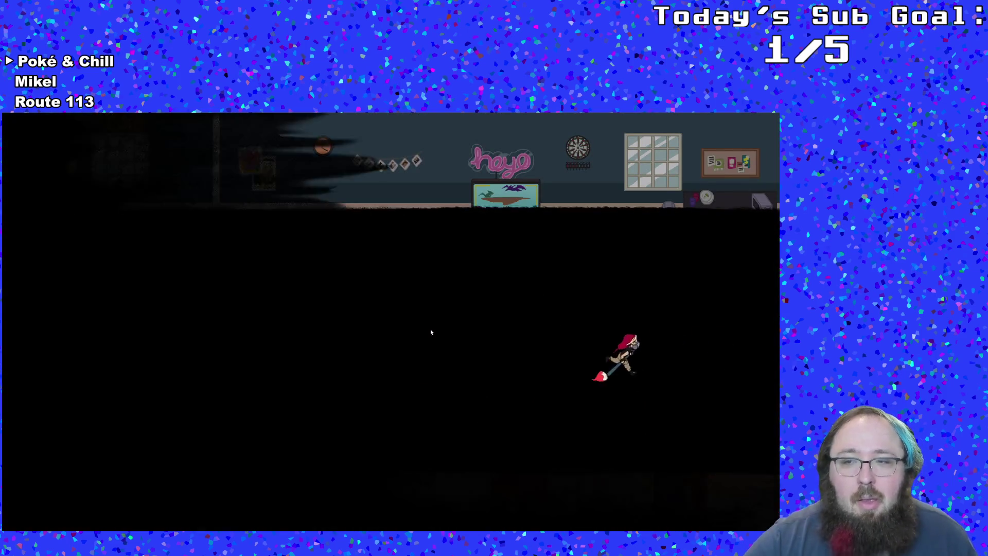
key(Right)
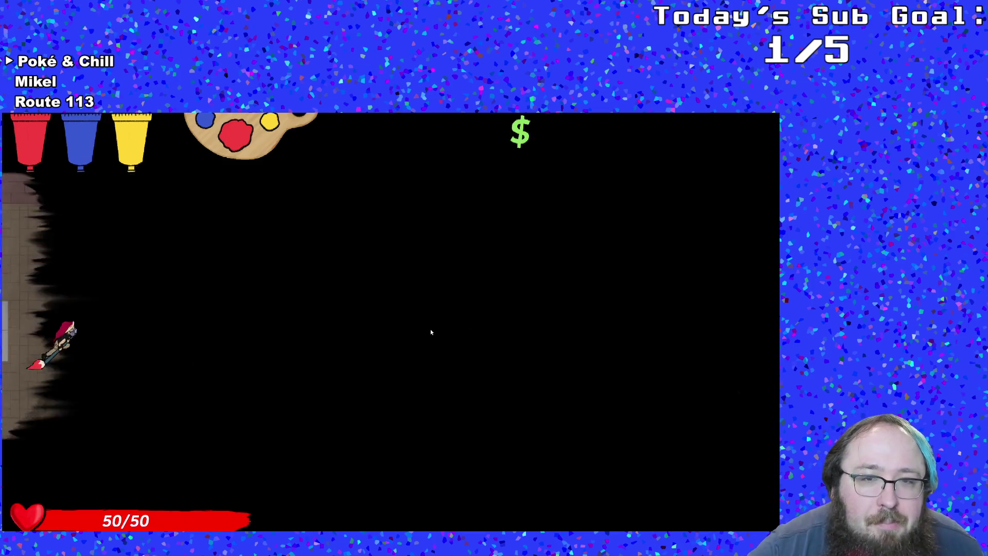
key(Return)
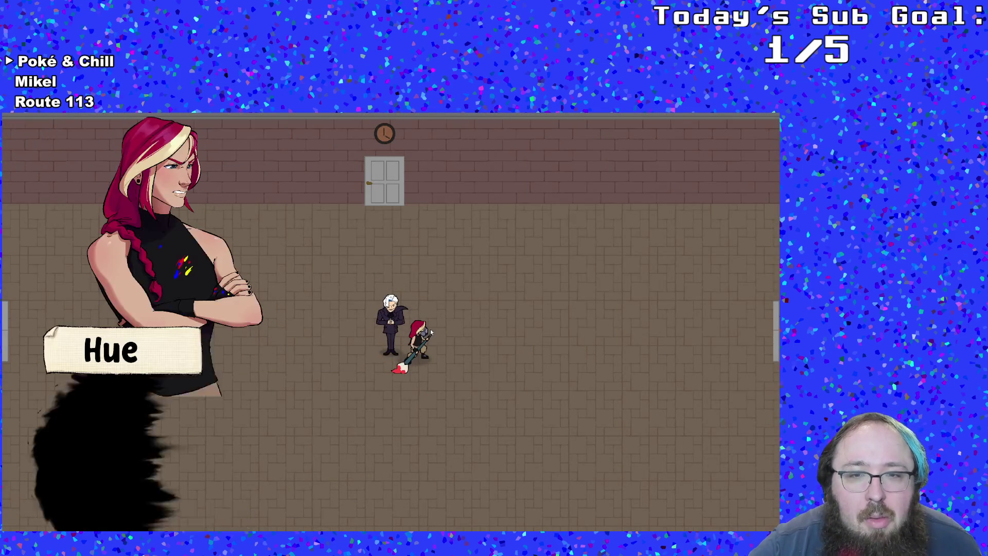
key(Return)
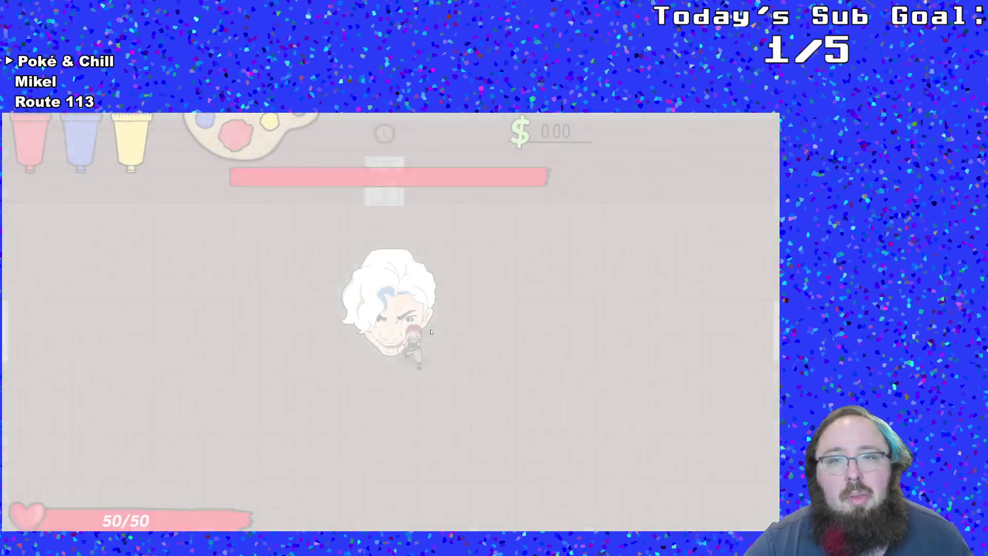
key(Down)
Dodge the boss hands along the bottom of the arena while watching them attack.
key(Right)
key(Left)
key(Left)
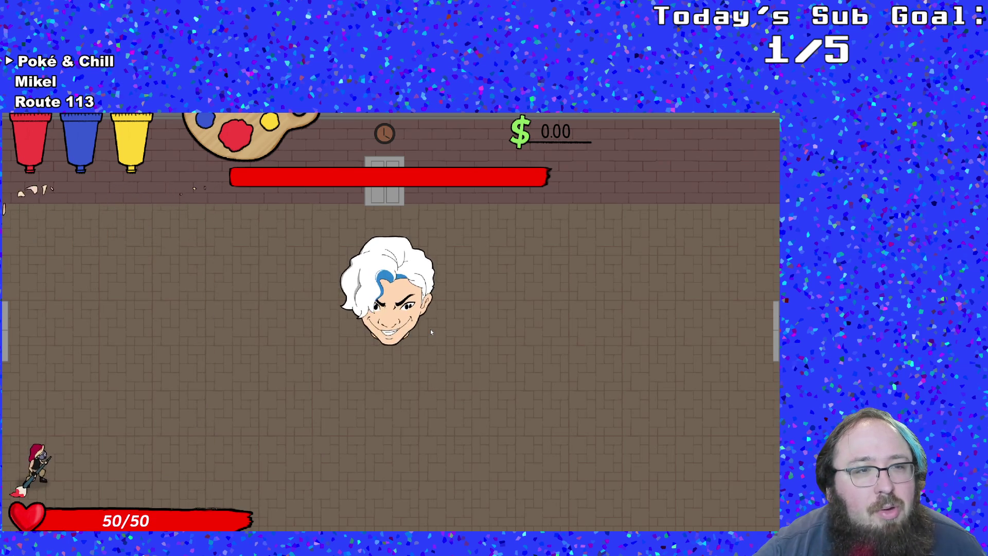
key(Right)
key(Right)
key(Up)
key(Right)
key(Down)
key(Left)
key(Left)
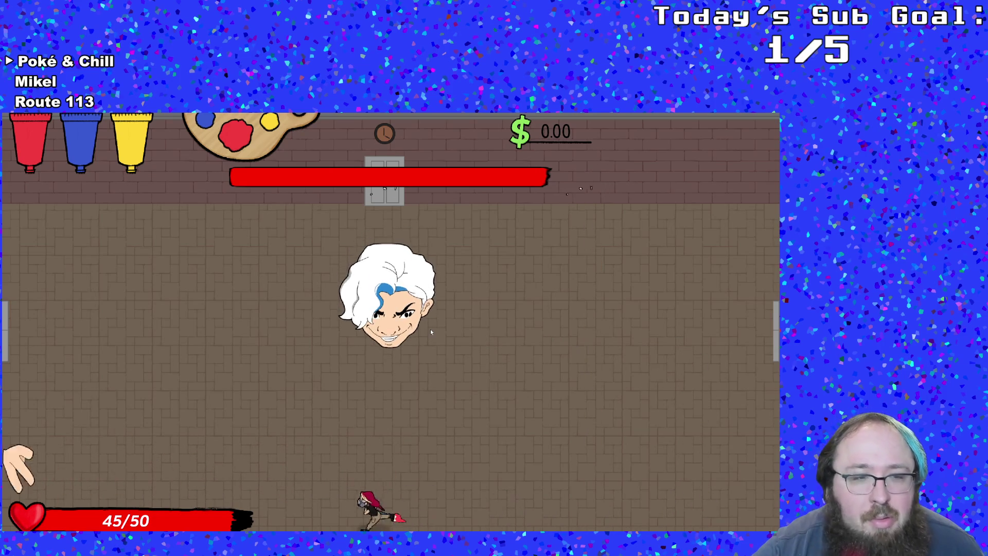
key(Right)
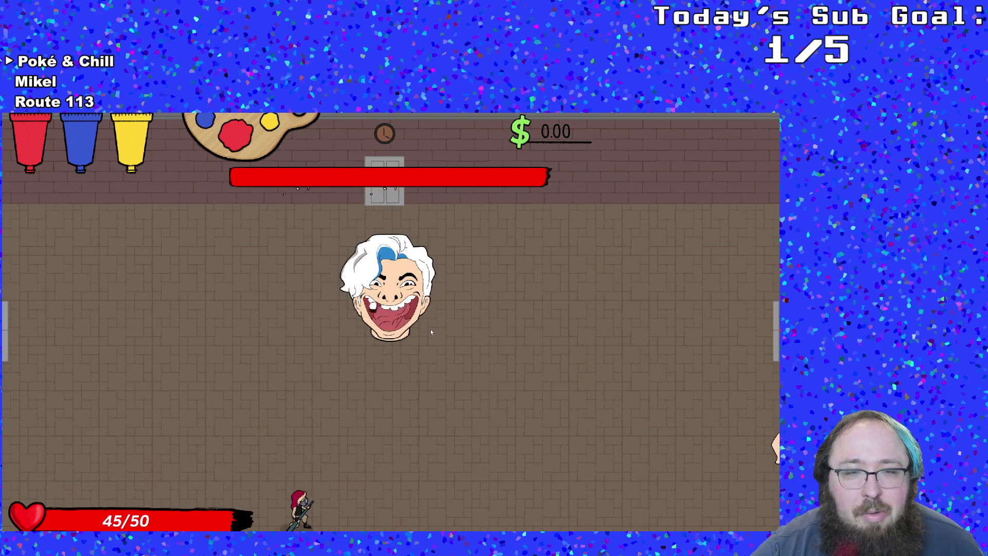
Quit the game from the pause menu and reopen objJohnnyBossHandWalk's Step code.
key(Escape)
key(Down)
key(Down)
key(Down)
key(Return)
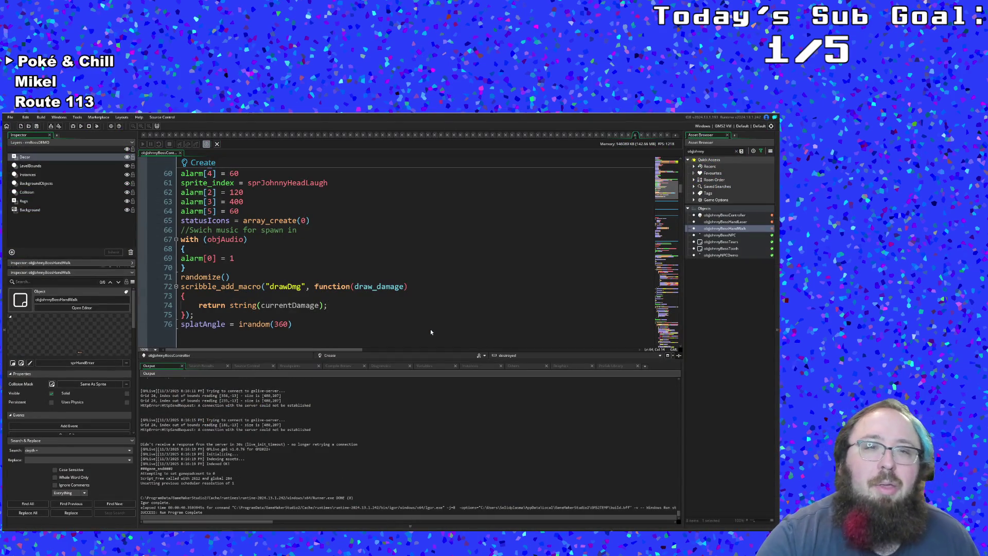
double_click(723, 229)
click(384, 286)
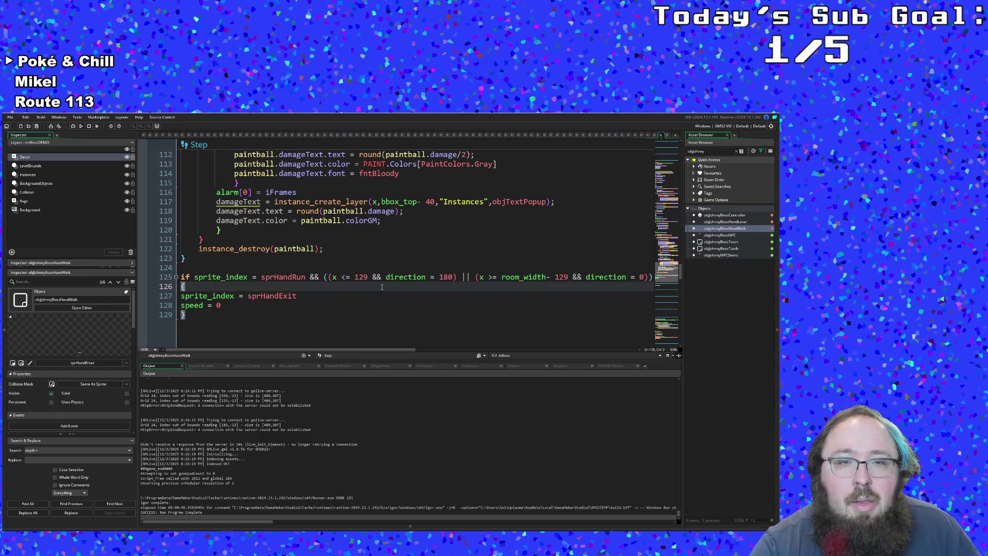
Inspect objJohnnyBossController's Alarm 5 spawn x offset of 129 px, then run the game in debug mode.
double_click(724, 215)
click(492, 272)
drag(464, 350, 399, 350)
click(364, 247)
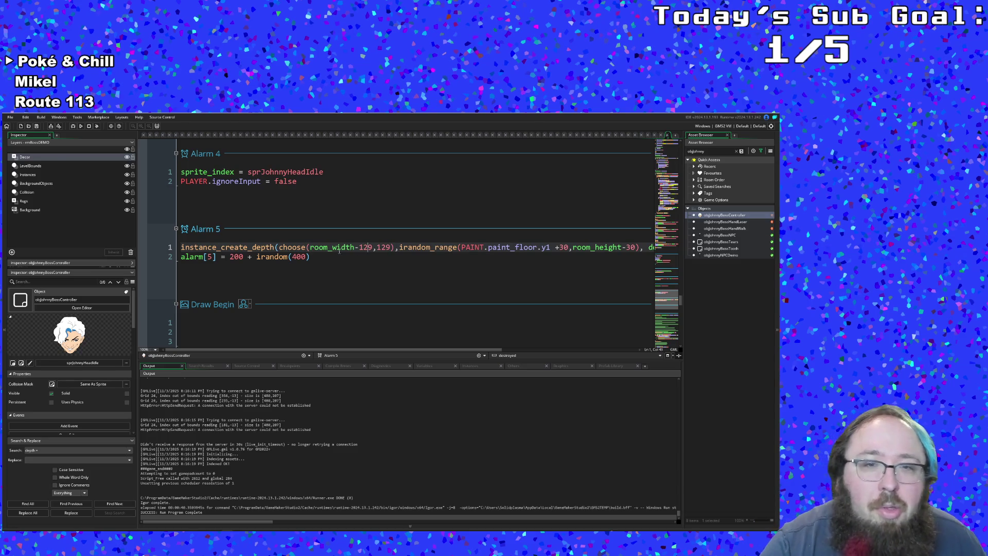
click(11, 117)
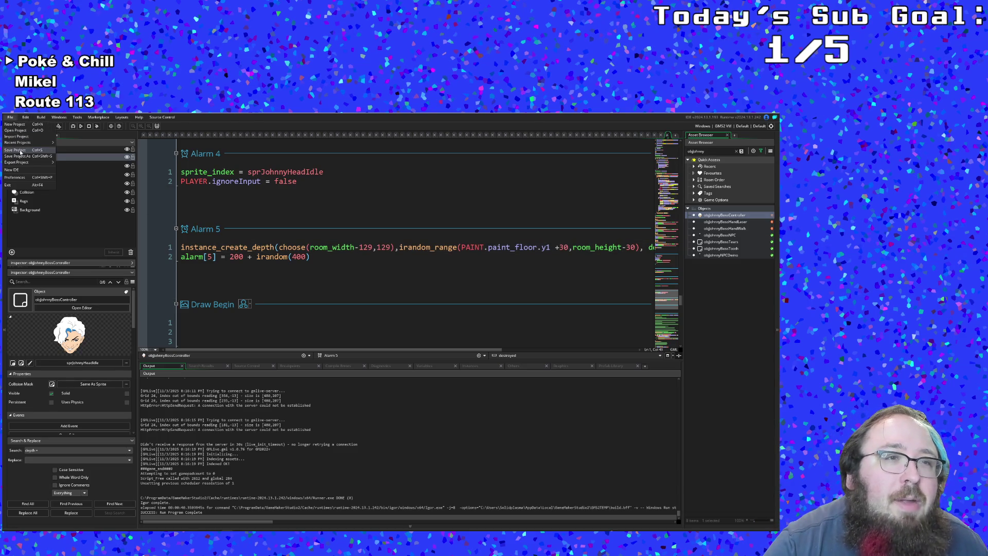
click(72, 126)
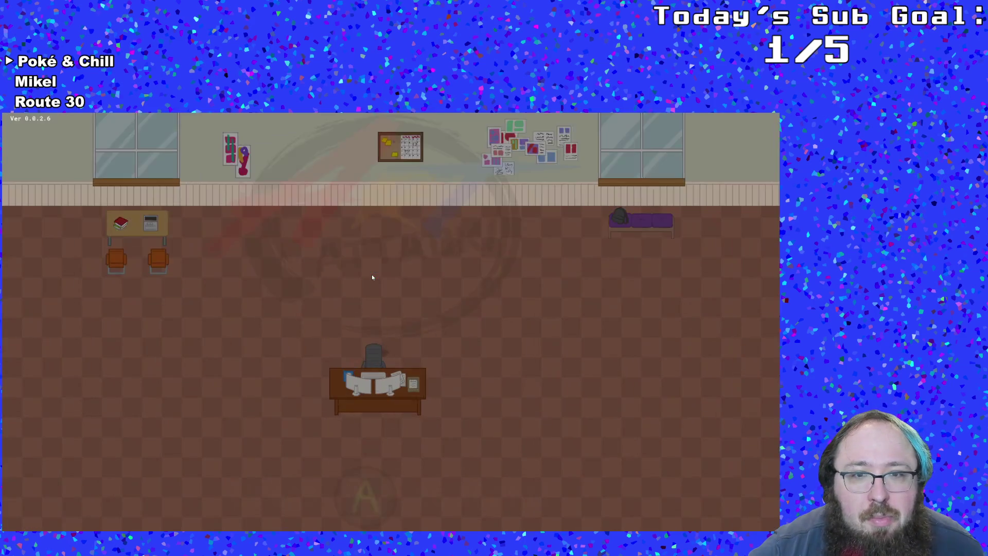
Start the game, walk right past the exit arrow to Hue and advance the dialogue.
key(Return)
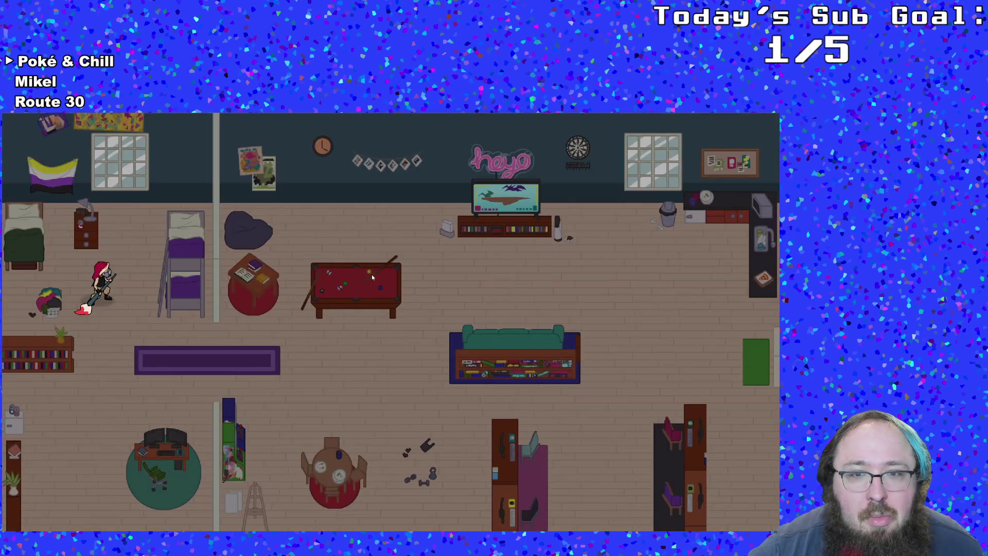
key(Right)
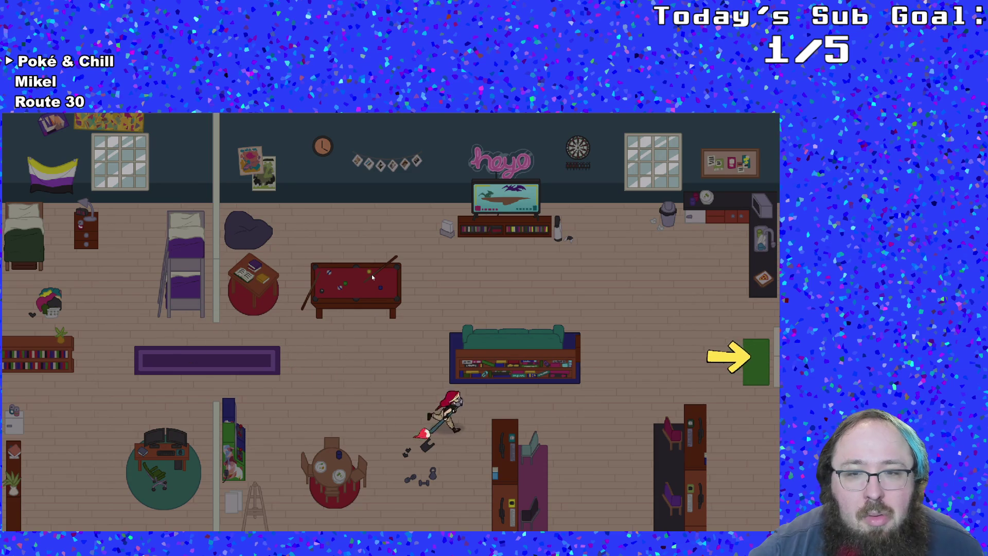
key(Right)
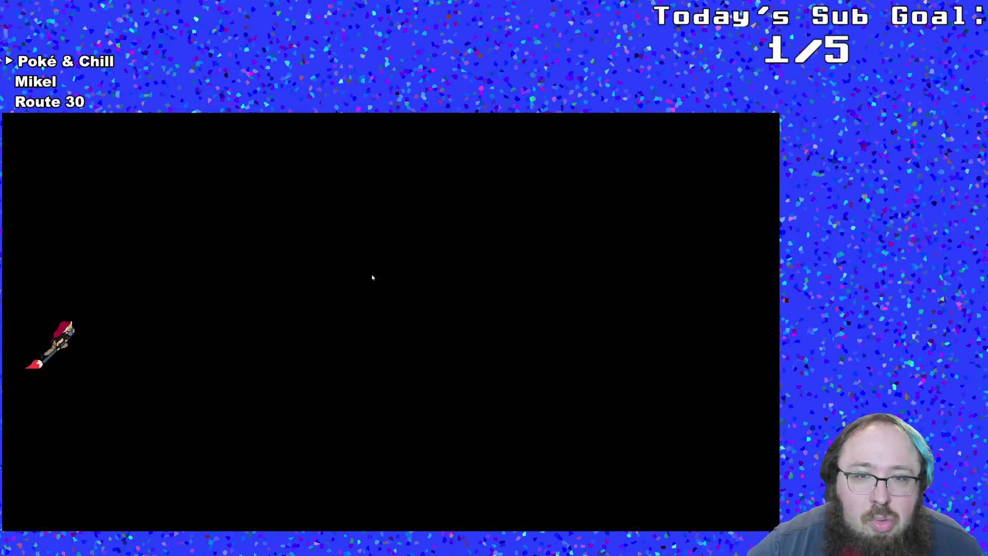
key(Right)
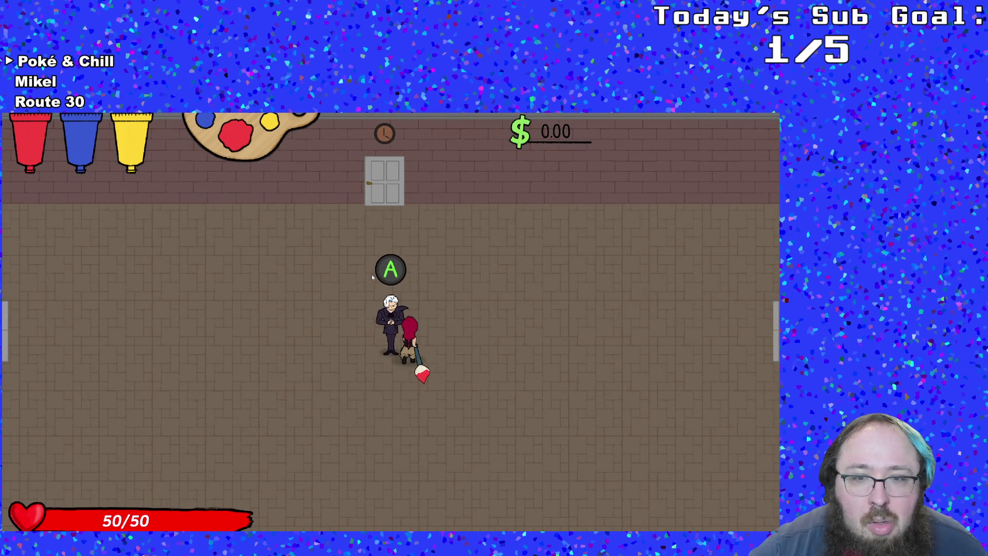
key(Return)
key(Return)
key(Return)
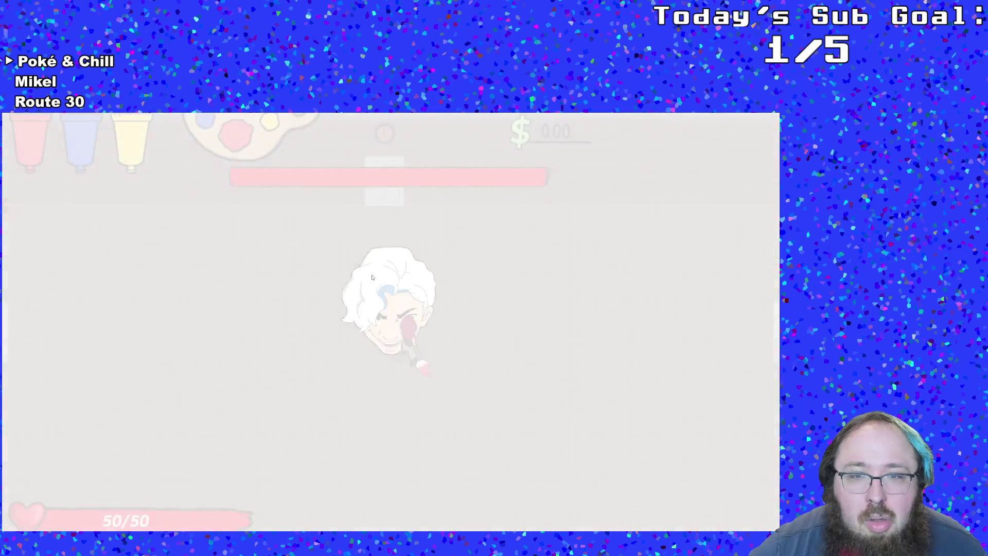
Begin the boss fight, hit the boss, and dodge around the arena's sides and corners.
key(Down)
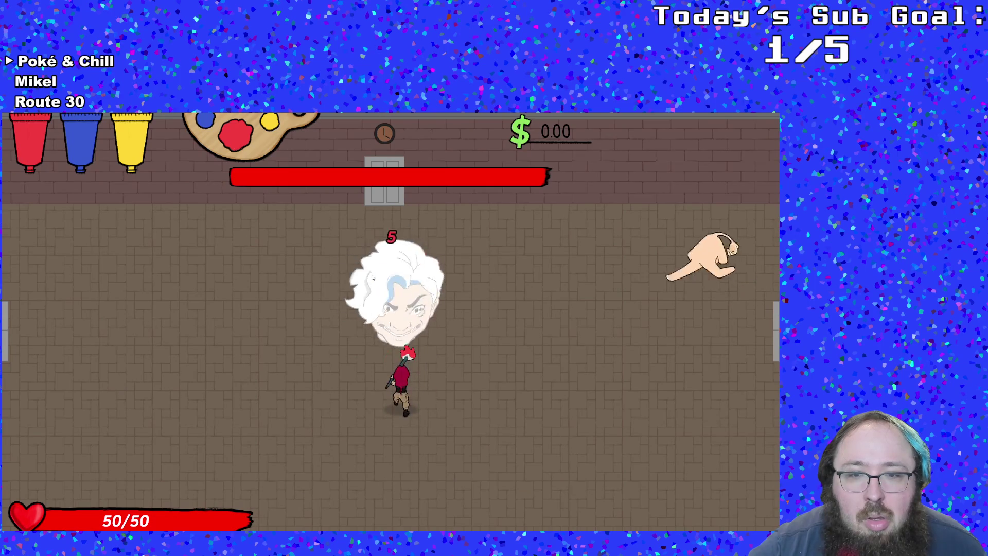
key(Right)
key(Up)
key(Left)
key(Left)
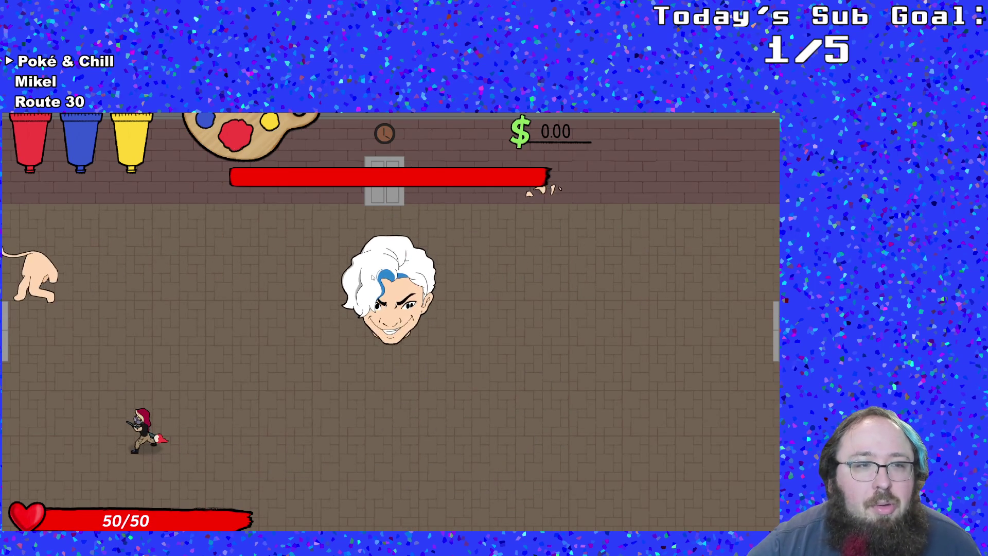
key(Right)
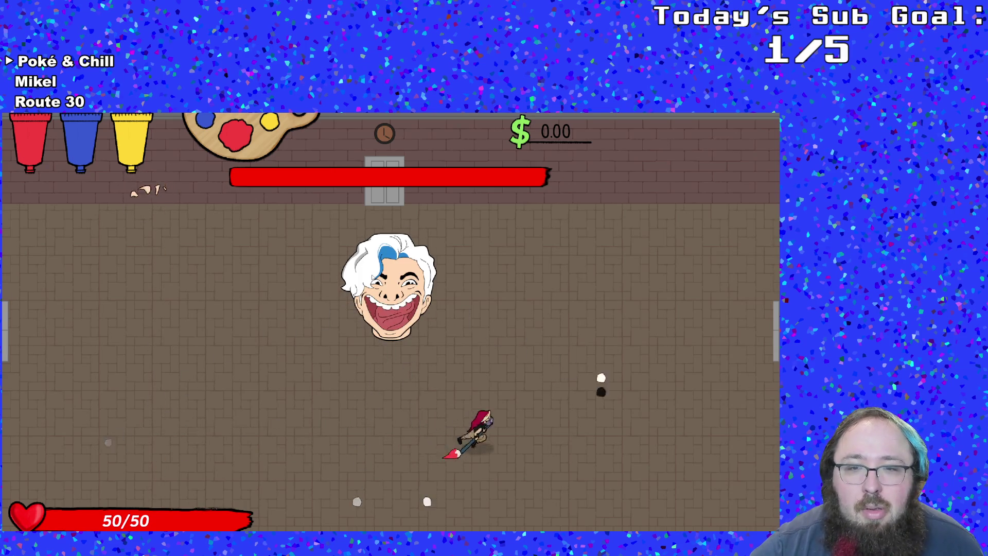
key(Right)
key(Up)
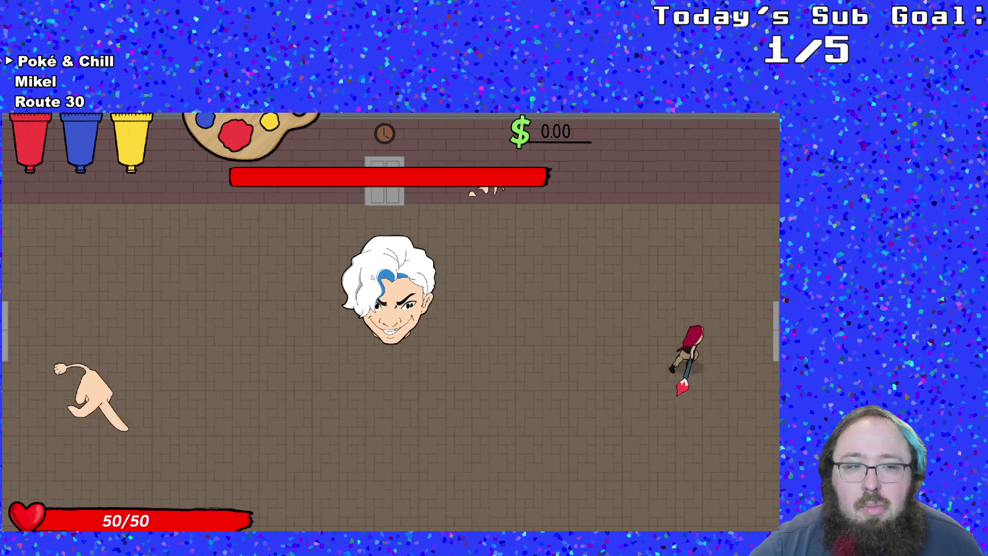
key(Left)
key(Down)
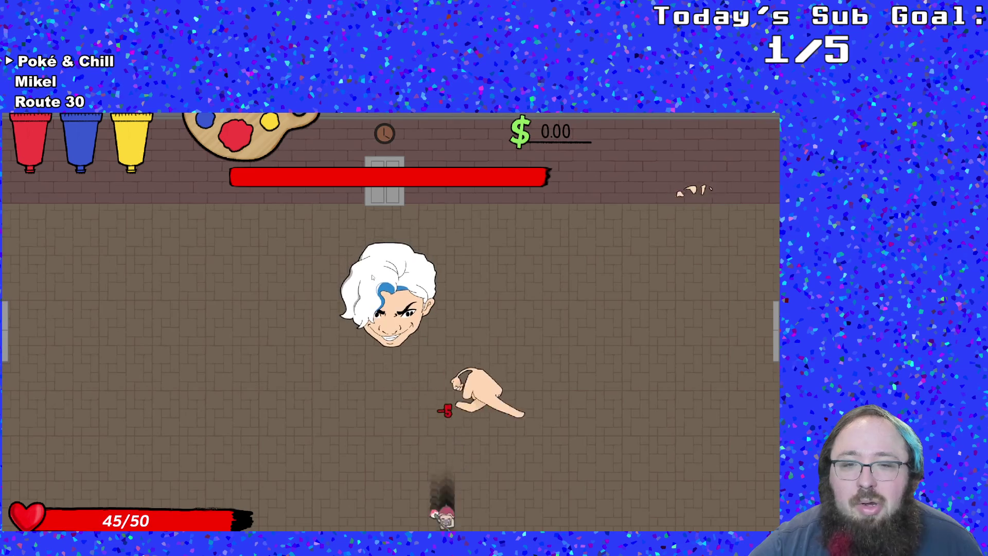
key(Left)
key(Up)
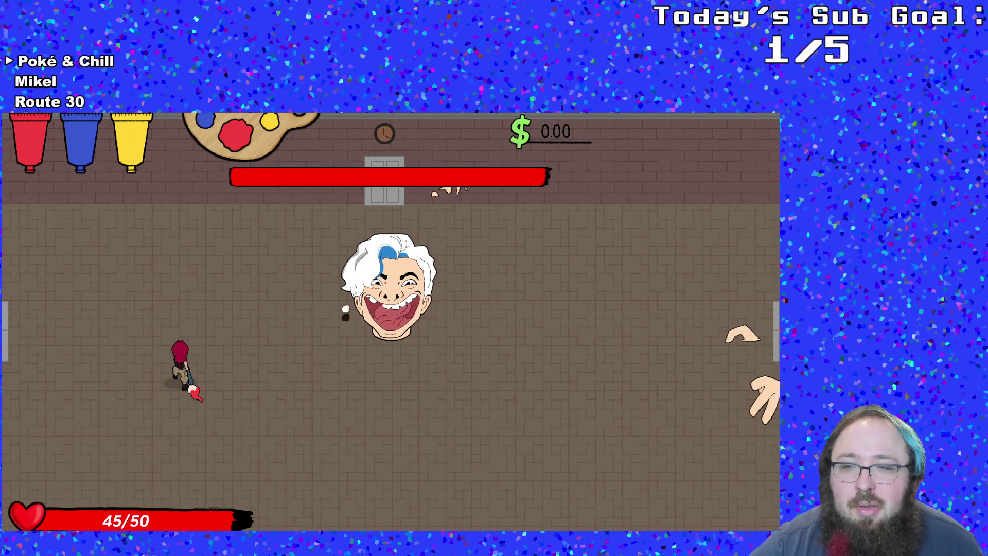
key(Left)
key(Down)
Dodge the boss hands around the lower left, bottom, right wall and top-left corner.
key(Up)
key(Left)
key(Down)
key(Right)
key(Up)
key(Left)
key(Down)
key(Right)
key(Right)
key(Right)
key(Up)
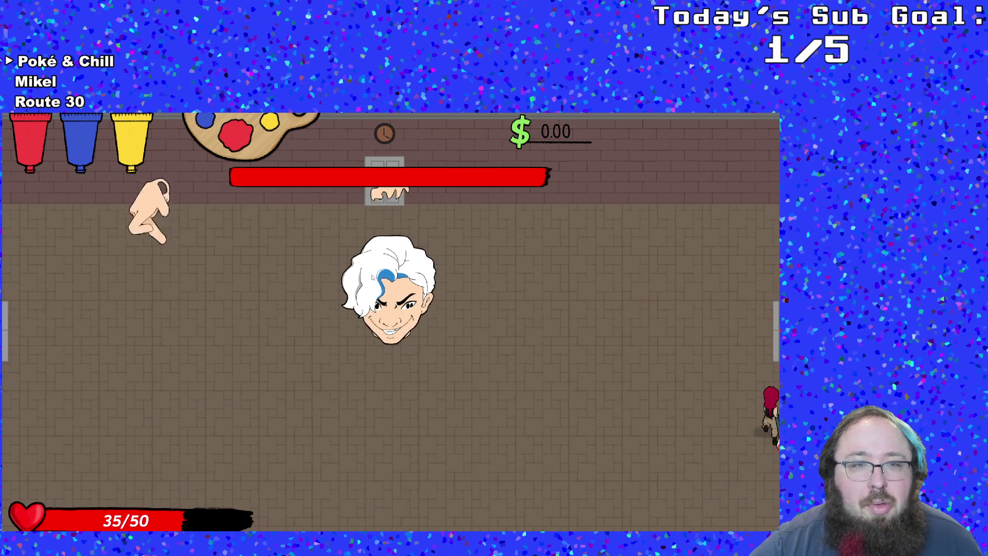
key(Down)
key(Left)
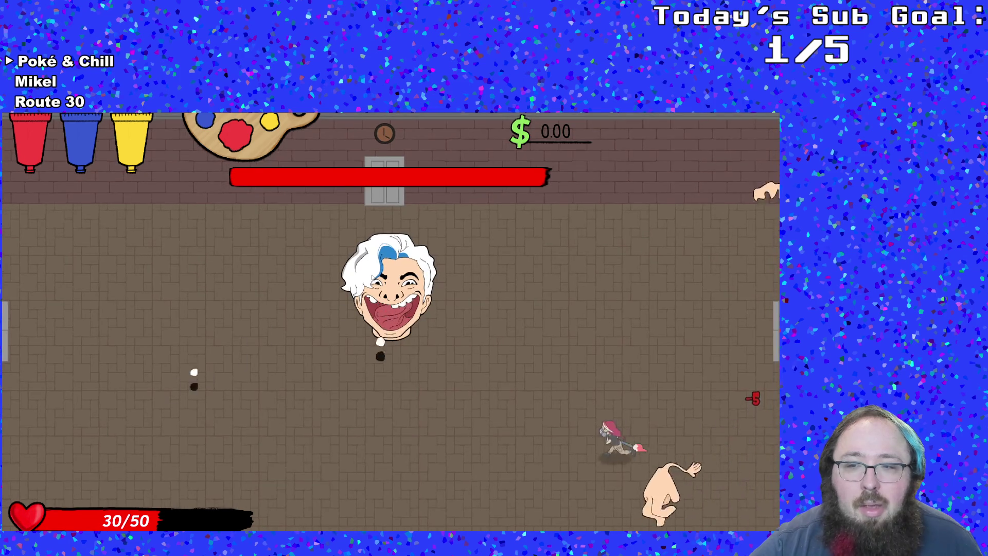
key(Up)
key(Up)
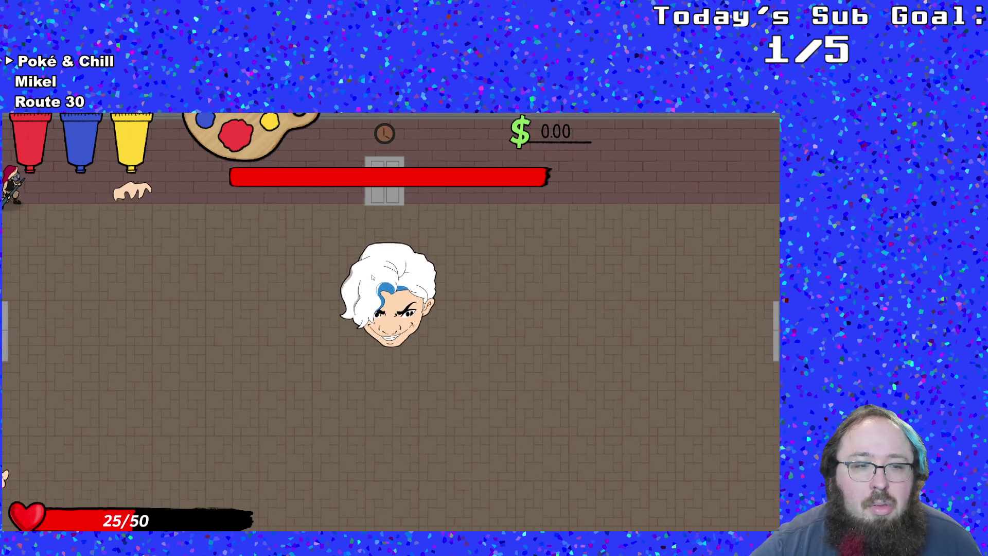
key(Down)
key(Down)
Keep running across the arena floor past the boss hands while splashing red paint.
key(Right)
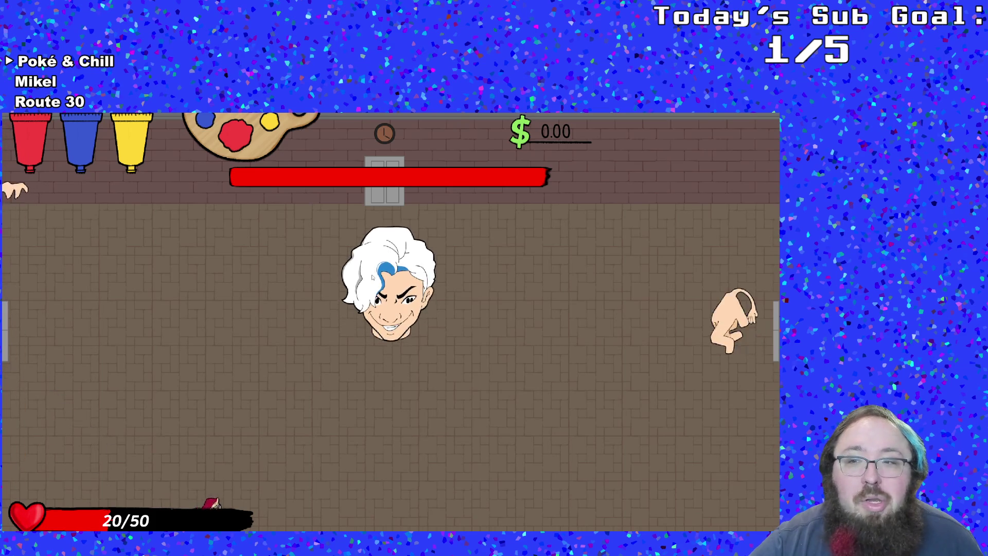
key(Right)
key(Left)
key(Up)
key(Left)
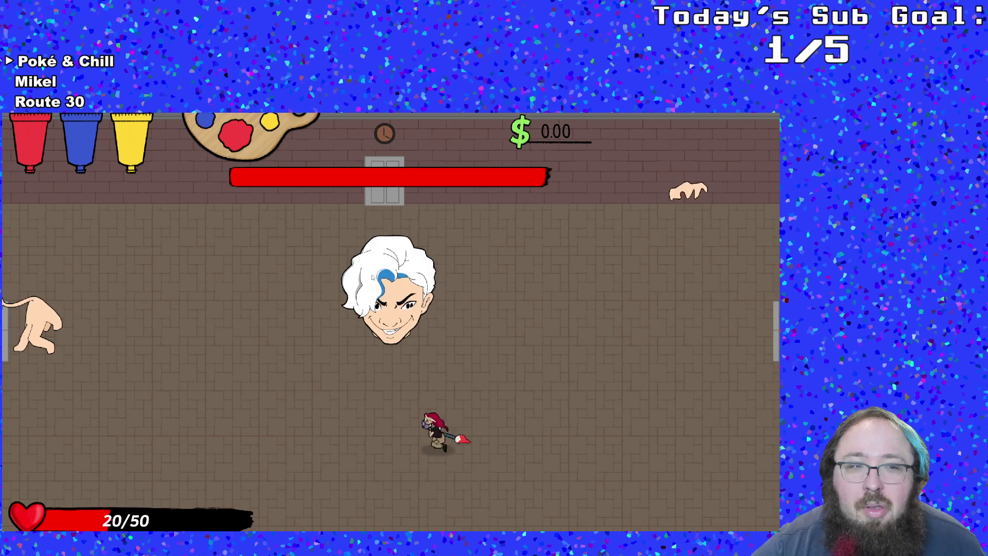
key(Left)
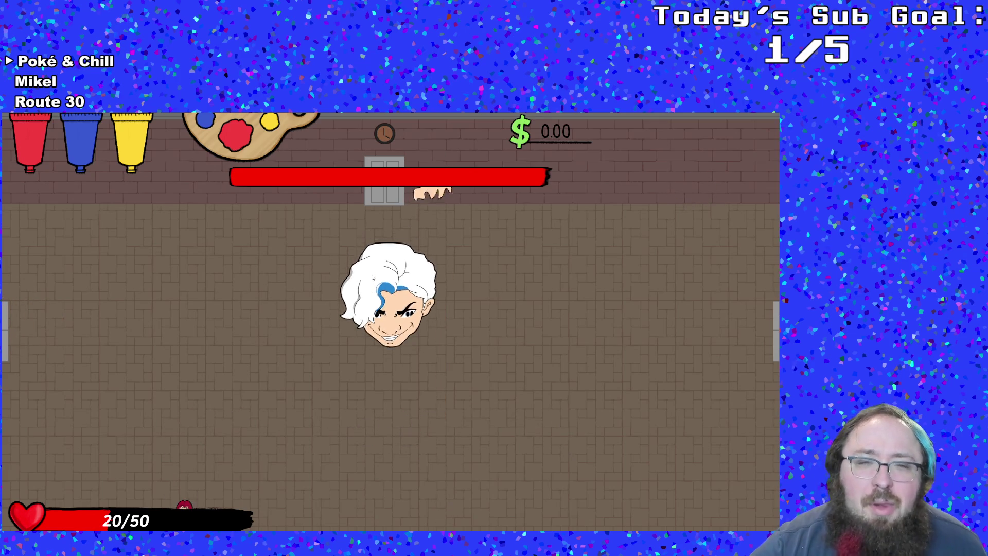
key(Up)
key(Right)
key(Right)
key(Up)
key(Left)
key(Down)
key(Up)
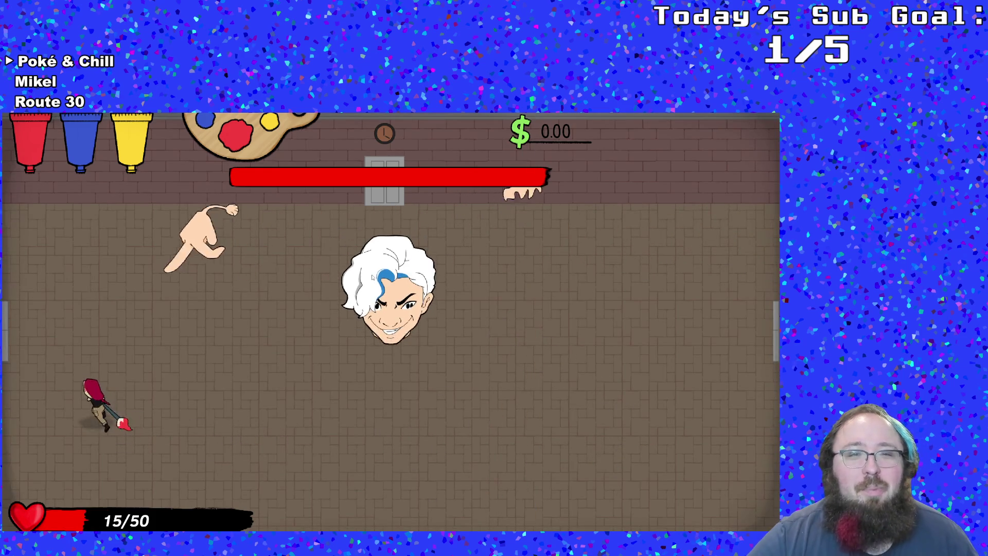
key(Down)
key(Right)
key(Right)
key(Up)
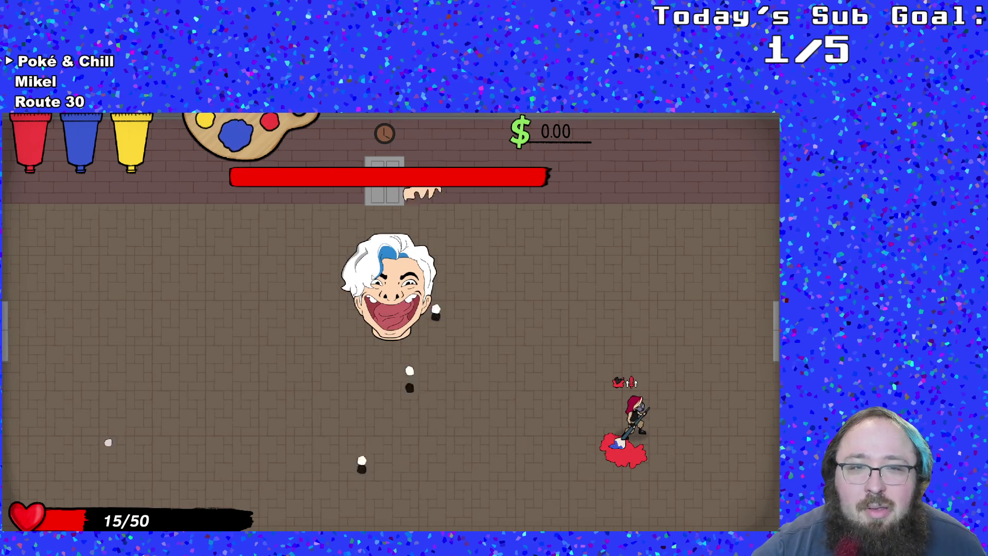
Switch to yellow paint, dodge the finger, then quit the game back to the editor.
click(372, 277)
key(Left)
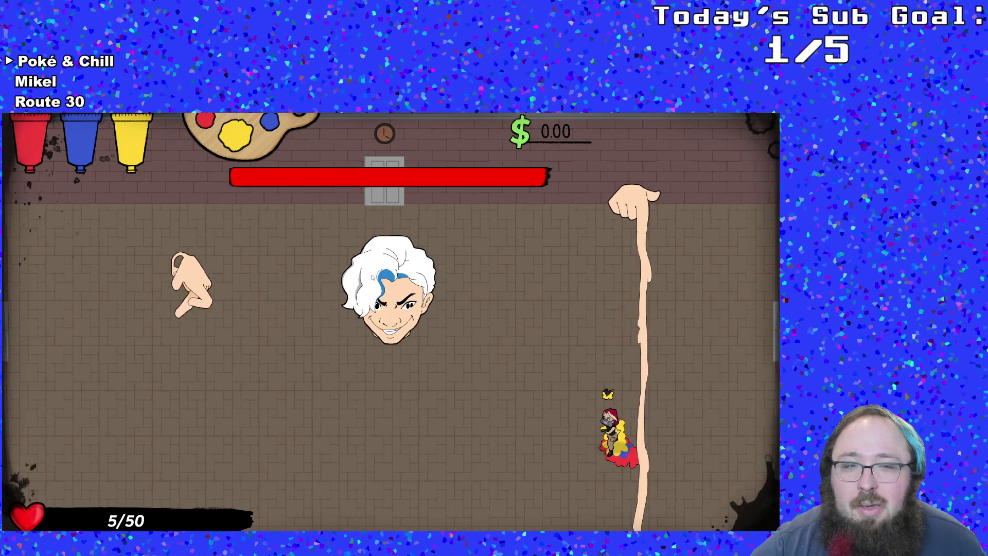
key(Up)
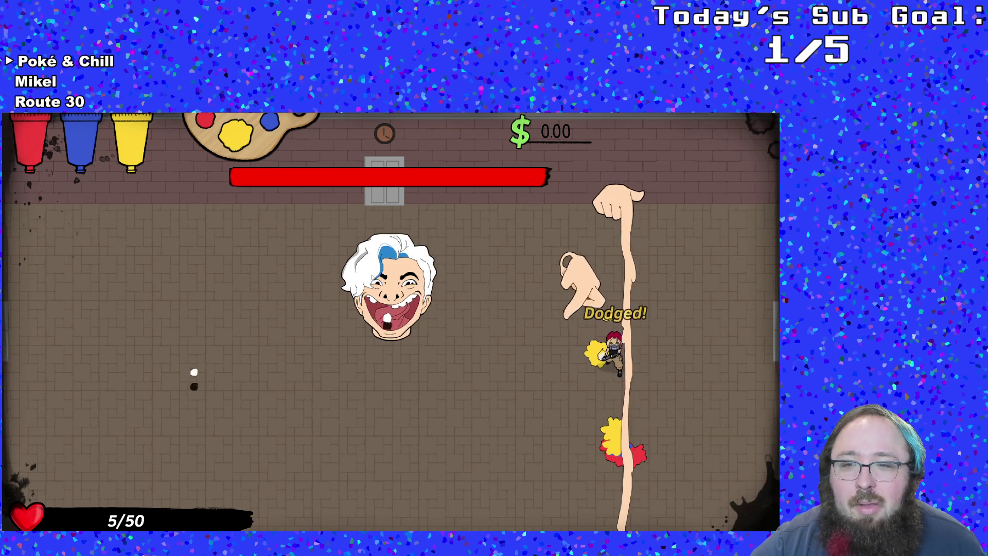
key(Left)
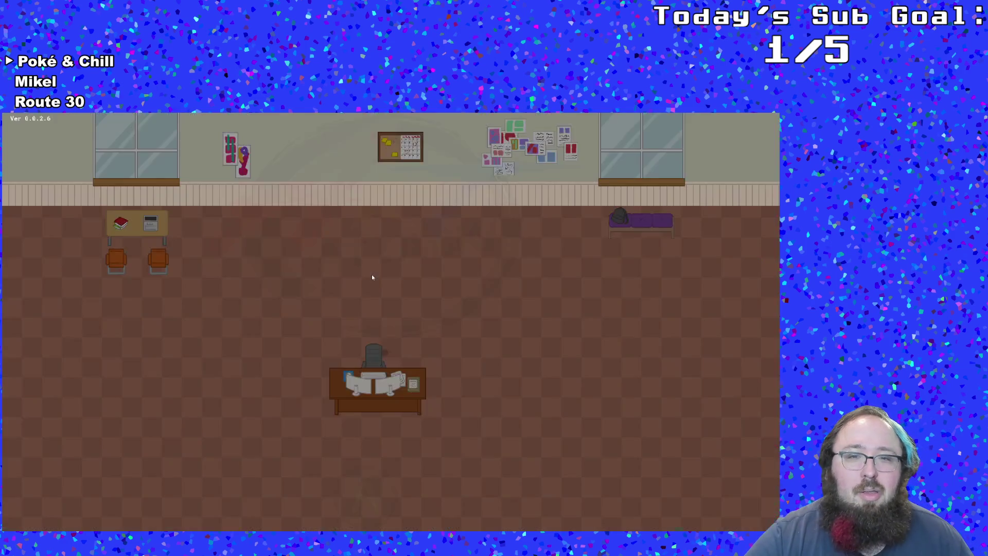
key(Escape)
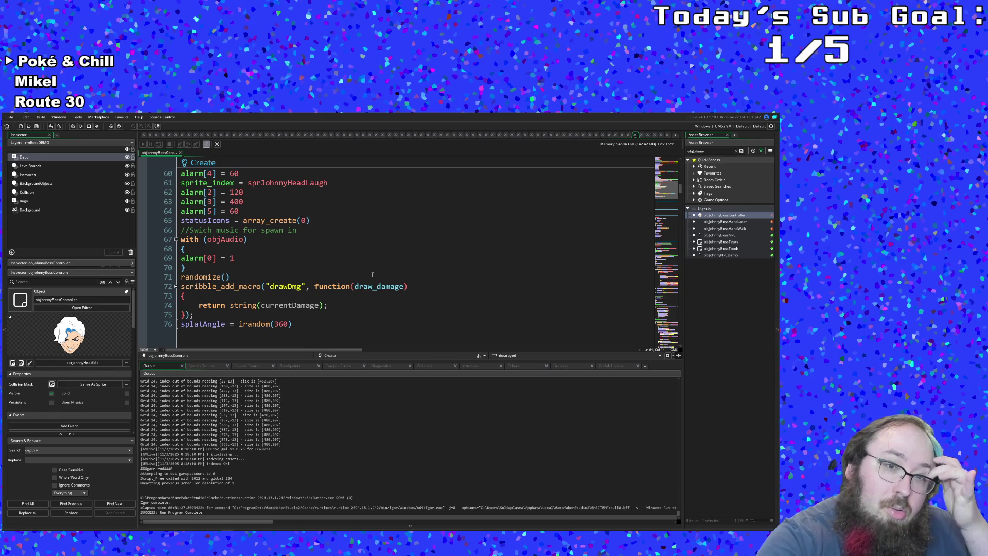
Examine Alarm 5's respawn timer and its 129 px hand spawn offsets.
scroll(378, 280, down, 10)
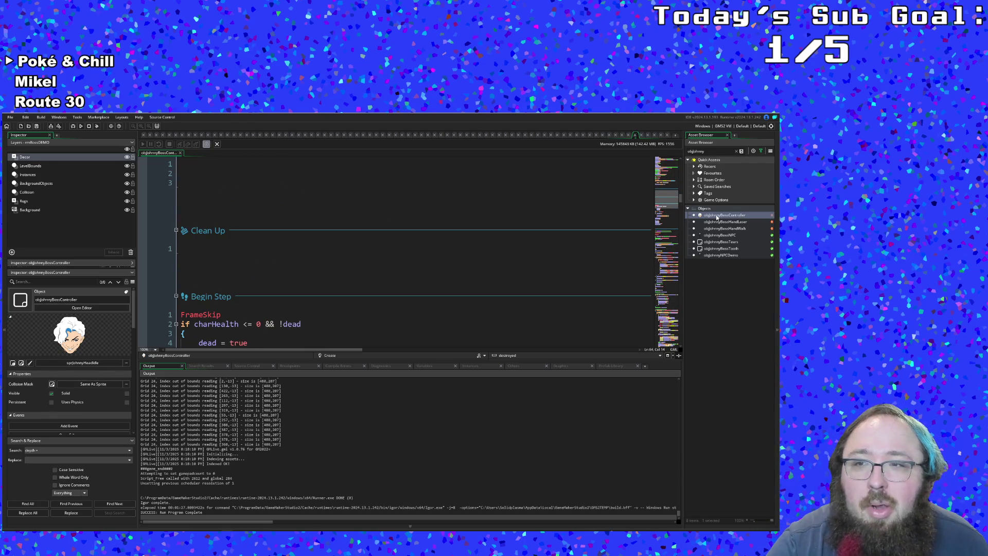
scroll(564, 277, down, 10)
click(370, 256)
click(391, 248)
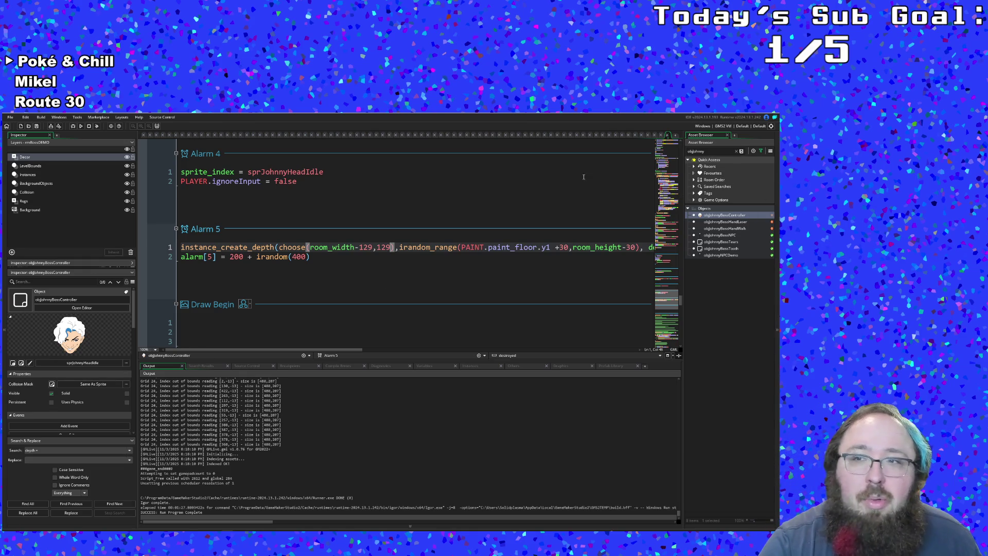
Open objJohnnyBossHandWalk and bring up its sprHandEnter sprite in the Sprite editor.
double_click(735, 222)
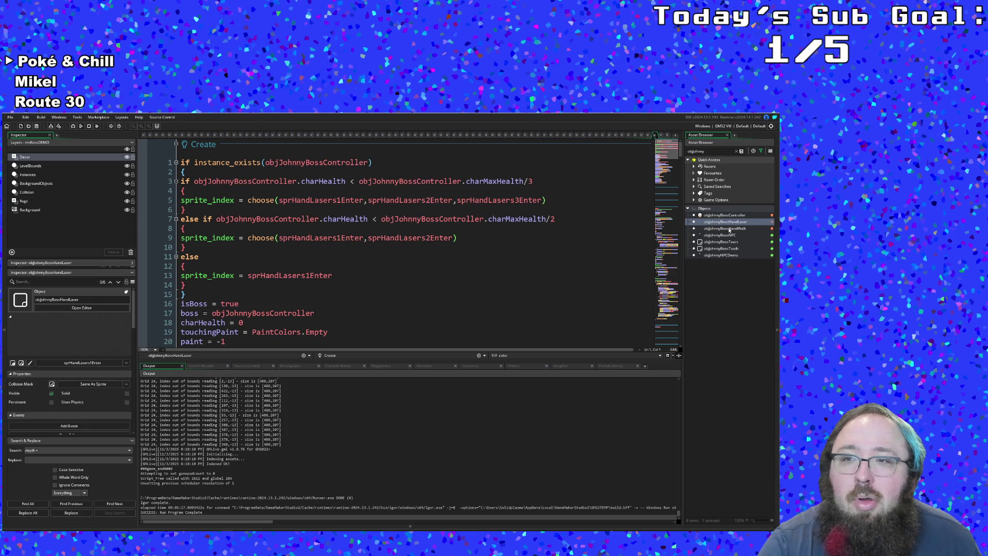
double_click(730, 229)
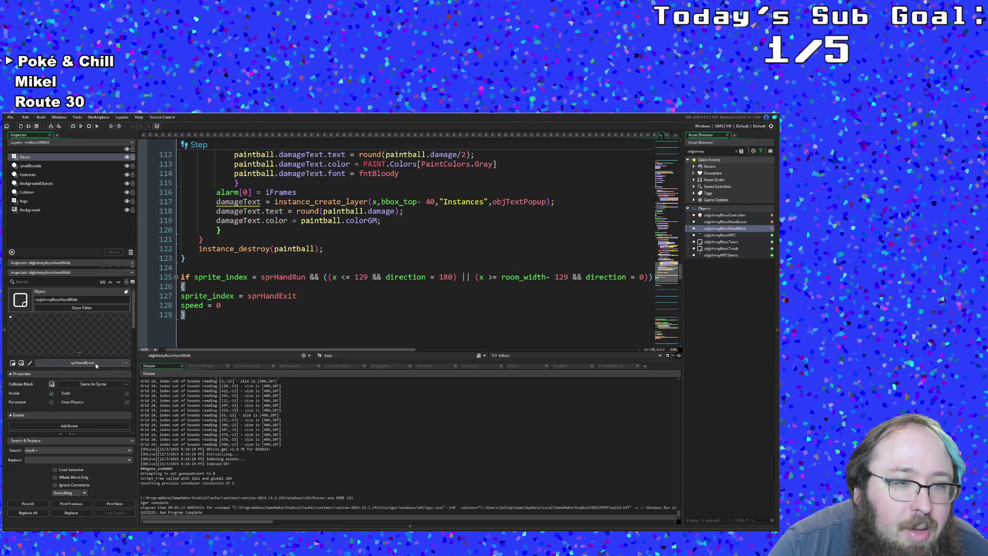
click(95, 363)
click(96, 347)
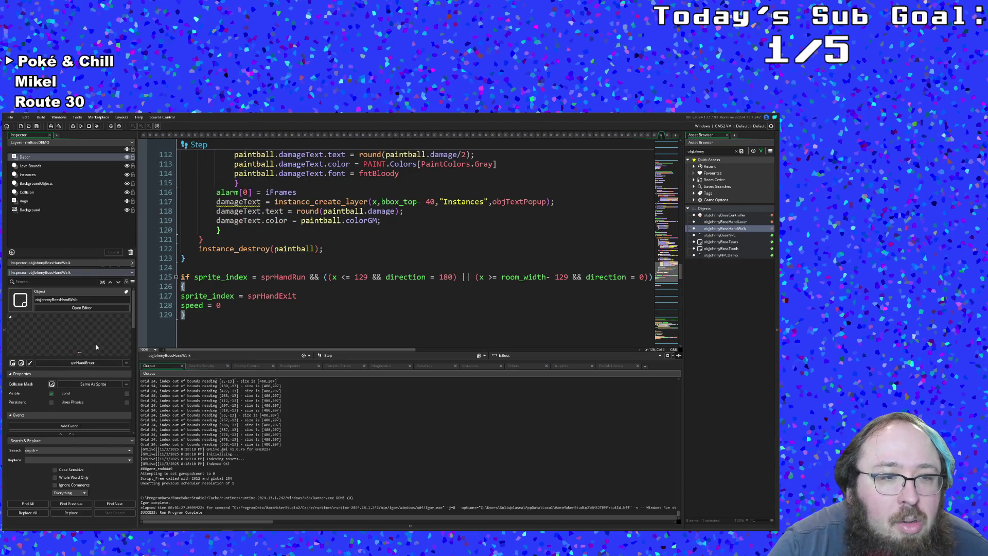
click(22, 364)
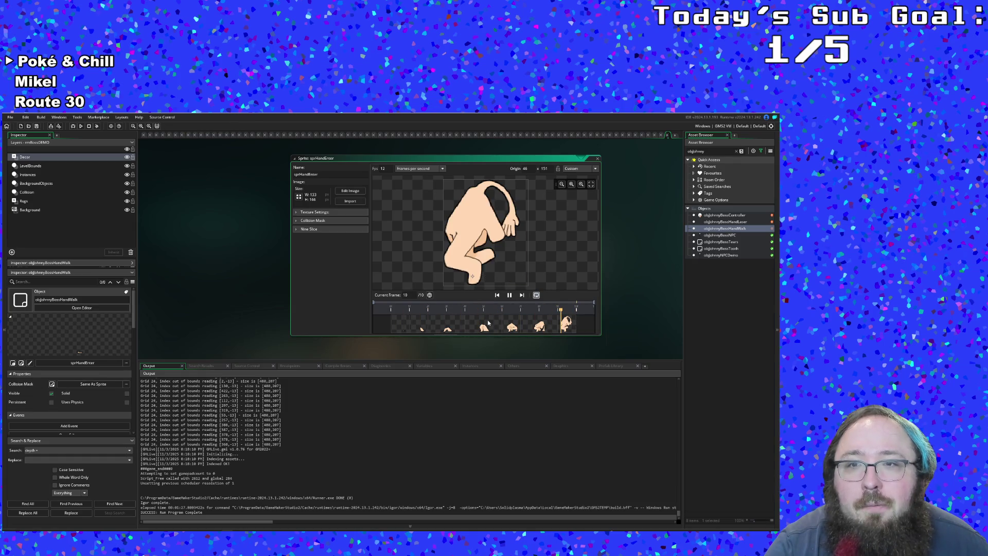
Close the sprHandEnter editor and reopen objJohnnyBossController's Alarm 5 spawn code.
click(597, 158)
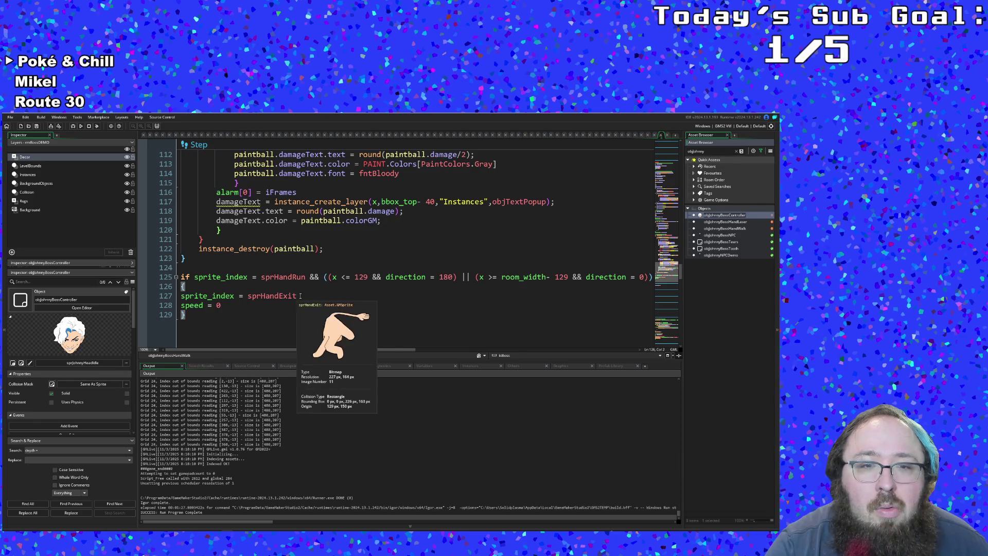
double_click(710, 218)
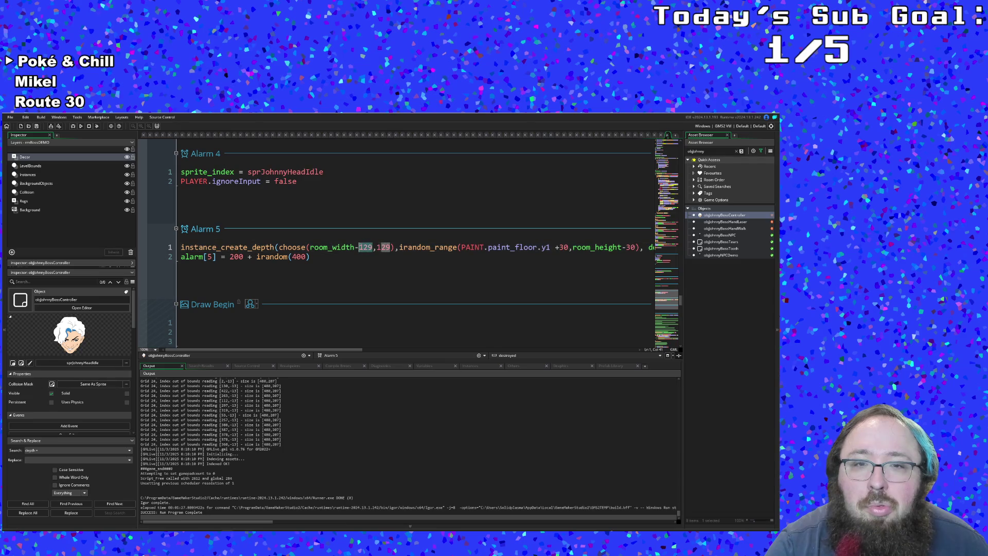
Change Alarm 5 spawns to choose(room_width-46,46), save the project, and run the game.
text(46)
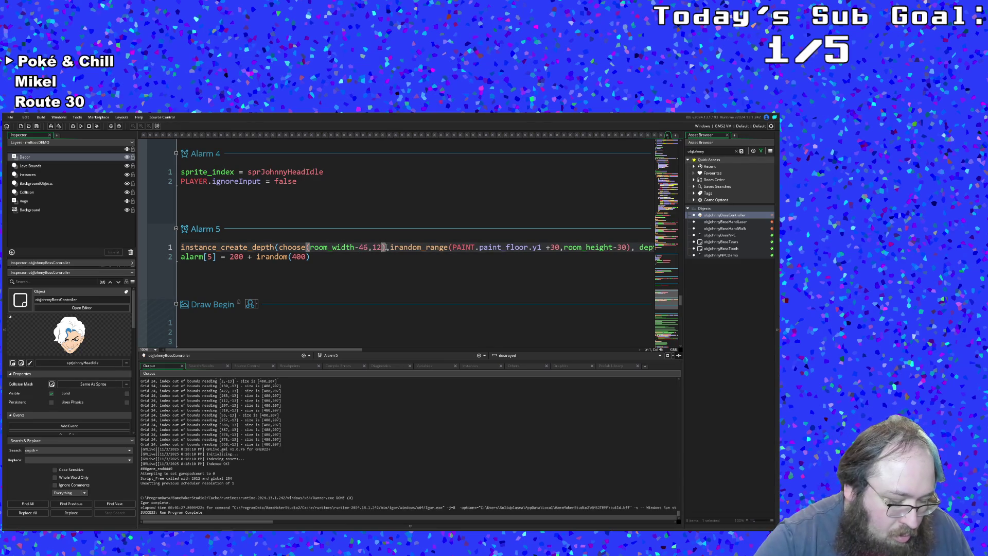
click(380, 257)
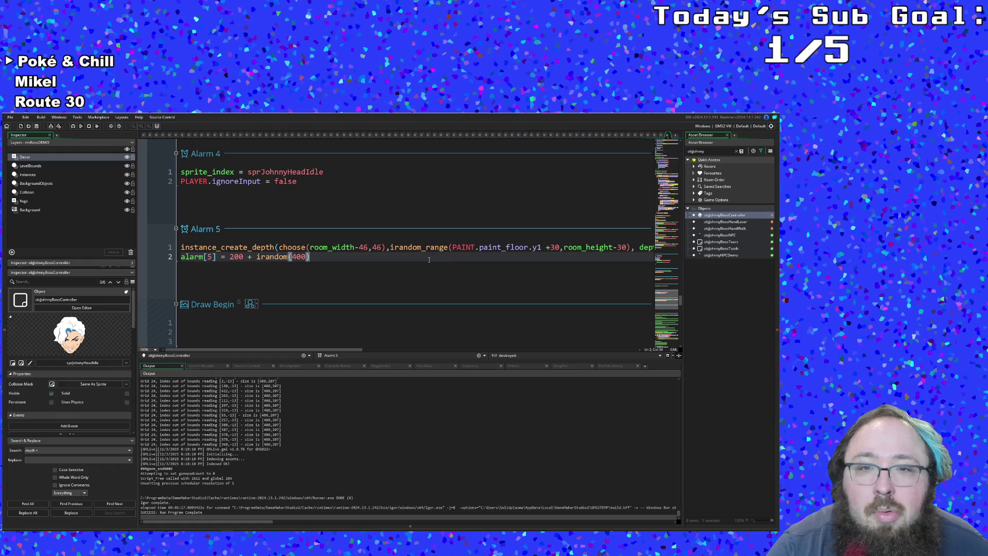
drag(346, 349, 401, 351)
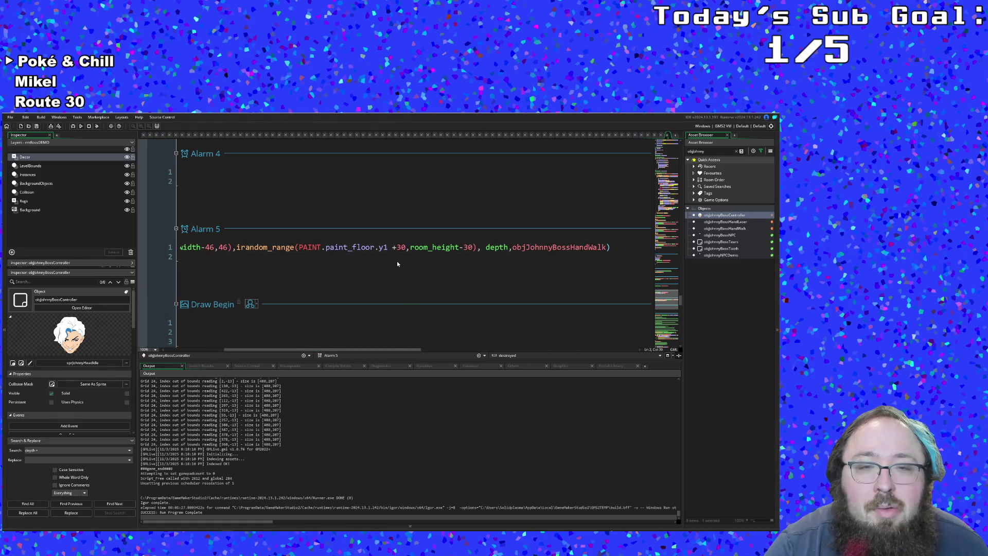
click(387, 247)
click(11, 117)
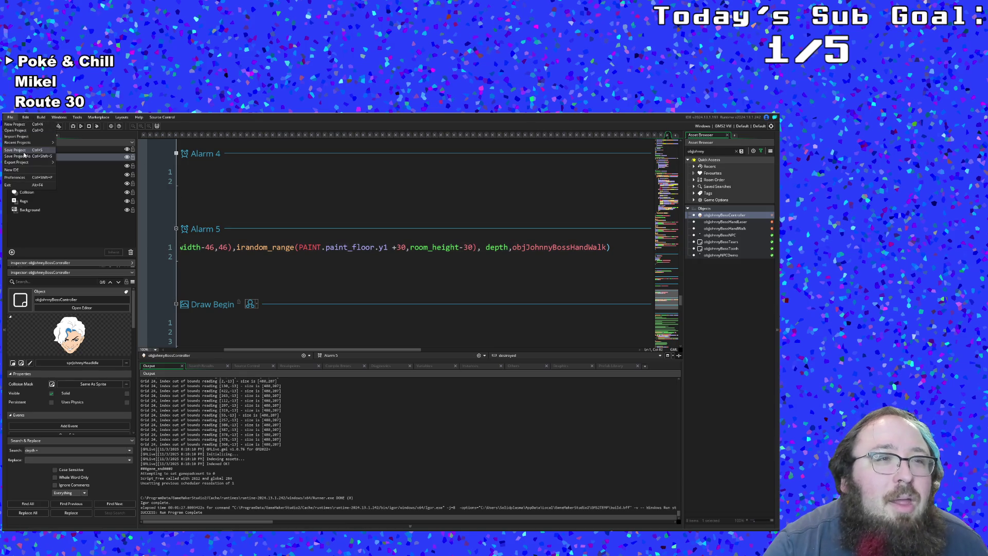
click(72, 126)
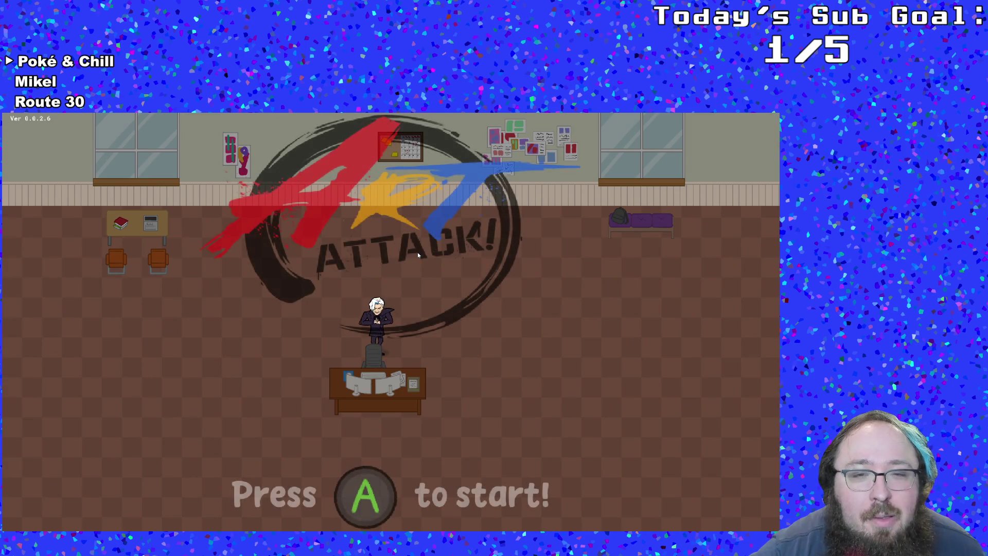
Start the rebuilt Art Attack from its 'Press A to start!' title screen.
key(Return)
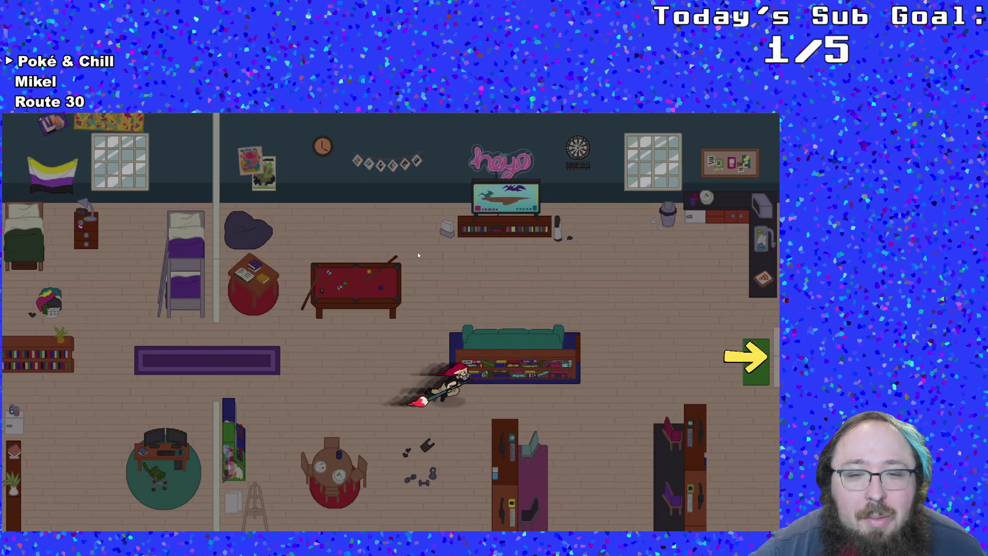
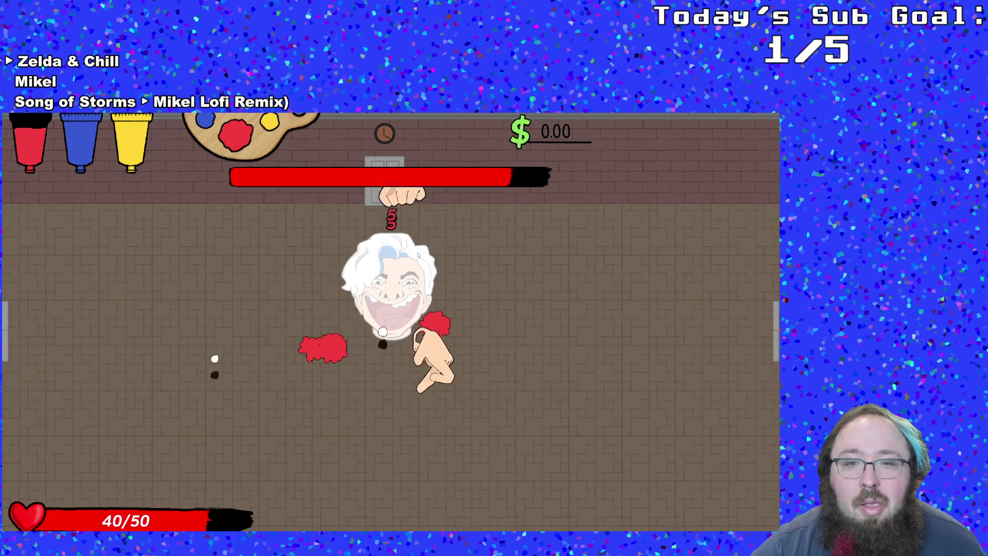
Playtest the paint boss fight, moving and dashing the player around the boss with WASD.
scroll(418, 254, down, 1)
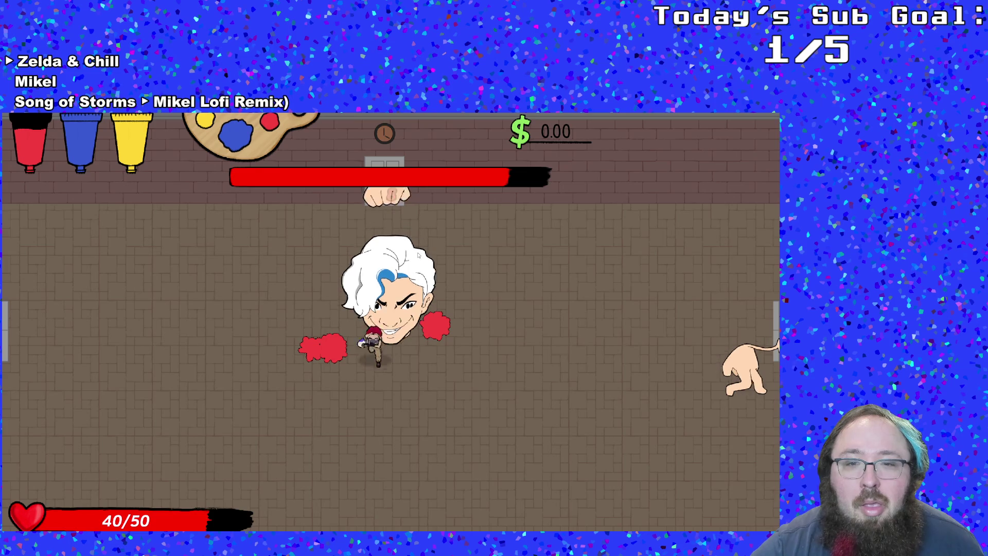
key(w)
key(a)
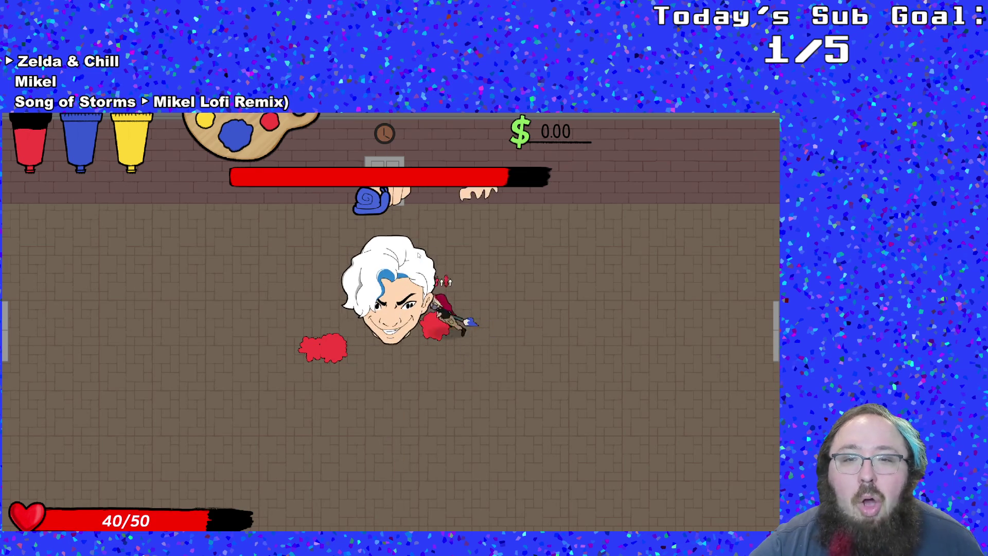
key(a)
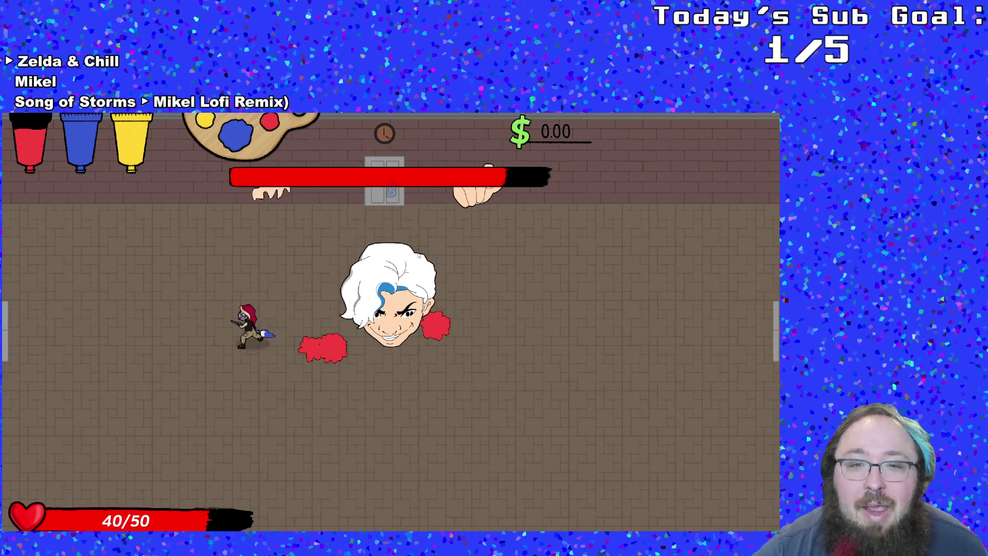
key(d)
key(d)
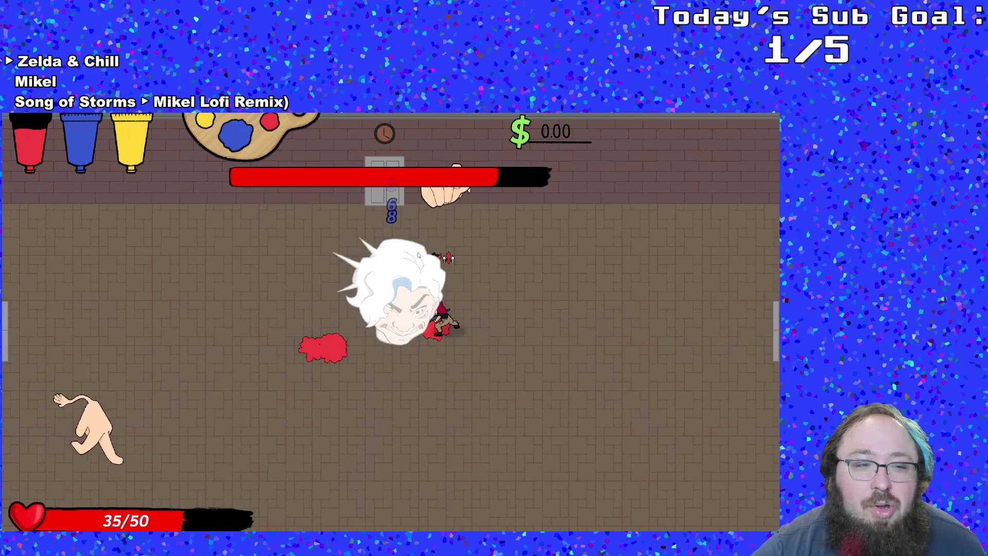
key(a)
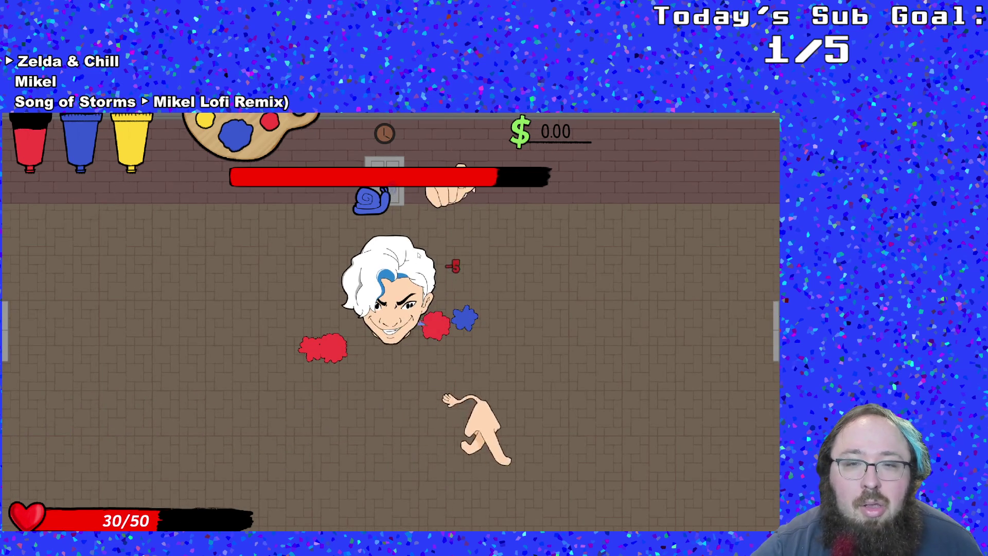
key(a)
key(d)
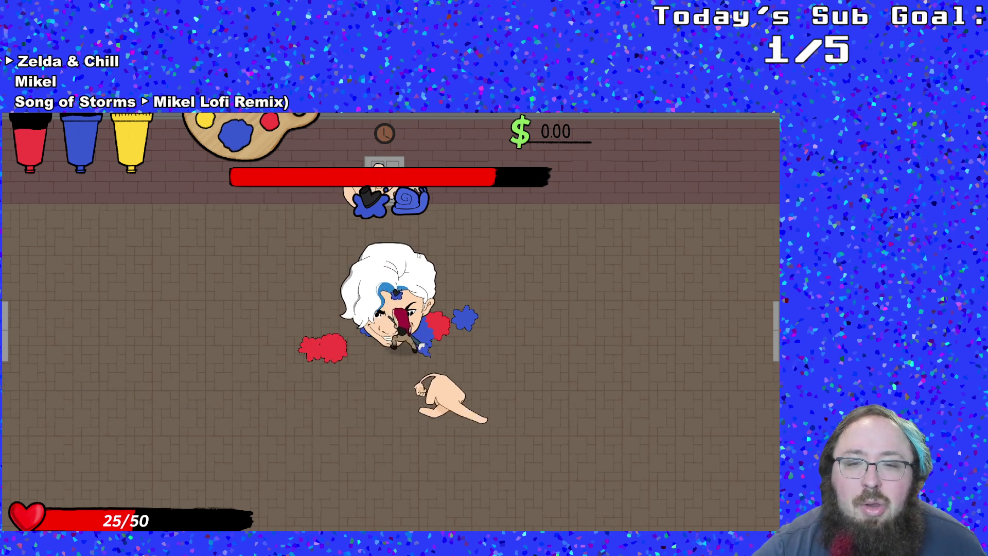
key(a)
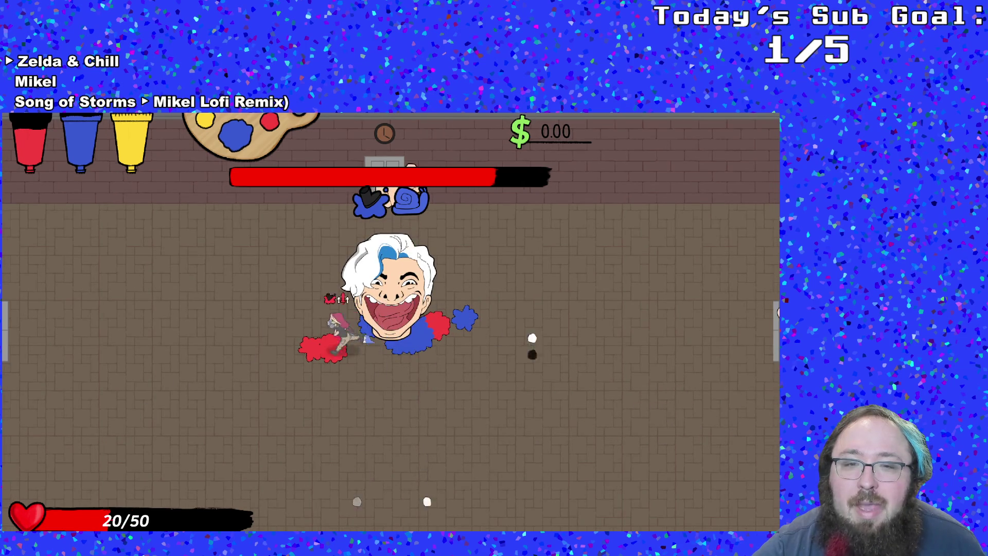
key(s)
key(d)
key(w)
key(a)
key(w)
key(a)
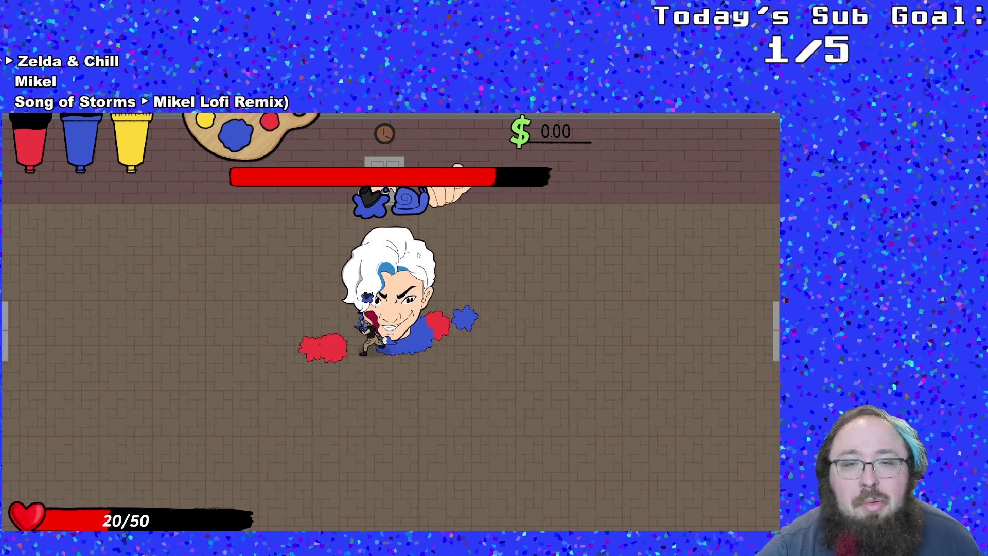
key(d)
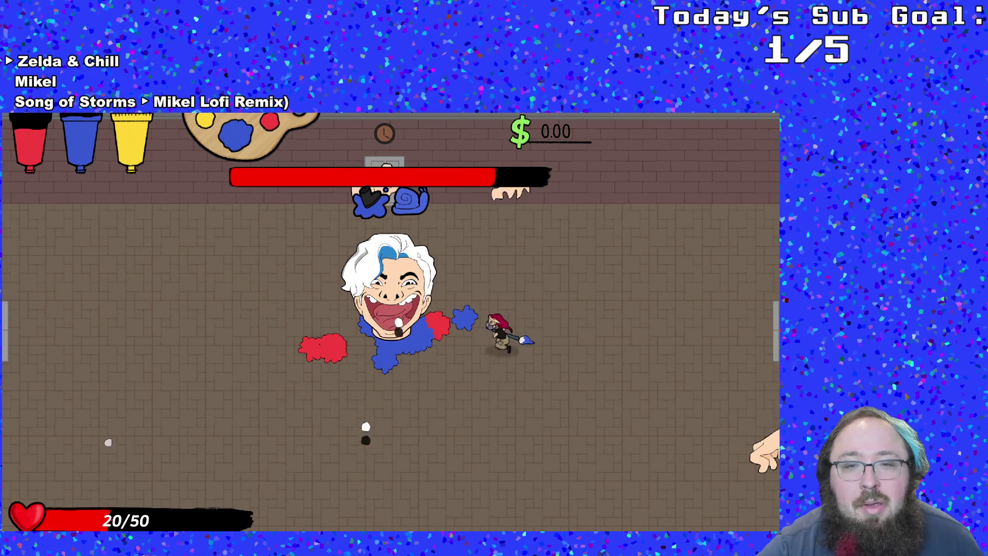
key(a)
key(a)
key(w)
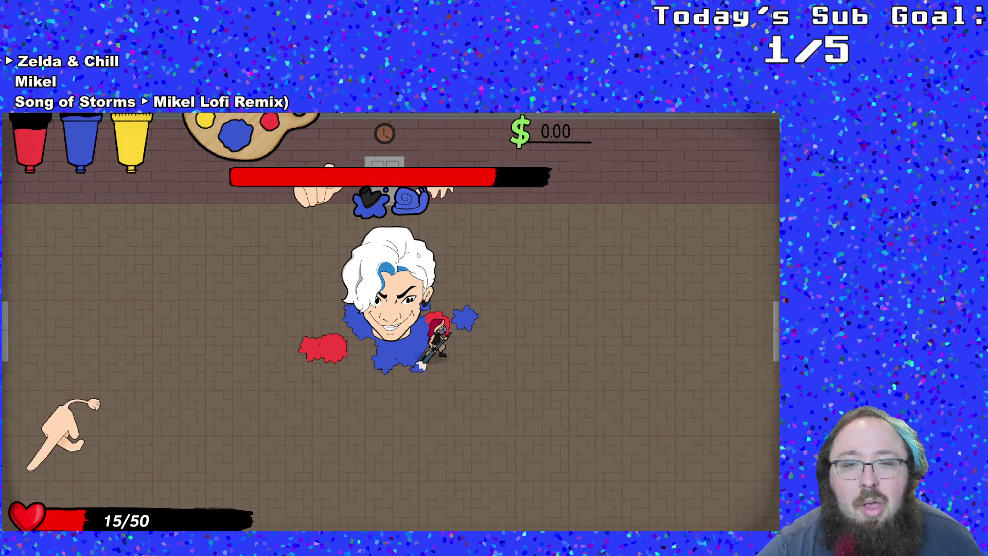
key(a)
key(d)
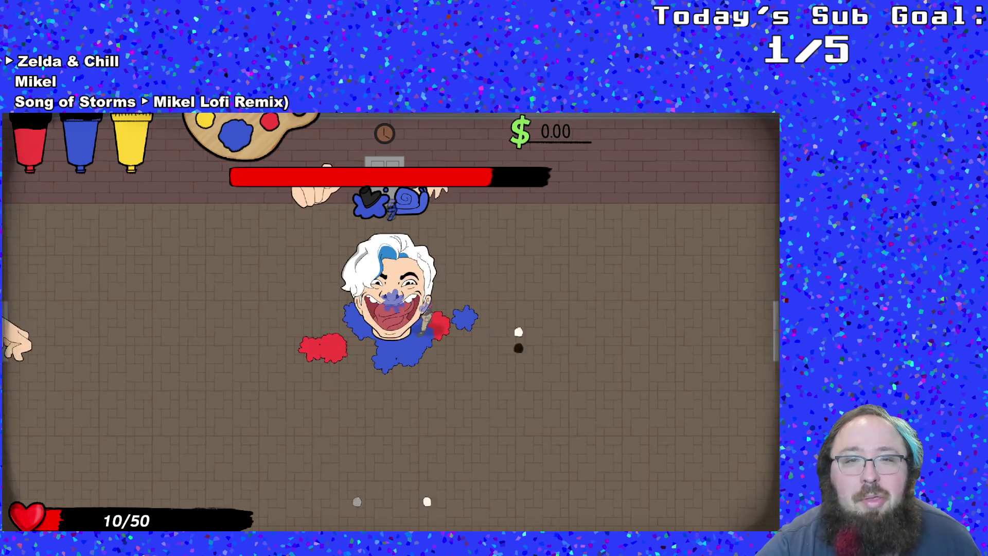
Pause the game, choose Quit and confirm to close the test window.
key(Down)
key(Down)
key(Down)
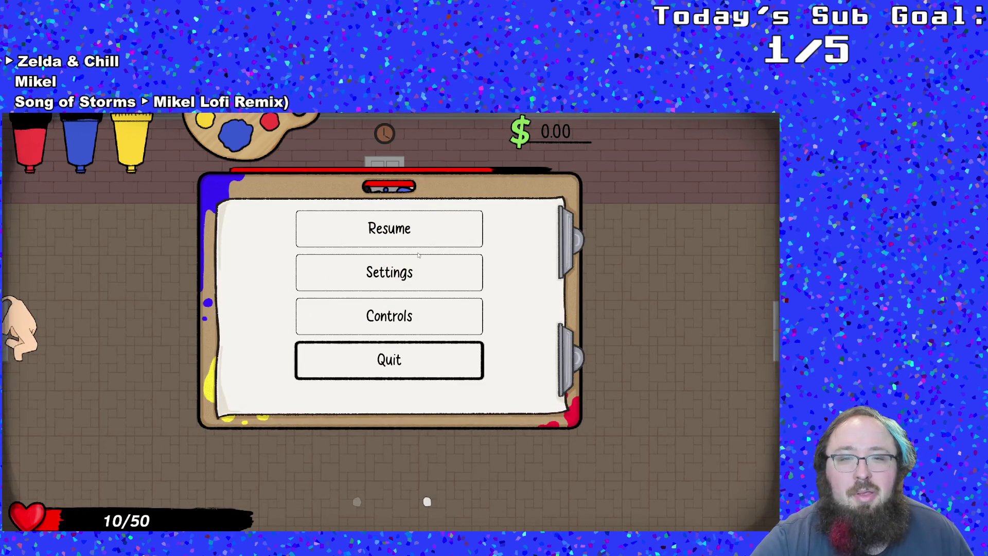
key(Return)
key(Escape)
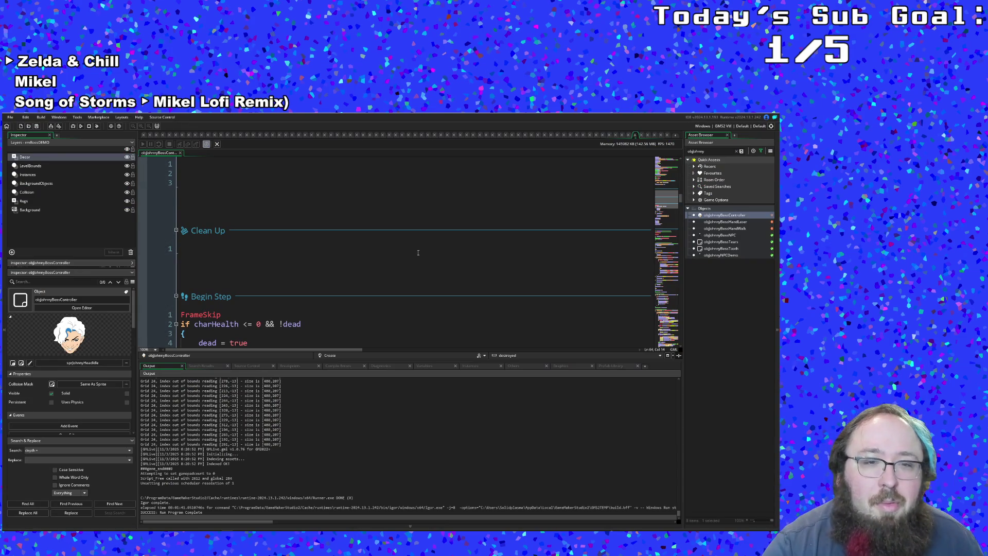
Look over the boss controller's Begin Step knockback code.
scroll(418, 252, down, 5)
click(328, 280)
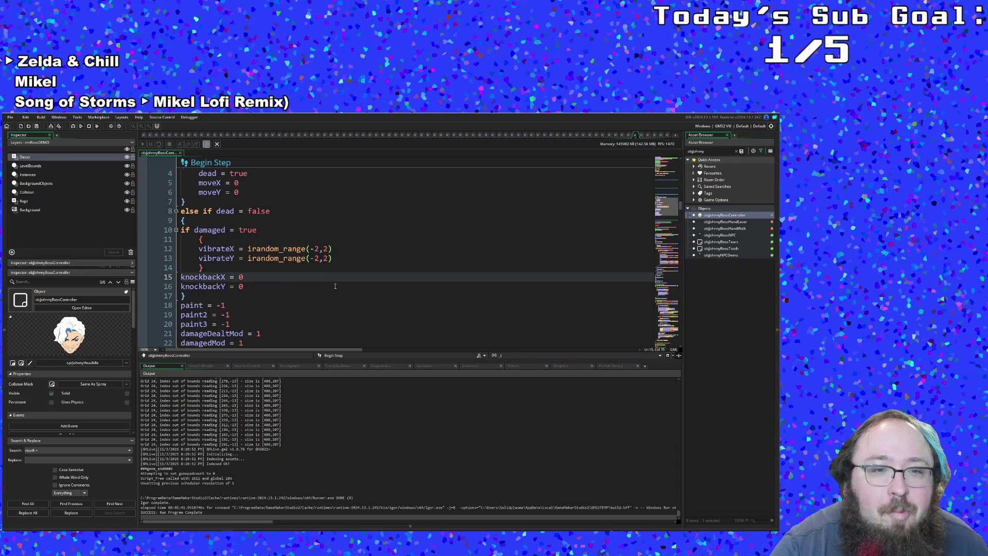
scroll(340, 284, up, 10)
scroll(350, 277, down, 15)
scroll(352, 266, down, 20)
scroll(352, 261, up, 4)
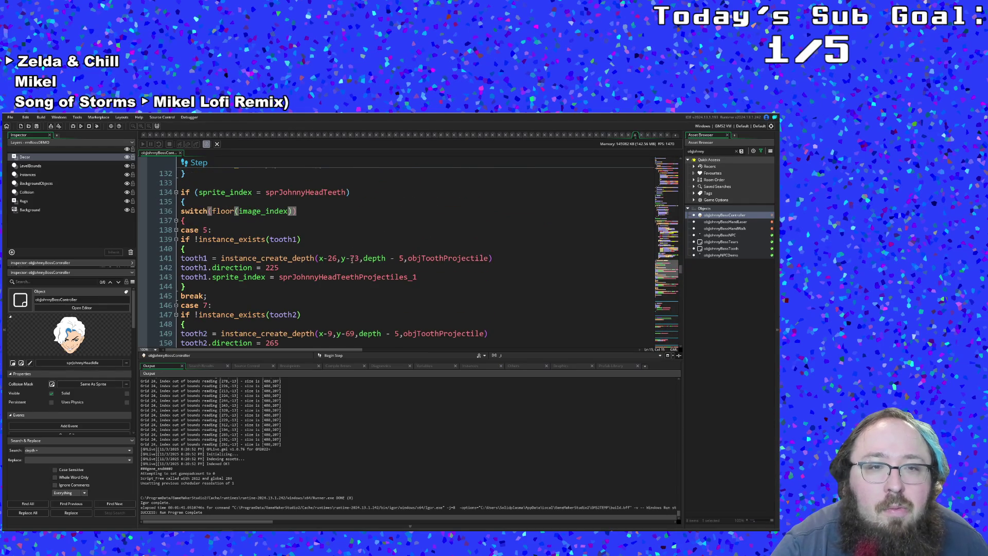
scroll(352, 260, down, 8)
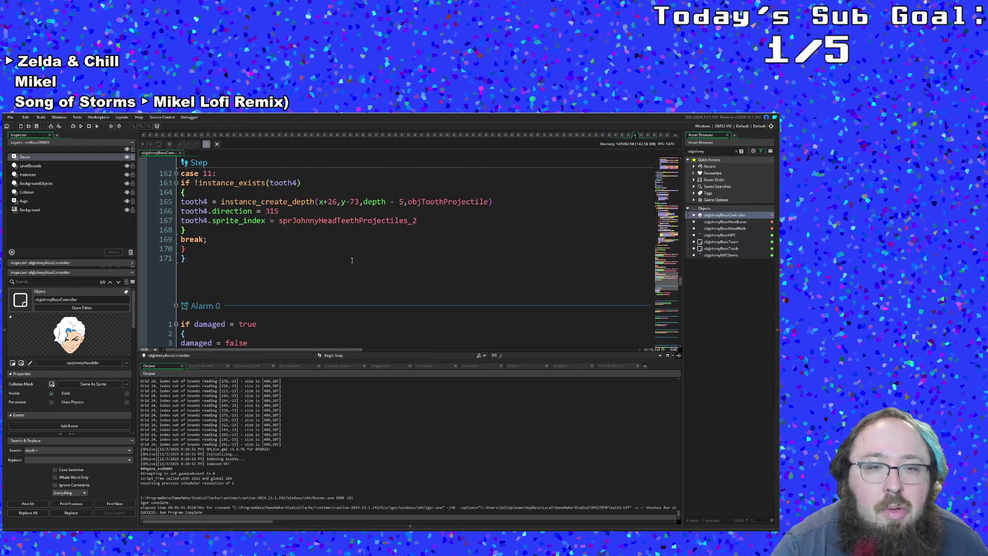
Open objJohnnyBossHandWalk and scroll its code to the Animation End event.
double_click(721, 228)
scroll(580, 255, up, 15)
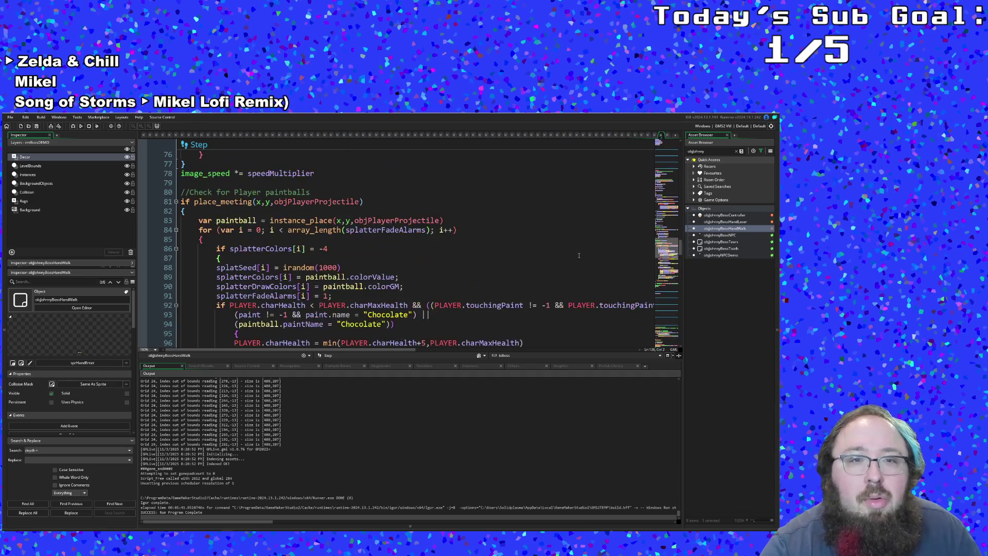
scroll(579, 255, up, 6)
scroll(576, 260, up, 4)
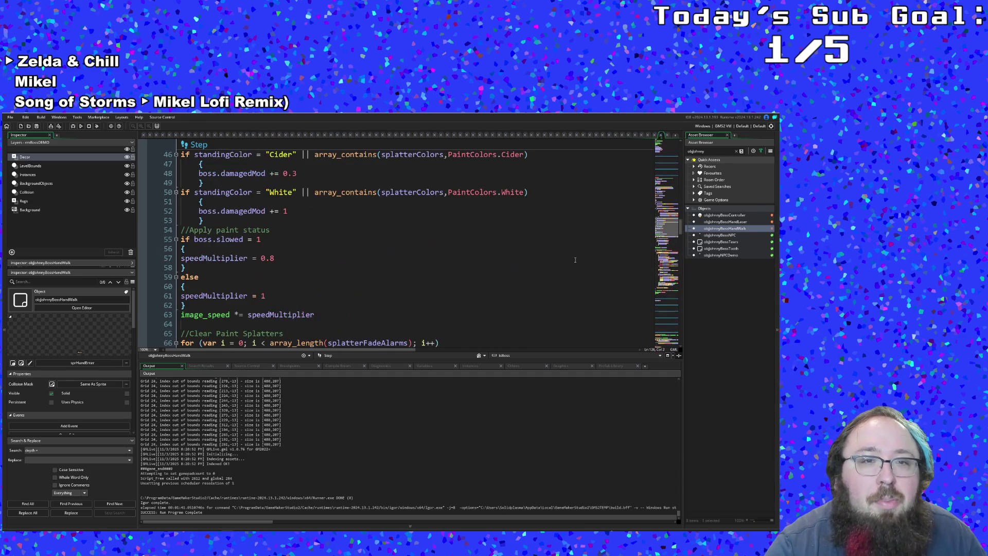
click(237, 285)
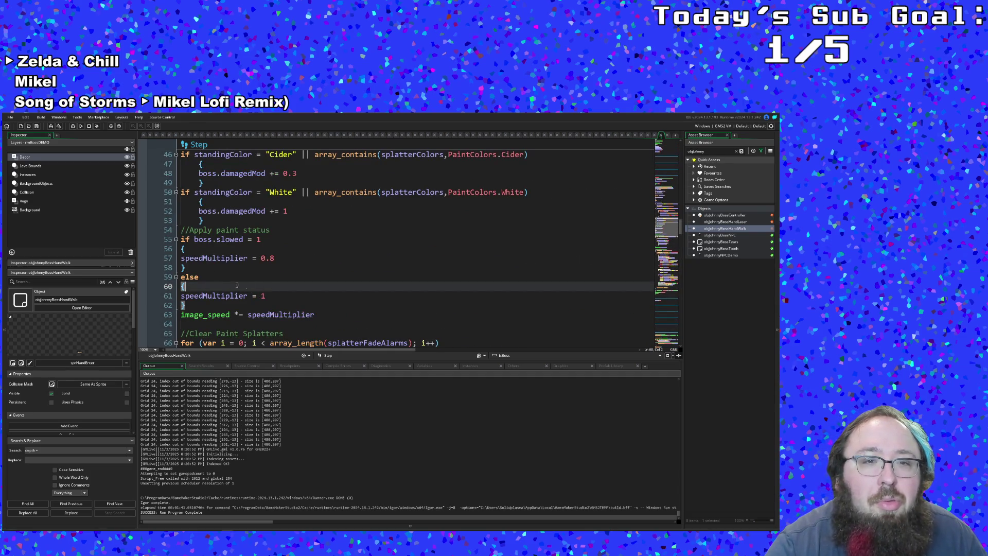
click(290, 297)
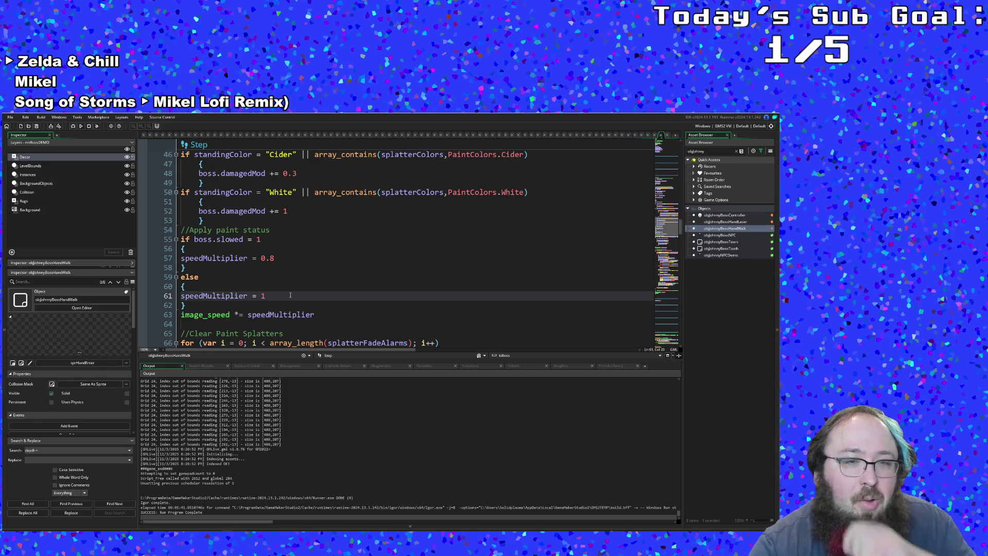
scroll(291, 295, up, 20)
scroll(288, 298, up, 15)
scroll(290, 292, down, 15)
scroll(289, 292, down, 20)
scroll(291, 290, down, 15)
Change line 8 of Animation End from 'speed = 8' to 'speed = 8 * speedMultiplier'.
click(240, 294)
click(228, 290)
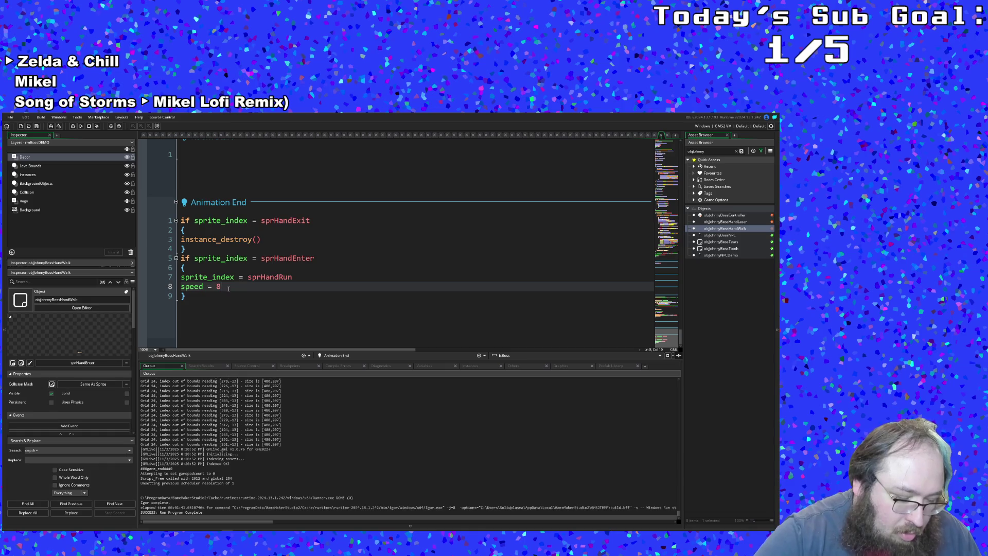
text( * speedMultiplier)
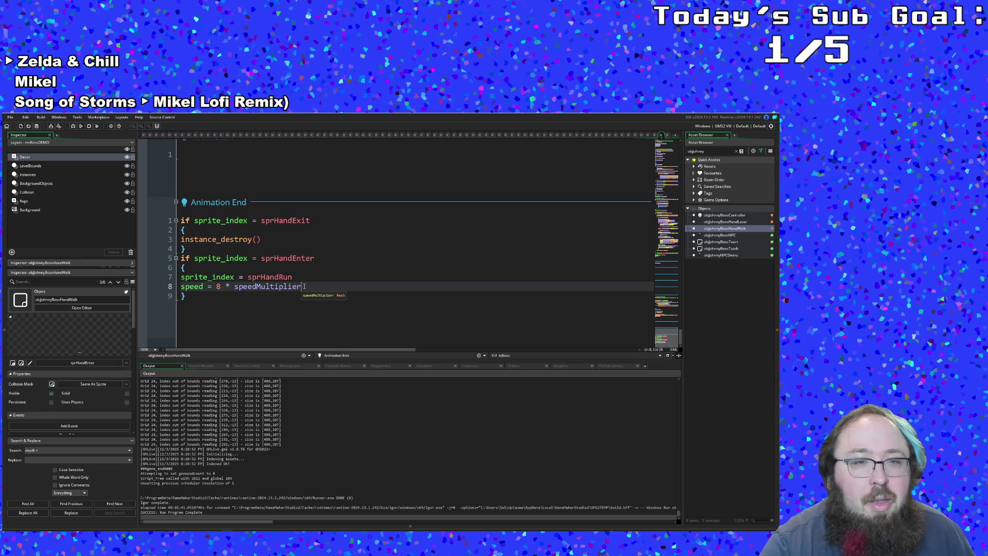
drag(305, 287, 179, 287)
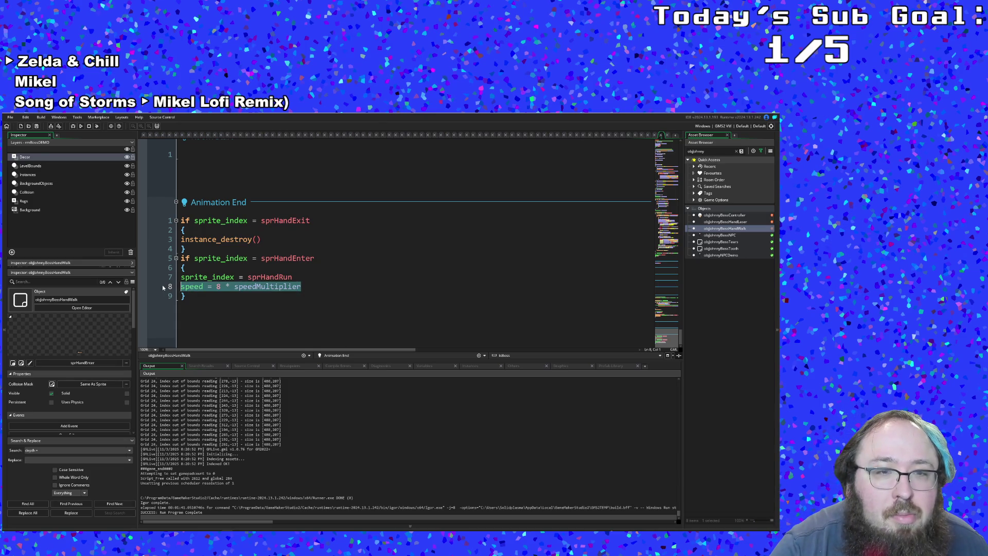
right_click(199, 290)
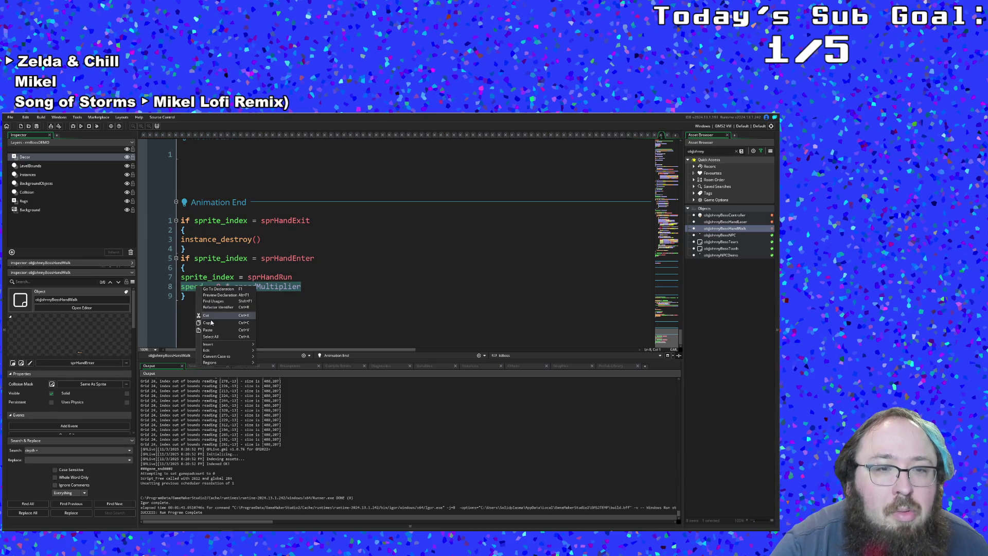
scroll(208, 326, up, 15)
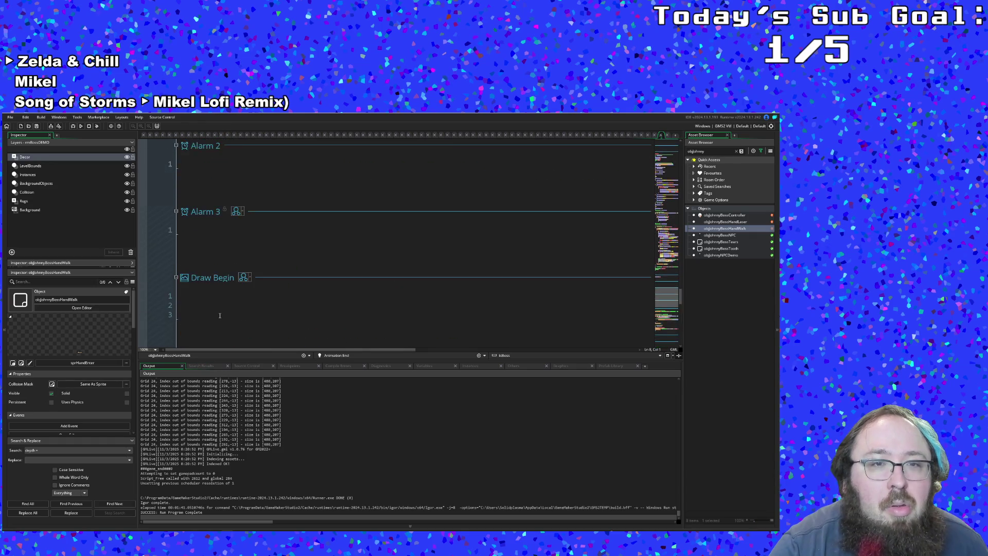
scroll(220, 317, up, 5)
scroll(221, 317, down, 3)
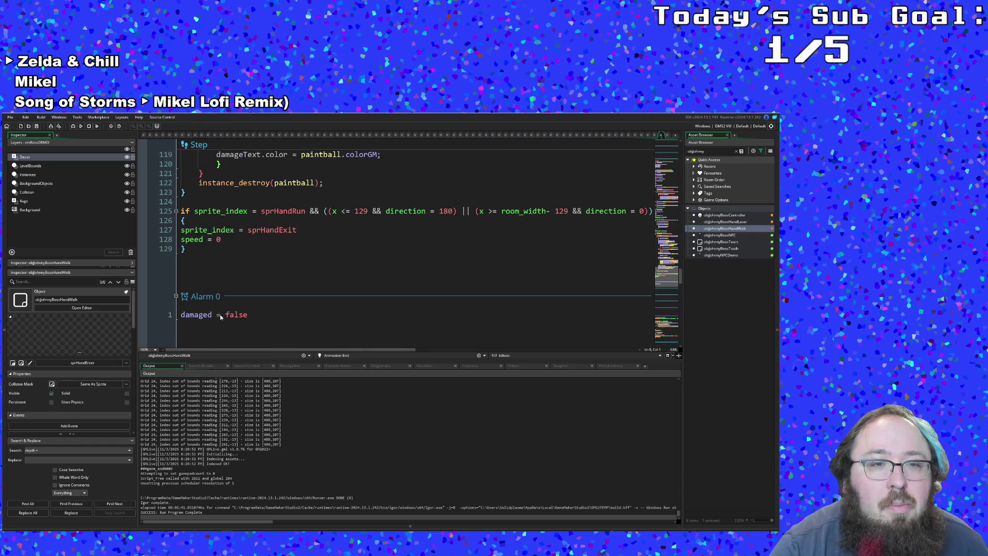
Add a new line below the sprHandRun/sprHandExit block in the Step event.
click(196, 271)
key(Return)
key(Return)
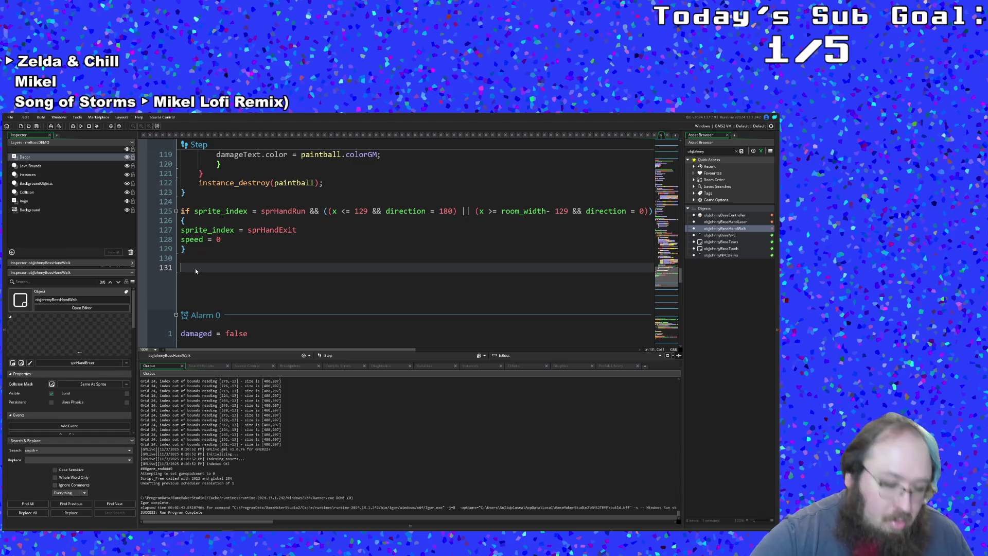
text(if sprit)
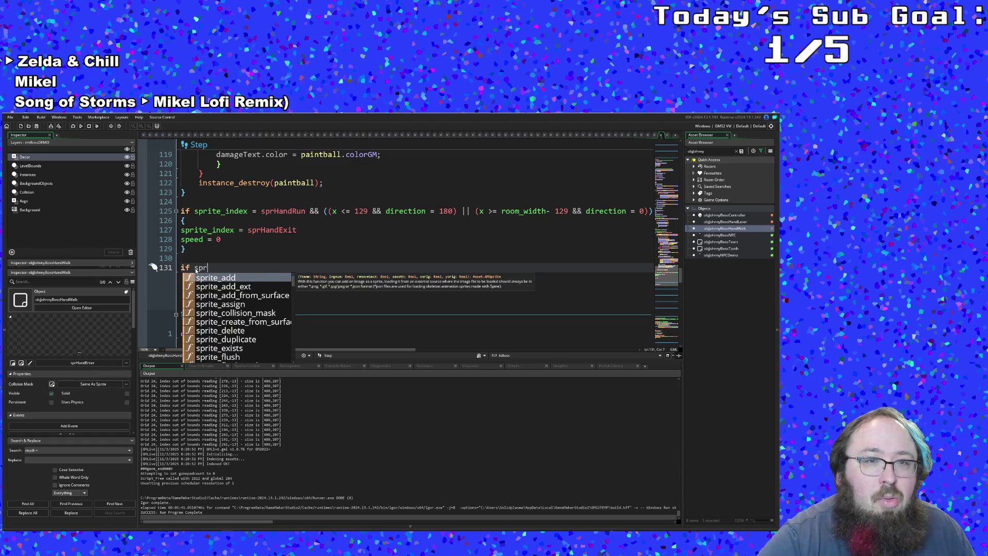
key(BackSpace)
key(BackSpace)
key(BackSpace)
key(BackSpace)
key(BackSpace)
key(BackSpace)
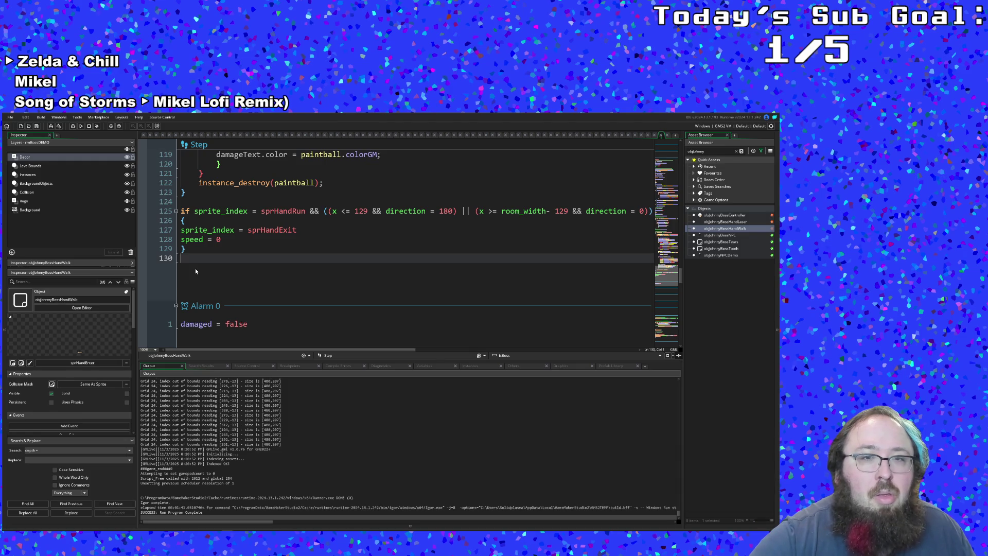
key(Up)
key(Up)
key(Up)
key(Return)
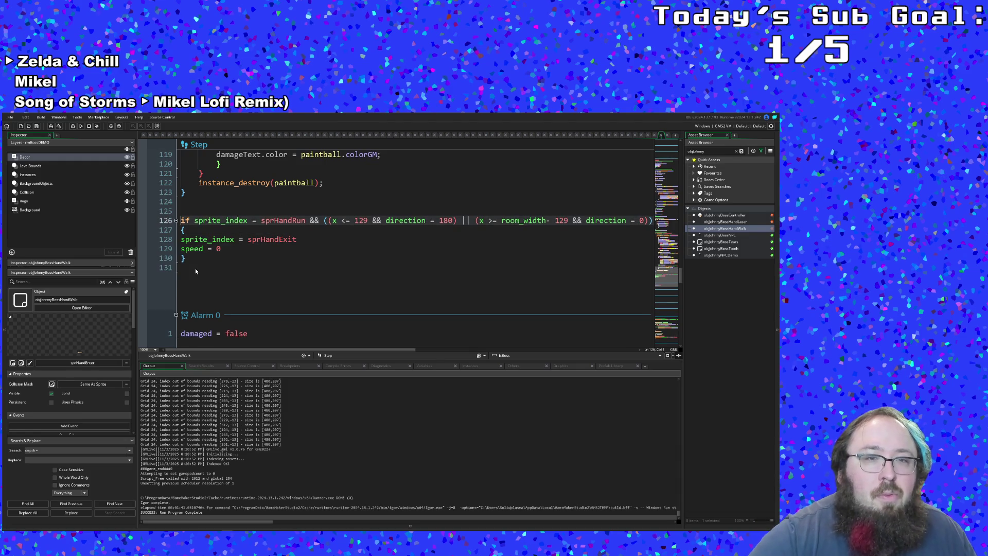
key(Up)
key(Up)
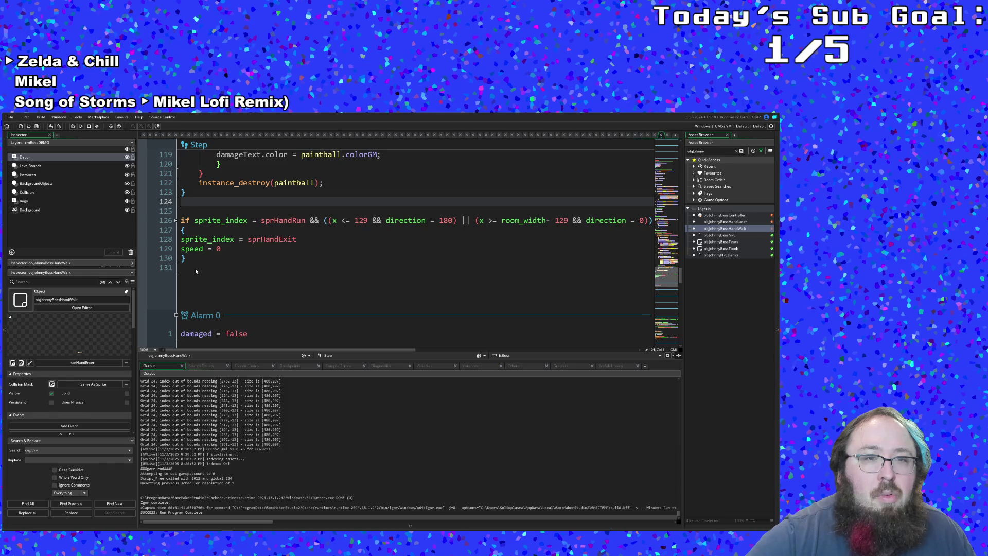
key(Return)
text(is spri)
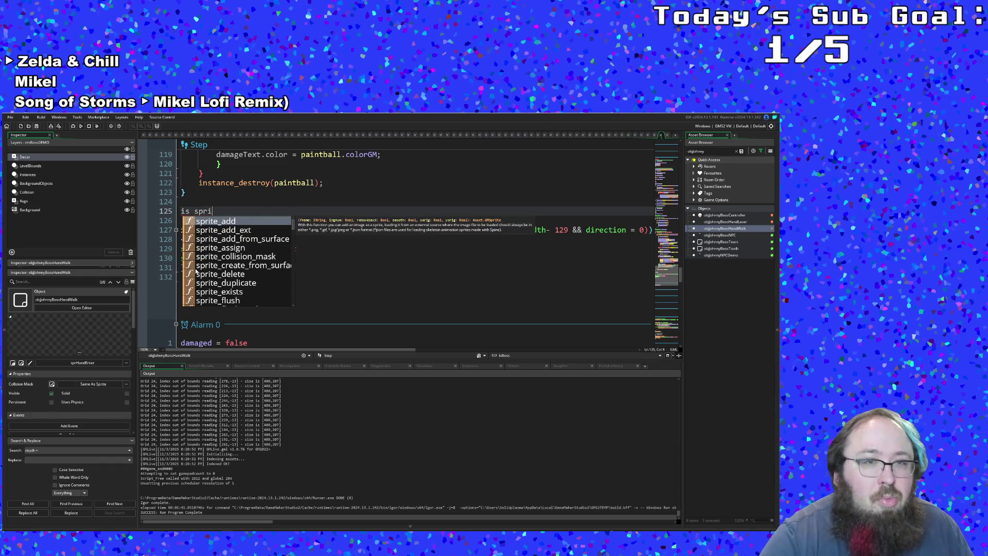
key(BackSpace)
key(BackSpace)
key(BackSpace)
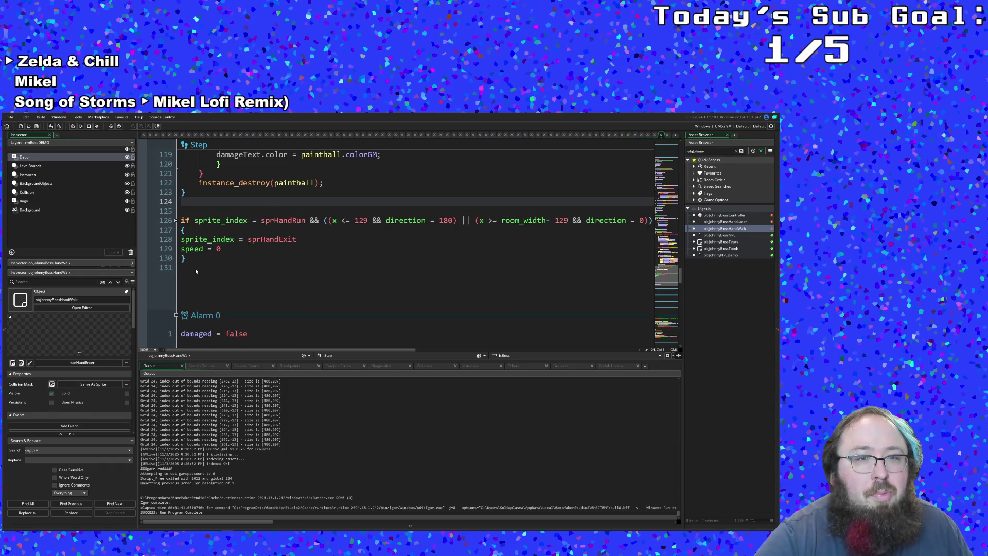
key(Down)
key(Down)
key(Down)
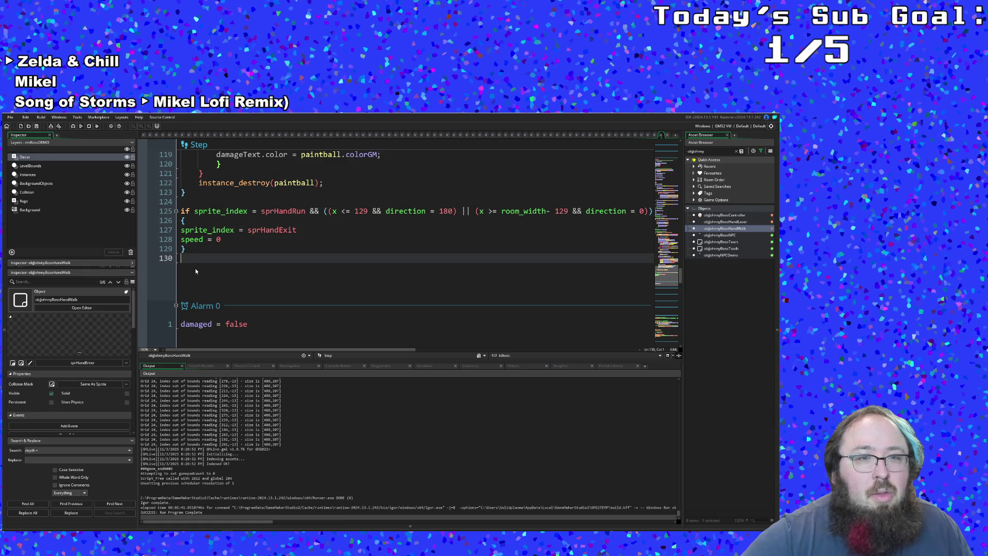
key(Return)
Write the branch 'if sprite_index = sprHandRun { speed = 8 * speedMultiplier }' and check its braces.
text(if sprite)
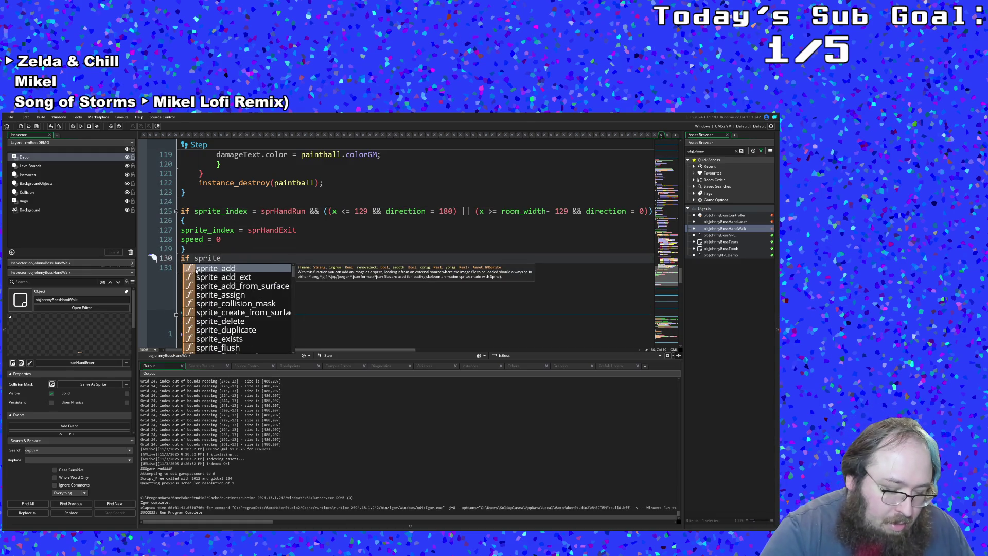
text(_index )
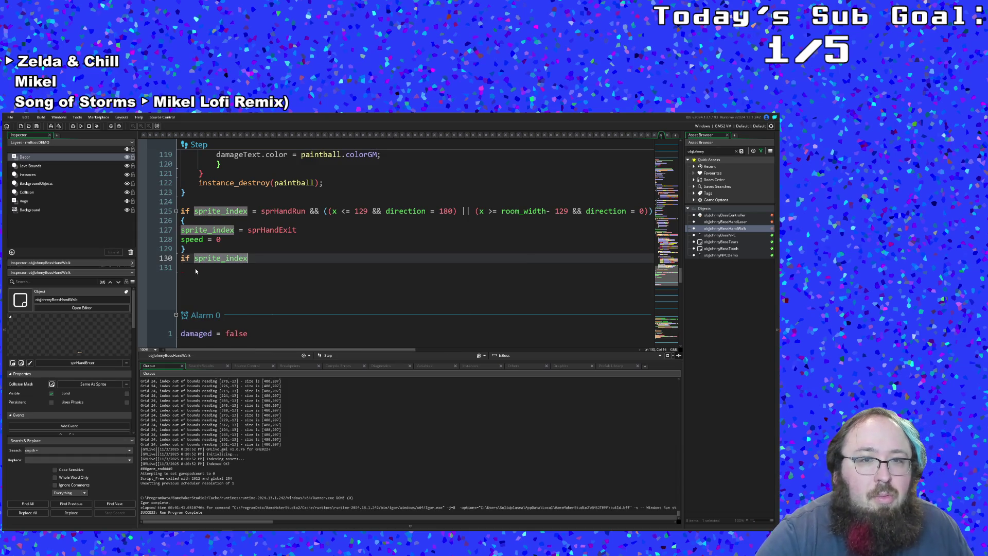
text(= s)
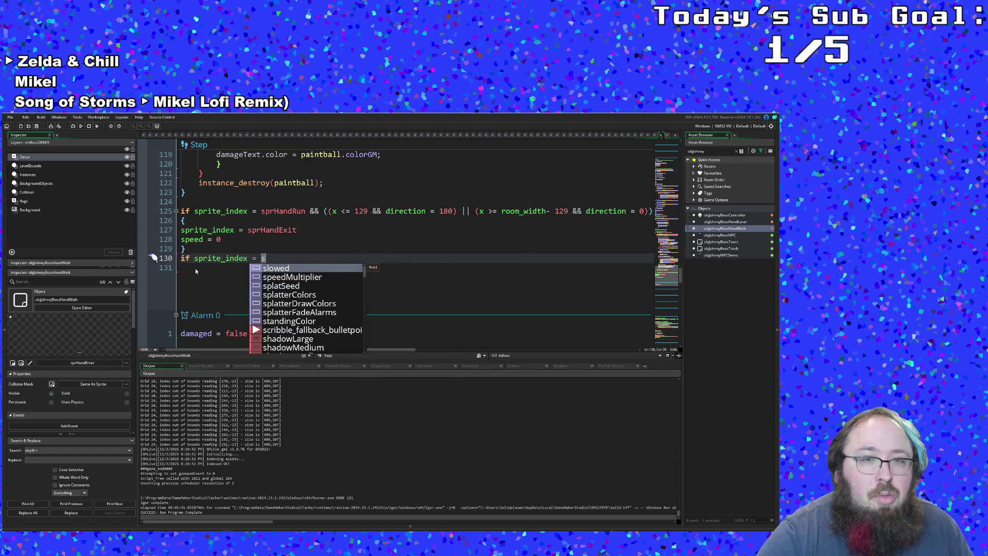
text(prH)
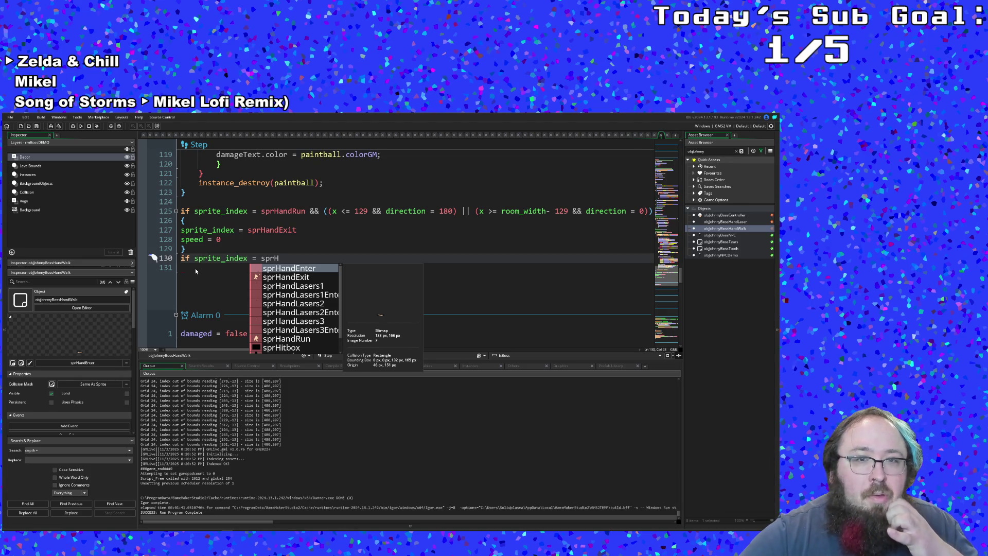
text(andRun)
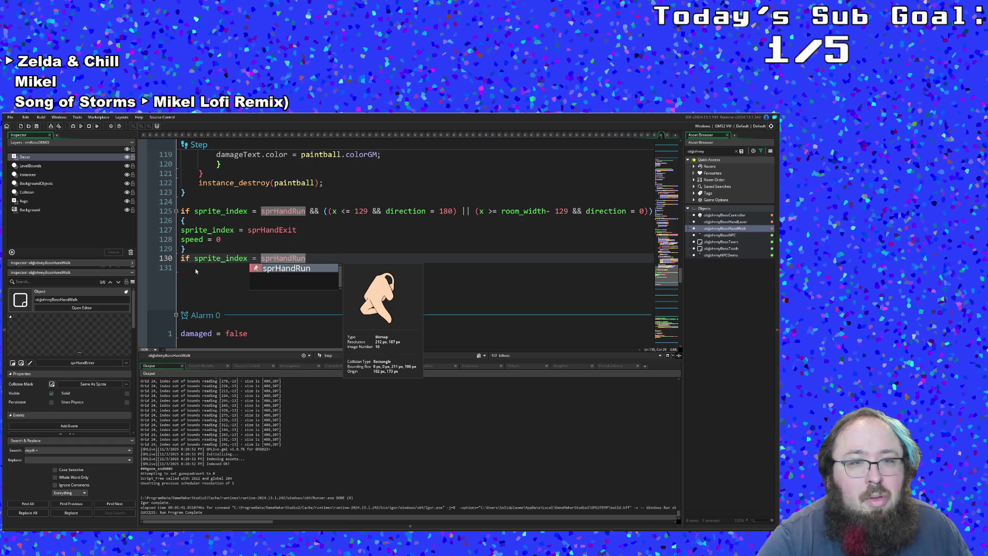
key(Return)
key(Return)
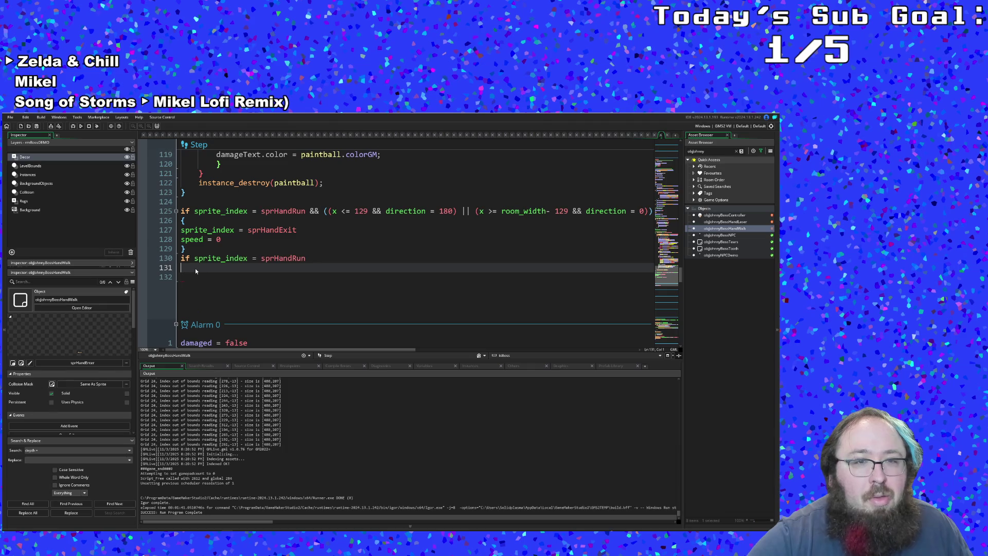
text({)
key(Return)
key(Return)
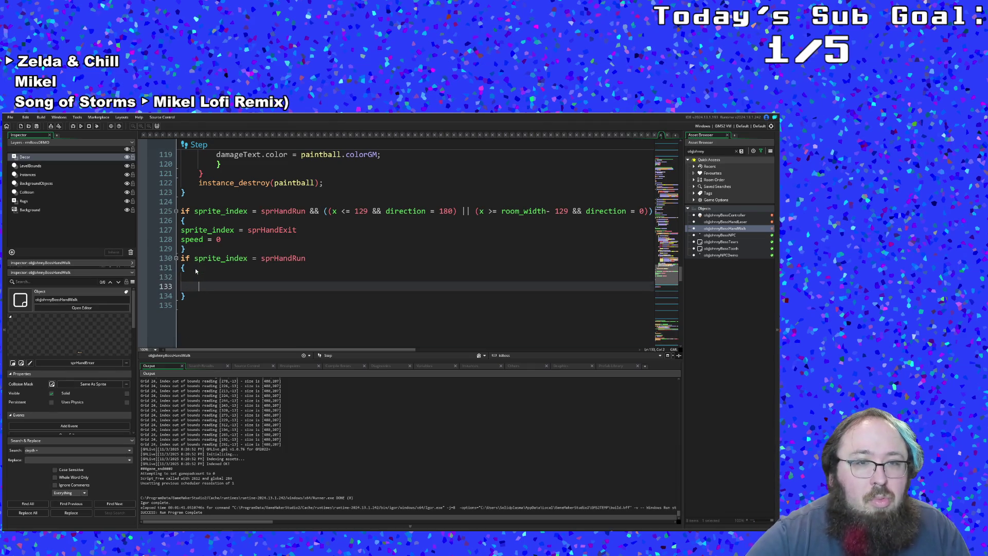
key(BackSpace)
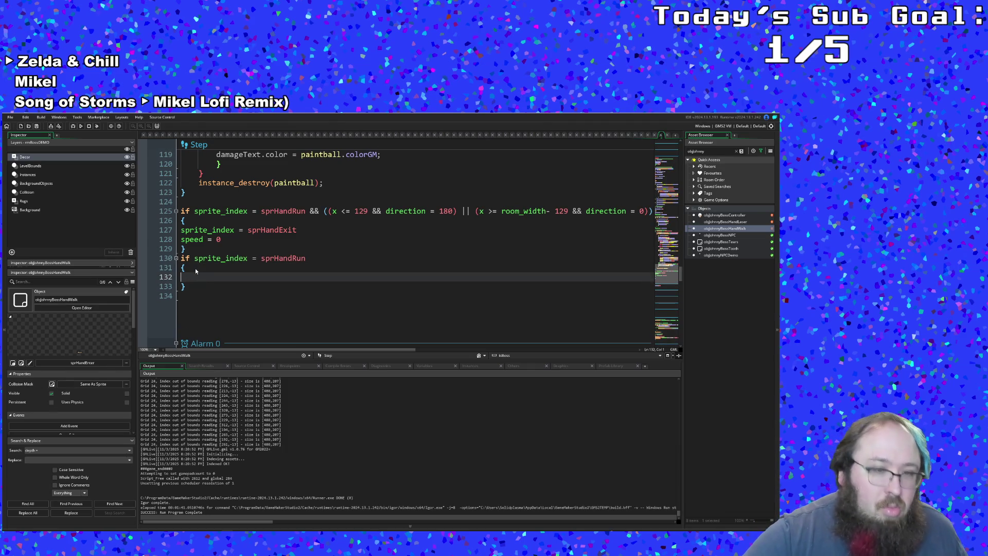
text(speed = 8 * speedMultiplier)
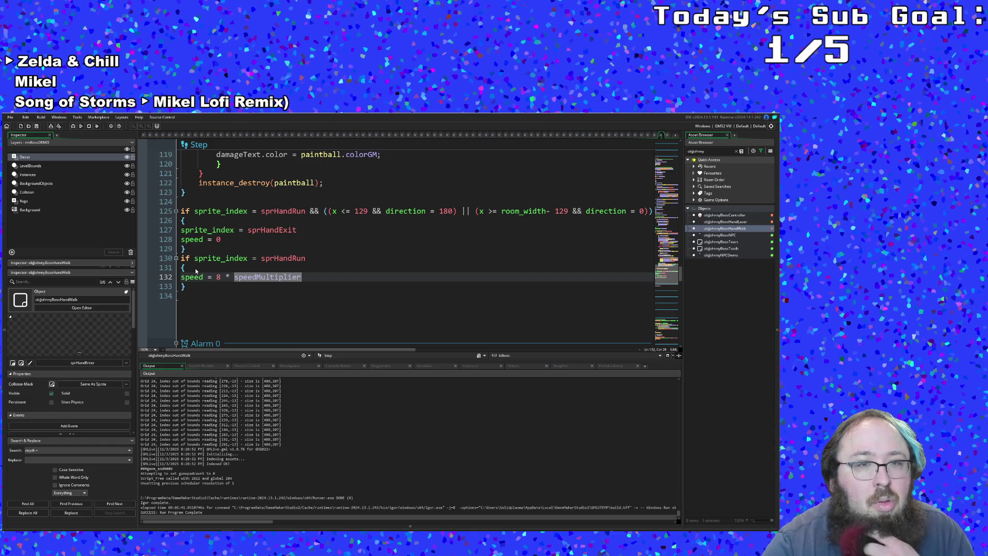
click(192, 267)
click(181, 259)
text(else)
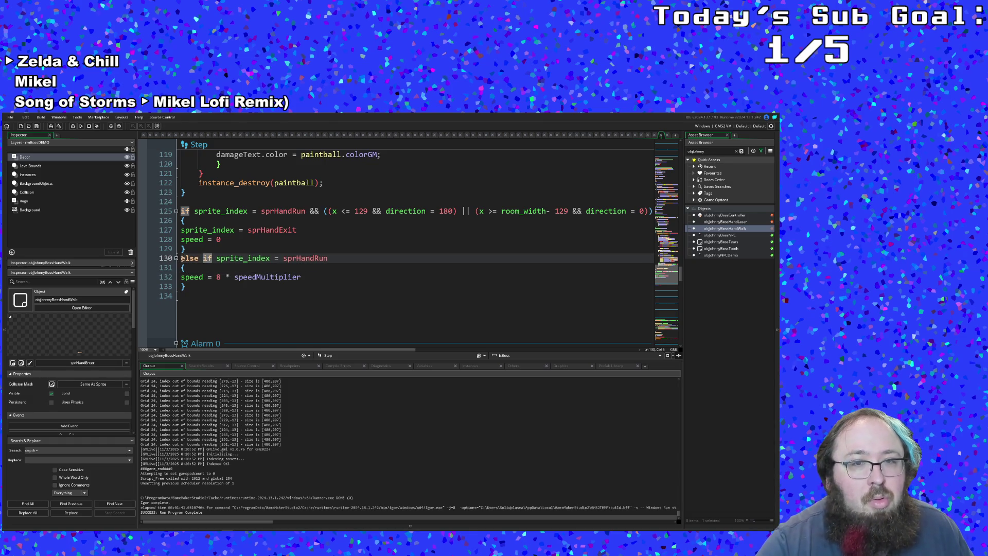
click(224, 299)
click(219, 290)
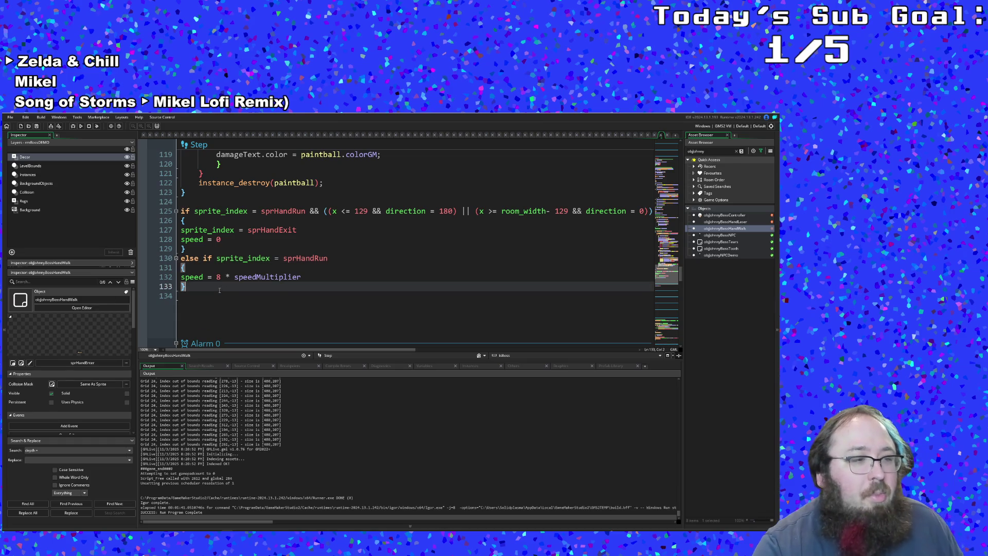
key(shift+Left)
click(211, 291)
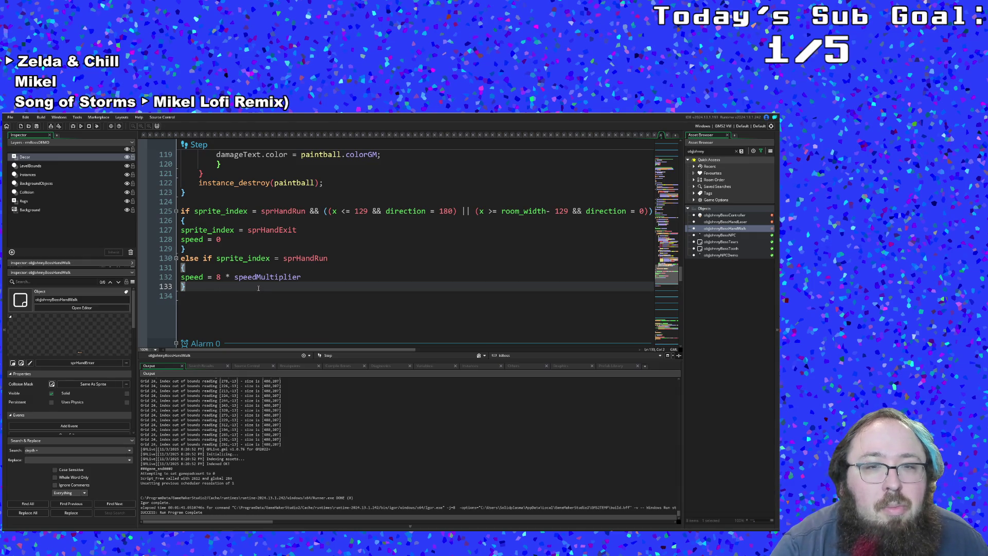
Review the hand's speedMultiplier code in the Step event.
scroll(258, 288, up, 20)
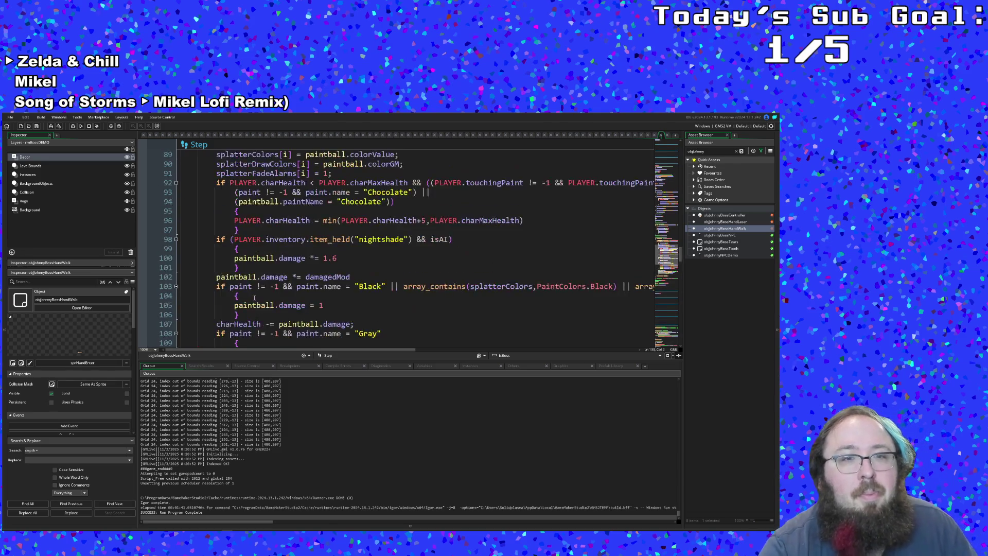
scroll(259, 293, up, 6)
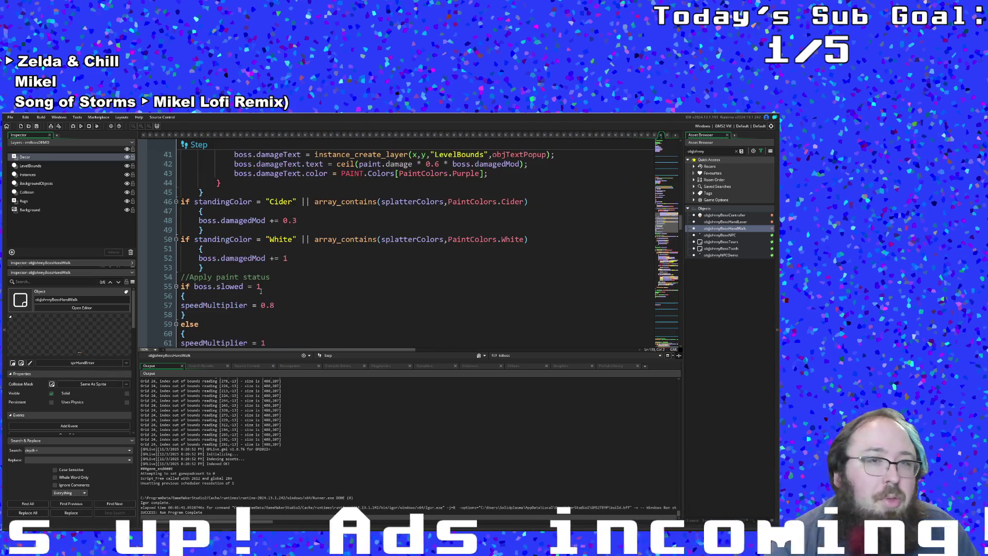
click(261, 295)
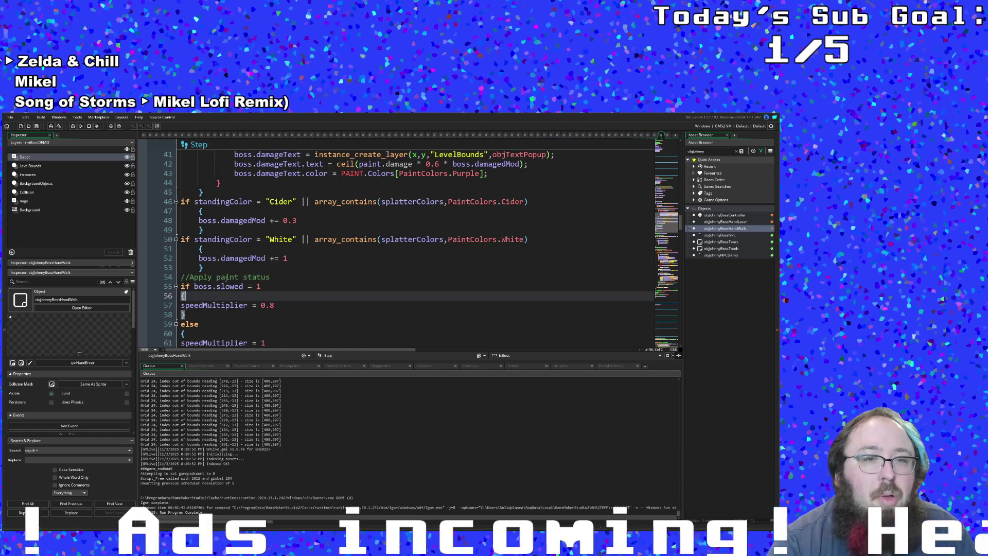
scroll(227, 277, down, 4)
scroll(227, 277, up, 10)
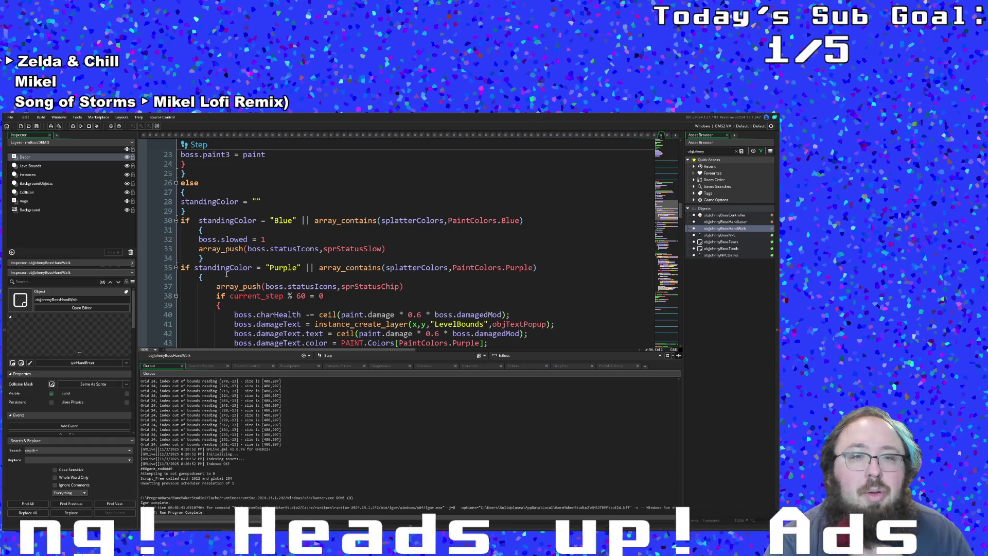
scroll(227, 273, up, 10)
Open objJohnnyBossController from the Asset Browser and place the caret in its Alarm 5 code.
click(258, 260)
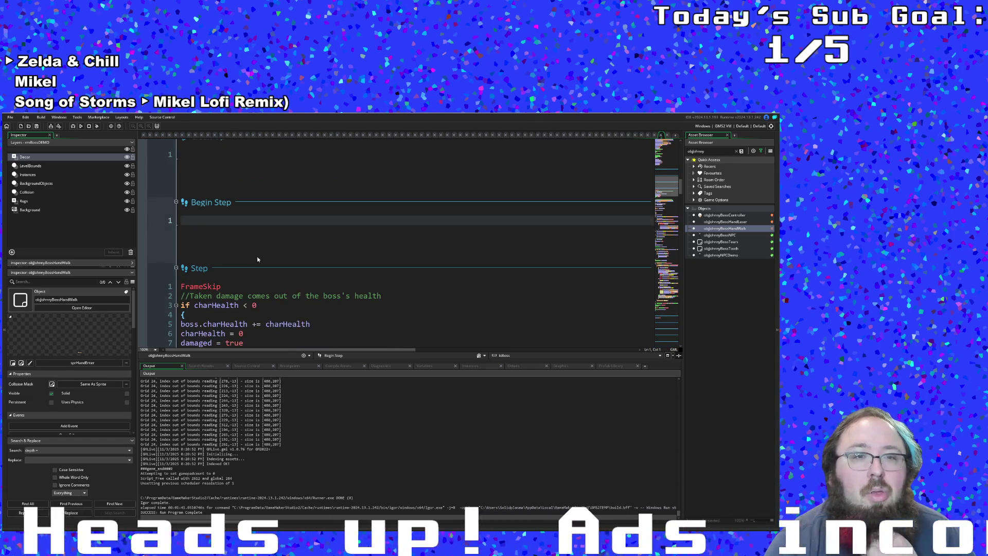
click(11, 117)
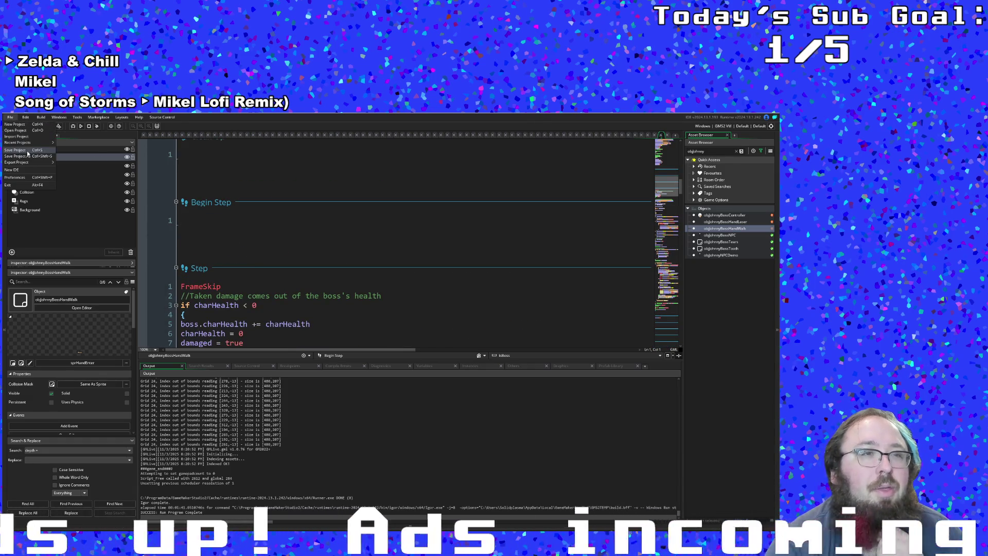
click(219, 290)
scroll(222, 285, down, 20)
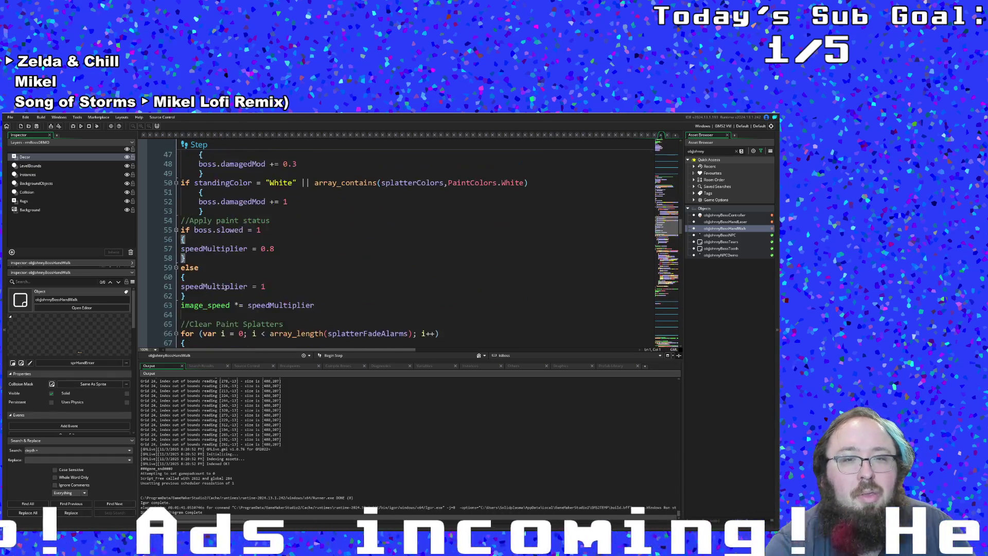
scroll(229, 276, down, 15)
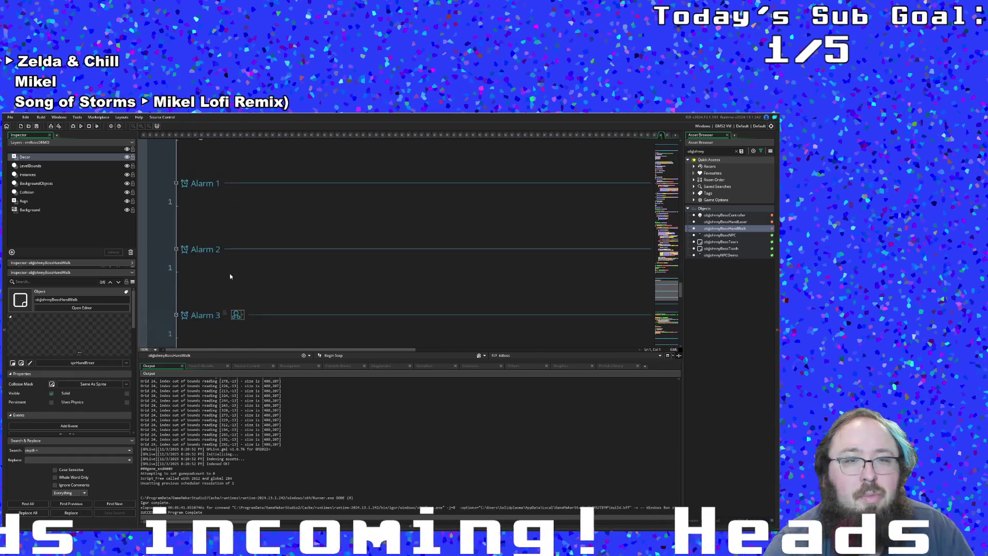
scroll(227, 280, down, 15)
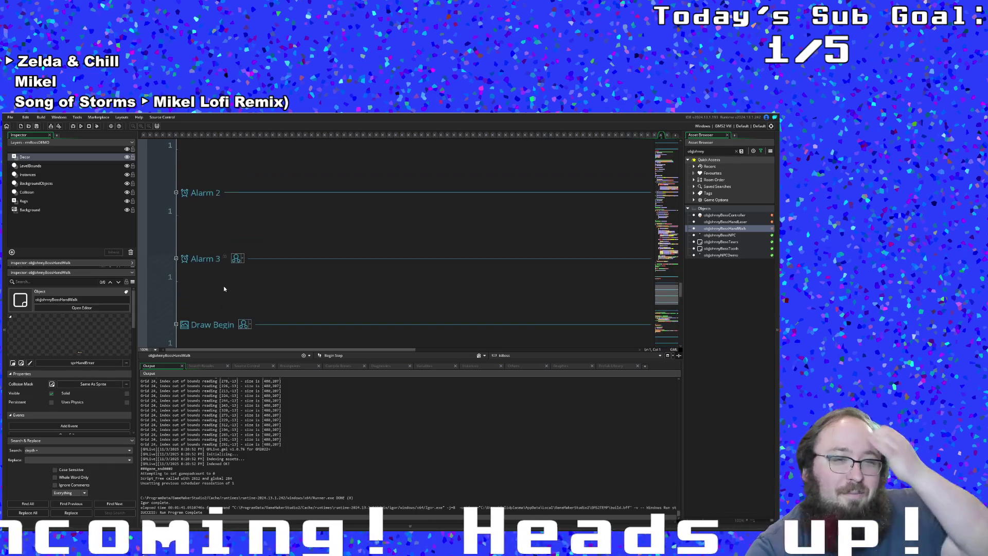
double_click(706, 216)
click(511, 279)
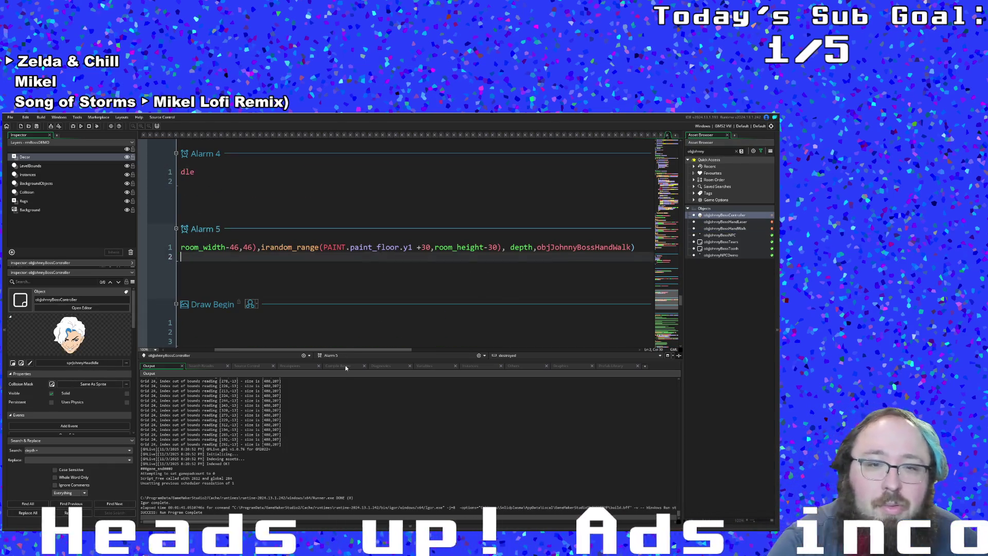
Scroll up through the controller's code to the Create event's alarm timers at lines 54–74.
drag(346, 350, 296, 350)
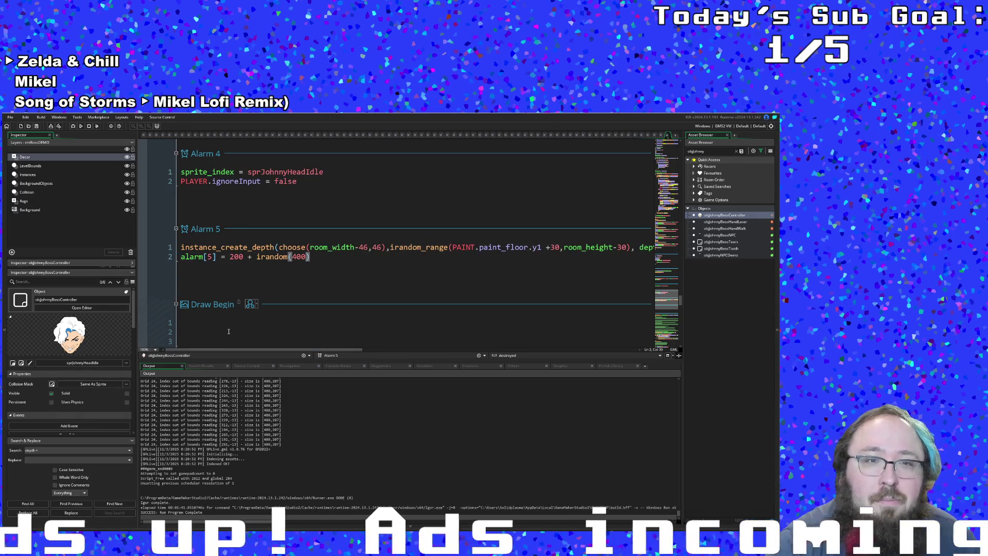
scroll(229, 333, up, 3)
scroll(229, 333, up, 2)
scroll(229, 334, up, 6)
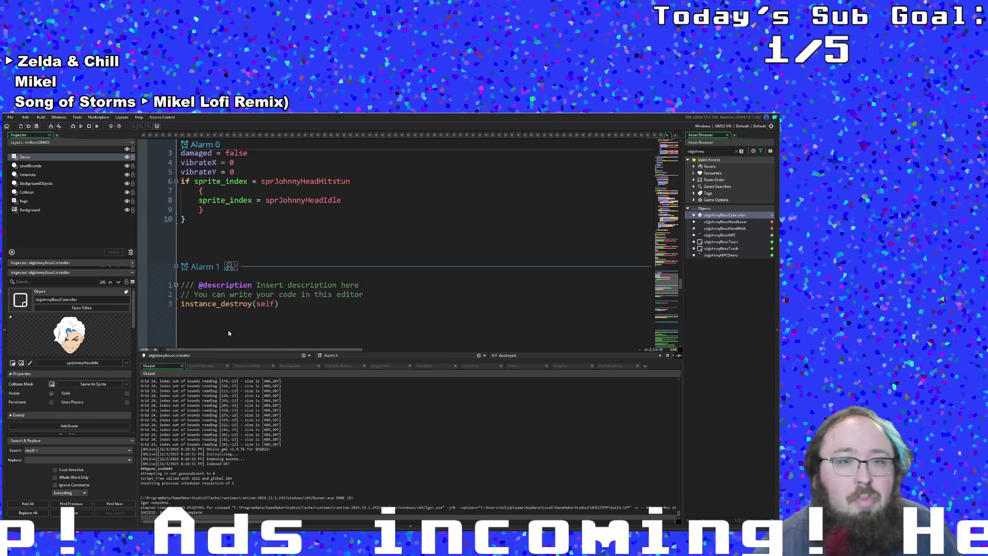
scroll(229, 333, down, 2)
scroll(229, 333, down, 20)
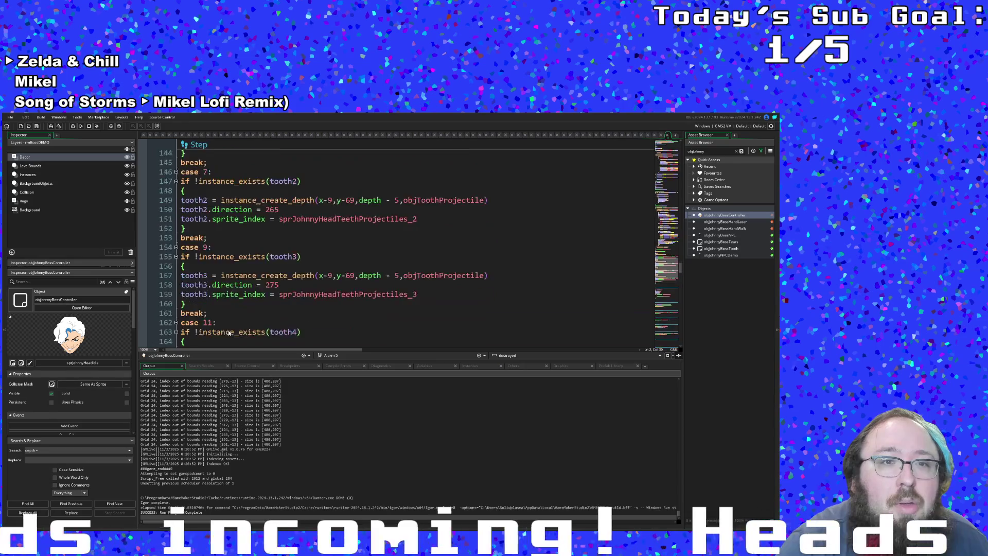
scroll(229, 333, down, 8)
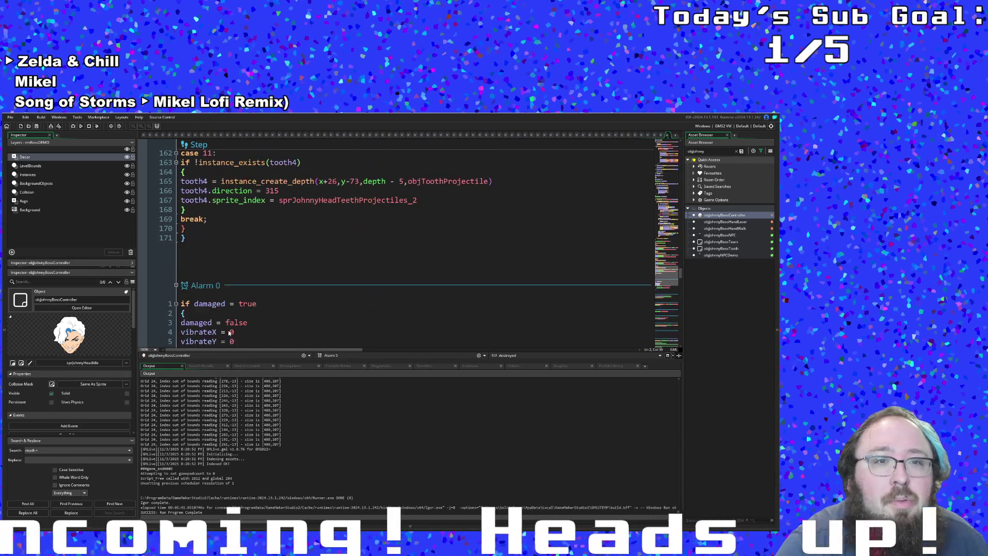
scroll(229, 334, up, 20)
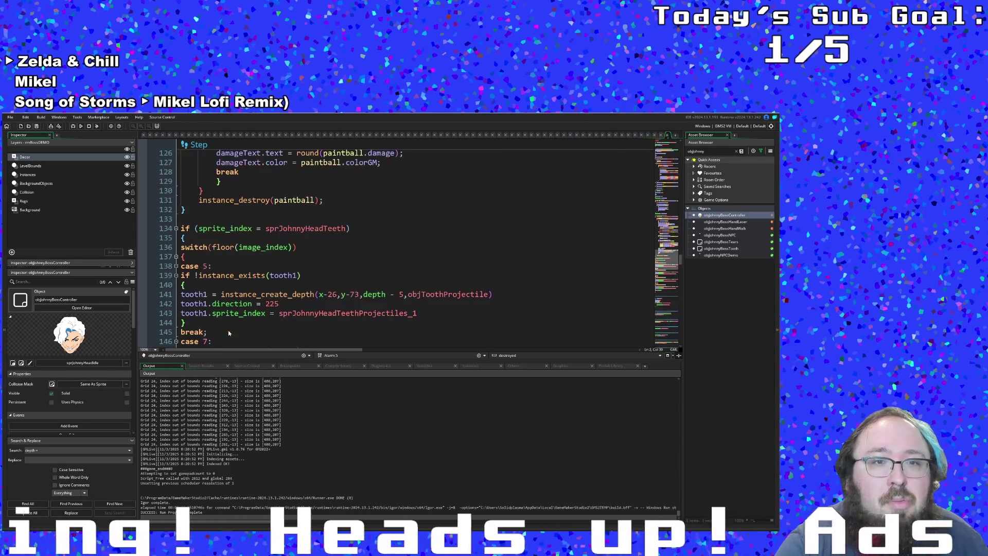
scroll(229, 333, up, 8)
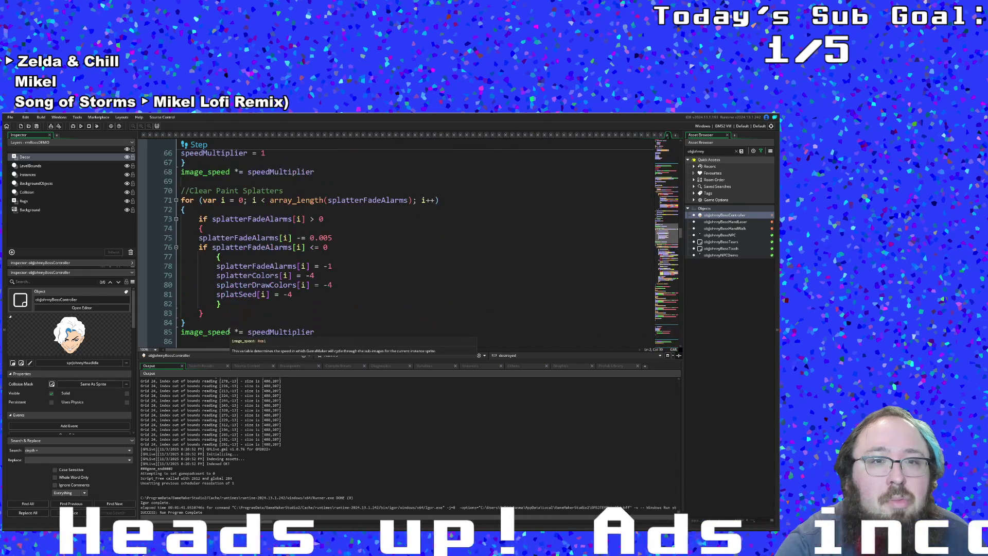
scroll(229, 333, up, 20)
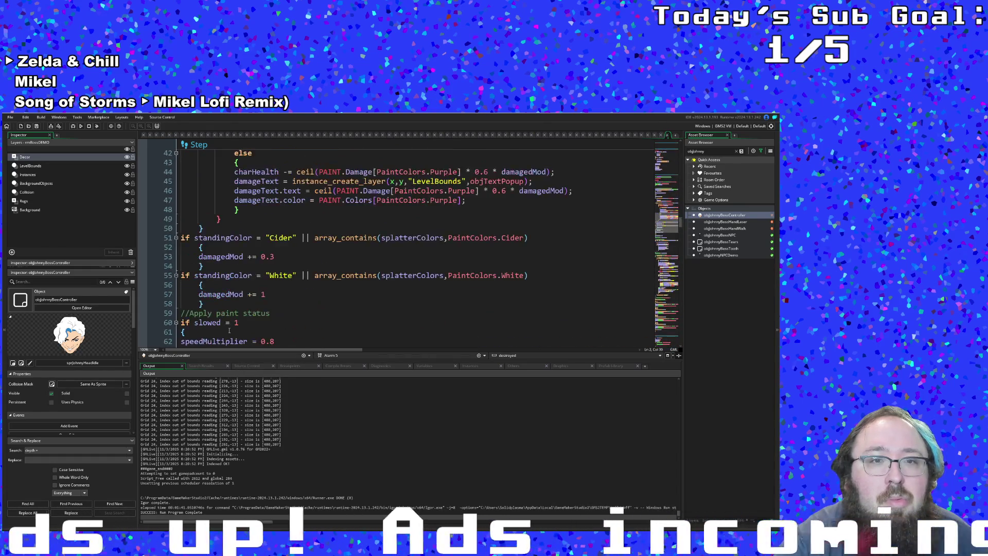
scroll(229, 332, up, 9)
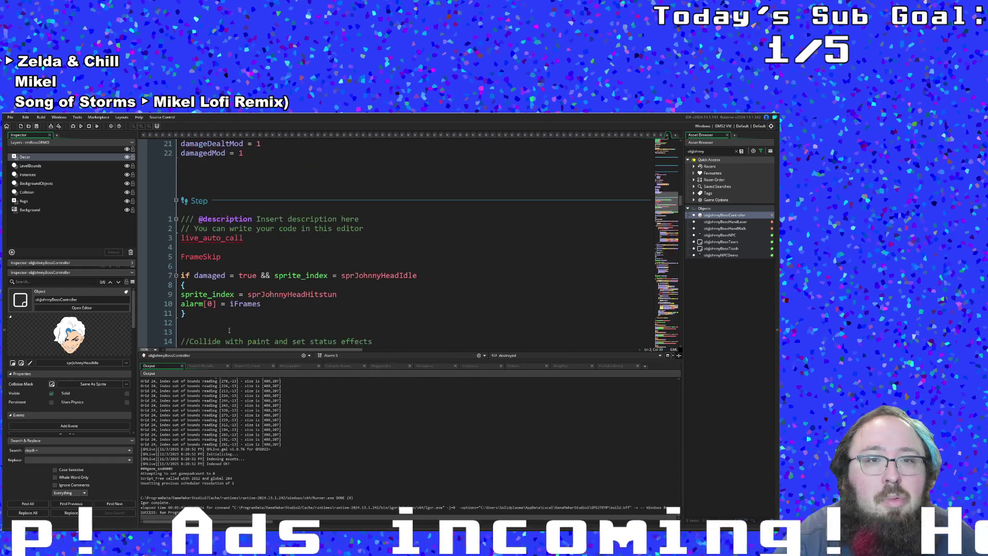
scroll(259, 317, up, 12)
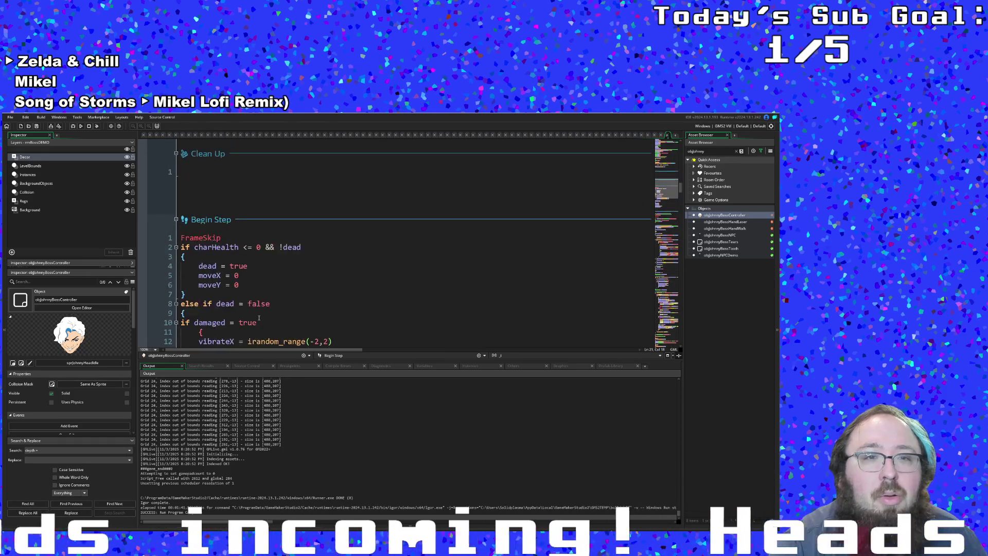
scroll(258, 318, down, 6)
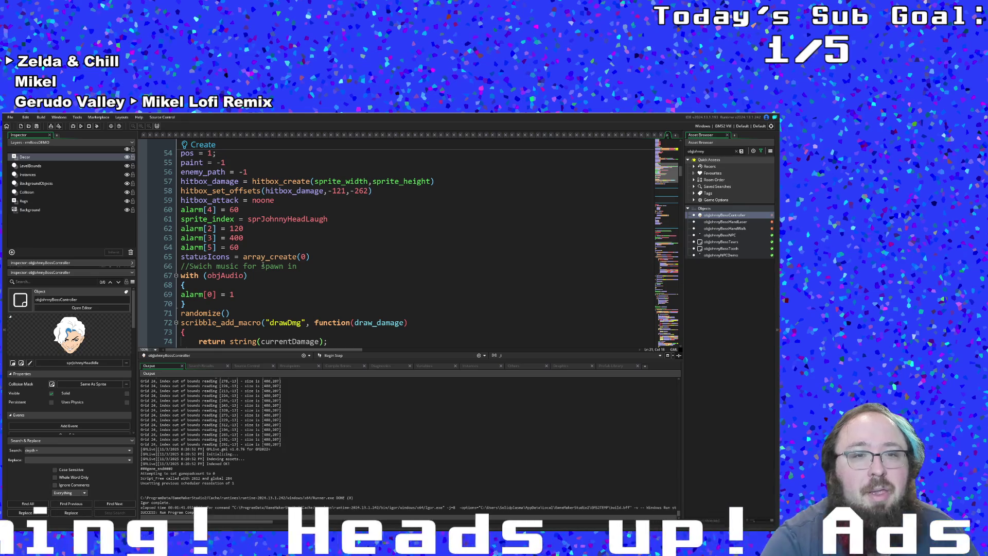
Duplicate the alarm[5] line with Ctrl+D and change the copy to alarm[6] = 600.
click(249, 249)
click(249, 238)
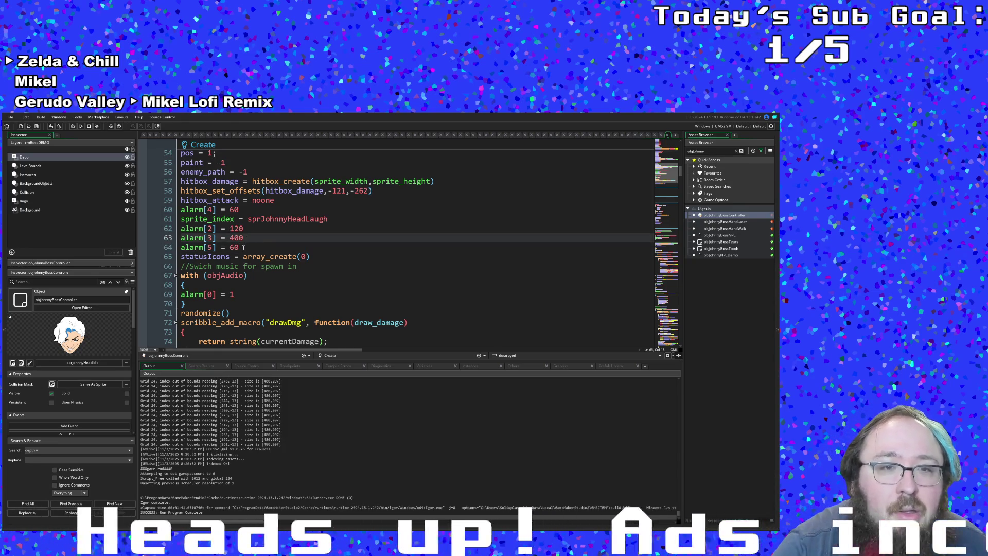
drag(244, 248, 181, 247)
right_click(205, 246)
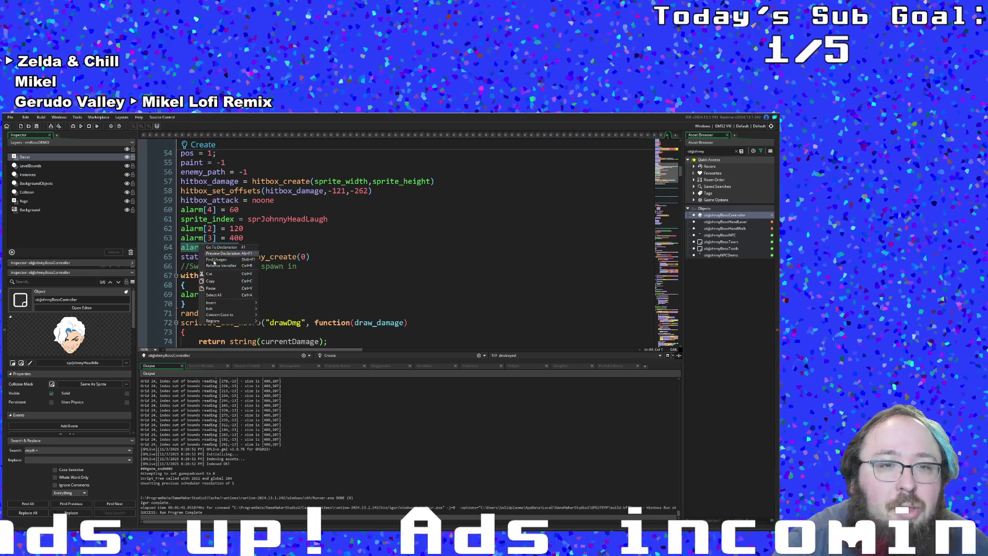
click(248, 250)
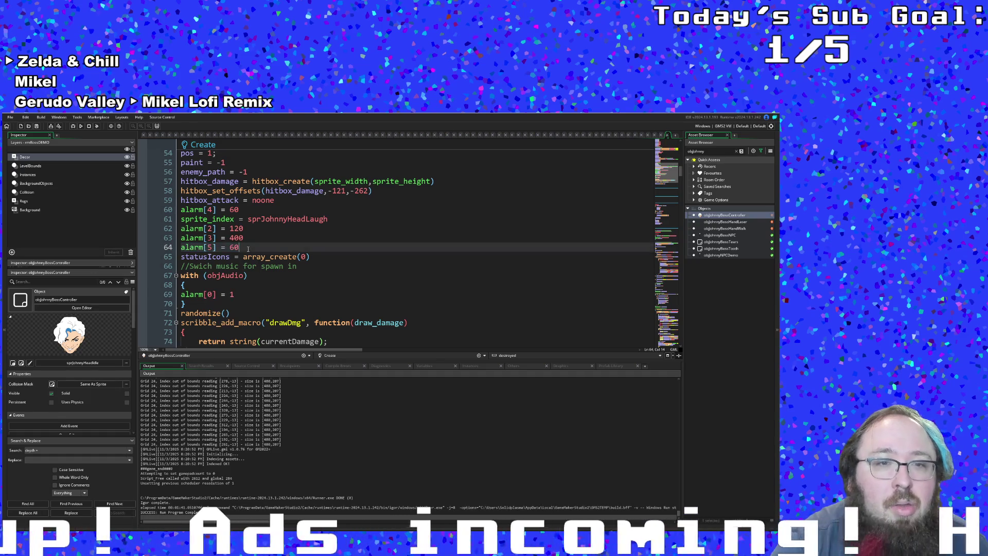
key(Return)
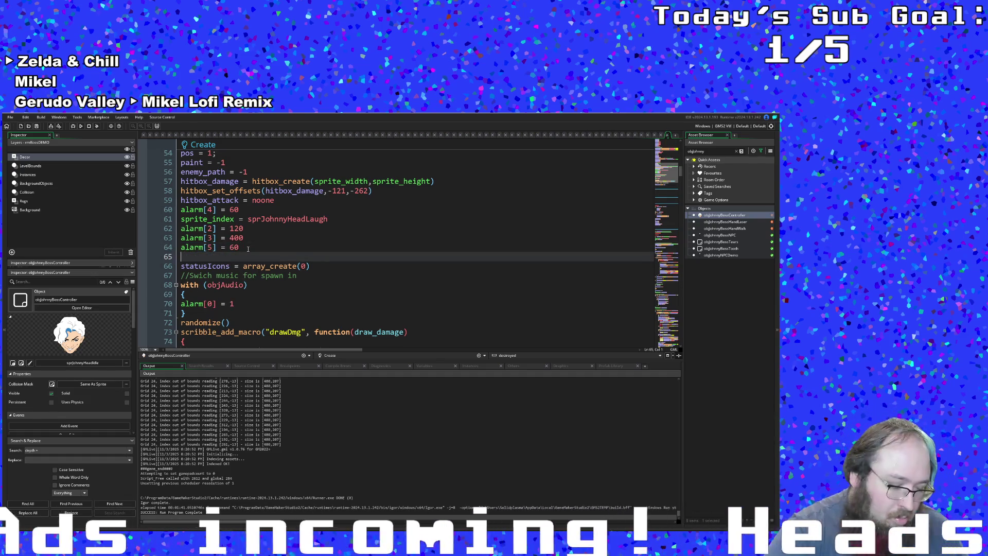
key(BackSpace)
key(Left)
key(Left)
key(Left)
key(ctrl+d)
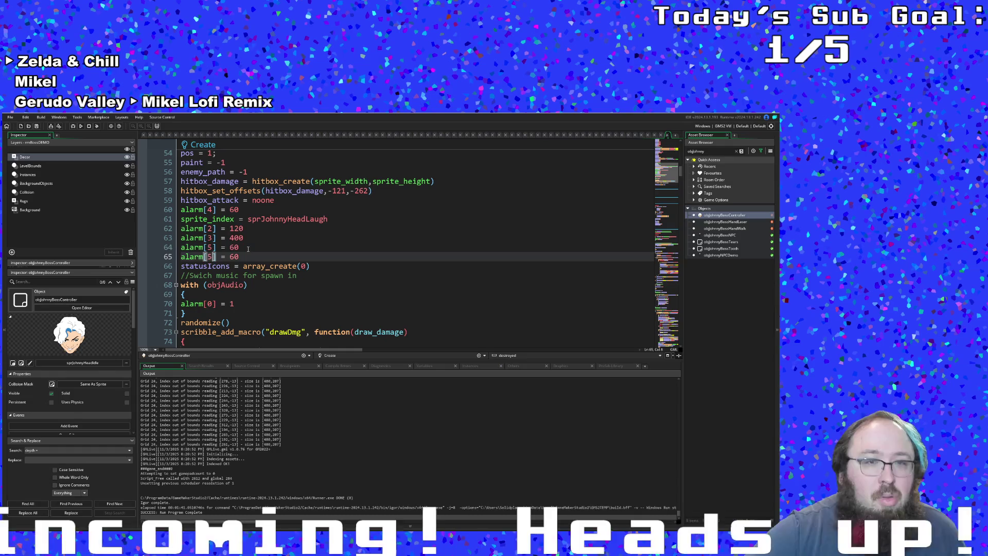
text(6)
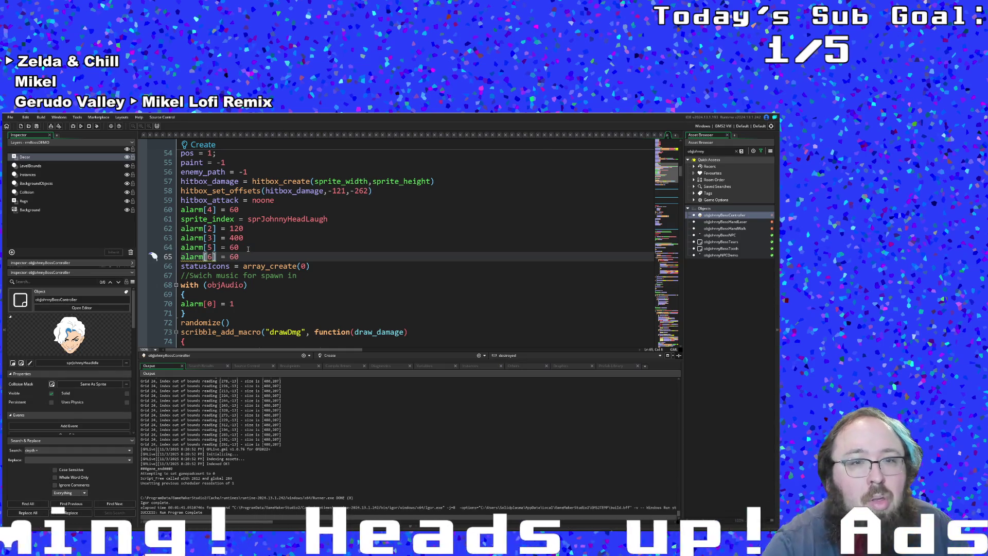
click(248, 249)
click(241, 258)
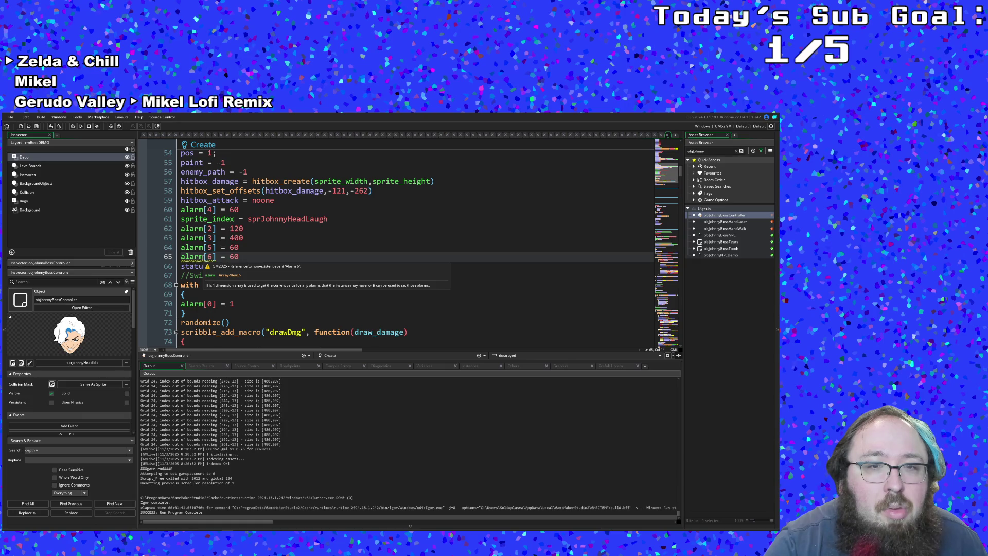
text(0)
Copy the alarm[6] = 600 line and scroll down to the controller's Alarm 0 event.
click(268, 249)
click(154, 256)
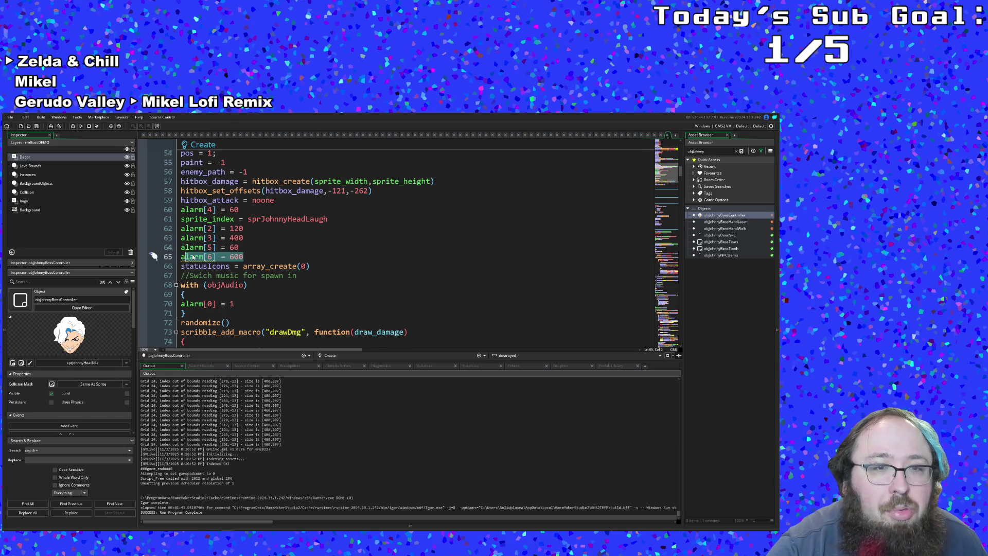
drag(154, 256, 256, 257)
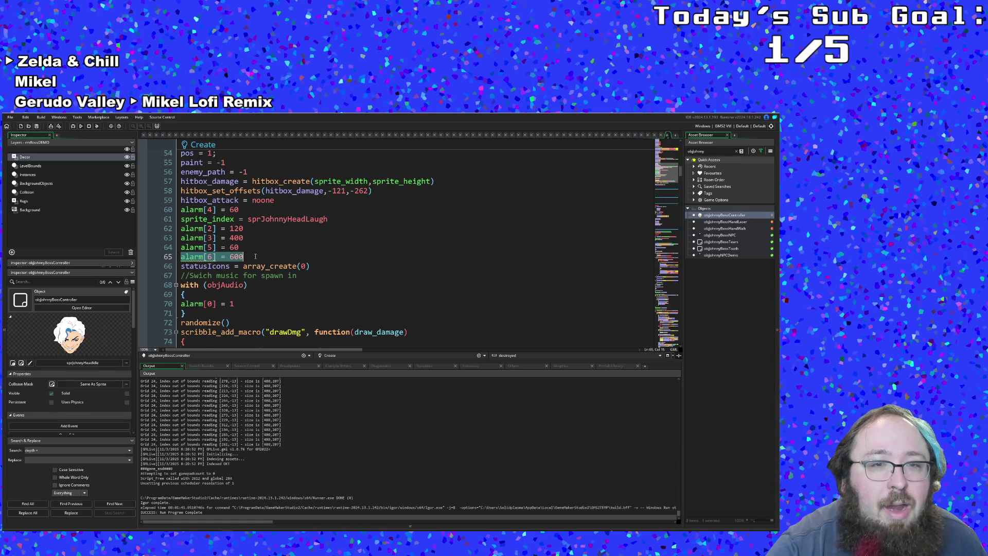
right_click(237, 258)
click(252, 288)
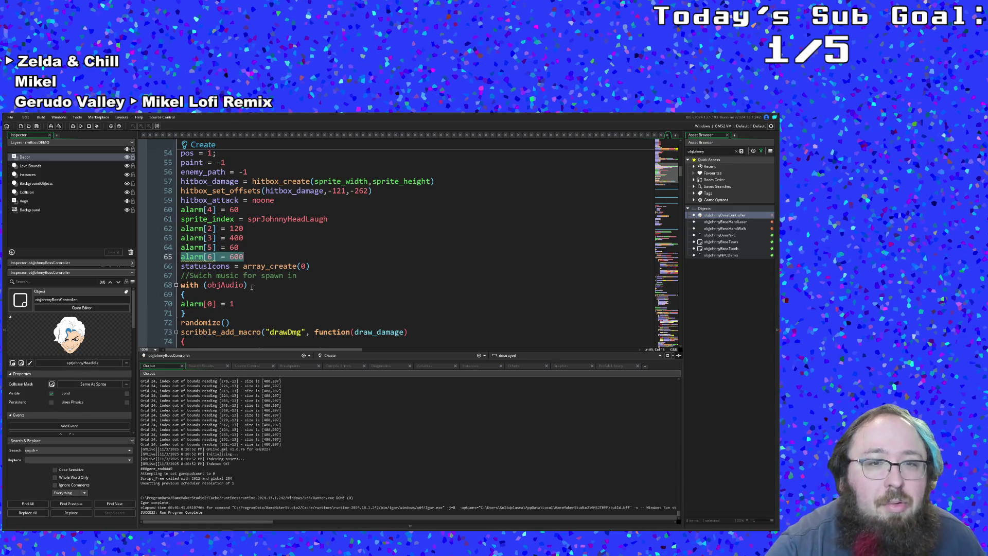
scroll(252, 290, down, 5)
scroll(252, 290, down, 15)
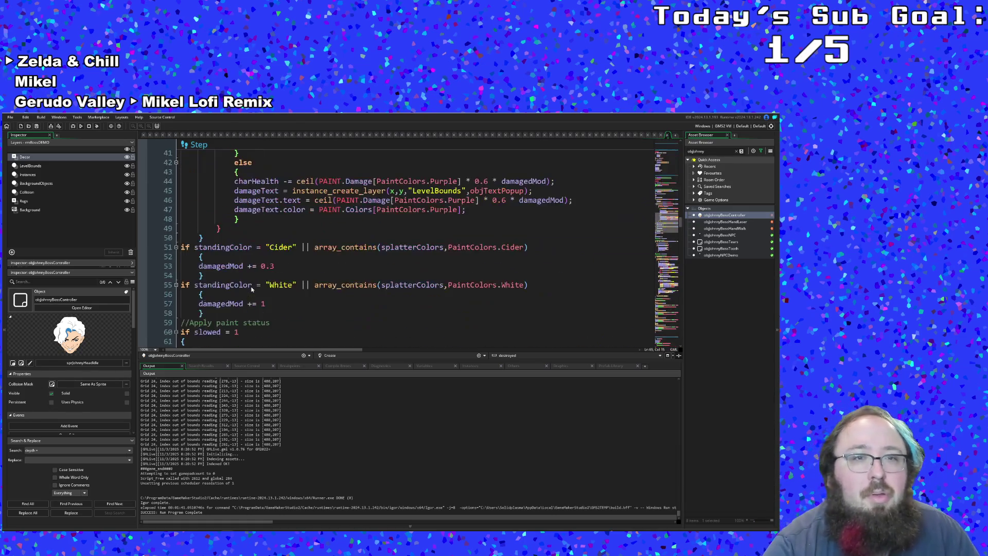
scroll(251, 290, down, 20)
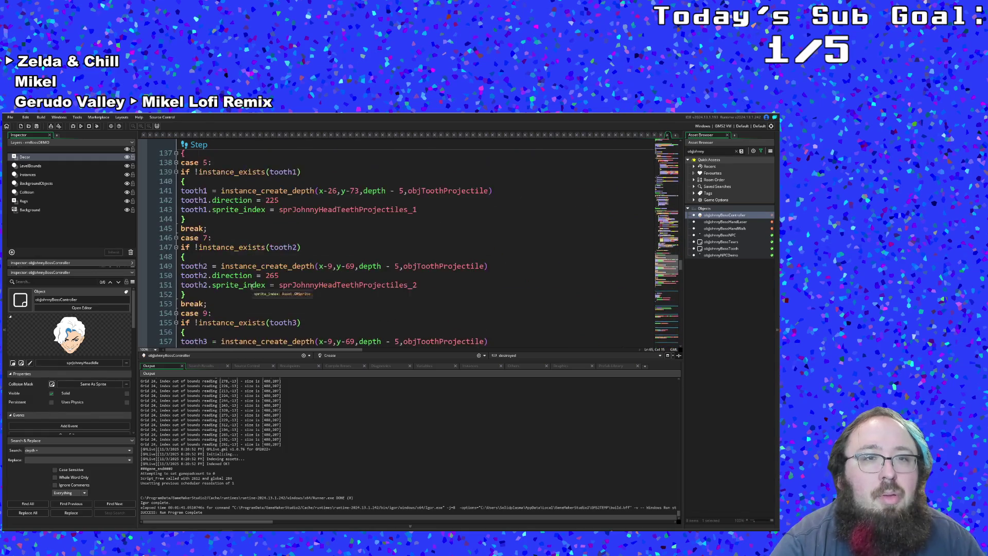
scroll(252, 289, down, 2)
scroll(245, 284, up, 2)
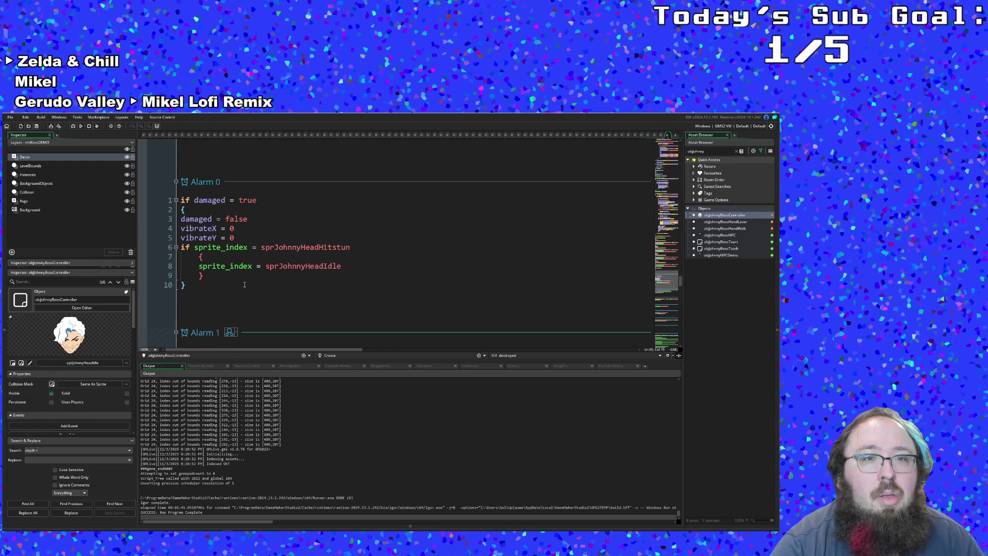
click(211, 181)
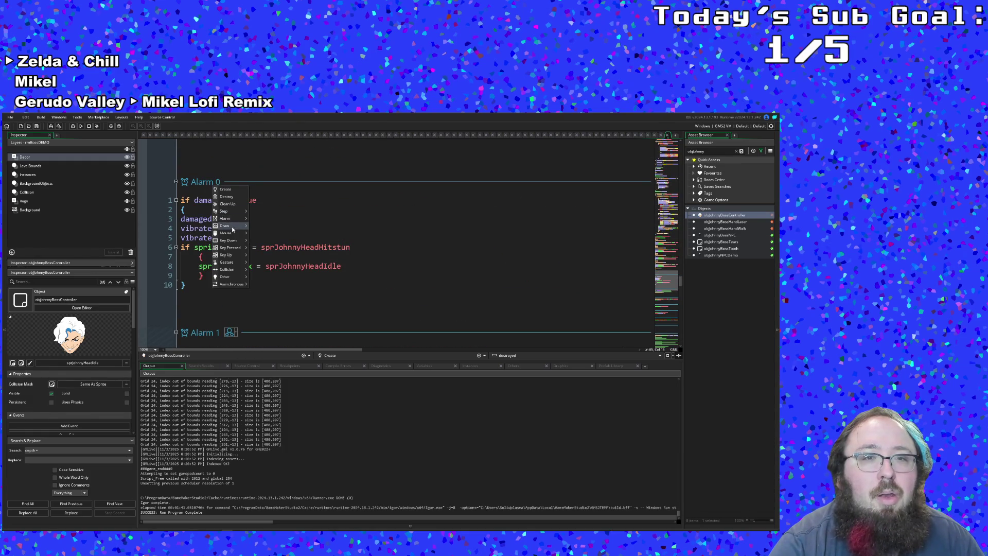
Add an Alarm 6 event to the boss controller that resets alarm[6] to 600.
click(259, 252)
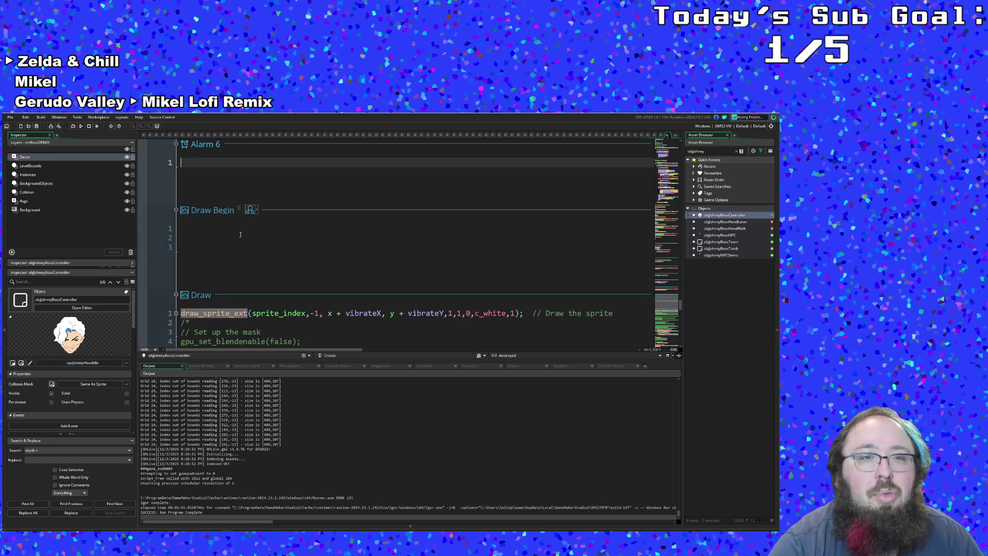
text(alarm[6] = 600)
key(Up)
key(Down)
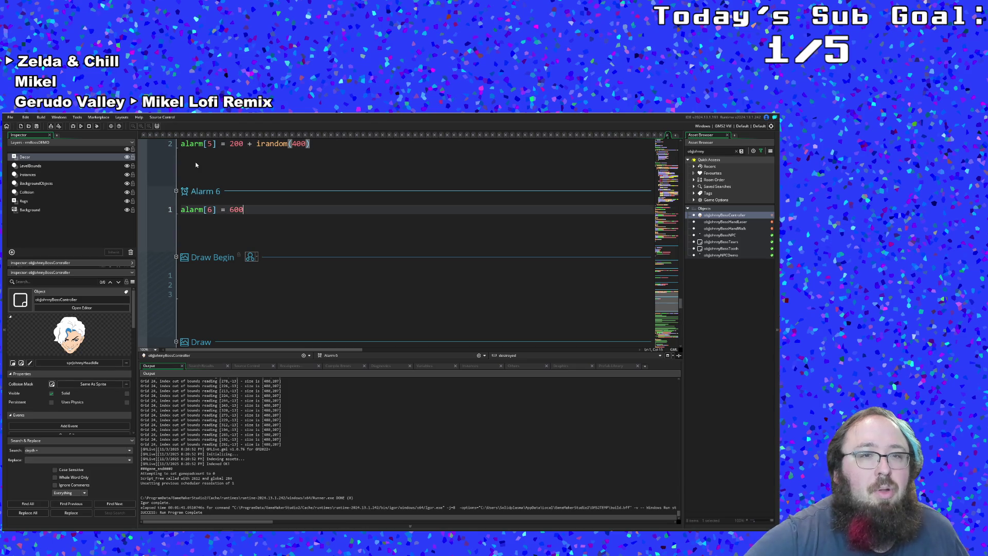
key(Home)
key(Return)
key(Up)
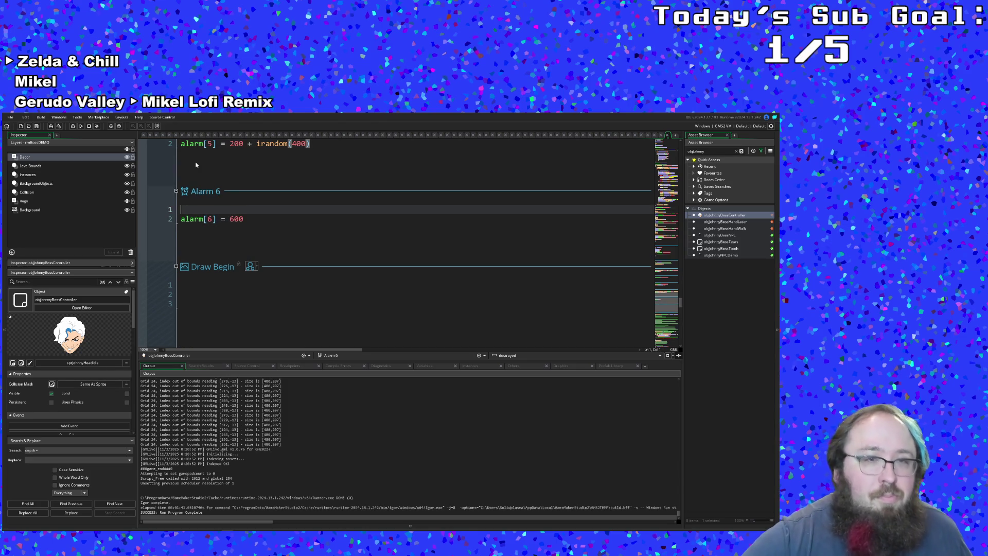
Above the reset, open an if paint1 != -1 block with braces and an indented empty body.
text(if )
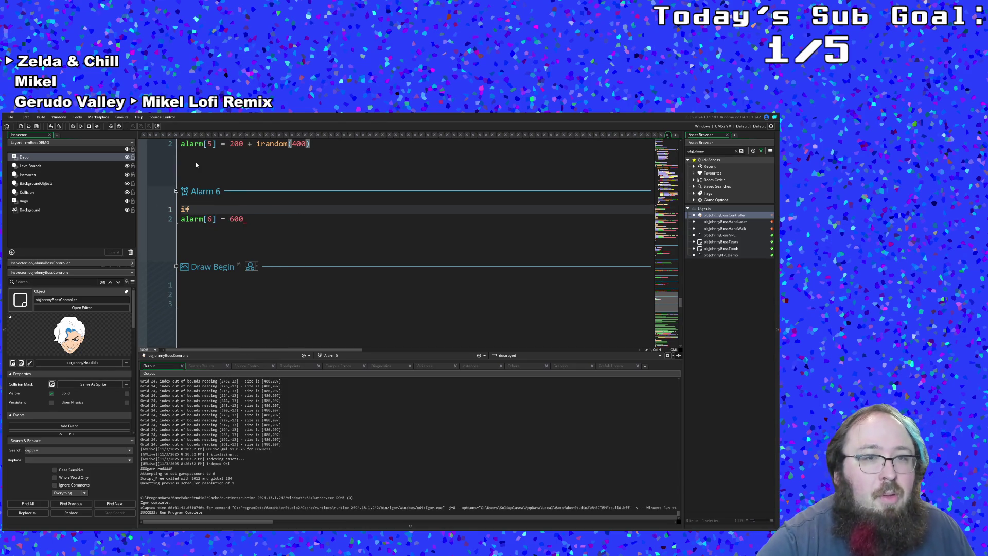
text(paint1 )
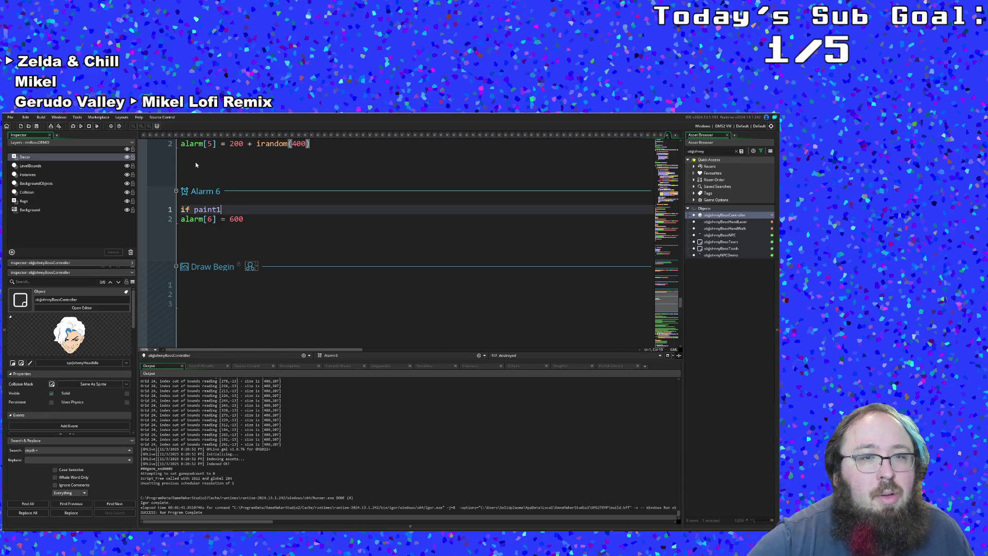
text(!= -1)
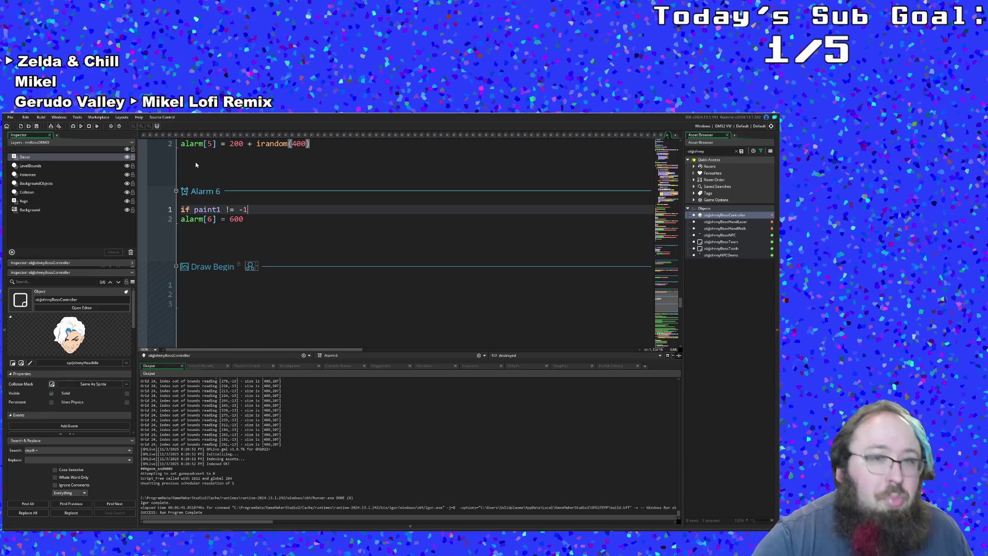
key(Return)
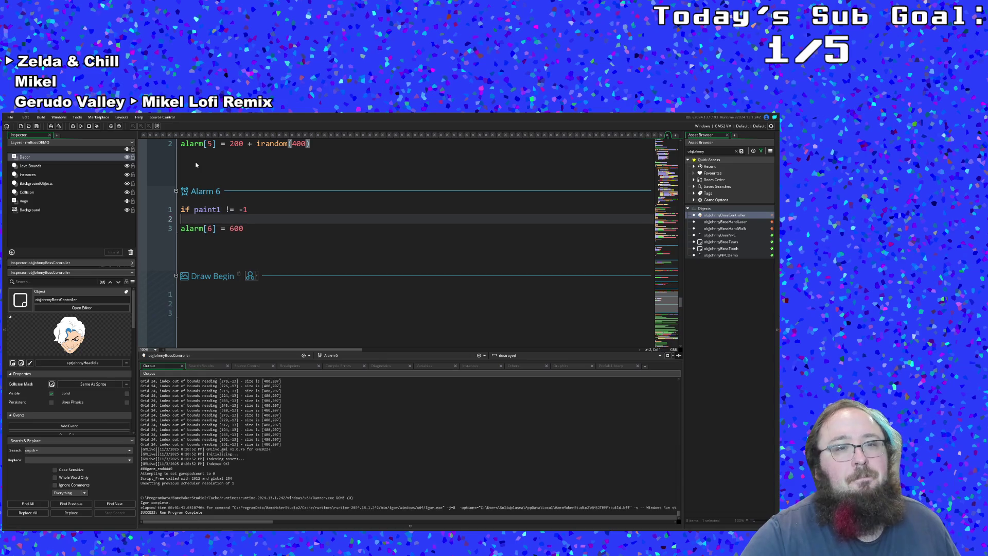
text({)
key(Return)
key(Return)
key(Return)
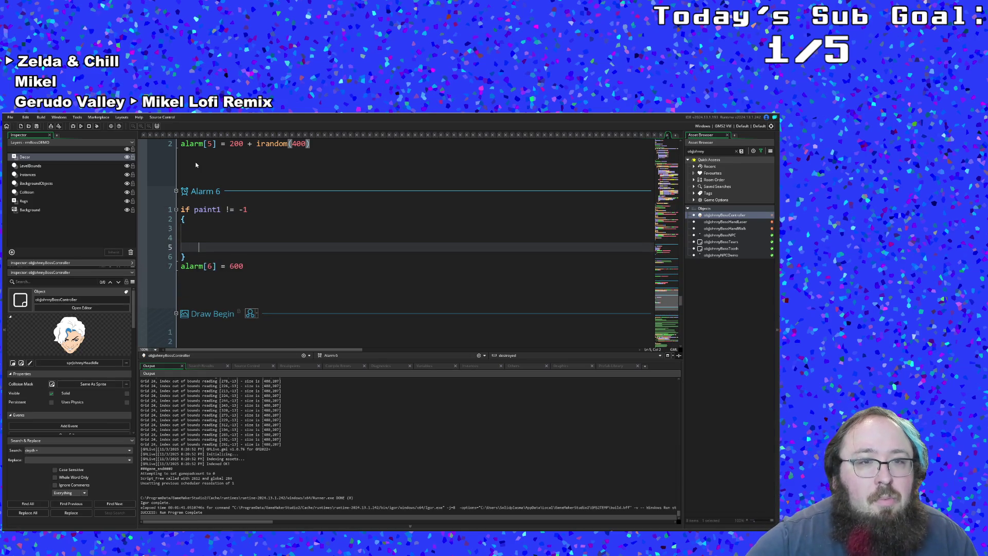
key(BackSpace)
key(BackSpace)
key(BackSpace)
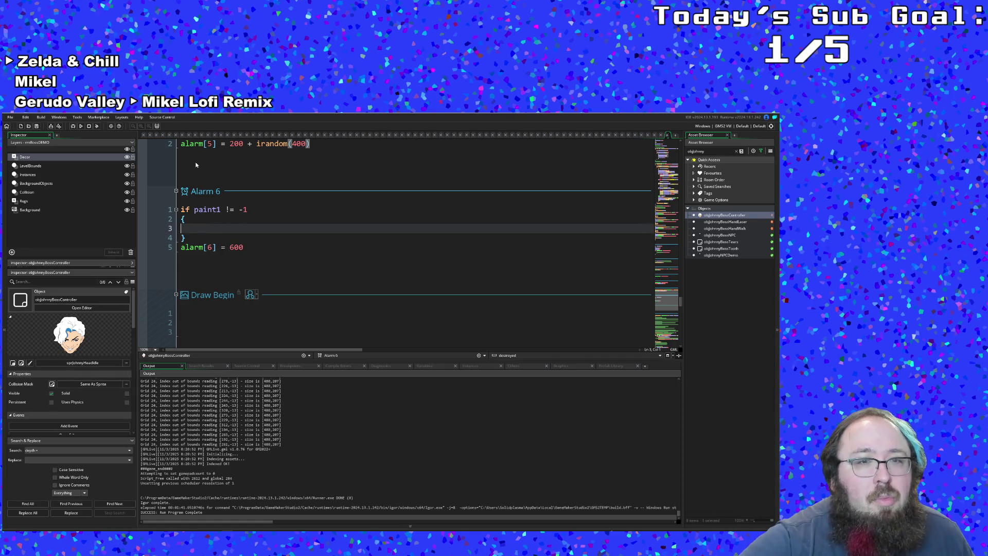
key(Tab)
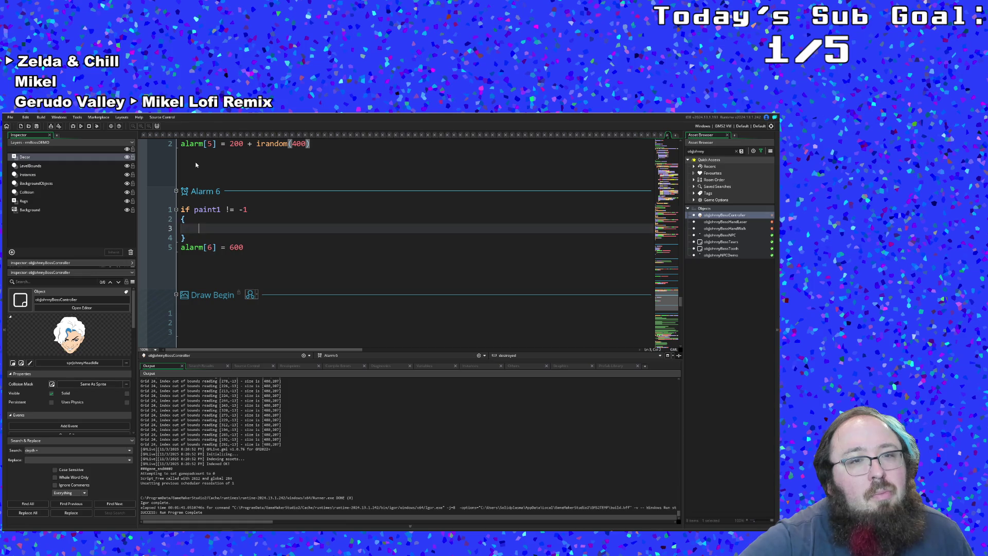
key(Up)
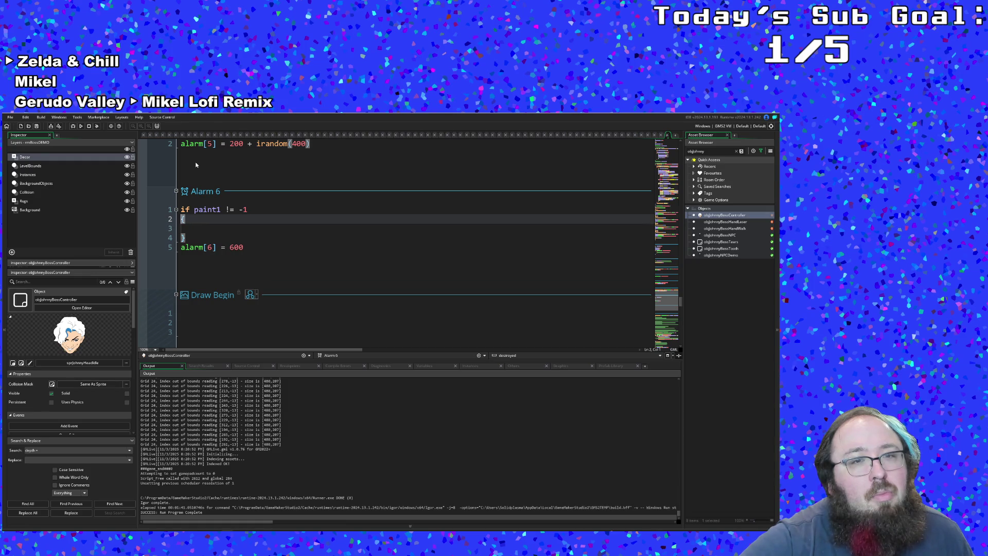
key(Down)
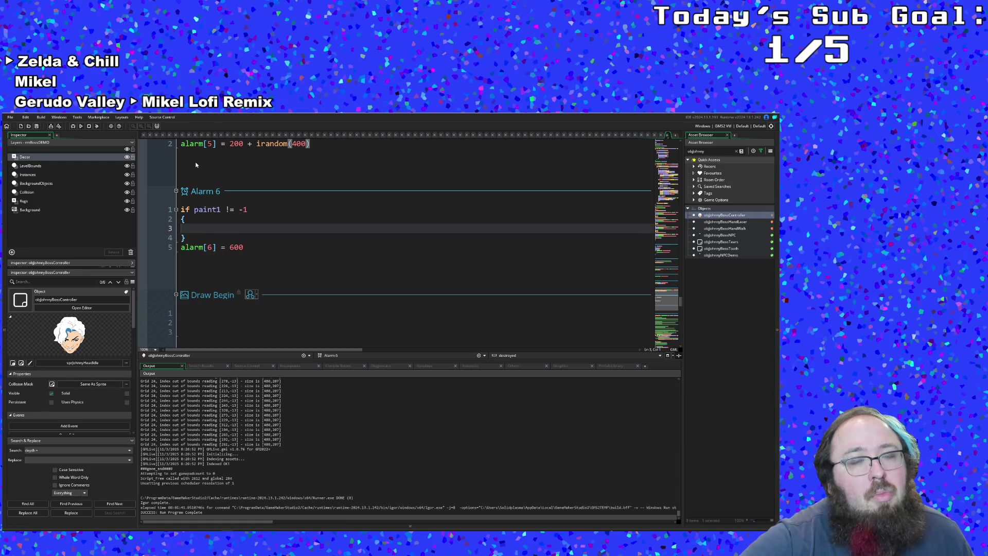
Extend the if condition with && sprite_index.
key(Up)
key(Up)
key(End)
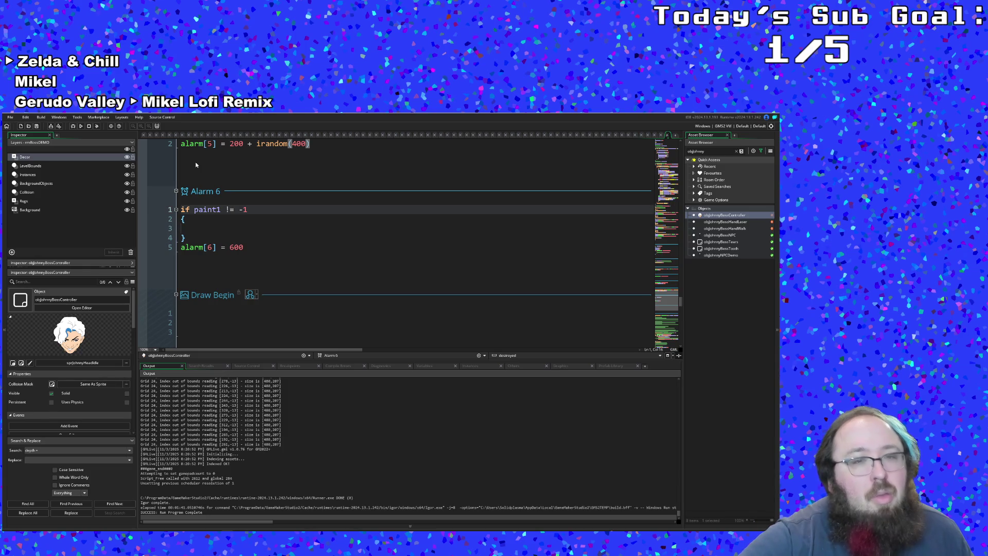
text(&& sprt)
key(BackSpace)
text(t)
key(BackSpace)
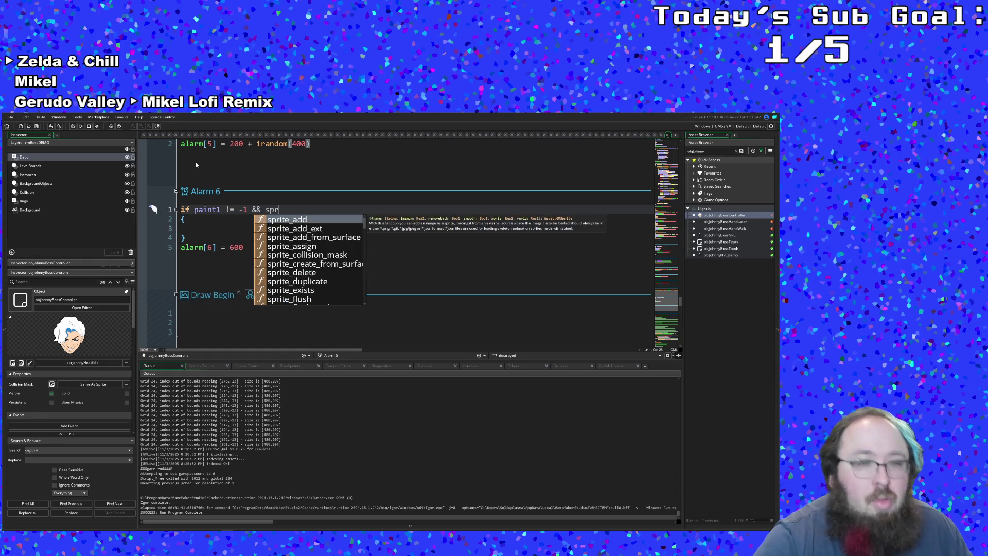
text(ite_index = sprJohnnyHeadIdle)
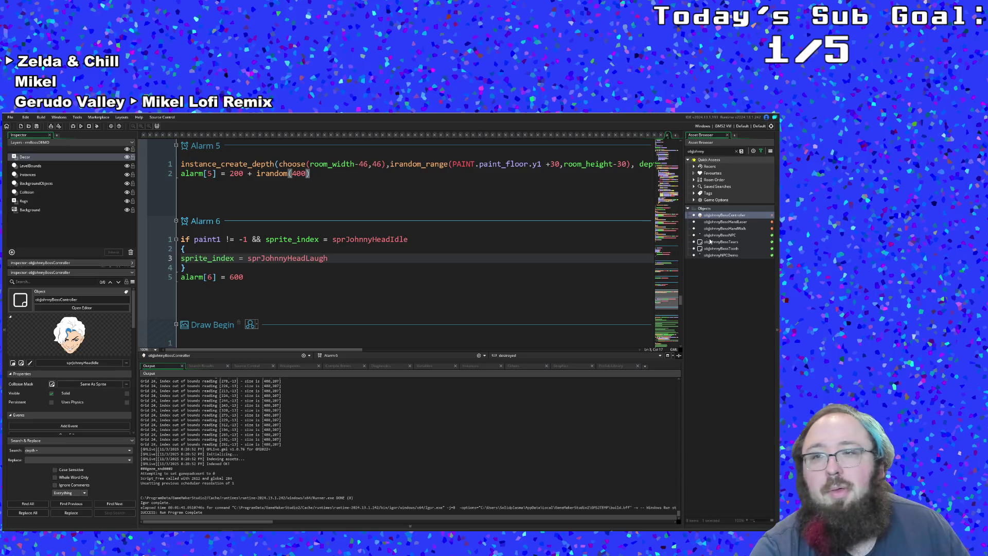
click(714, 228)
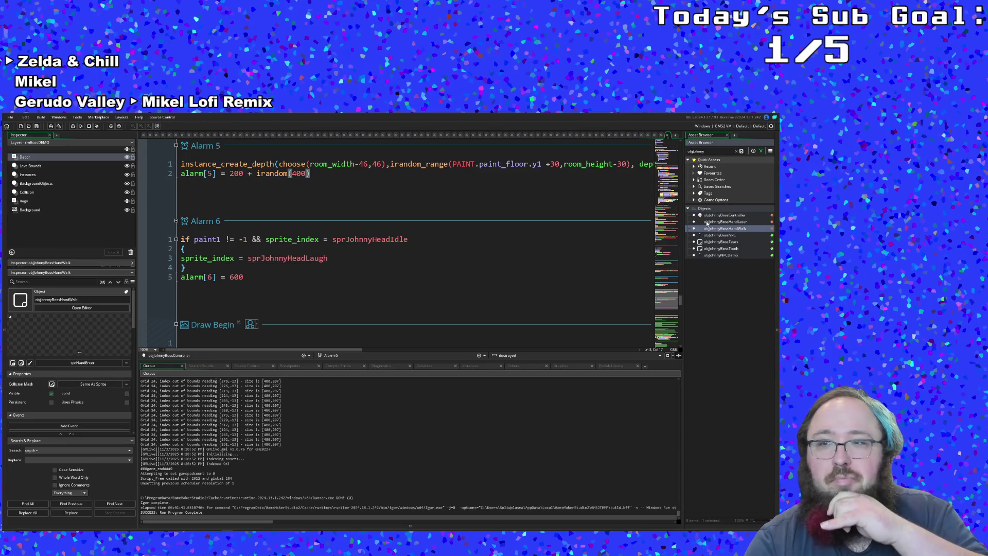
Open objJohnnyBossTears from the boss objects in the Asset Browser.
click(709, 216)
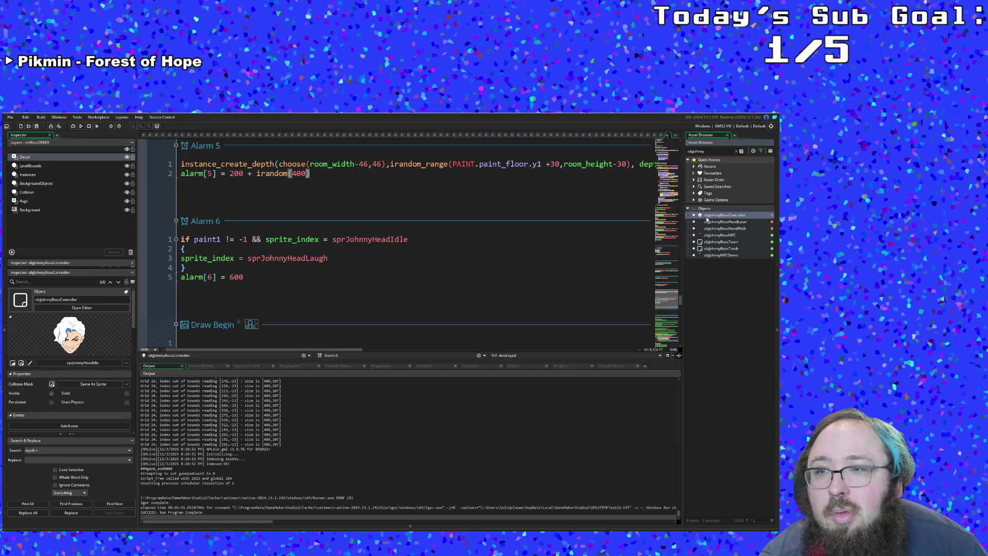
click(716, 236)
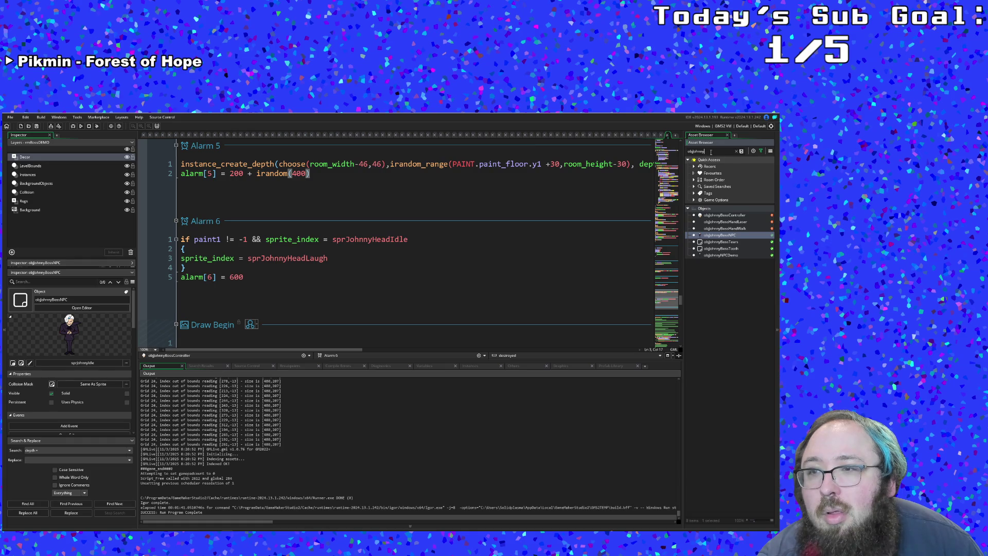
double_click(711, 242)
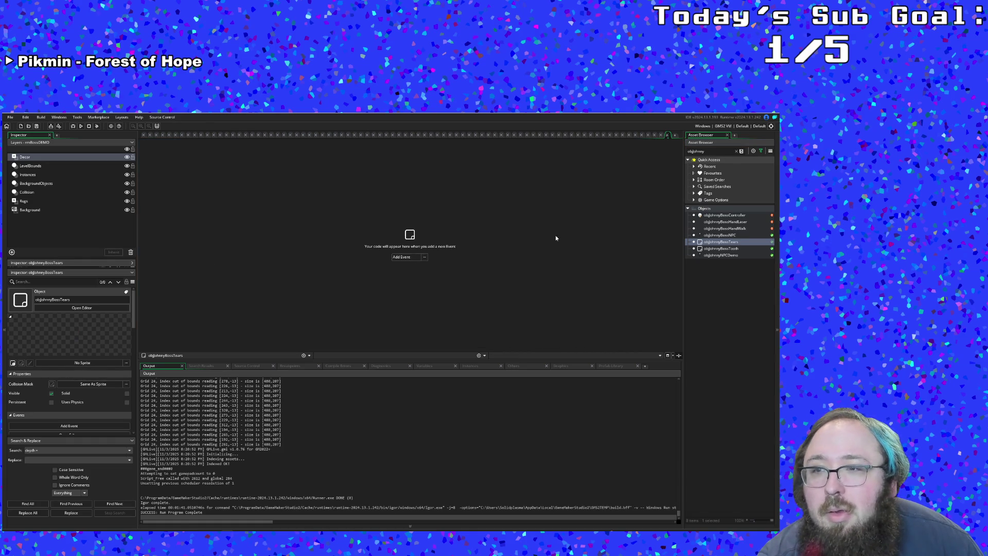
Delete the objJohnnyBossTooth object from the project and confirm.
click(722, 250)
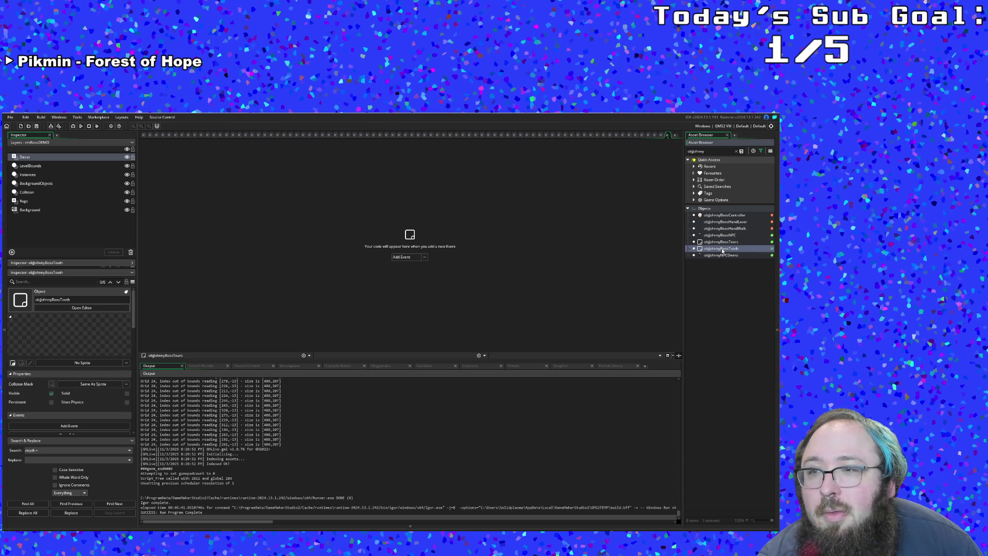
click(721, 249)
double_click(754, 250)
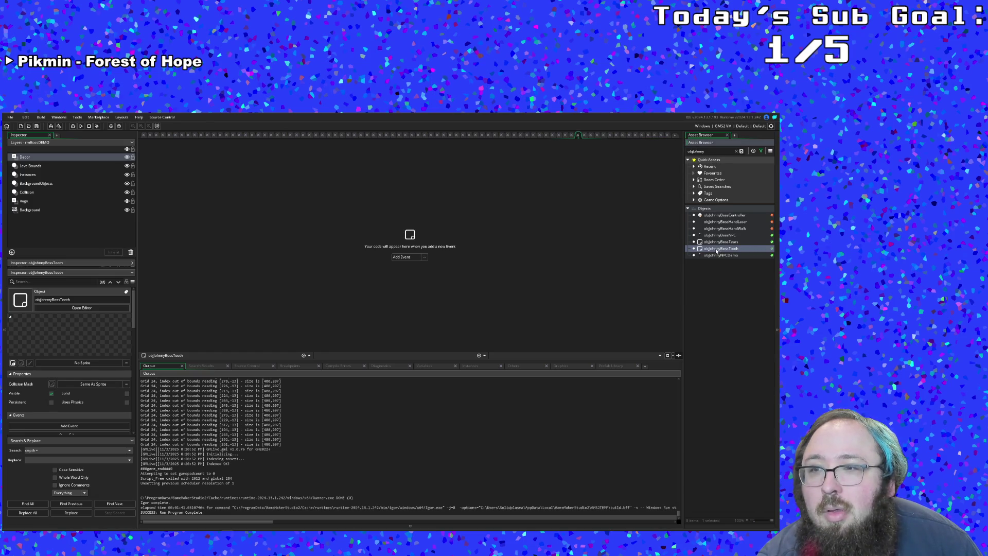
key(Delete)
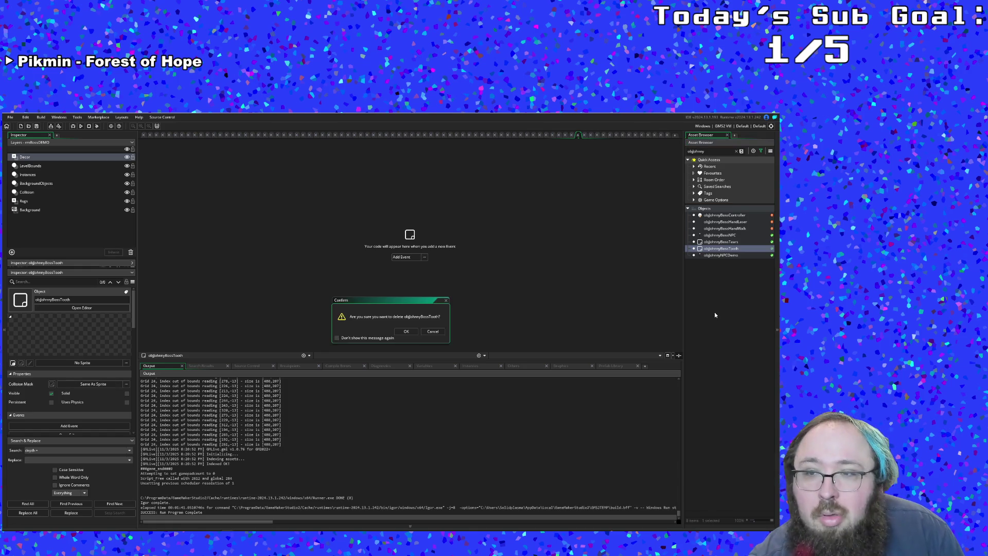
click(406, 332)
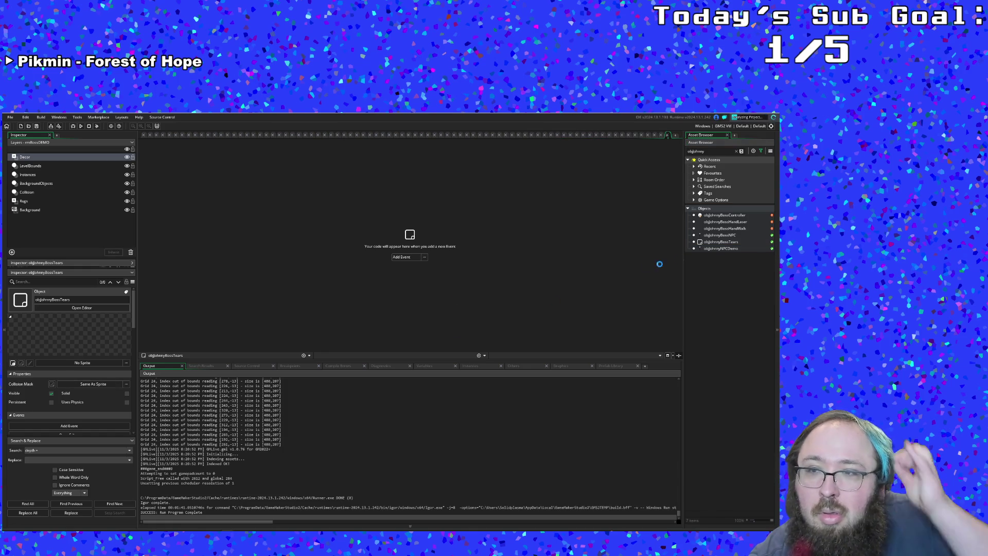
Add a Draw event to objJohnnyBossTears.
click(721, 242)
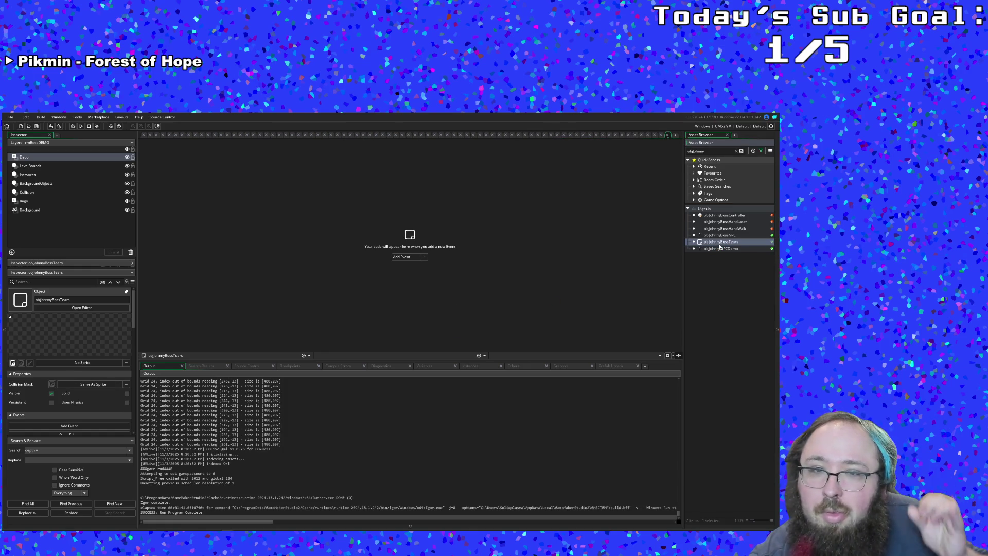
click(424, 257)
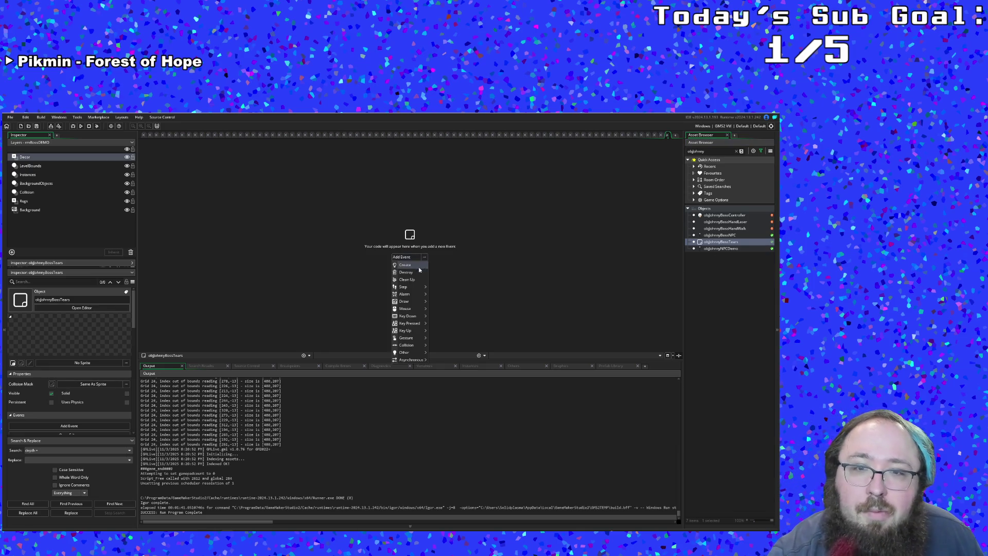
mouse_move(412, 304)
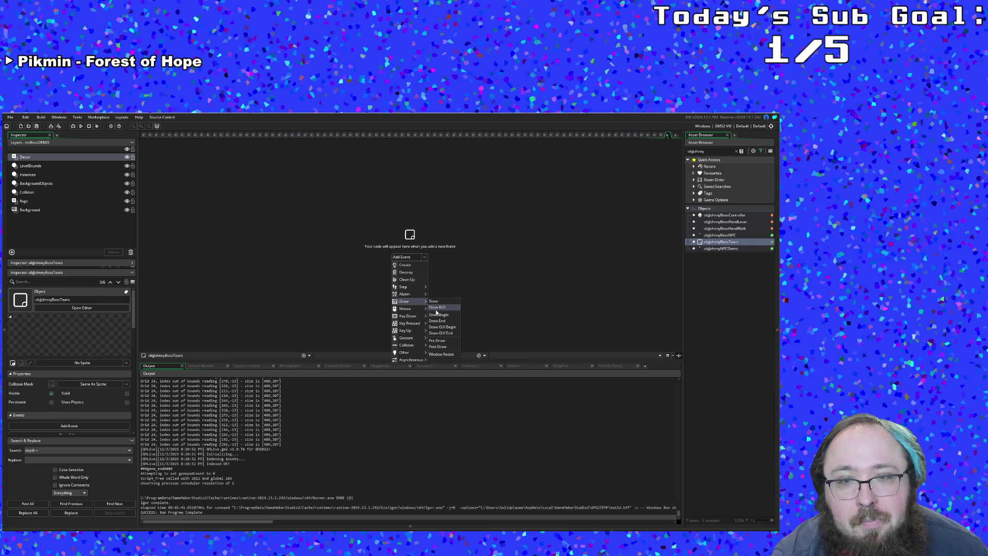
click(434, 302)
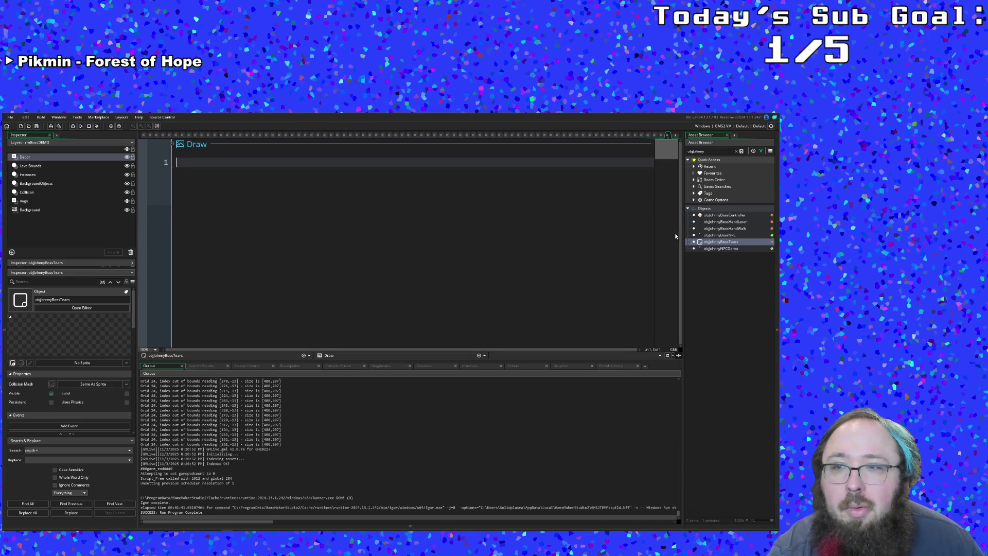
Search 'johnny' in the sprite chooser and assign sprJohnnyEnter as the object's sprite.
click(704, 247)
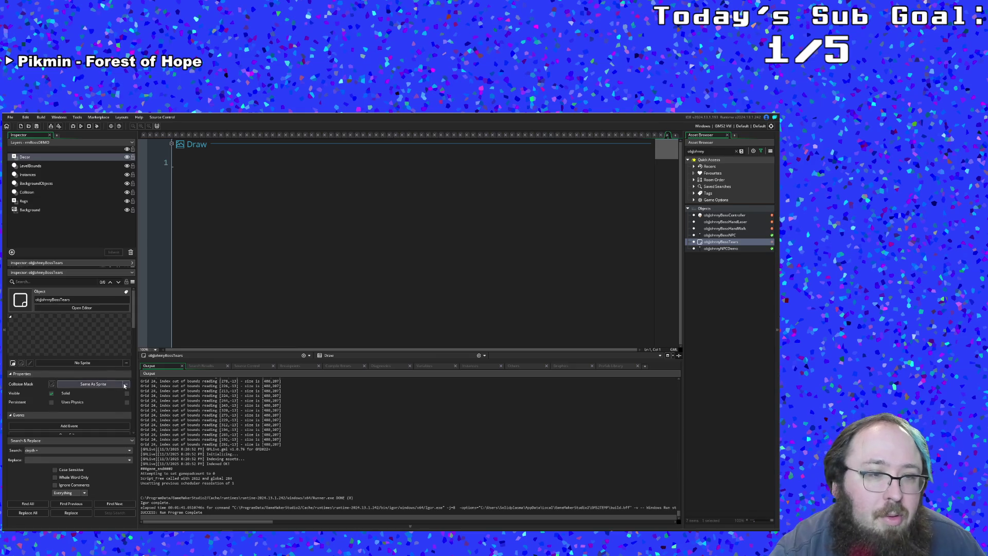
click(123, 384)
click(99, 365)
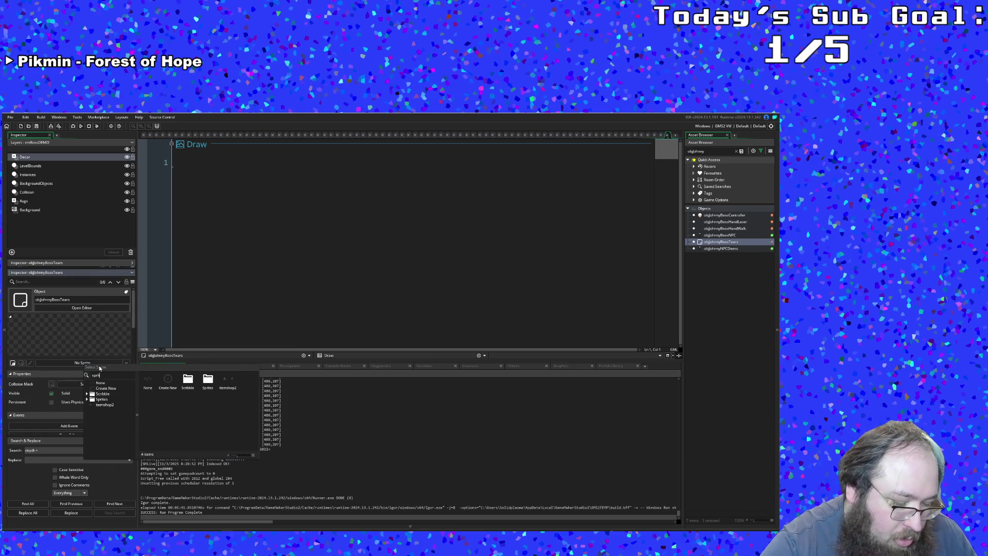
text(joh)
key(BackSpace)
text(nny)
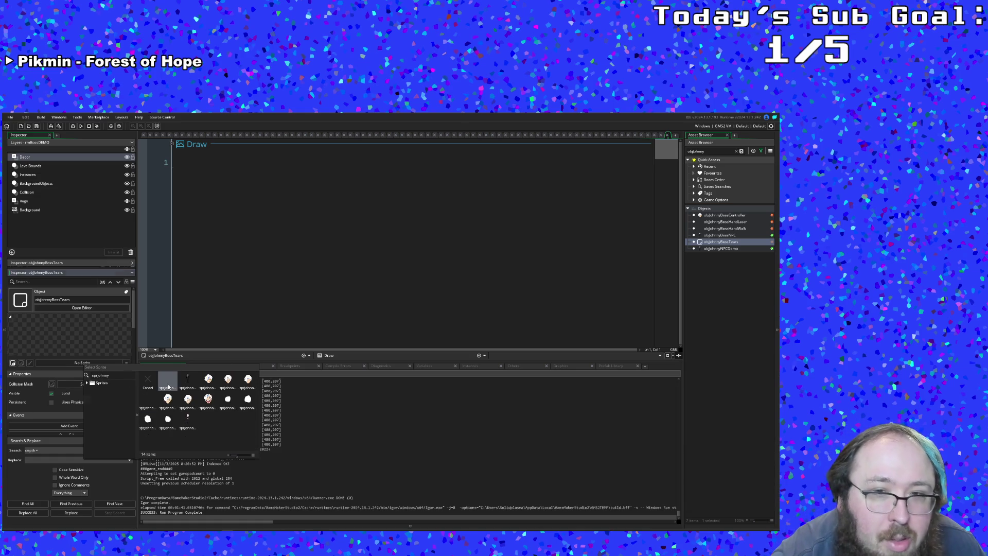
click(167, 387)
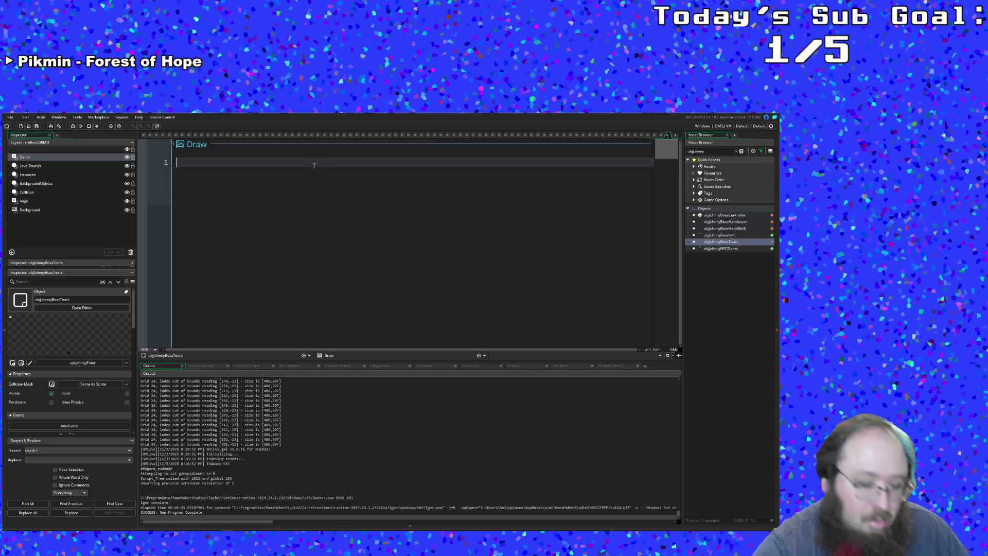
Write draw_sprite_ext(sprite_index,-1, as the first line of the Draw event.
text(draw_)
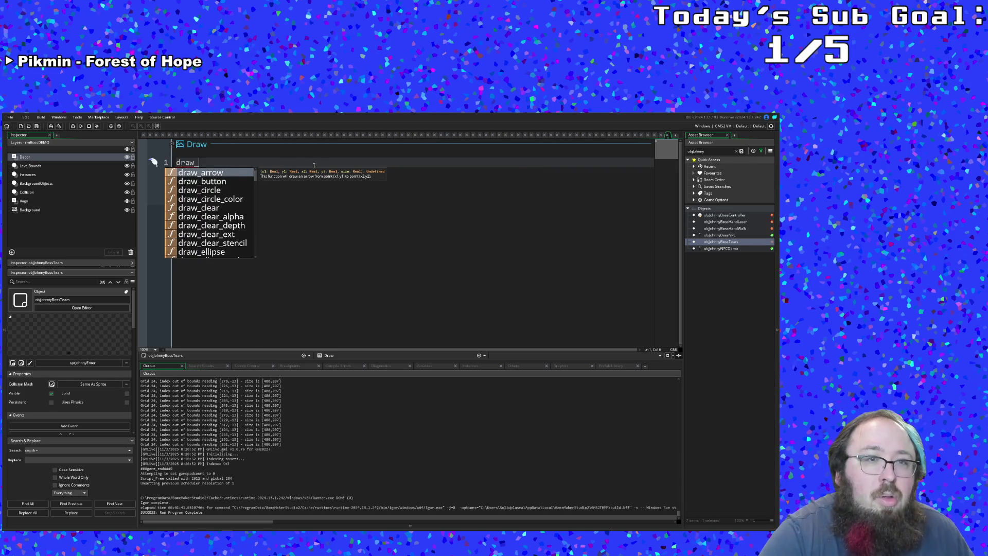
text(sprite)
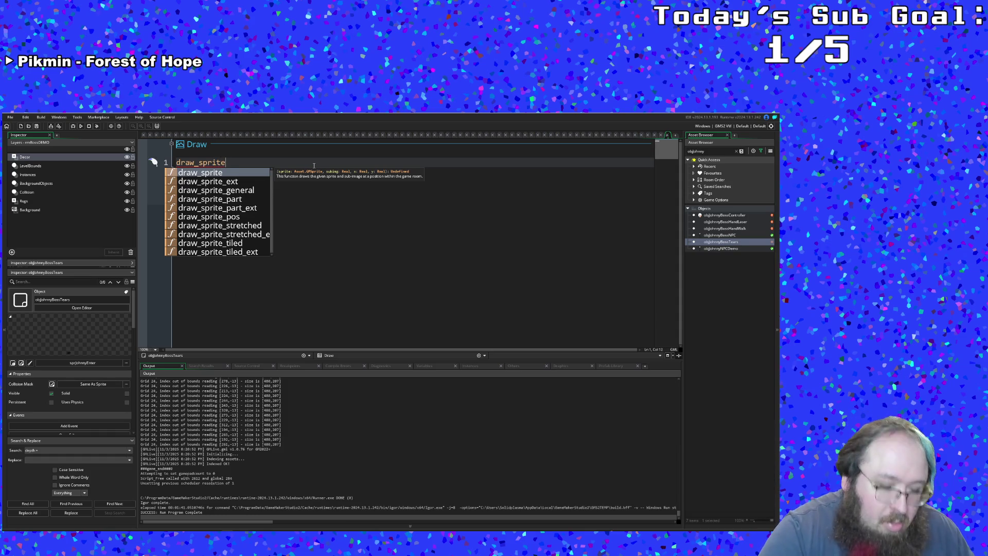
text(_)
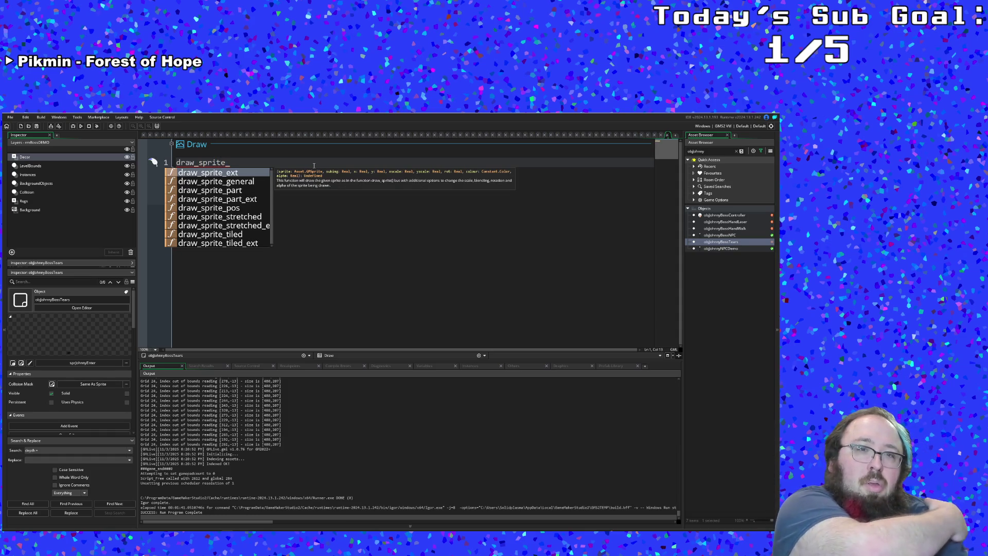
text(ext)
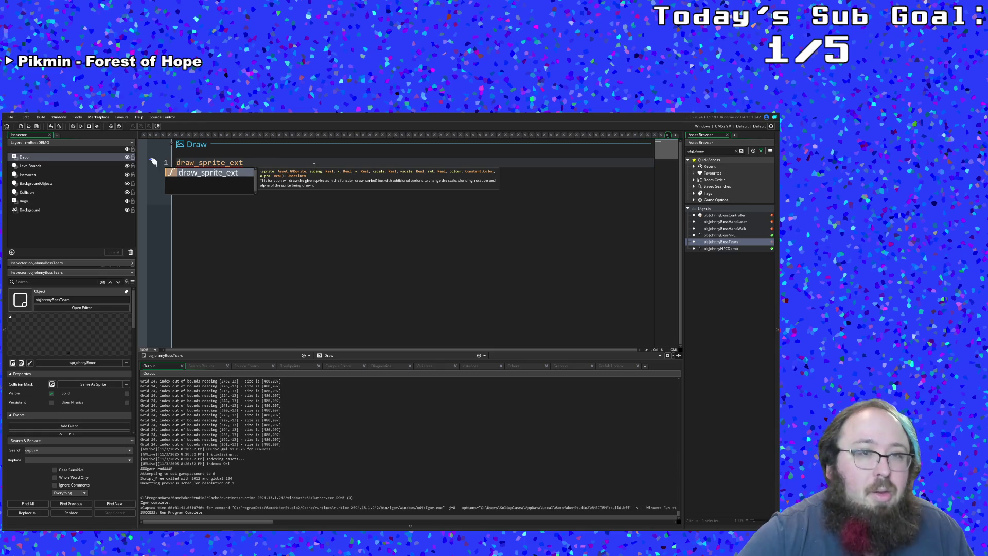
text(()
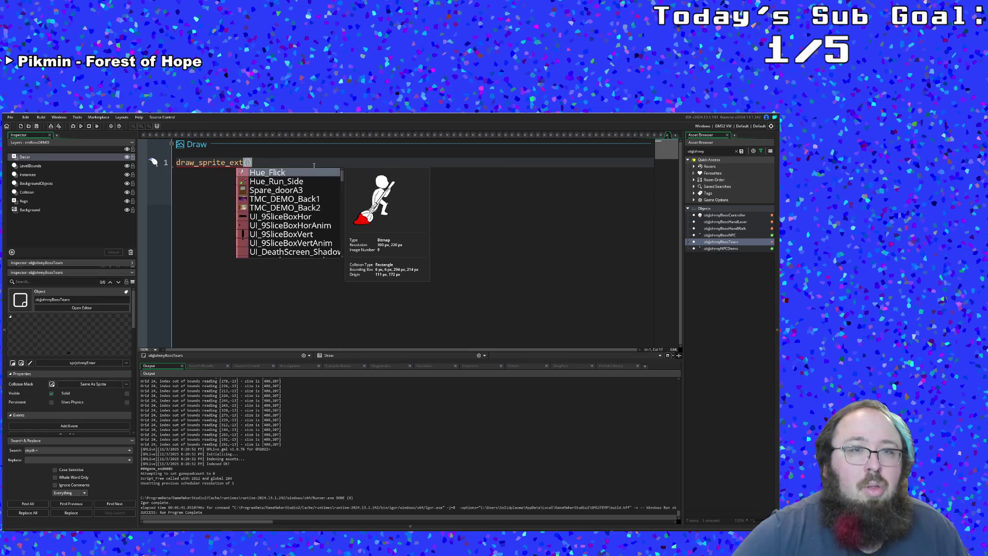
text(sprite)
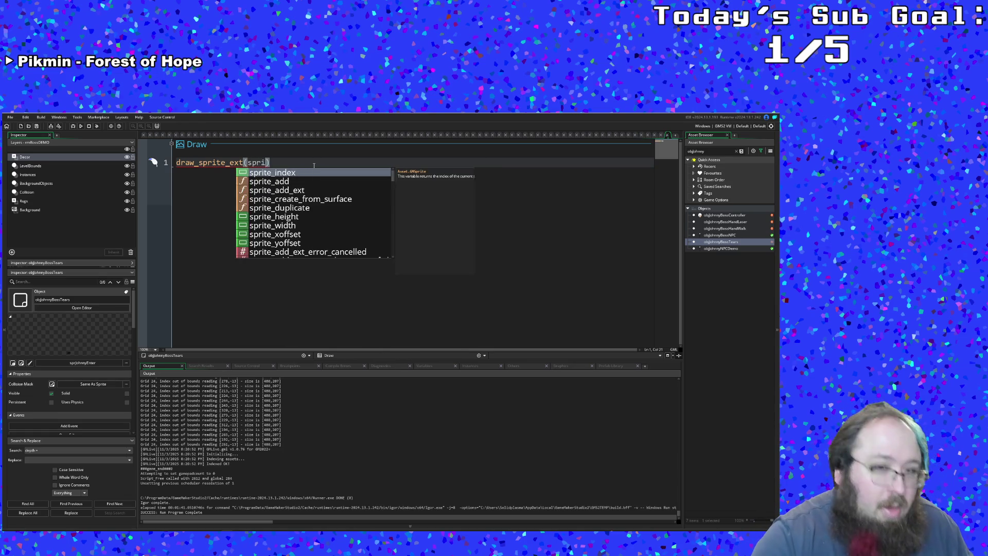
key(Return)
text(,)
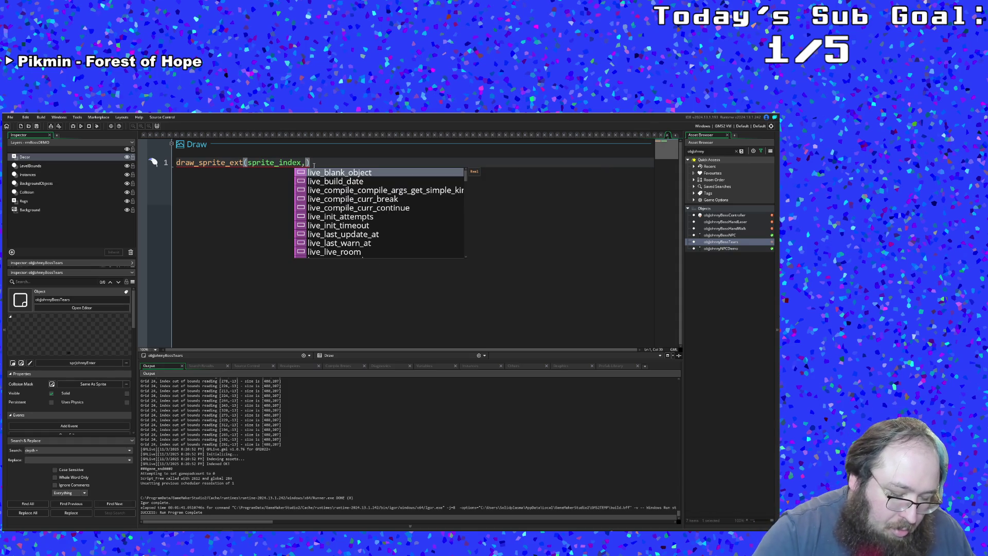
text(-1,)
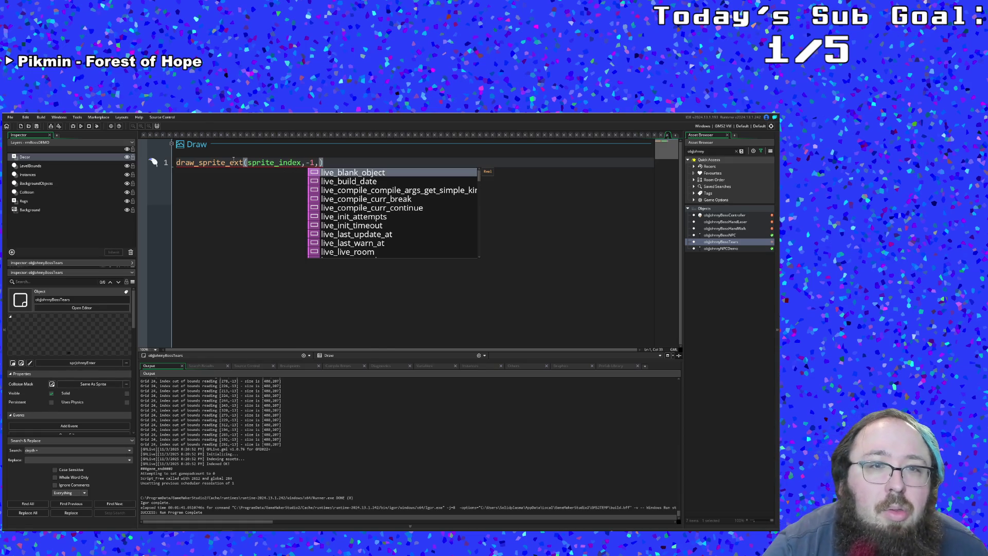
mouse_move(233, 160)
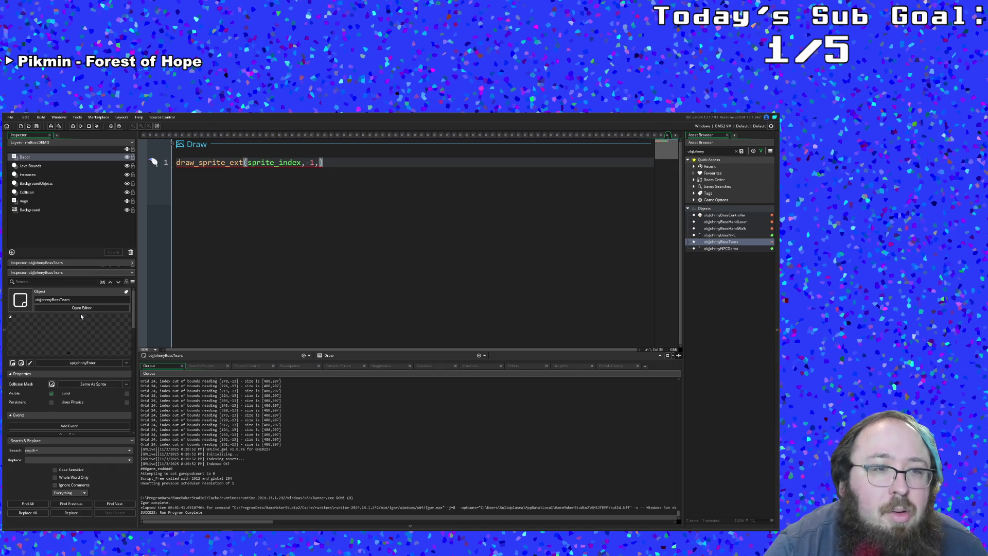
click(30, 363)
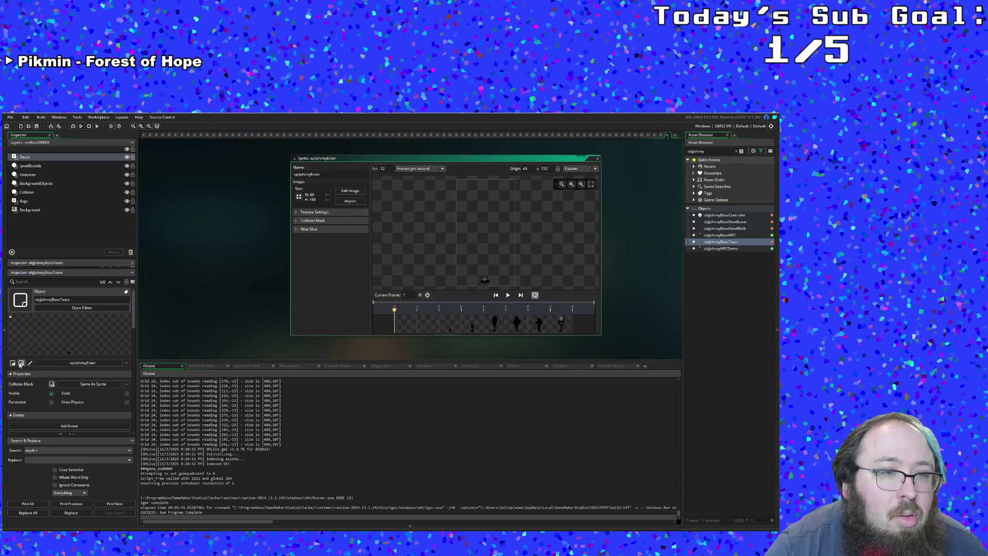
Change the tears object's sprite to sprJohnnyHeadLaughWater and open it in the sprite editor.
click(54, 308)
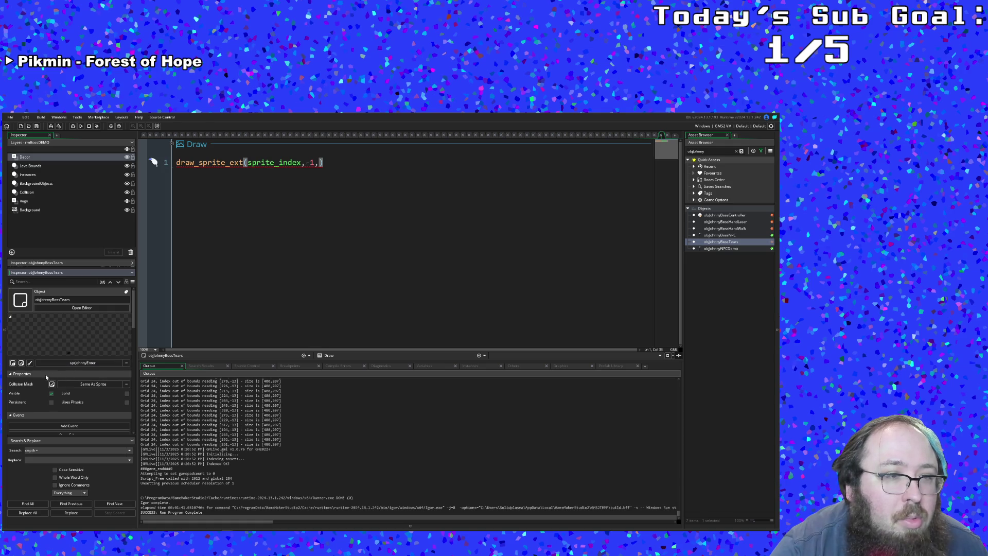
click(21, 363)
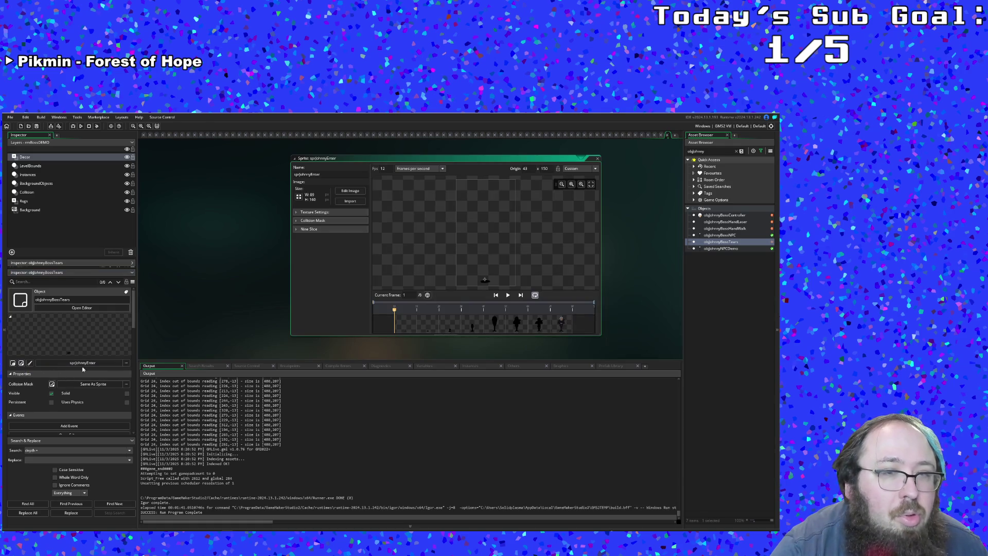
click(125, 362)
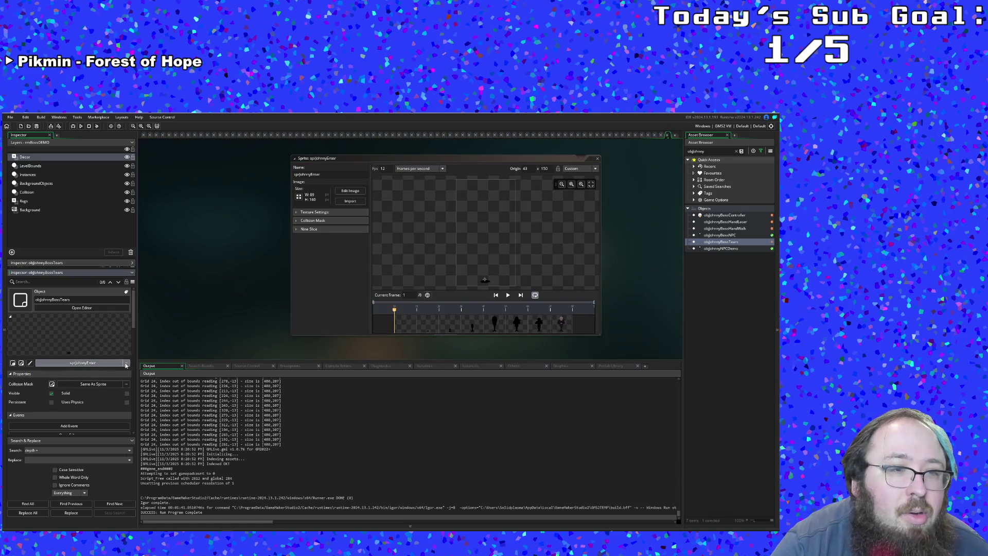
text(prjohnnybo)
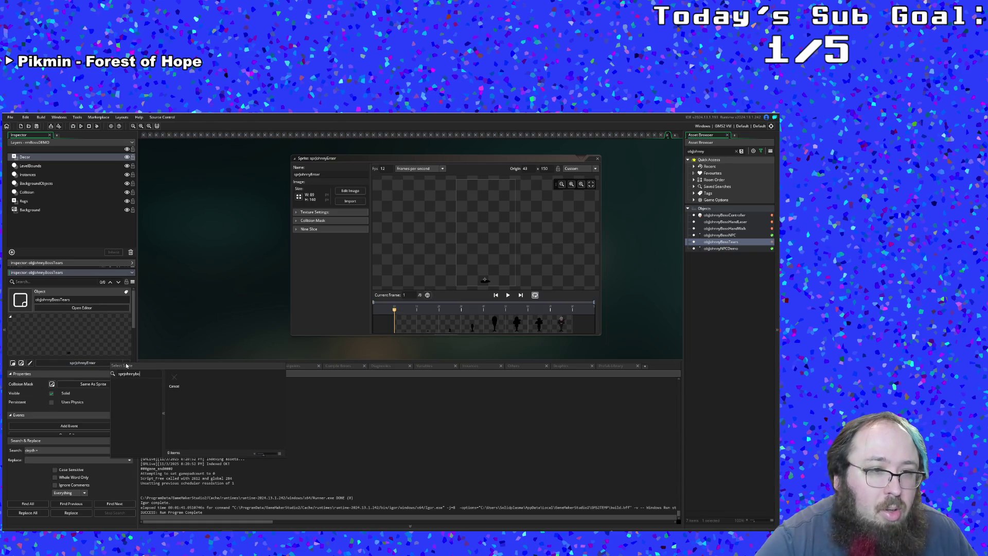
key(BackSpace)
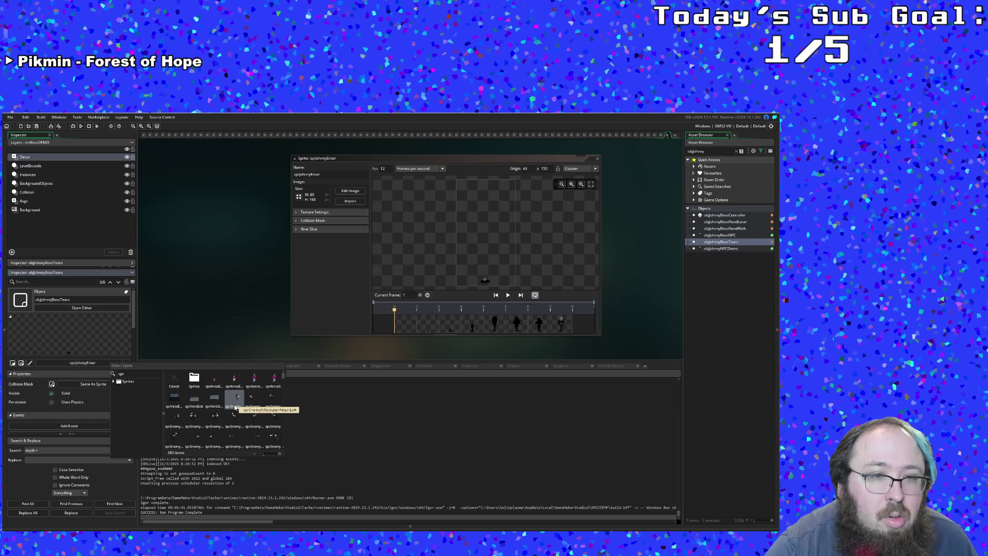
text(joh)
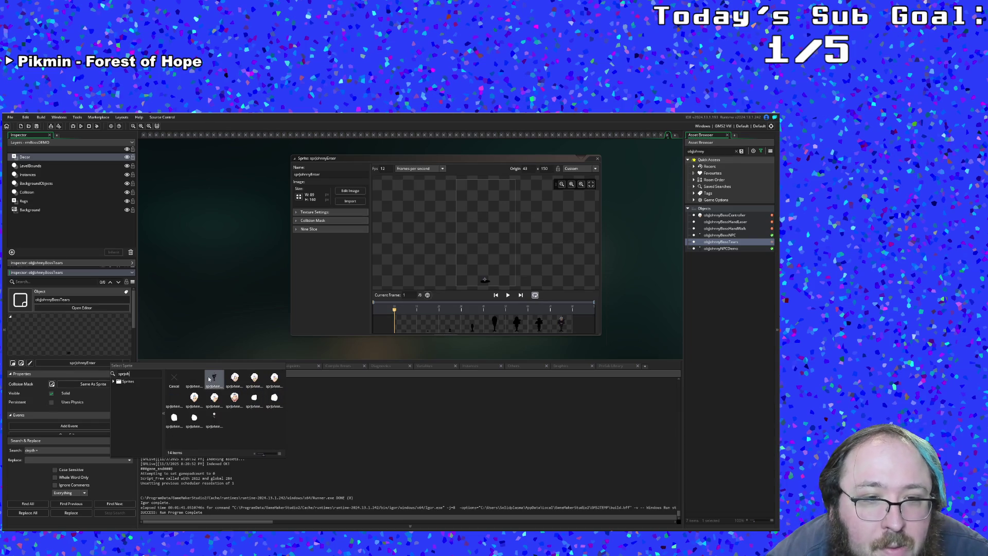
click(172, 401)
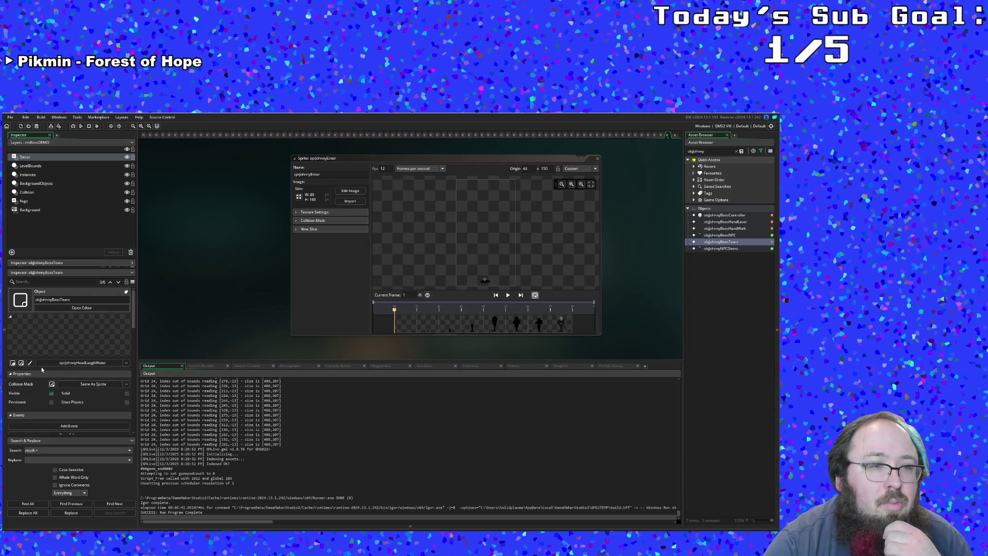
click(22, 363)
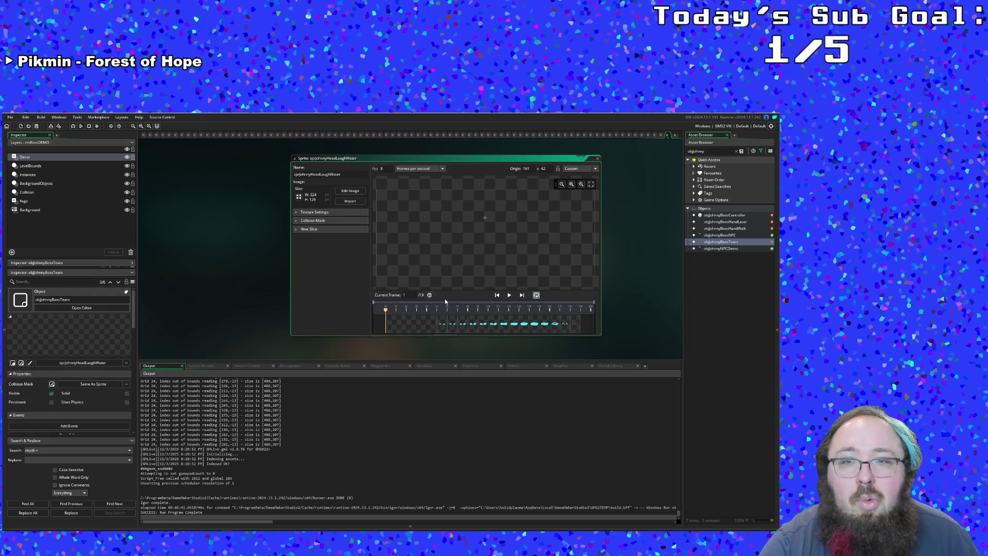
Play the water laugh animation, close the sprite editor, and return to the draw_sprite_ext line.
click(509, 295)
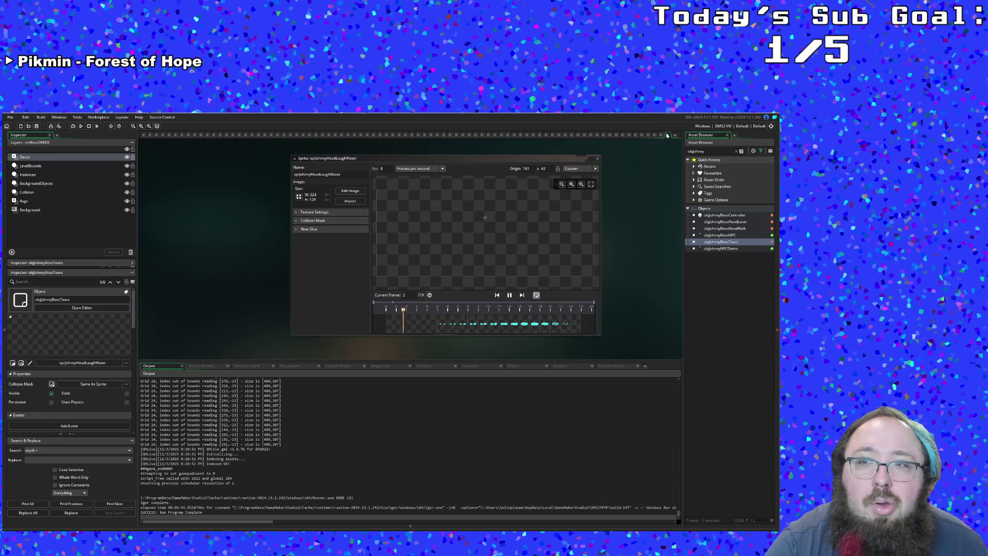
key(Escape)
click(321, 203)
click(317, 163)
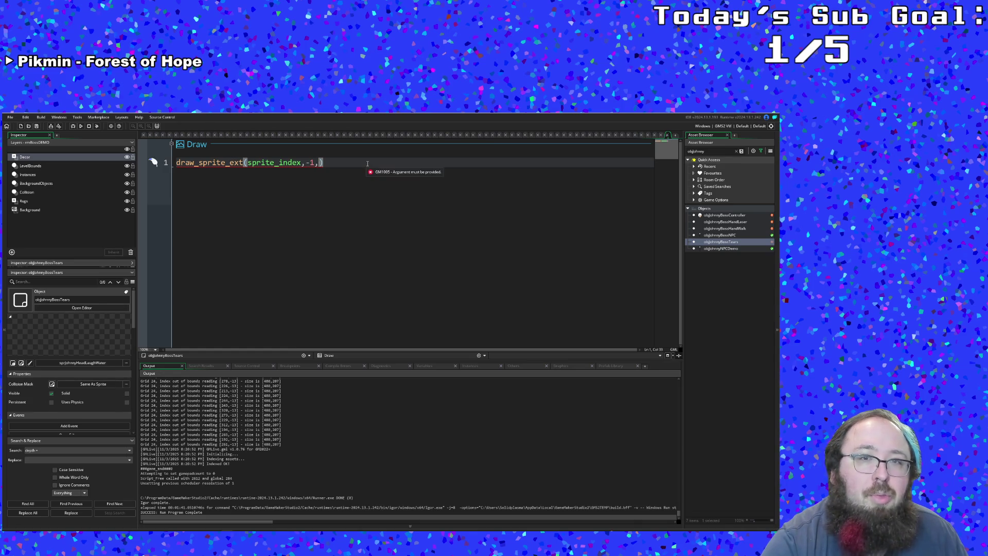
Fill in x,y,1,1,0,c_white,1 as the remaining draw_sprite_ext arguments.
text(x,y,)
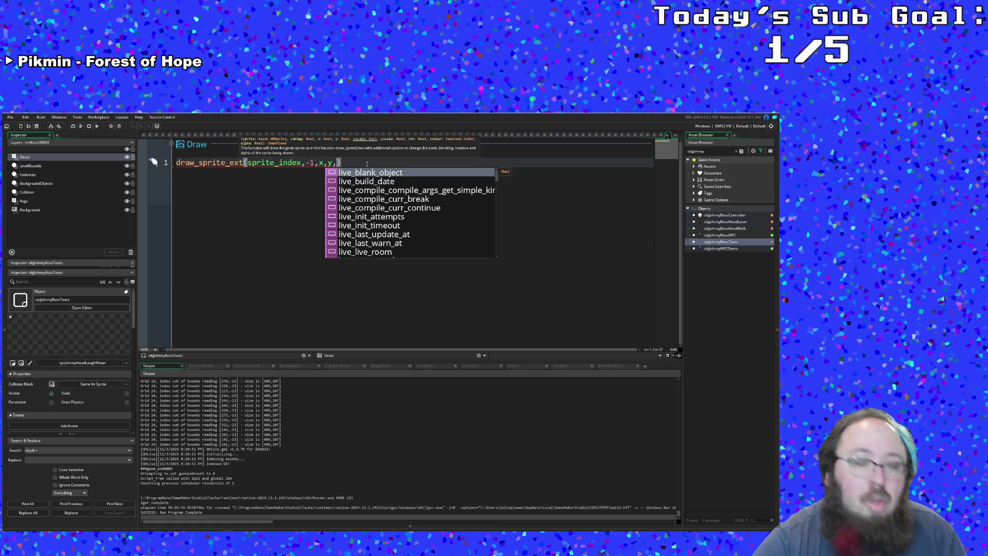
text(1,1,)
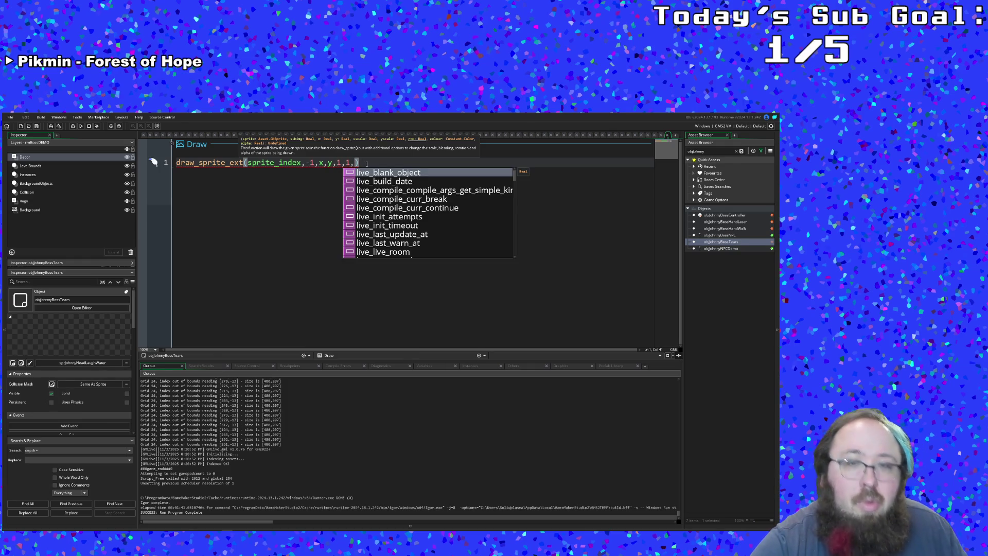
text(0,)
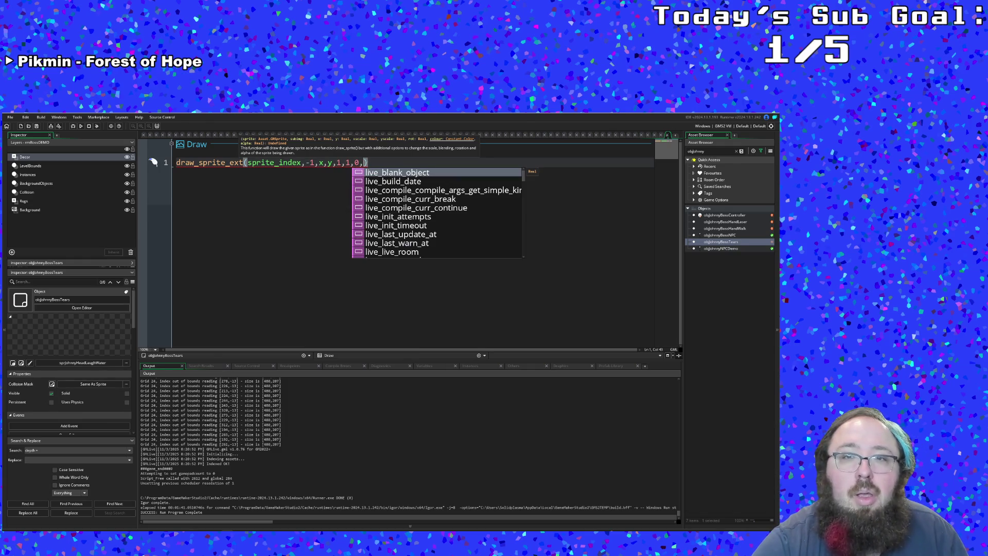
text(c_white)
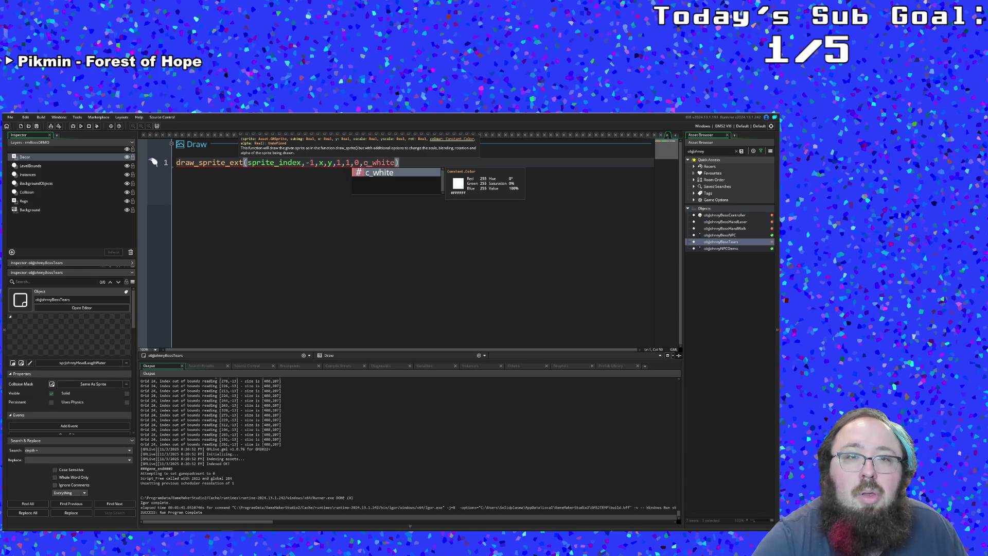
text(,1)
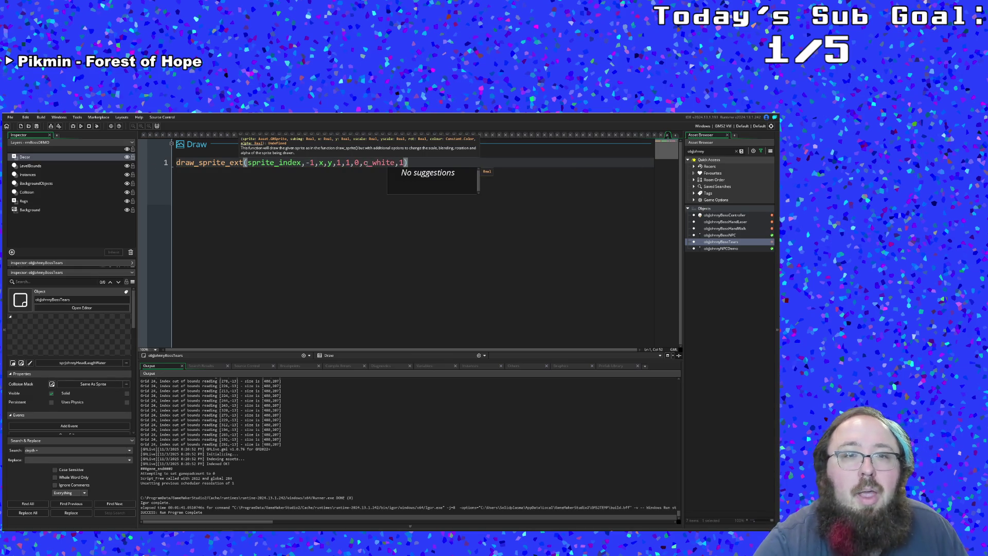
click(320, 182)
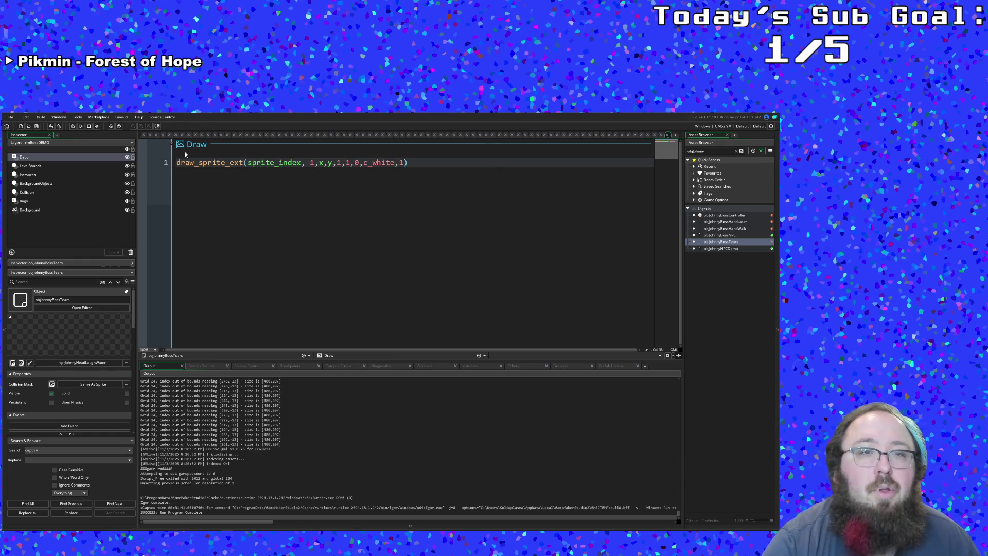
click(441, 234)
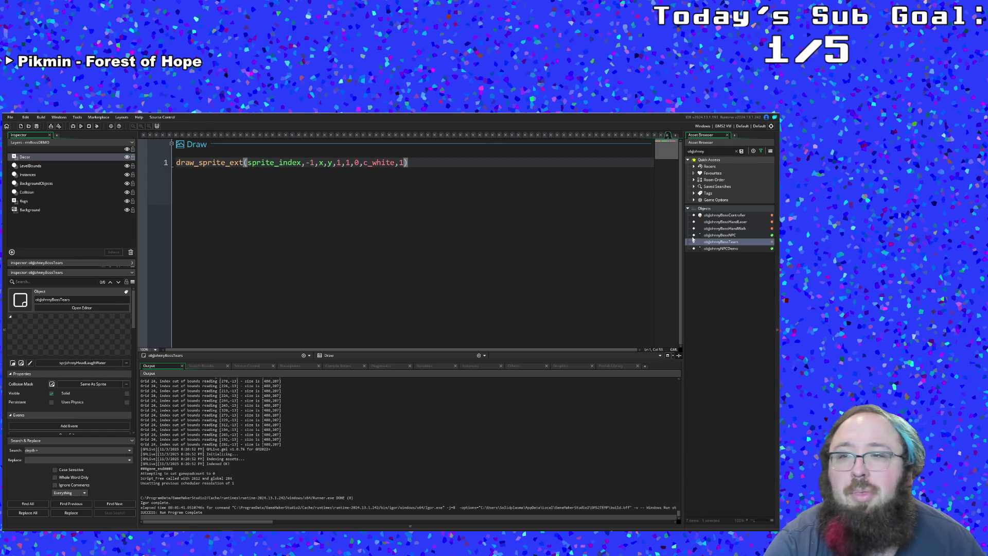
double_click(718, 235)
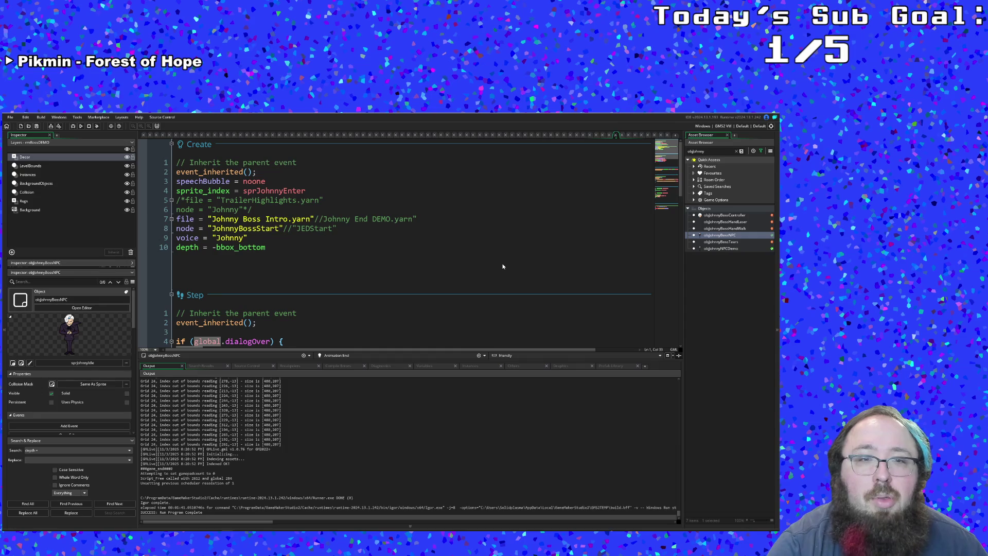
double_click(740, 241)
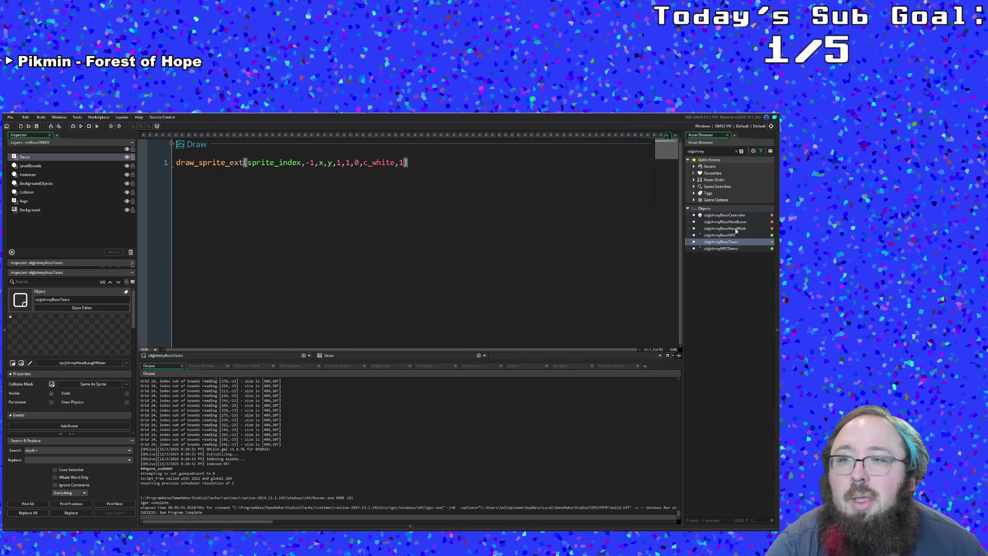
double_click(726, 228)
scroll(417, 263, up, 15)
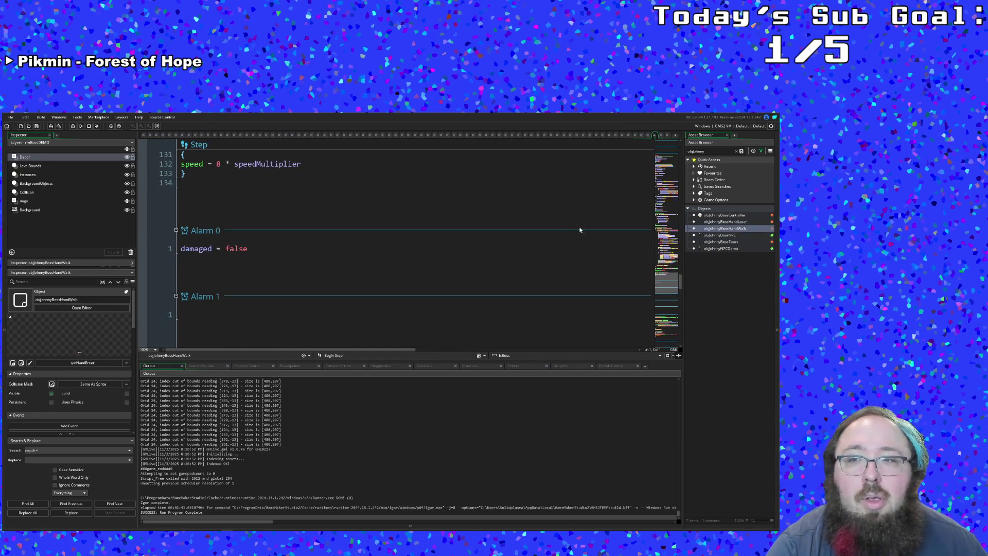
drag(684, 276, 667, 136)
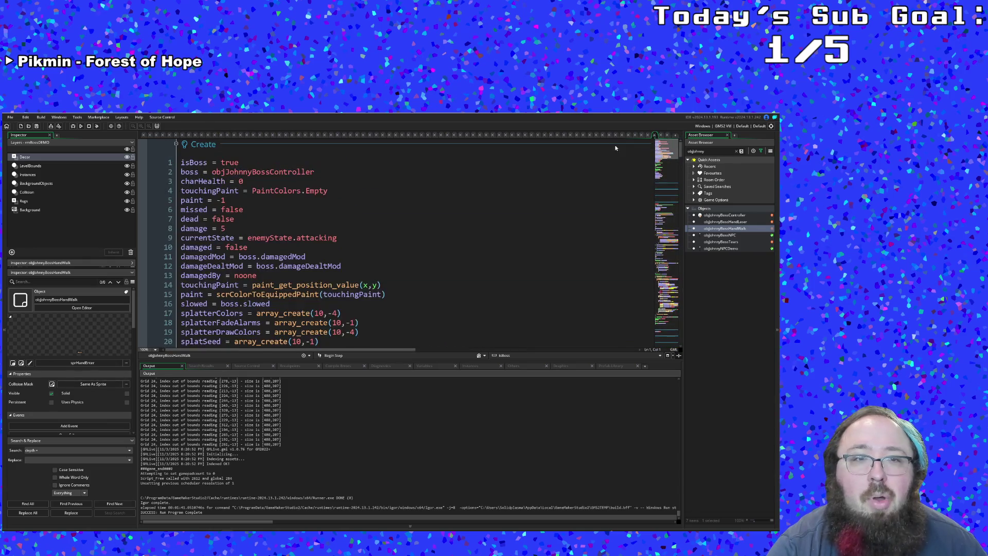
drag(182, 162, 253, 219)
scroll(254, 218, down, 4)
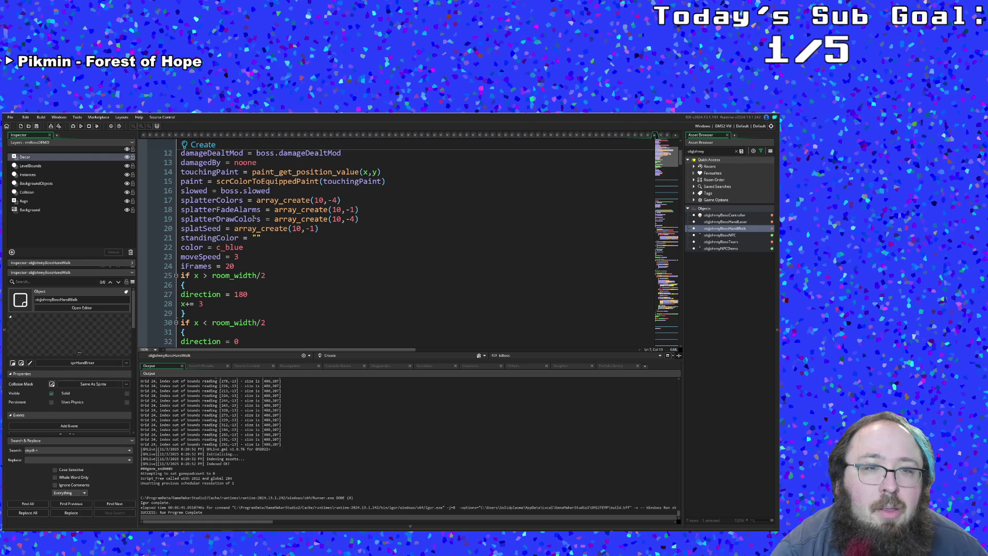
scroll(253, 218, down, 4)
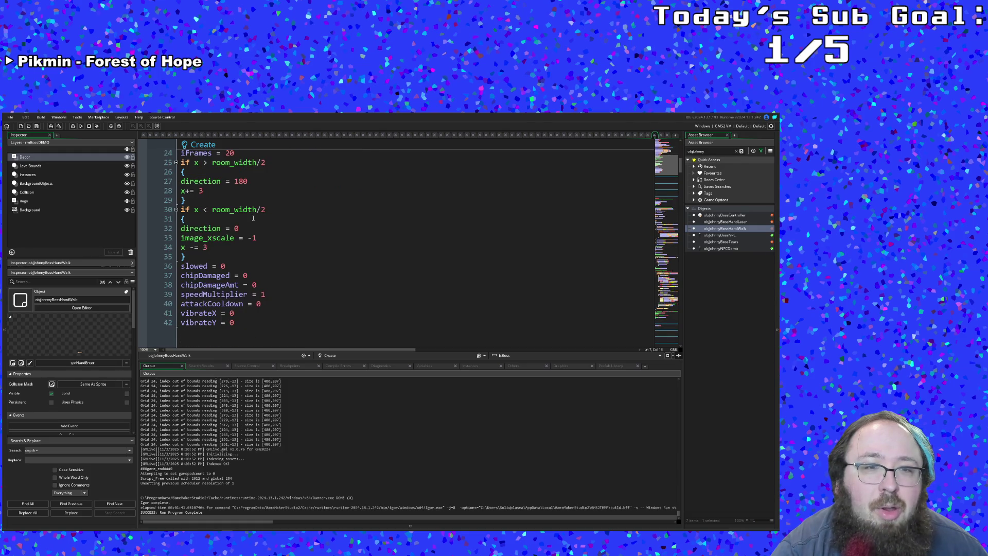
drag(254, 218, 262, 323)
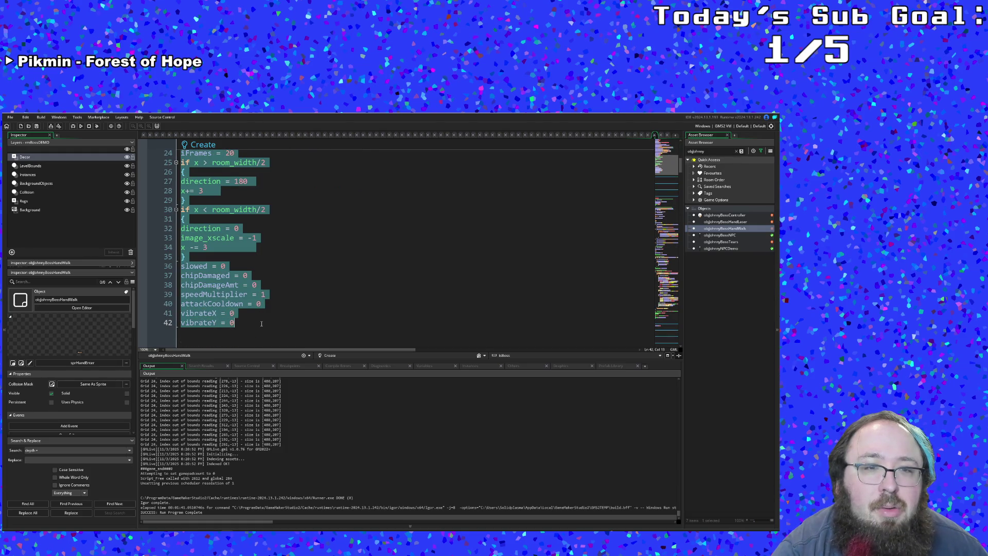
right_click(217, 289)
click(229, 320)
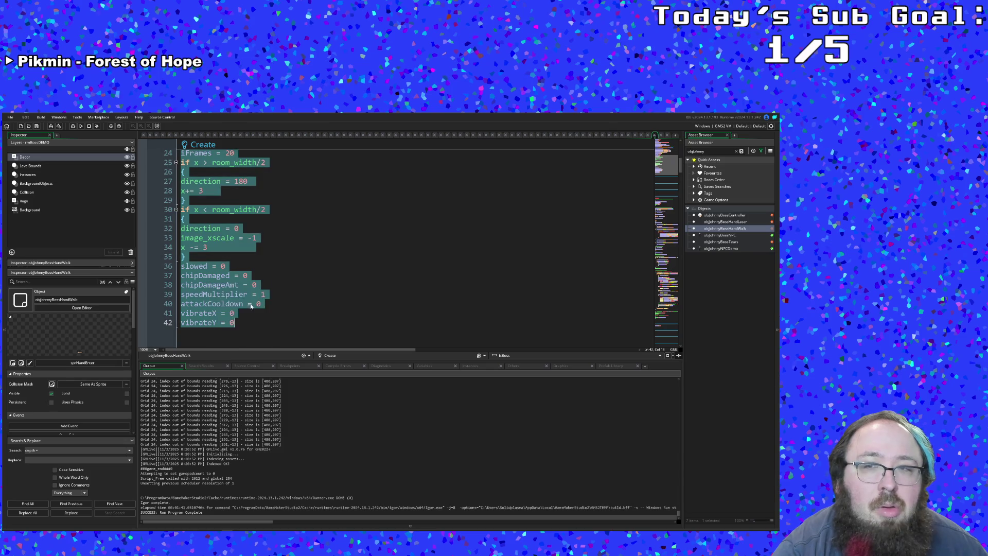
click(655, 134)
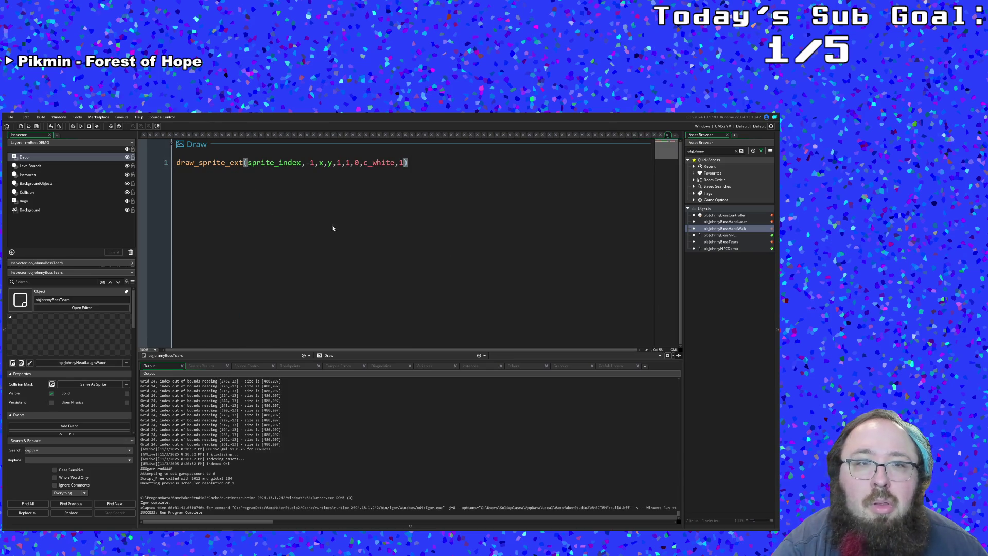
Add a new Create event to objJohnnyBossTears.
click(171, 145)
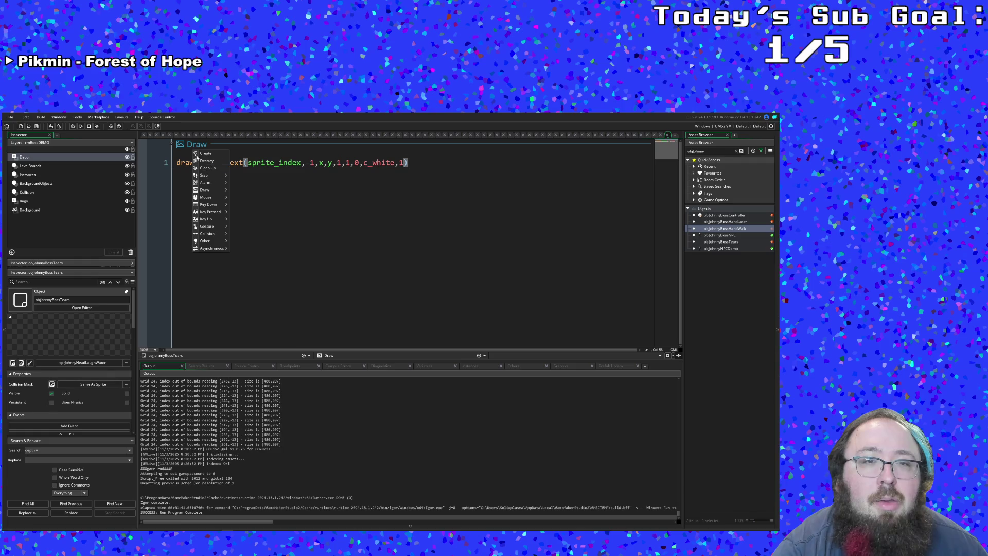
mouse_move(222, 198)
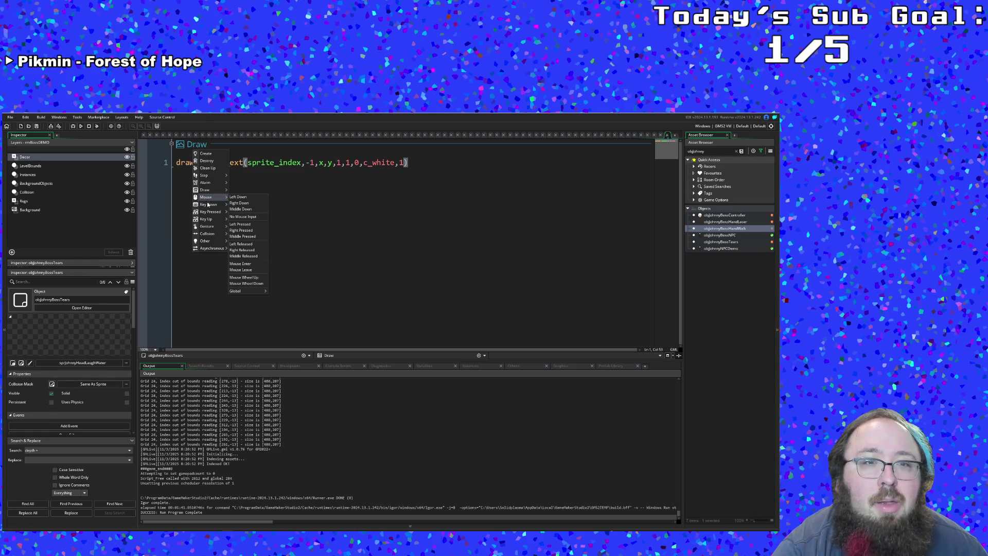
mouse_move(216, 241)
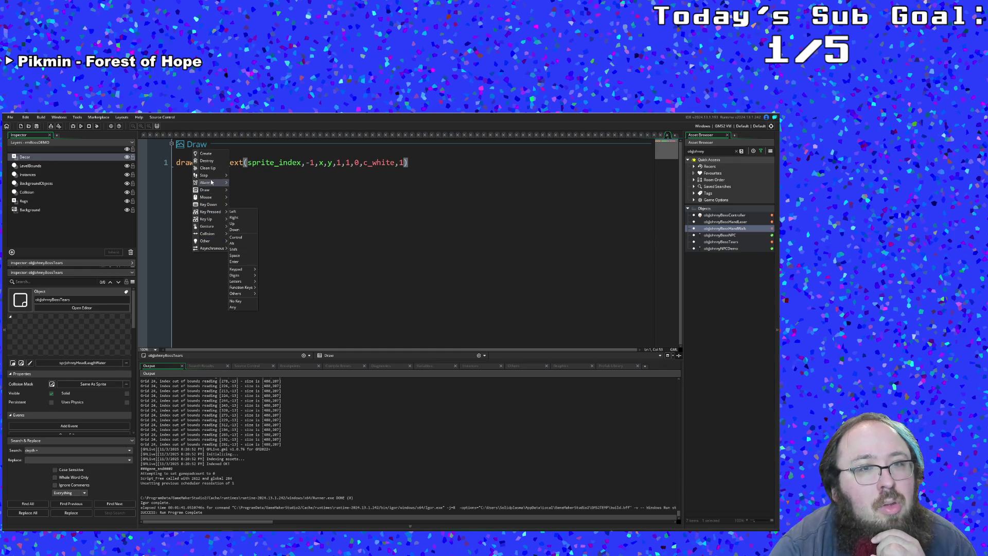
click(208, 154)
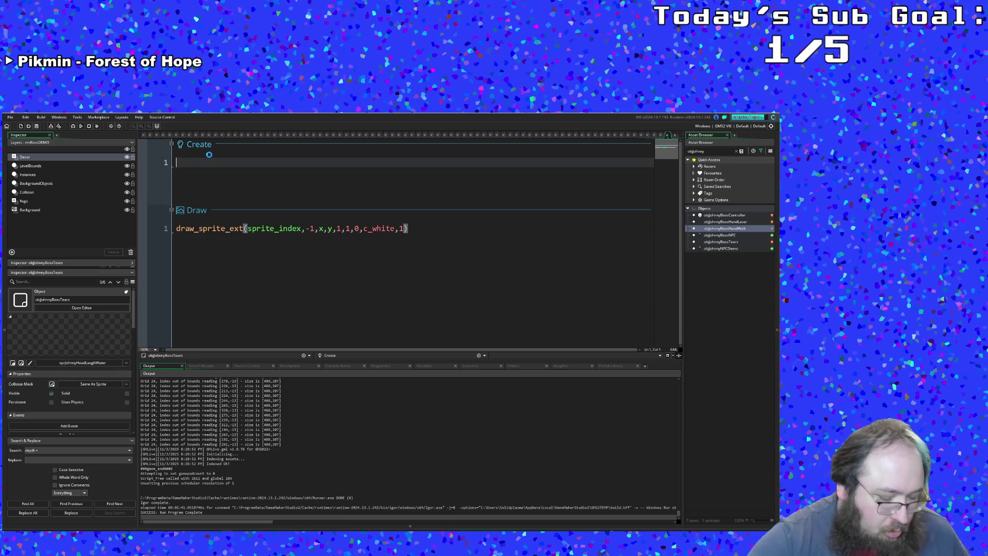
Paste the copied enemy setup code and change damage from 5 to 0.
key(ctrl+v)
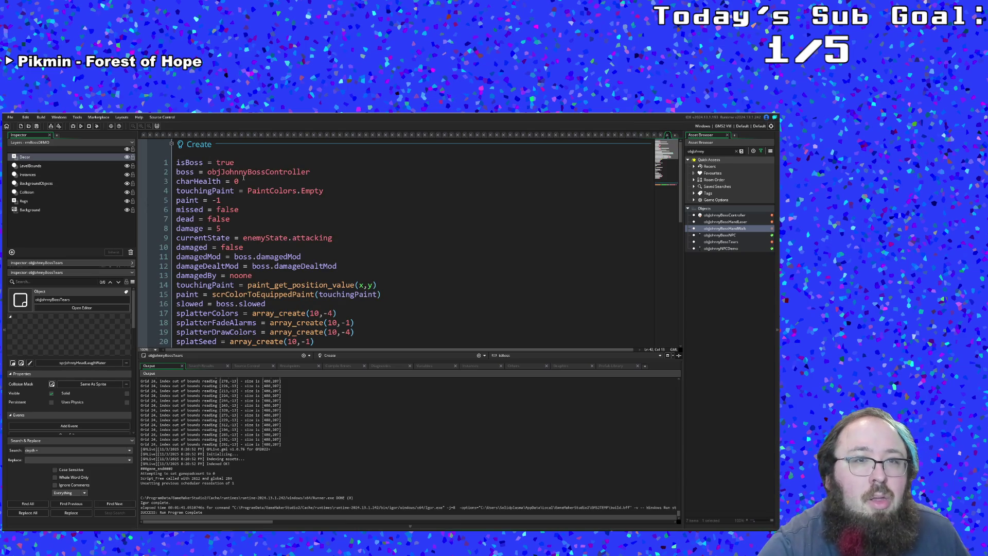
click(244, 184)
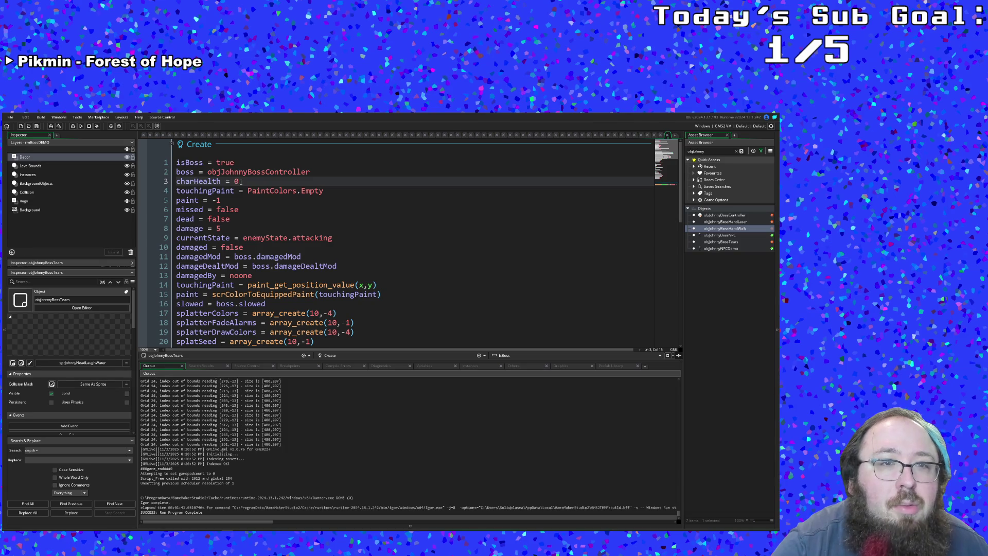
drag(325, 194, 176, 192)
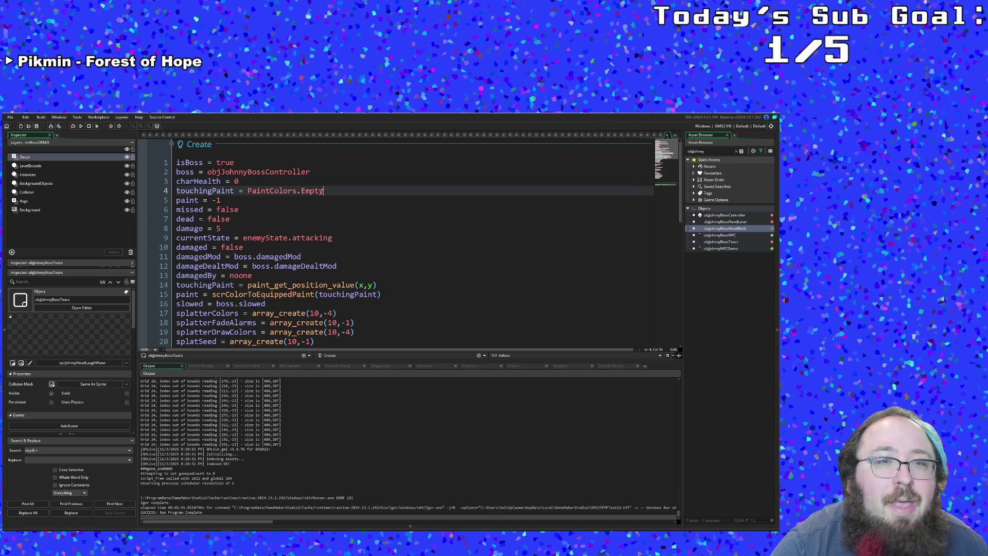
click(245, 185)
click(237, 200)
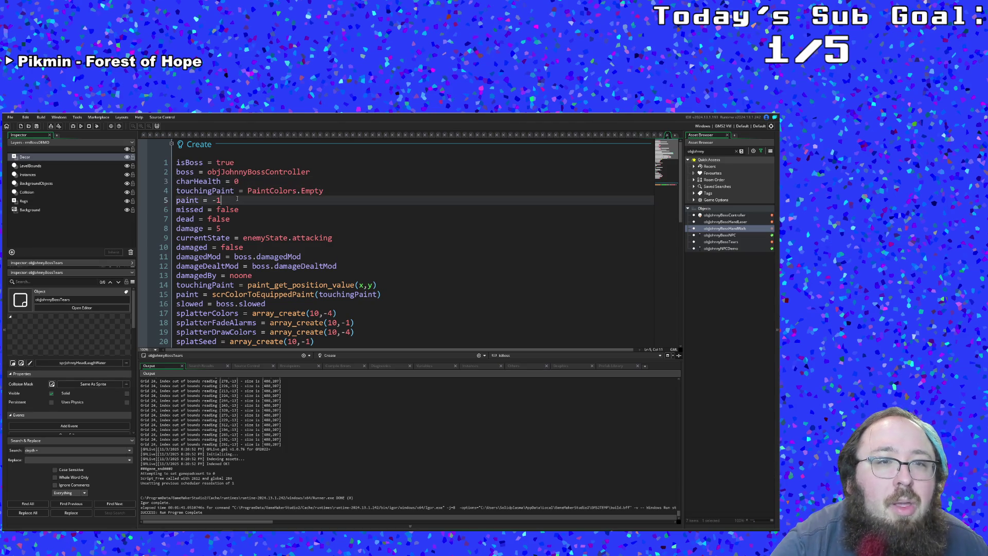
double_click(234, 209)
double_click(237, 219)
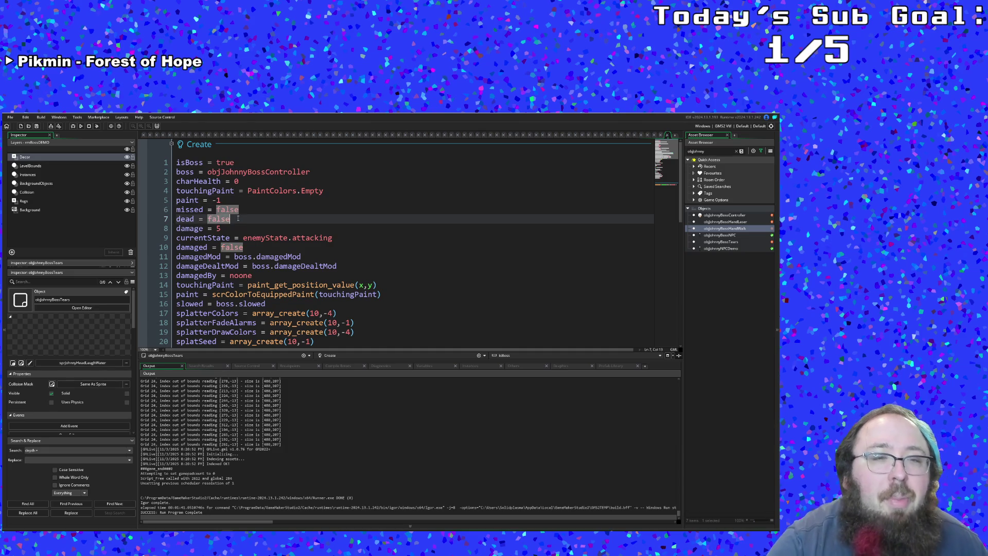
click(217, 228)
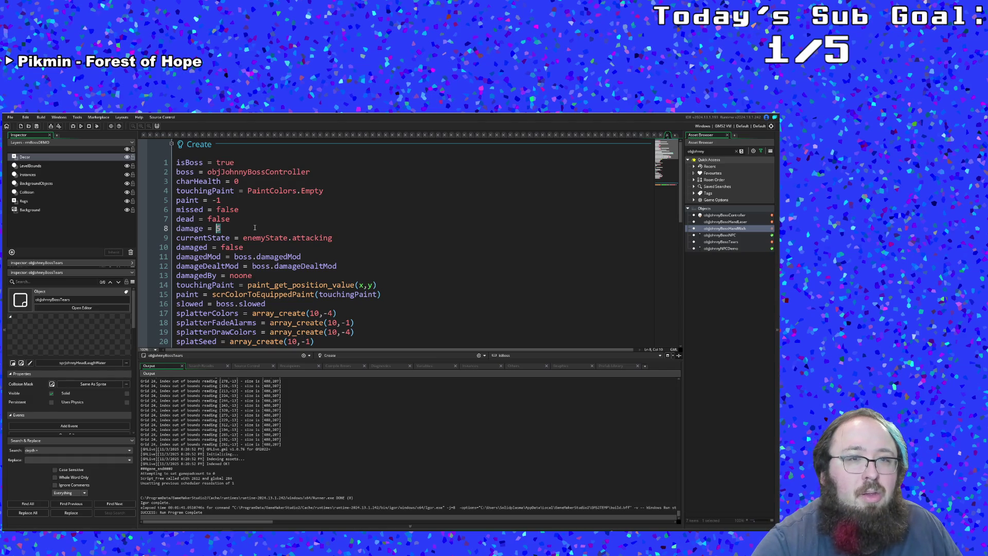
text(0)
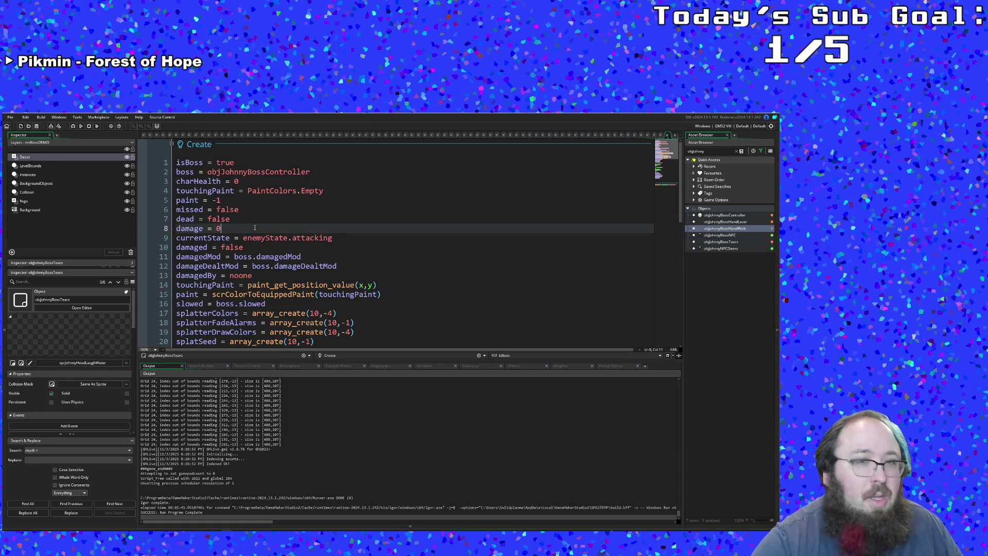
Review the pasted variables and delete the four splatter array lines.
click(270, 249)
click(248, 238)
click(226, 225)
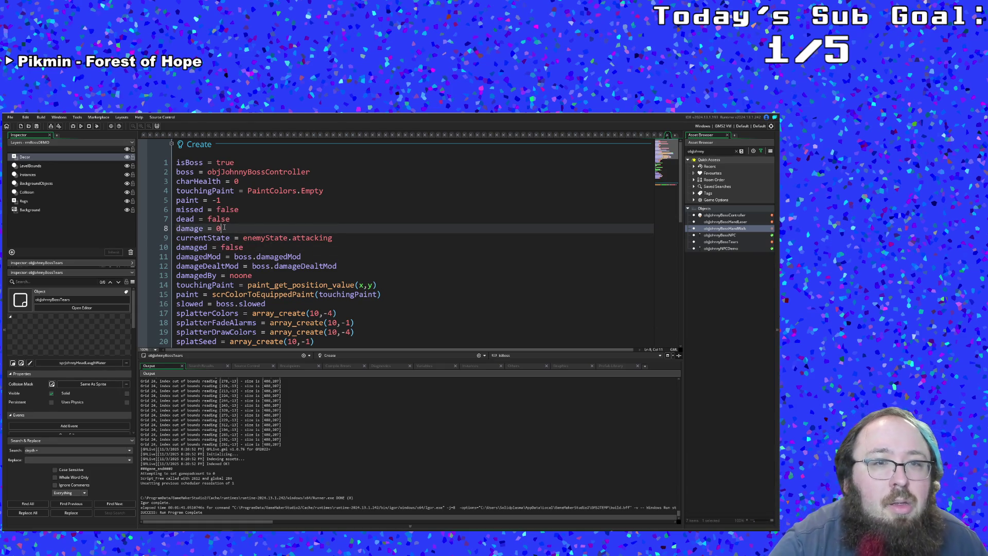
click(245, 248)
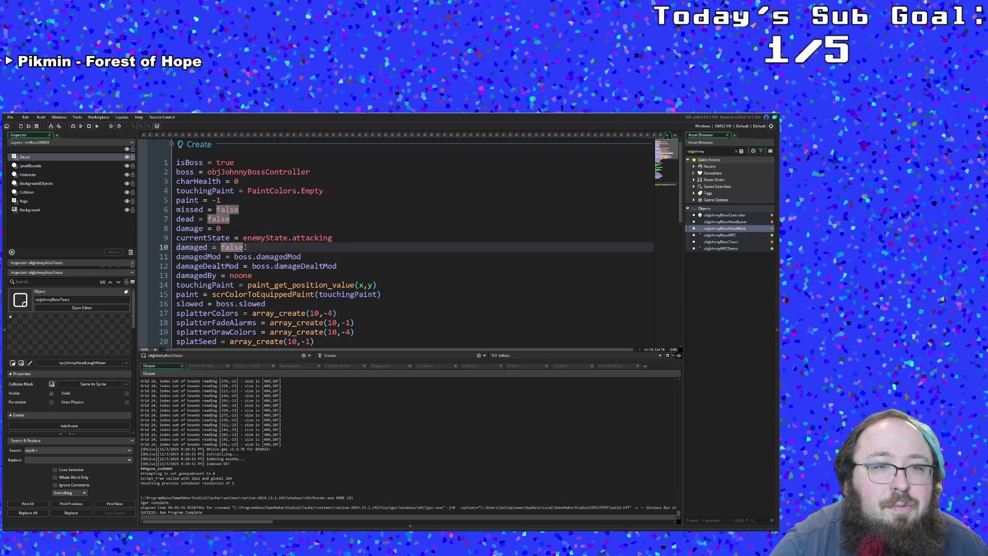
click(244, 257)
click(257, 266)
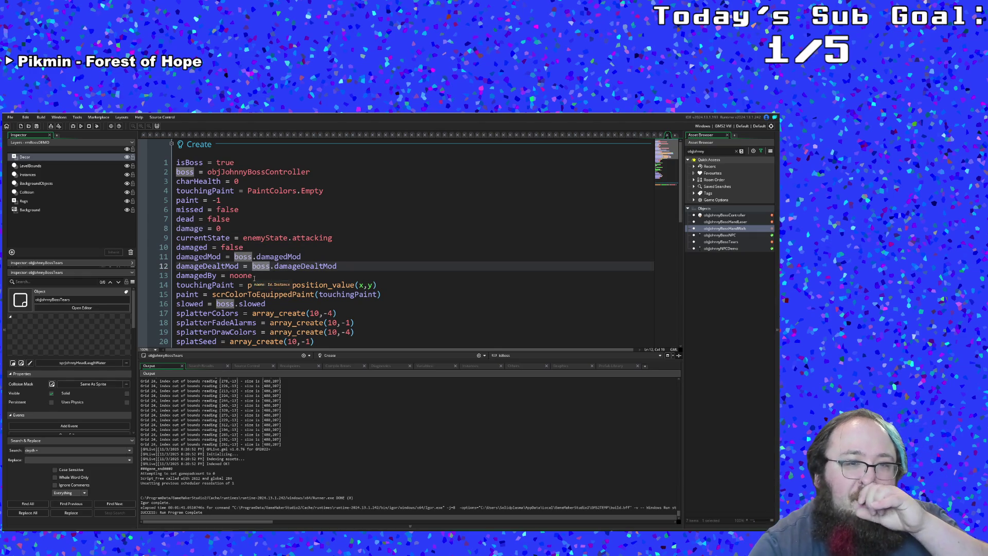
click(254, 277)
click(248, 285)
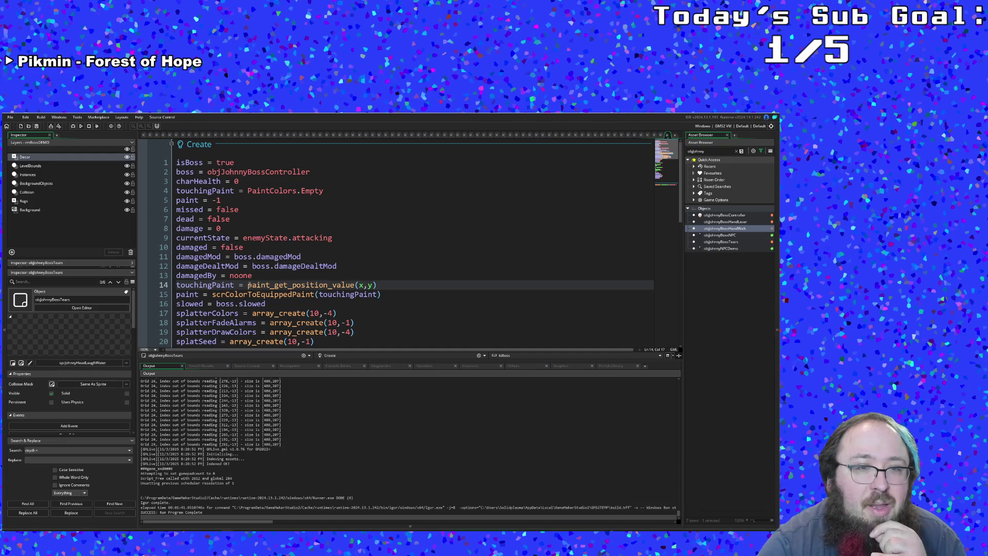
click(241, 294)
scroll(251, 257, down, 2)
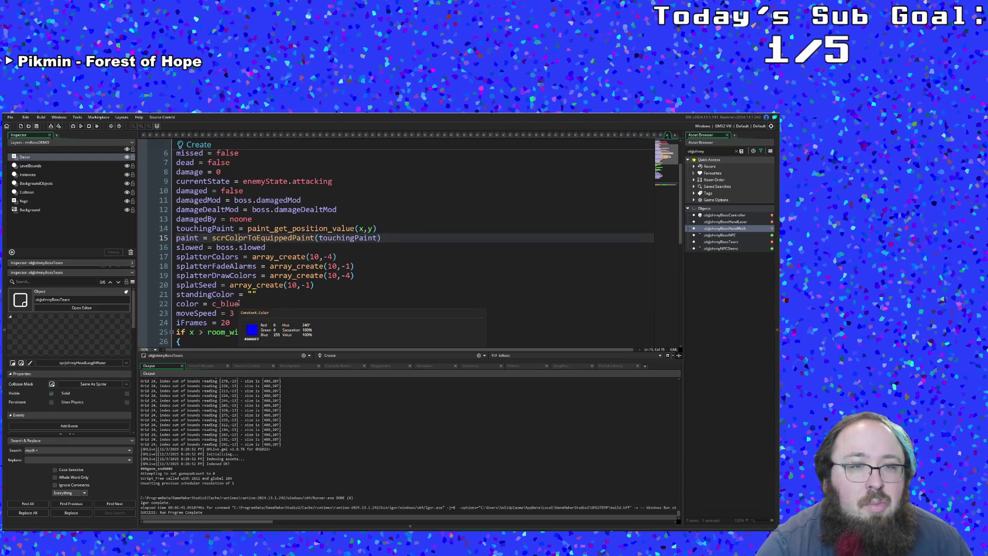
click(252, 257)
click(260, 247)
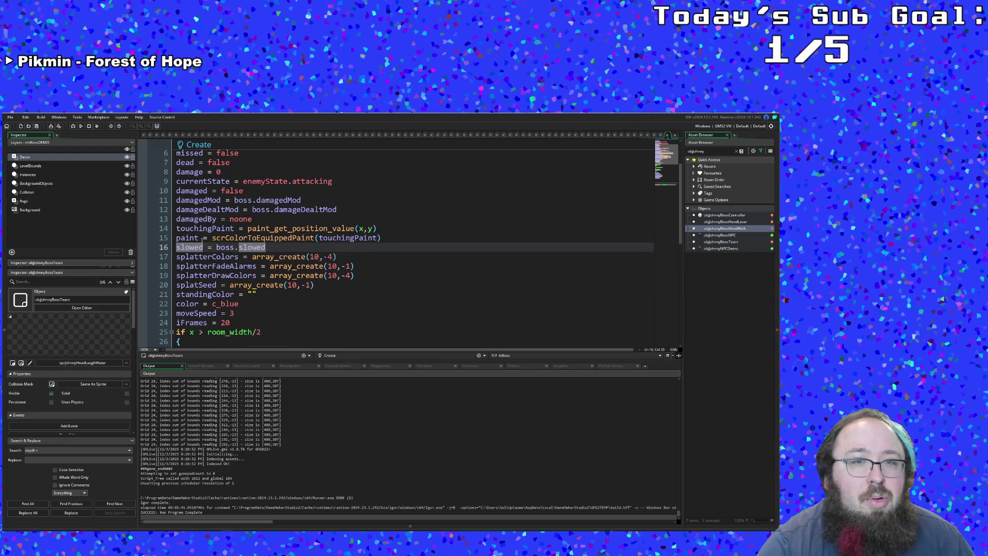
click(203, 238)
click(332, 238)
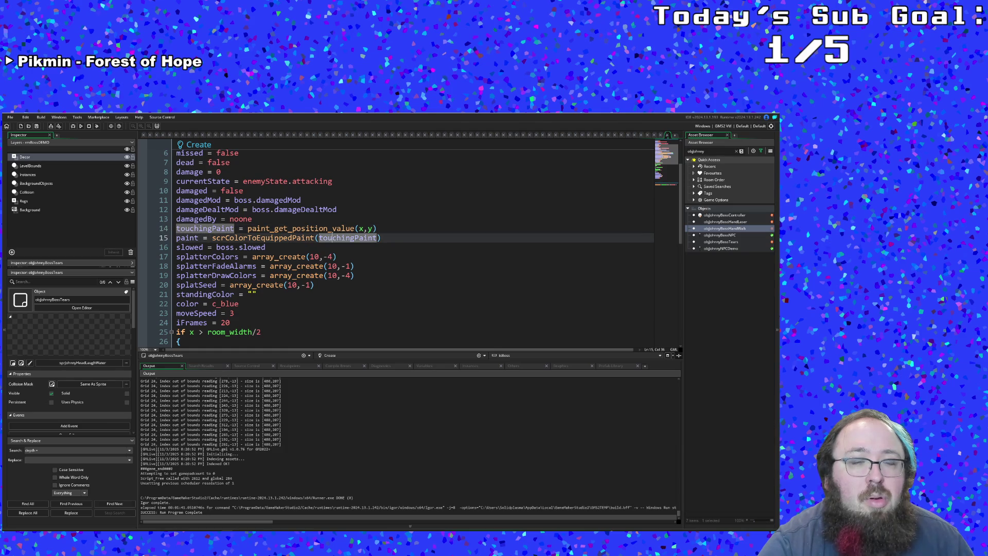
click(292, 257)
mouse_move(329, 289)
mouse_down()
mouse_move(178, 286)
mouse_move(166, 256)
mouse_up()
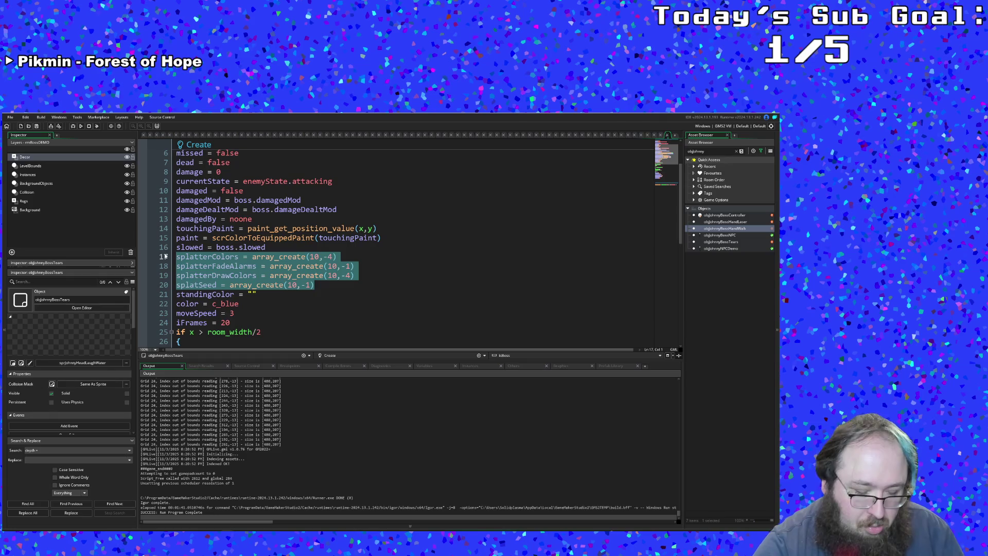
key(Delete)
key(BackSpace)
Remove the standingColor-through-iFrames movement lines and the leftover position-check block.
click(258, 272)
click(263, 262)
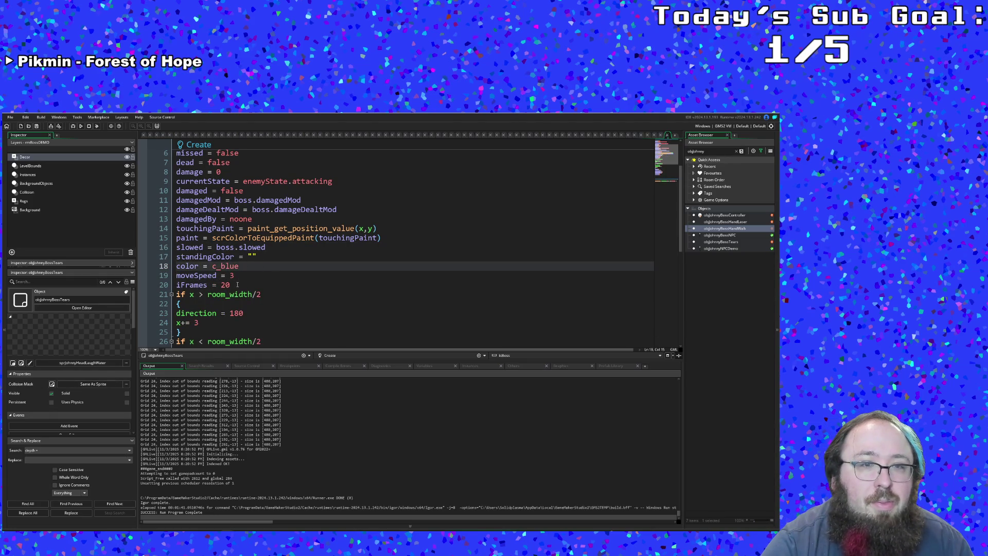
mouse_move(236, 284)
mouse_down()
mouse_move(176, 284)
mouse_move(176, 256)
mouse_up()
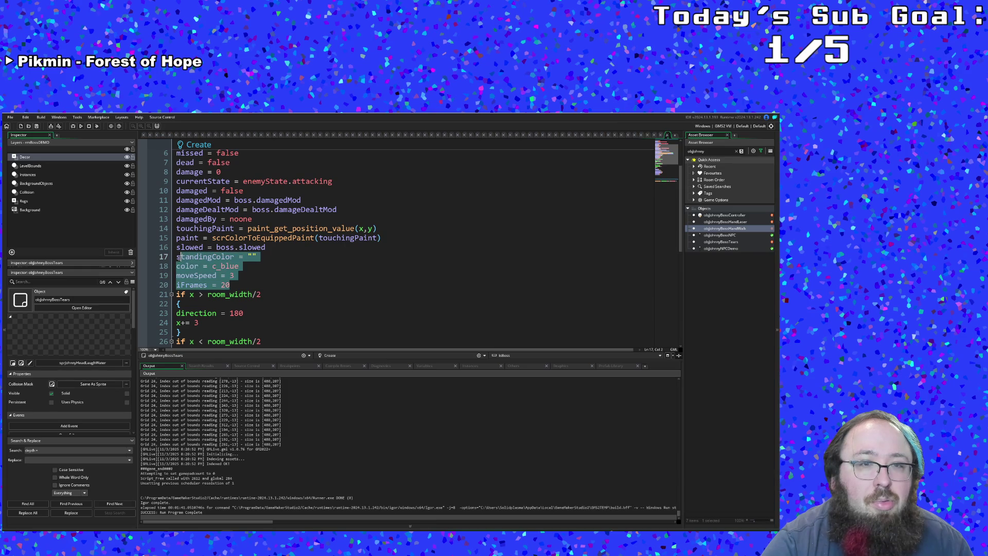
key(Delete)
key(BackSpace)
drag(182, 294, 168, 201)
key(BackSpace)
key(BackSpace)
scroll(232, 277, up, 1)
click(244, 291)
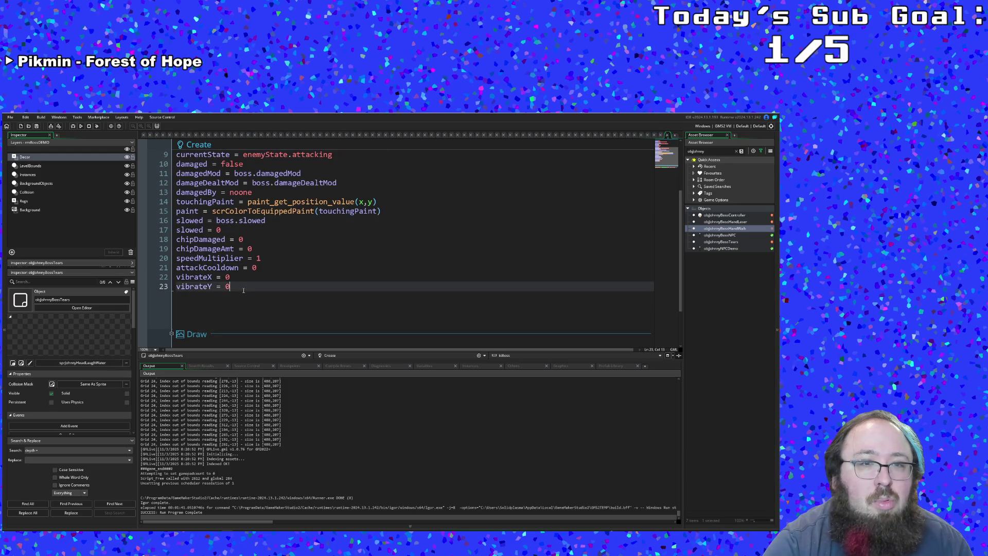
drag(242, 287, 176, 239)
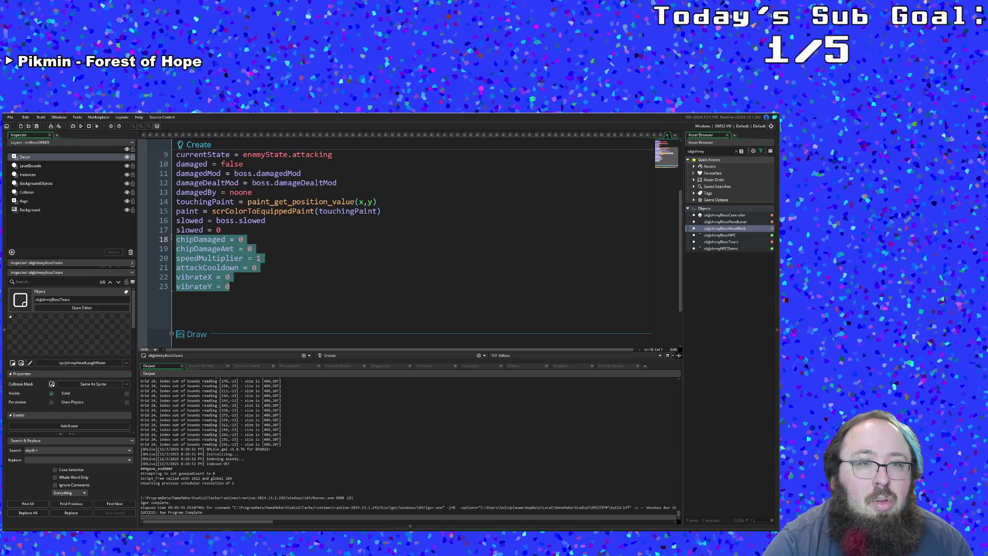
click(253, 288)
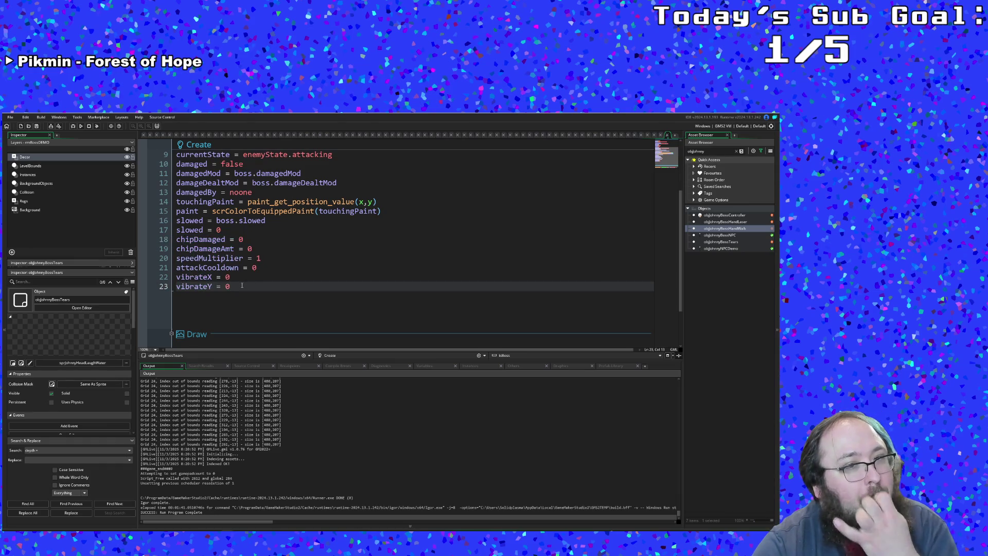
Add depth = boss.depth + 5 after the vibrateY line.
key(Return)
text(dpeth)
key(BackSpace)
key(BackSpace)
key(BackSpace)
text(epth = boss.dep)
key(Return)
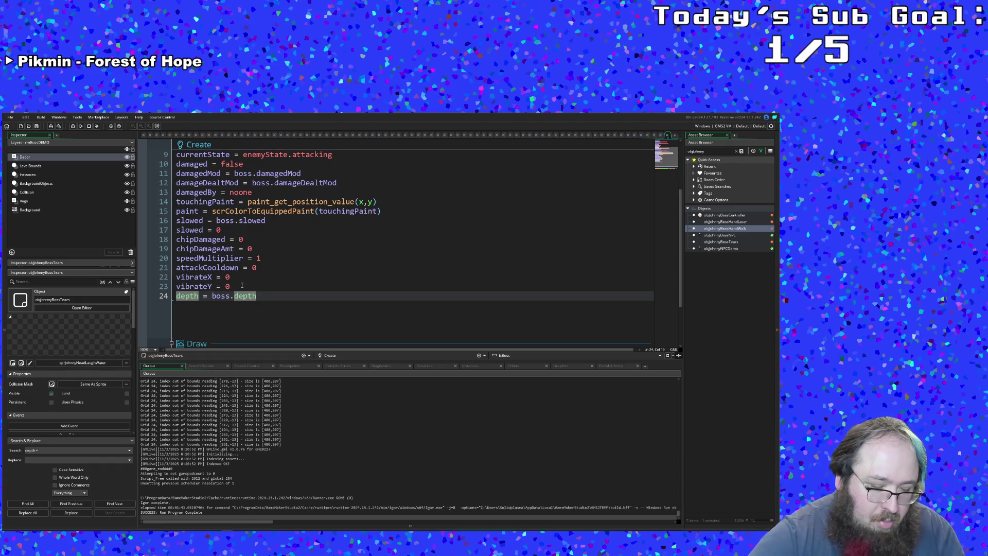
text( 5)
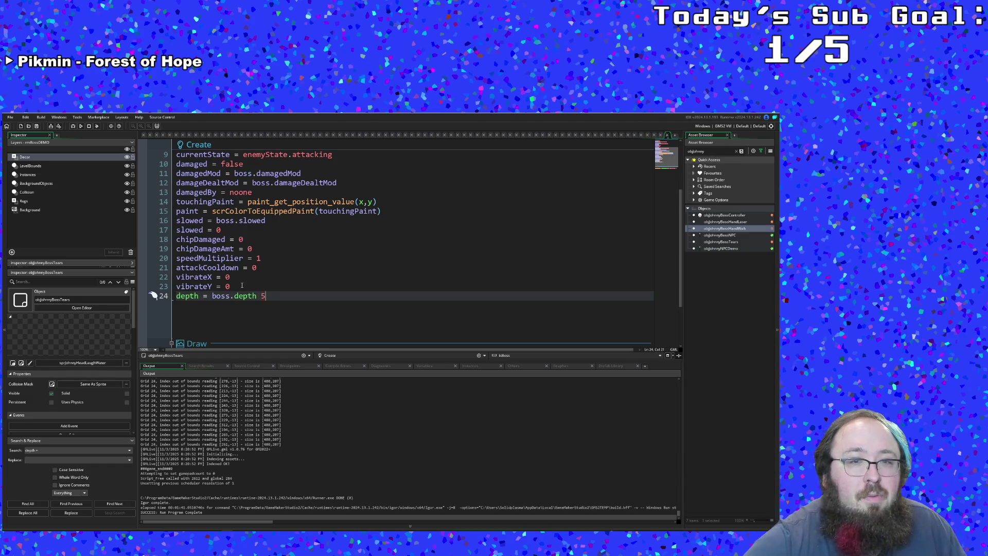
text( +)
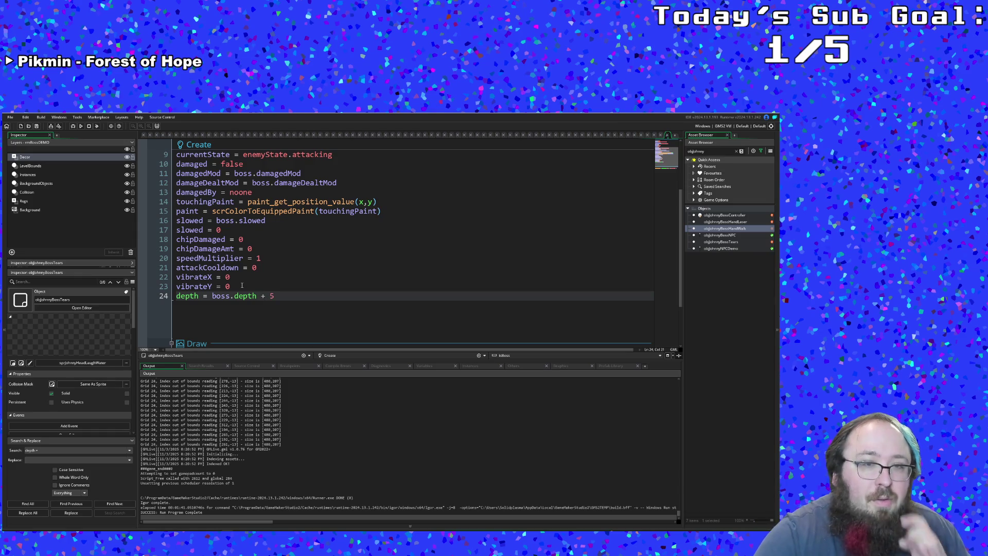
scroll(241, 284, down, 3)
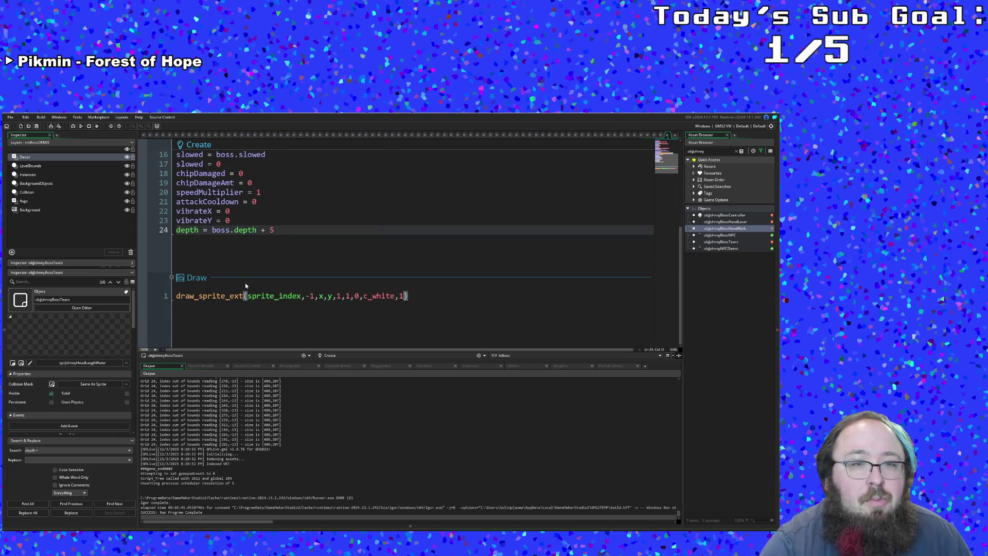
scroll(245, 283, up, 6)
scroll(251, 278, down, 5)
scroll(250, 240, up, 2)
scroll(249, 242, down, 2)
right_click(190, 280)
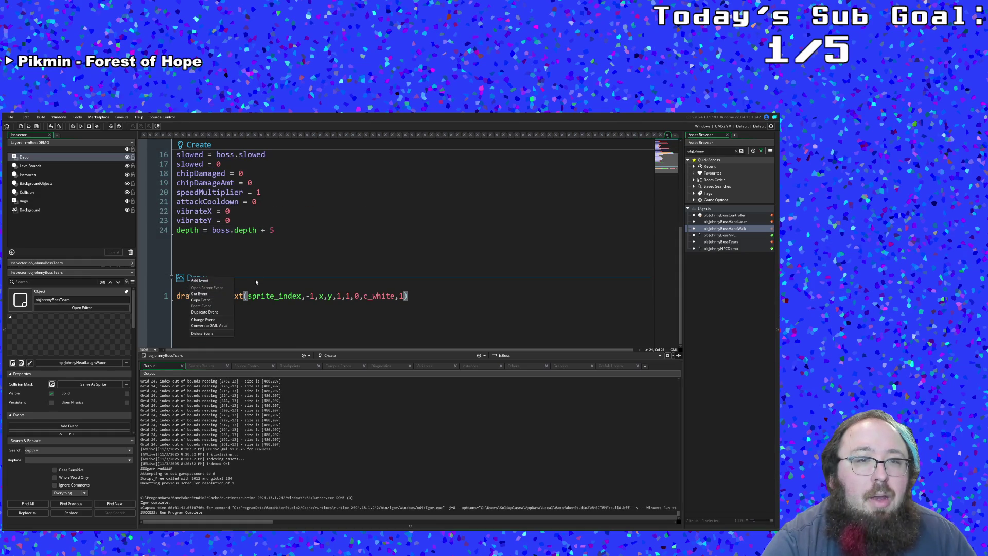
Add an Other > Animation End event to objJohnnyBossTears.
click(251, 257)
right_click(202, 277)
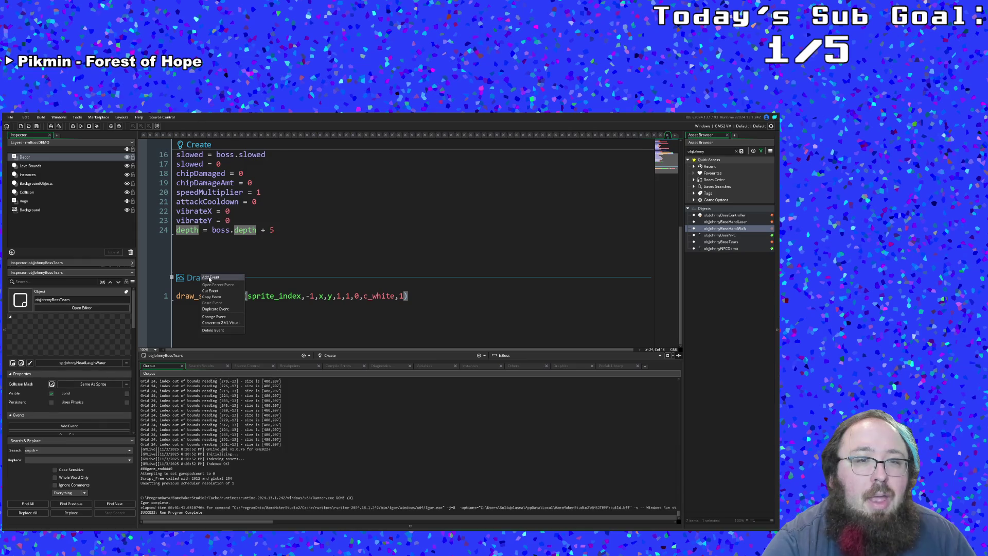
click(210, 278)
mouse_move(221, 340)
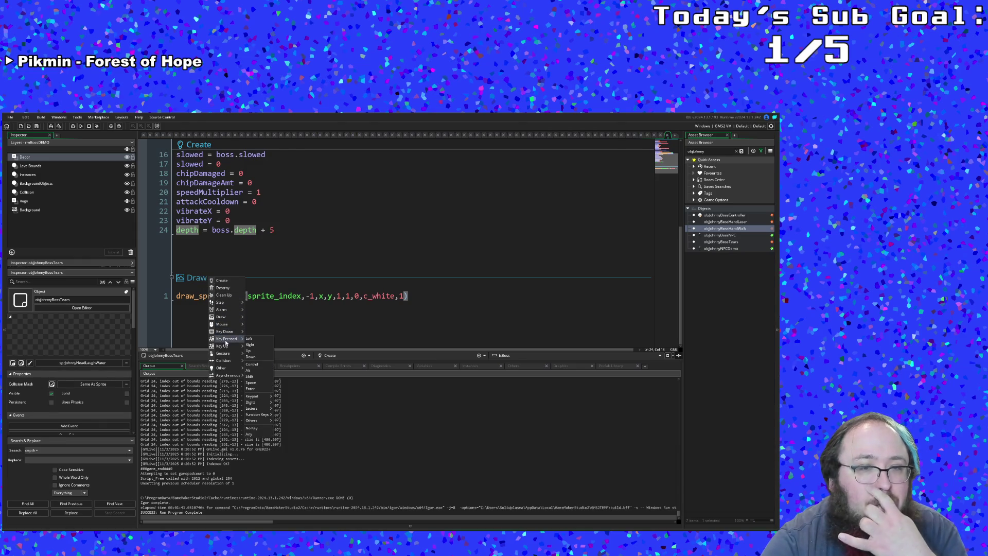
mouse_move(222, 317)
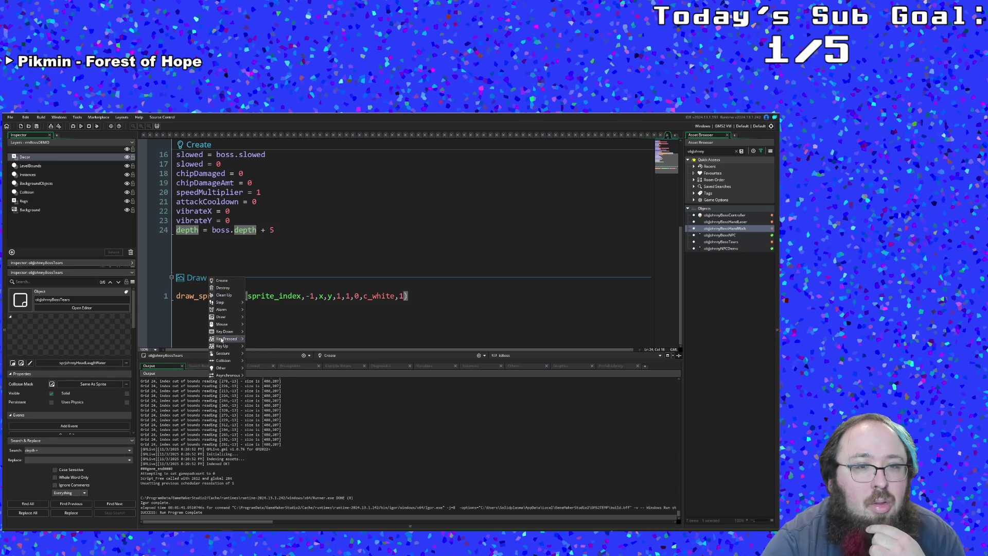
mouse_move(224, 369)
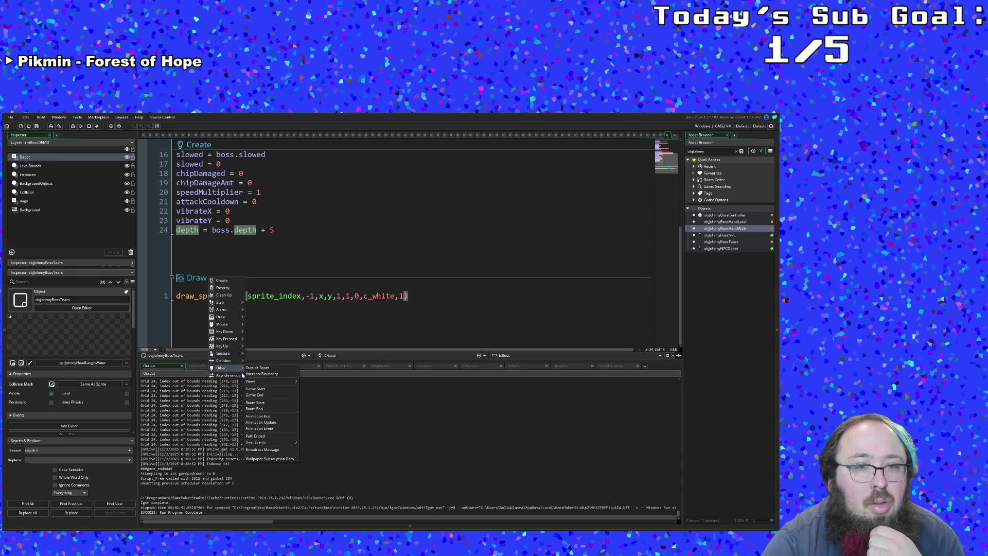
click(258, 416)
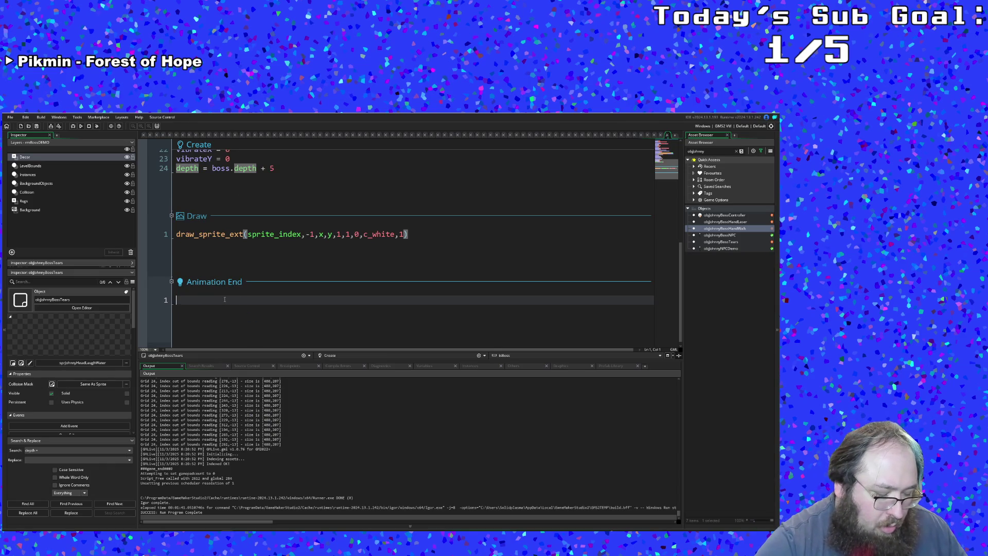
Begin the Animation End code with paint_splatter(x,y, via autocomplete.
key(ctrl+space)
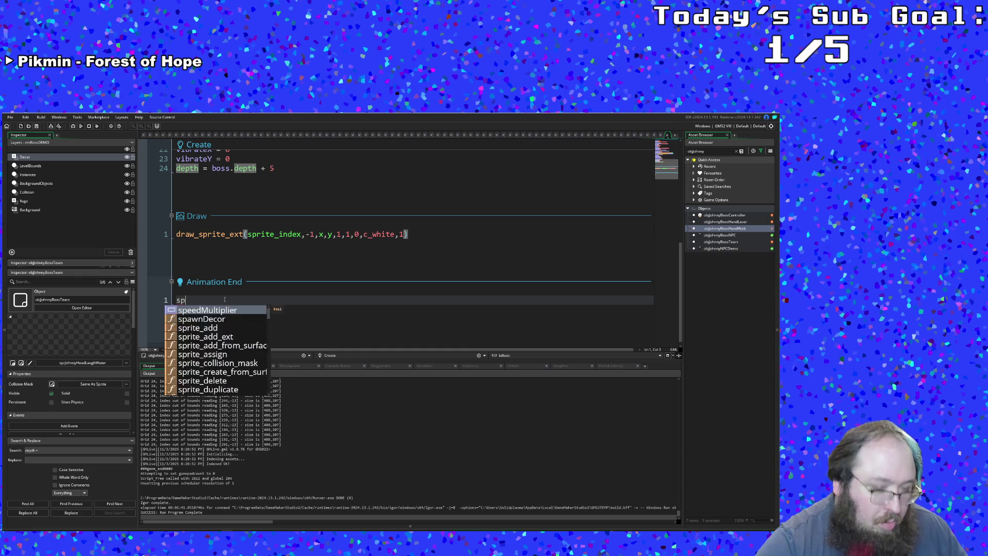
key(Escape)
text(spla)
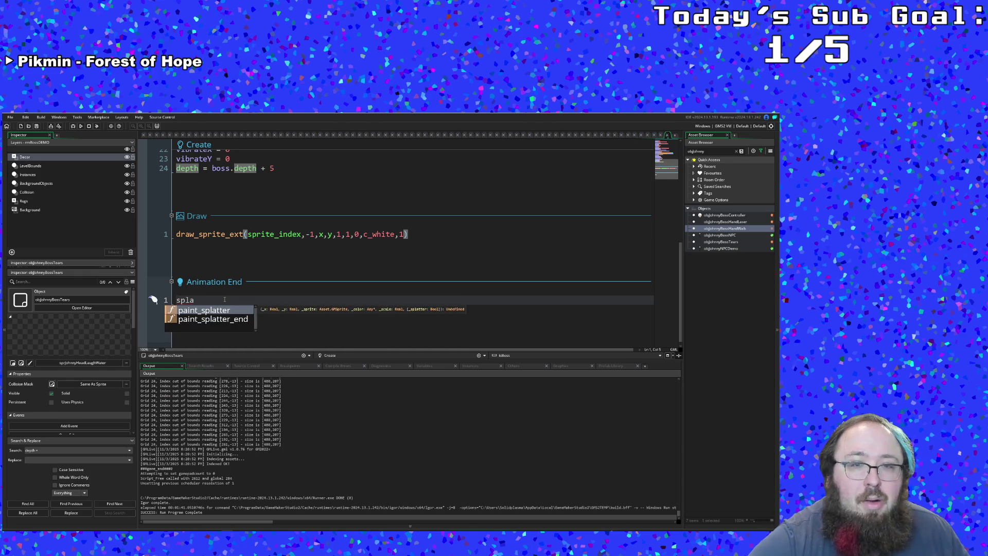
key(Return)
text(x,y,)
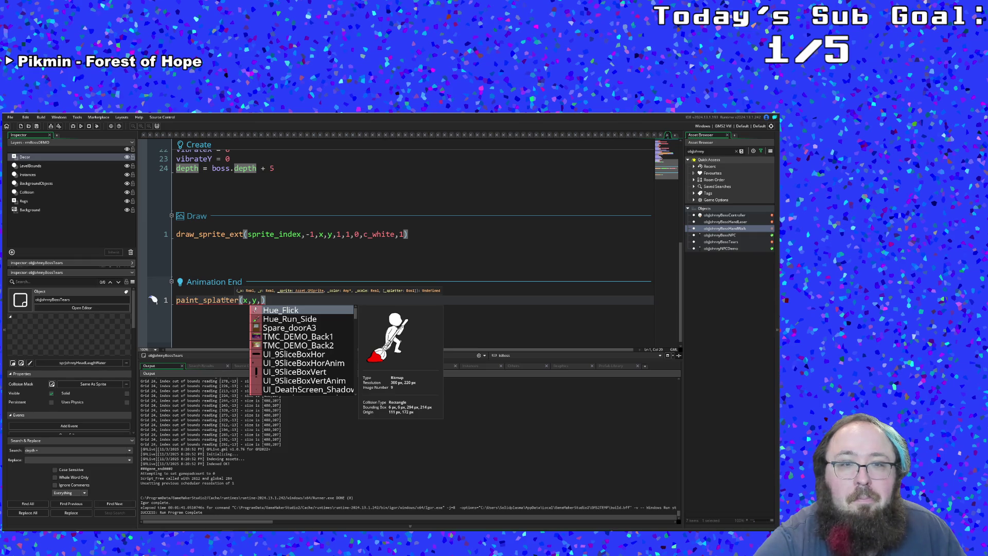
key(Escape)
click(708, 230)
click(712, 242)
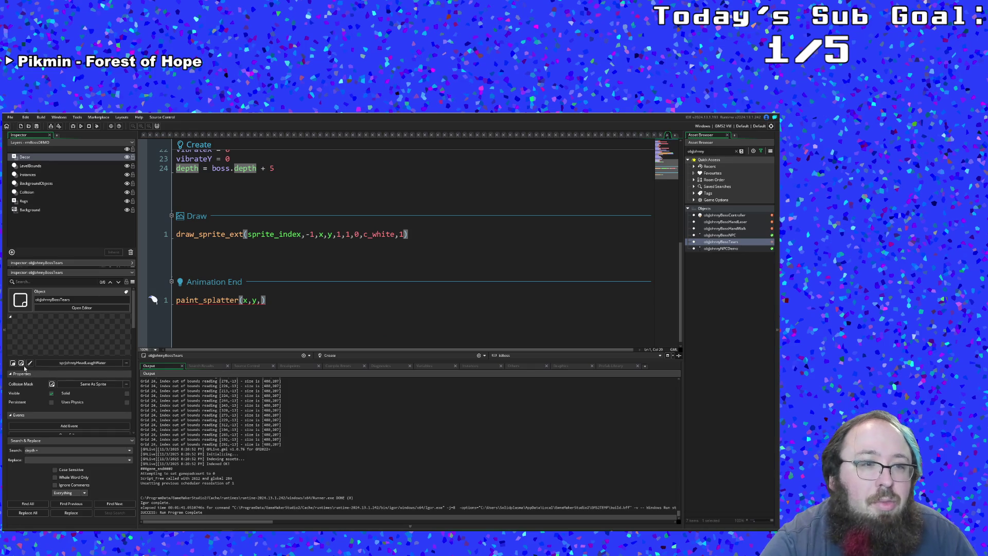
click(22, 363)
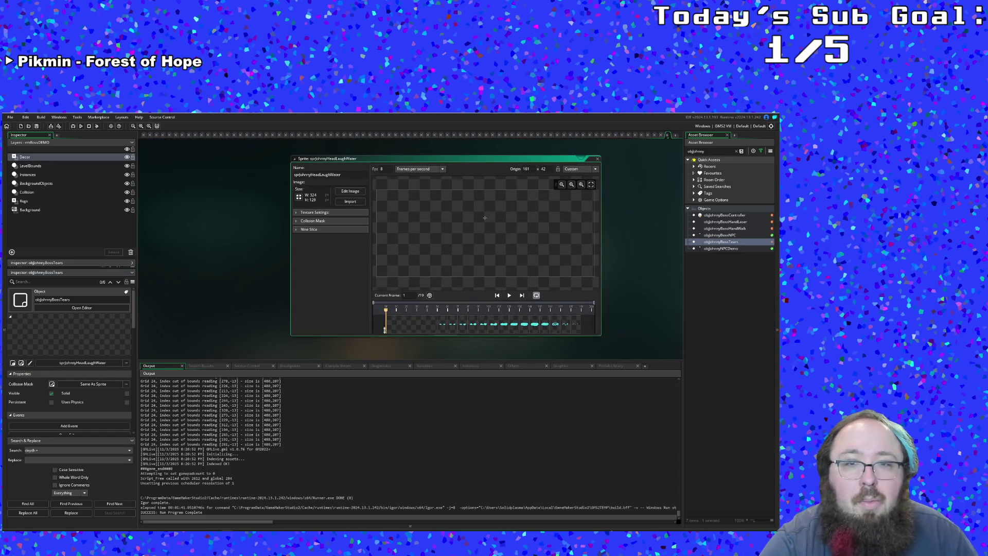
Jump to frame 15 of sprJohnnyHeadLaughWater, copy frame 11's water-blob image, and close the image editor.
click(536, 324)
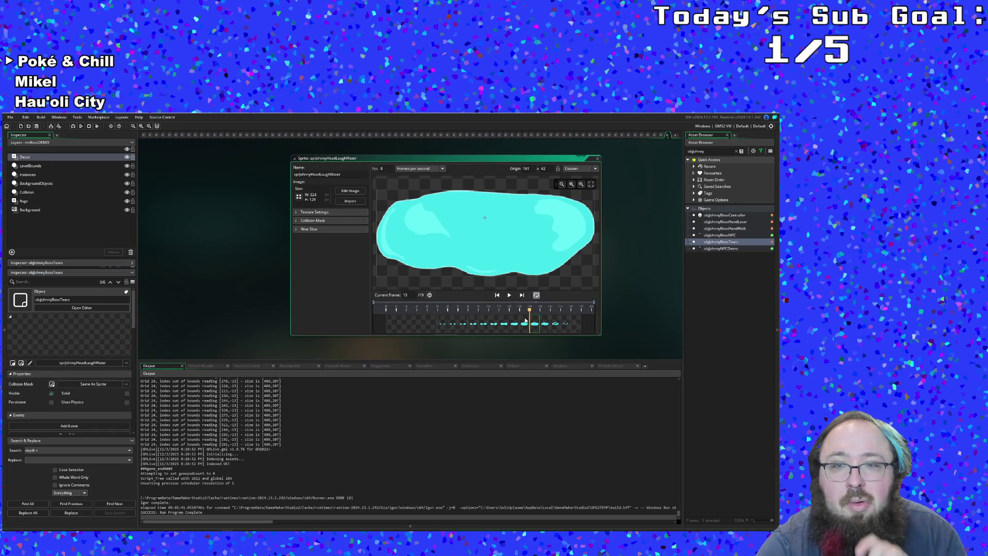
click(350, 191)
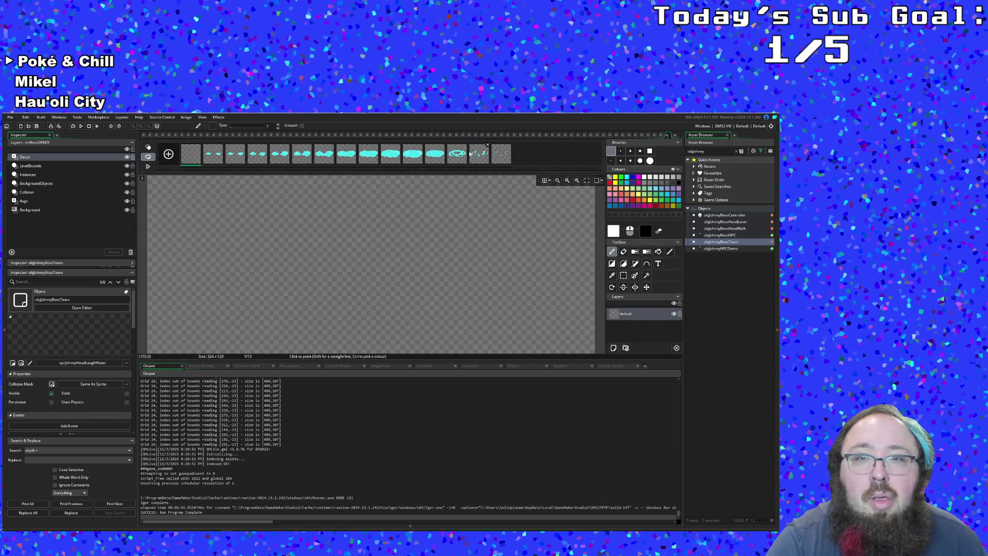
right_click(410, 156)
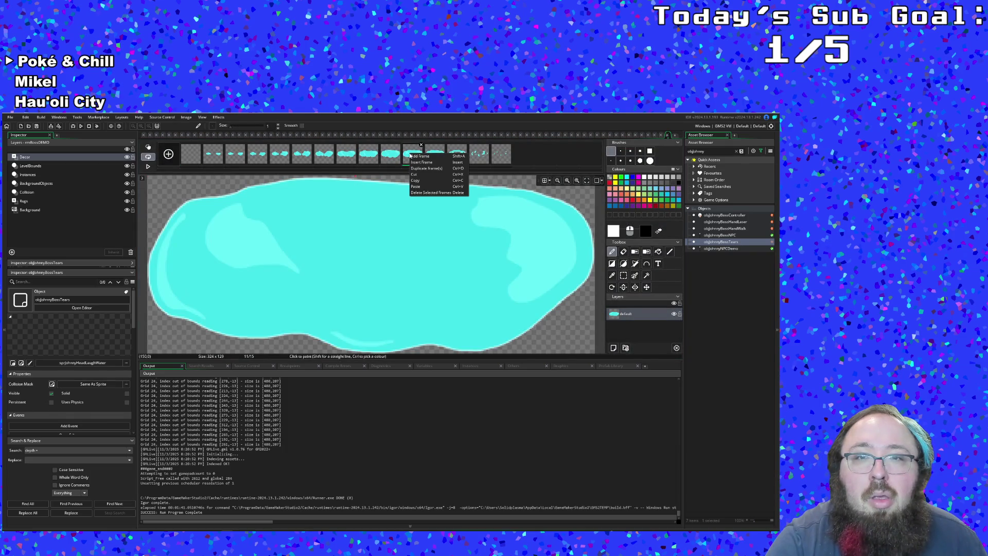
click(417, 181)
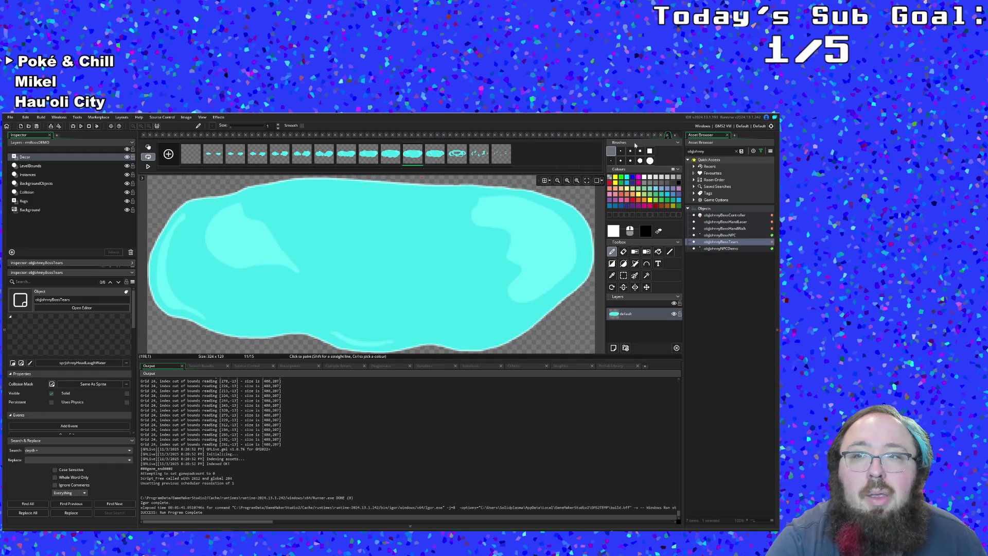
click(675, 135)
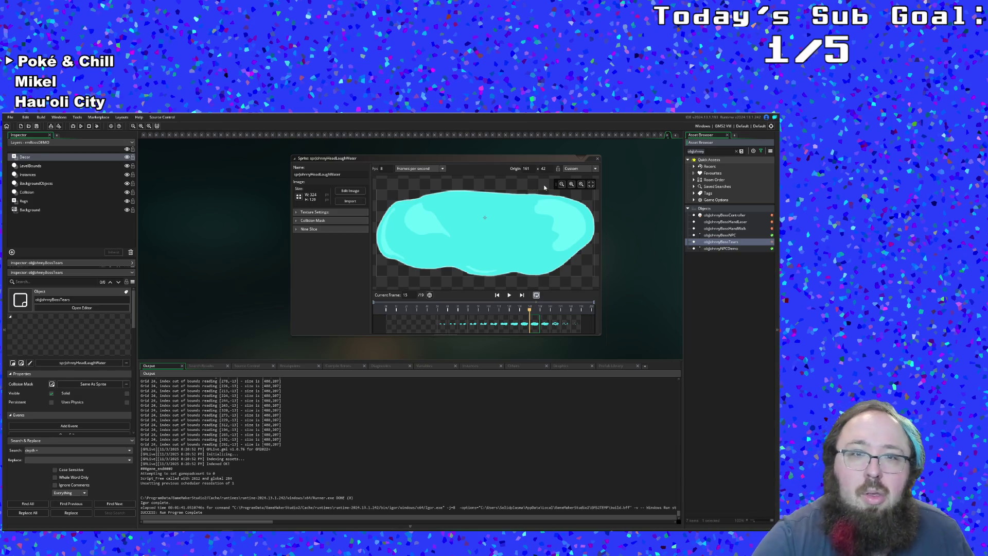
Search the assets, duplicate sprJohnnyHeadLaughWater as sprJohnnyHeadLaughWaterMask, and open the copy.
key(ctrl+a)
key(BackSpace)
text(spr)
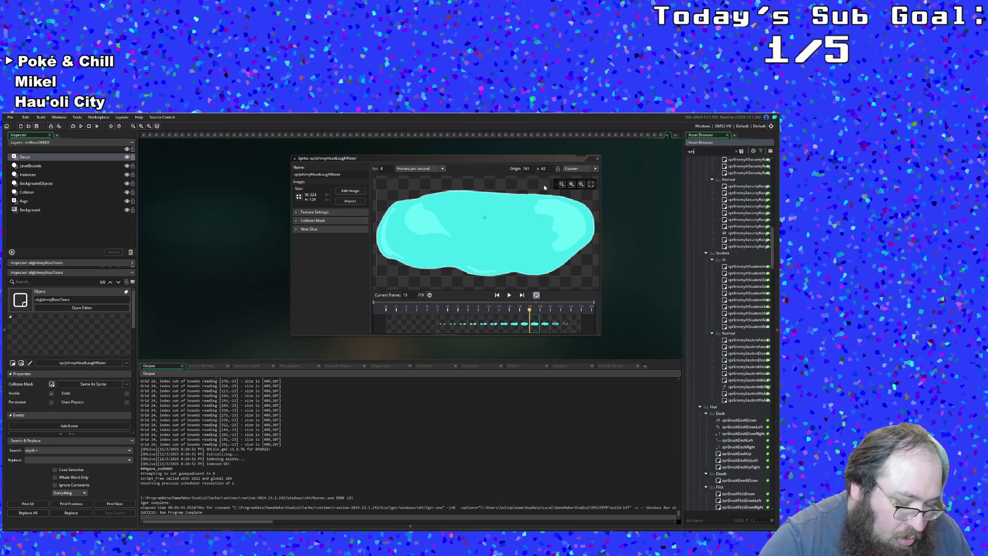
text(johnny)
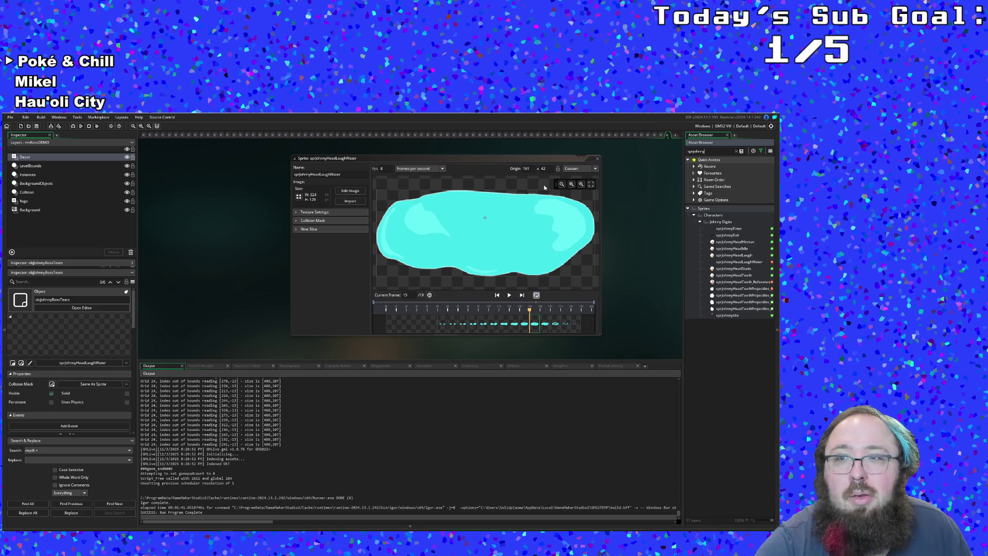
text(hwad)
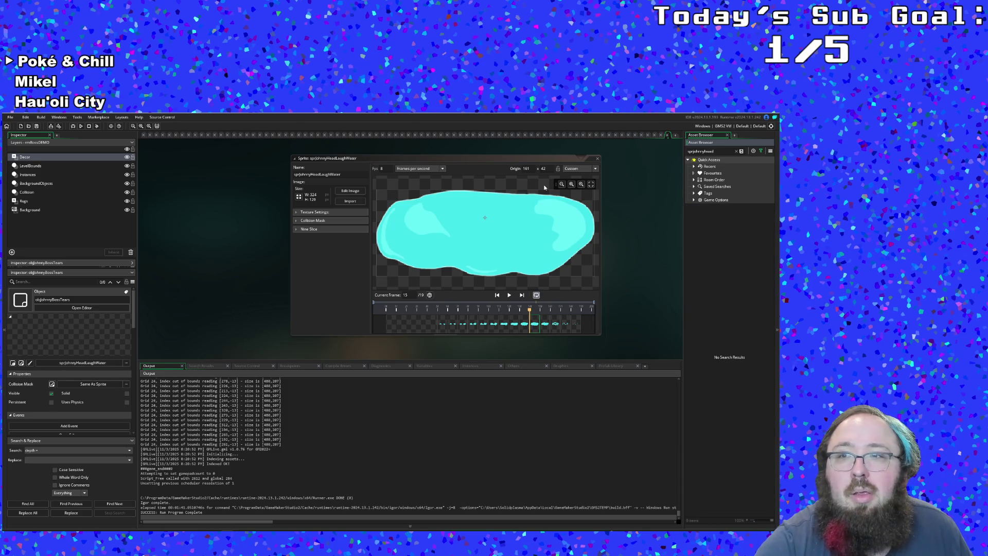
key(BackSpace)
key(BackSpace)
key(BackSpace)
text(ead)
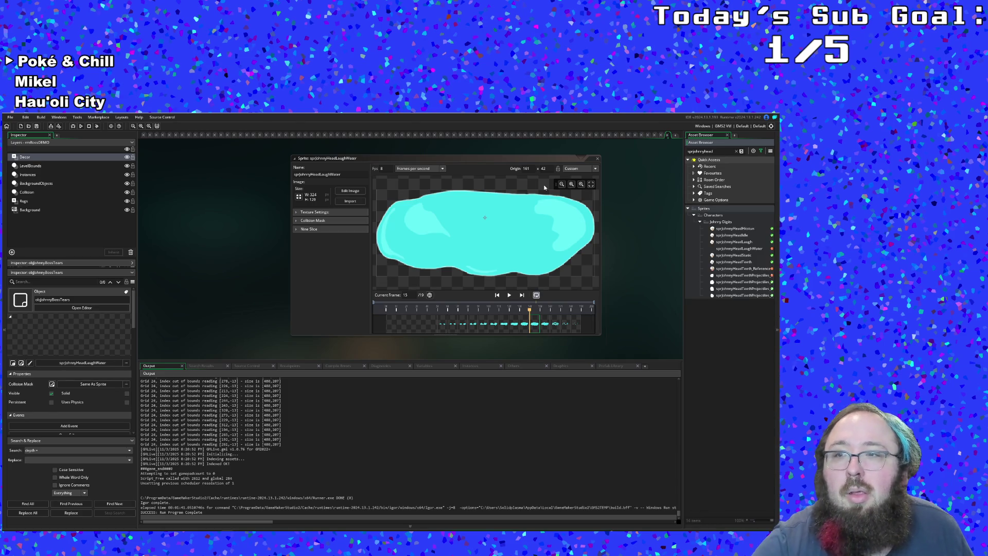
click(755, 250)
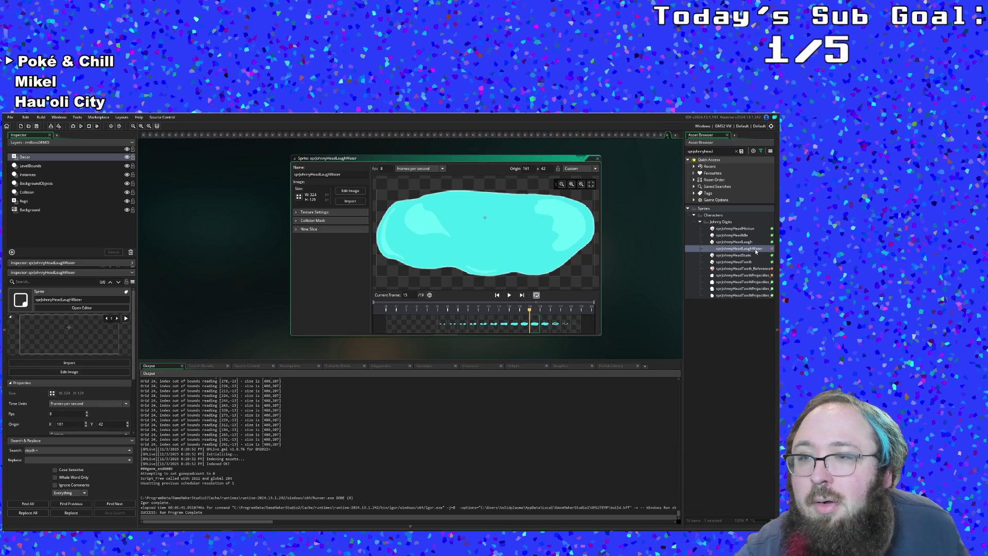
right_click(756, 250)
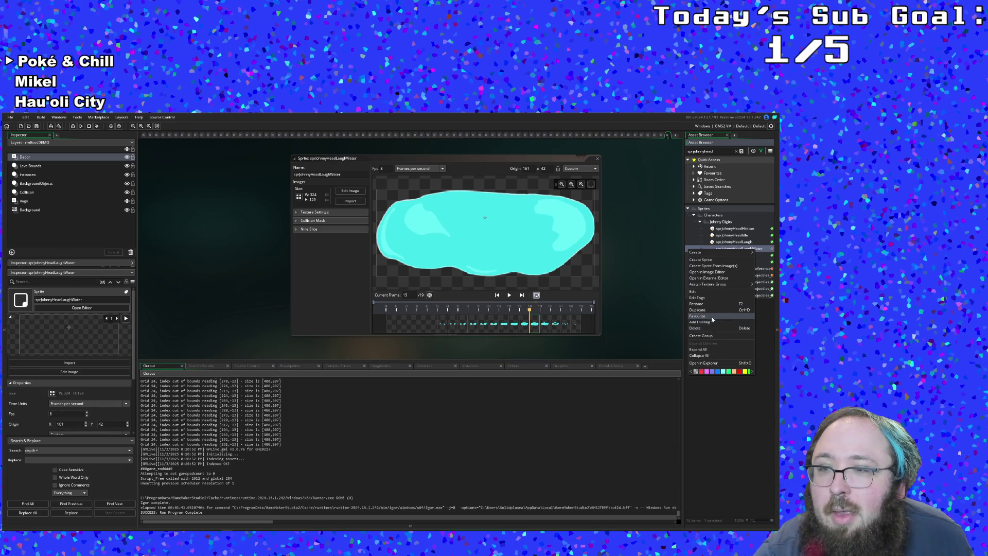
click(699, 310)
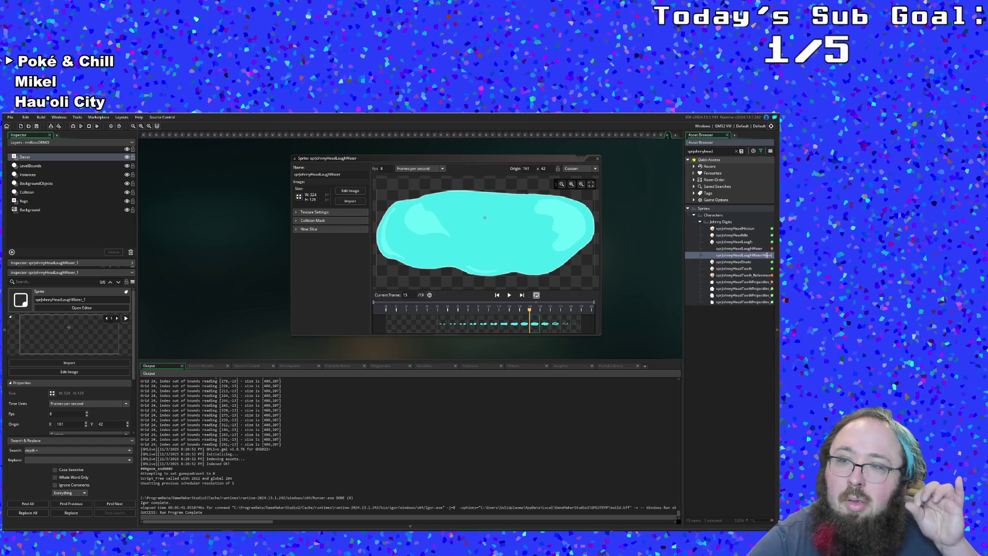
key(Return)
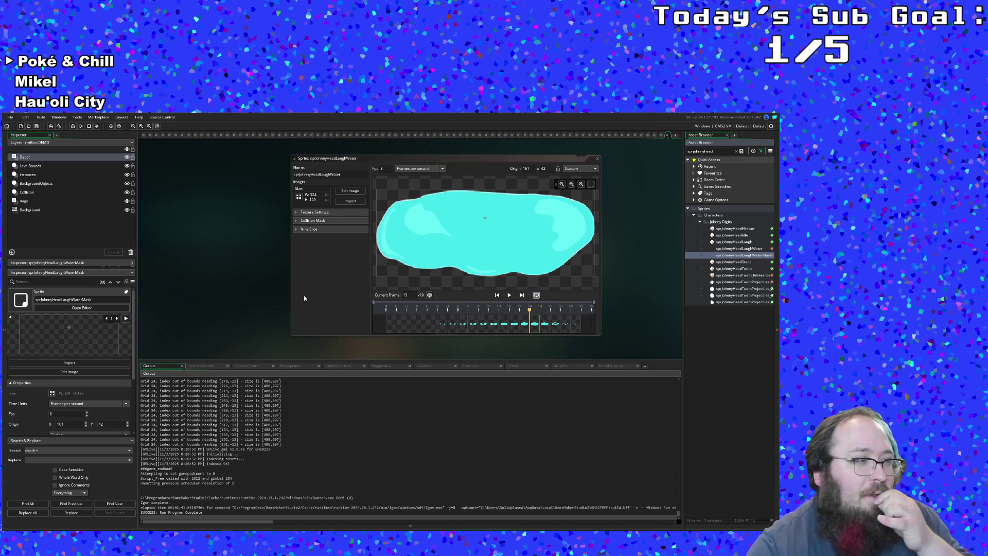
click(317, 295)
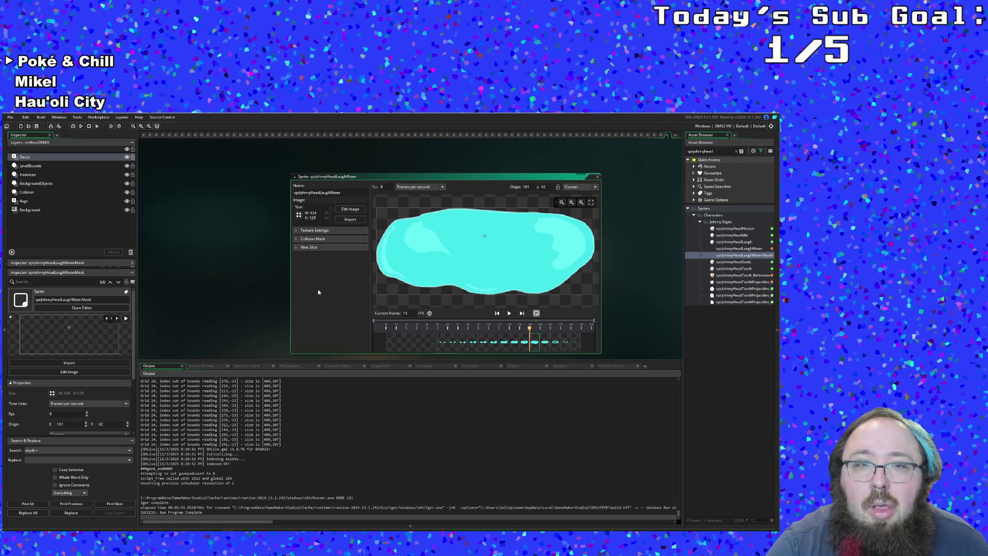
double_click(737, 255)
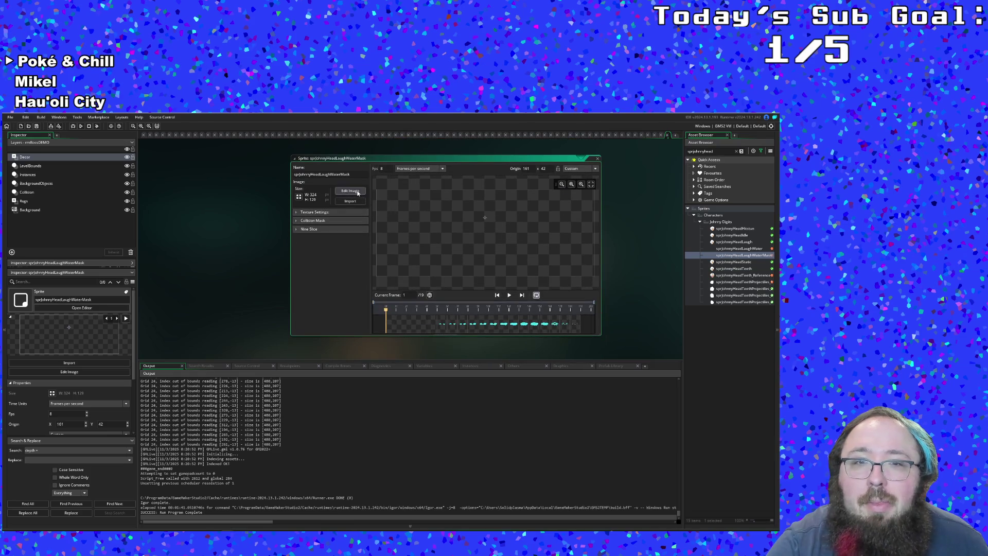
Open the mask sprite's frames for image editing and cancel a first single-frame deletion.
click(359, 192)
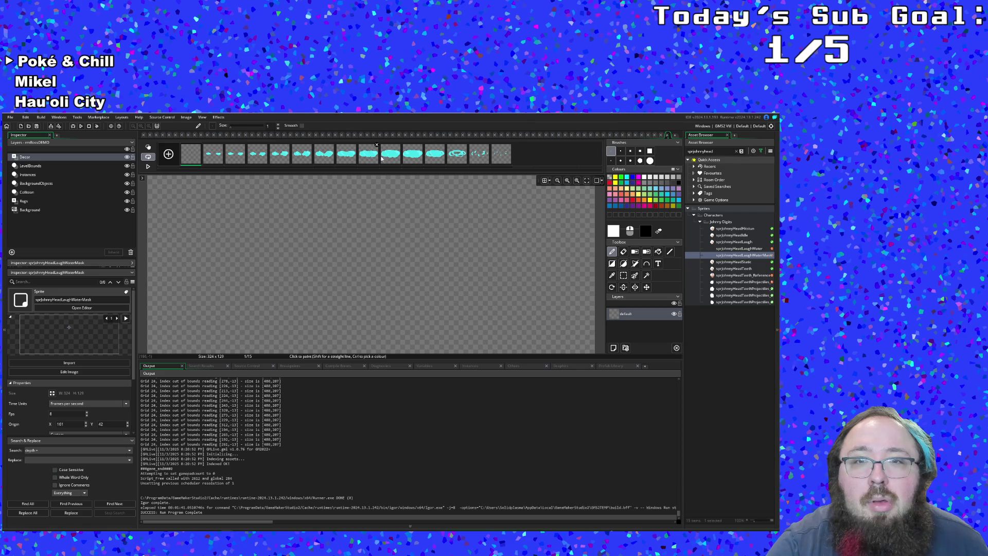
click(388, 157)
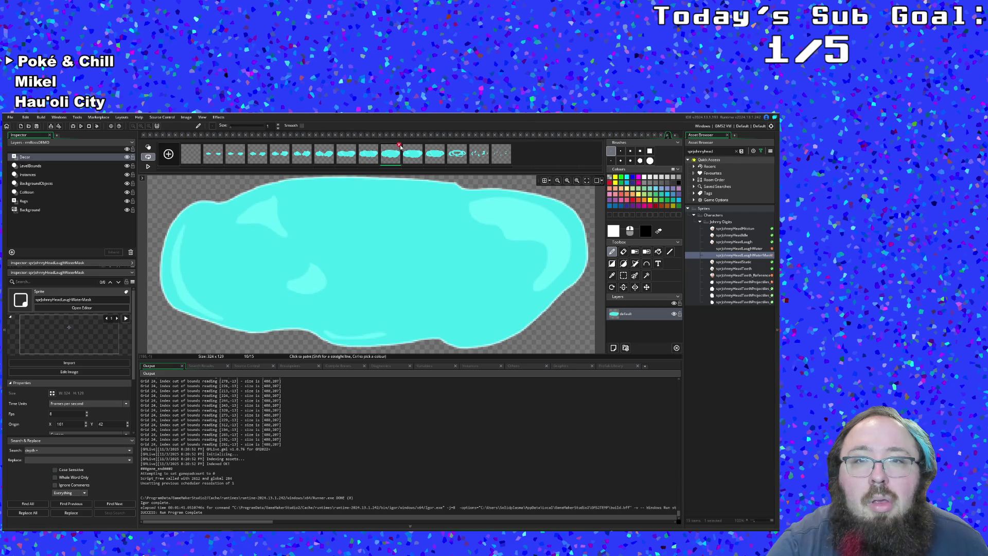
click(411, 158)
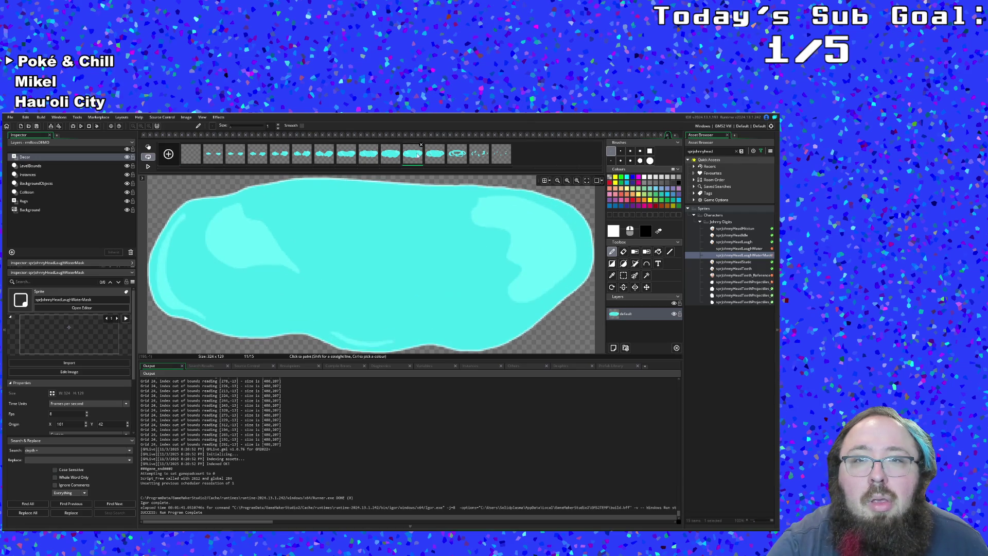
click(399, 145)
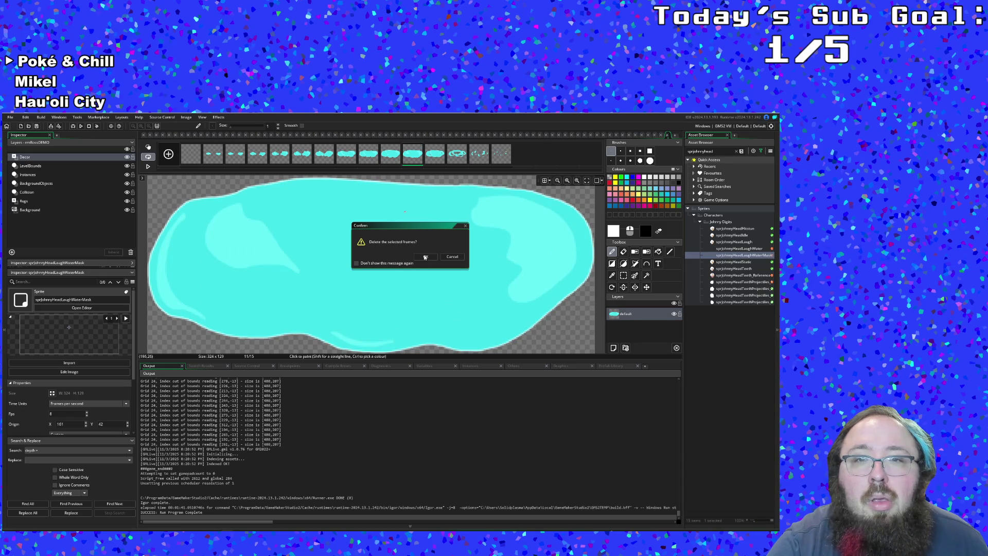
click(452, 256)
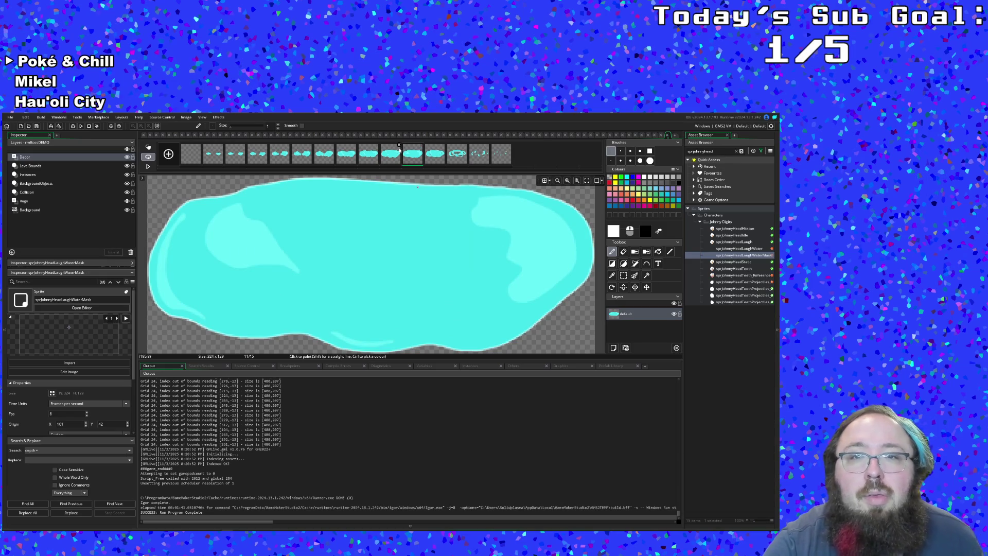
Select the mask sprite's frames from frame 10 back to frame 1.
shift+click(394, 153)
shift+click(370, 158)
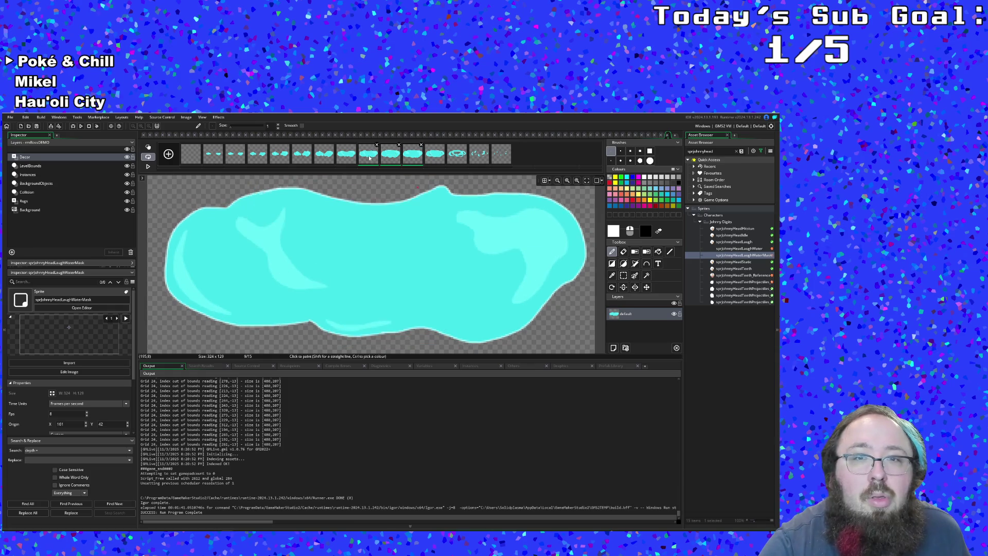
shift+click(346, 154)
shift+click(324, 154)
shift+click(301, 154)
shift+click(280, 155)
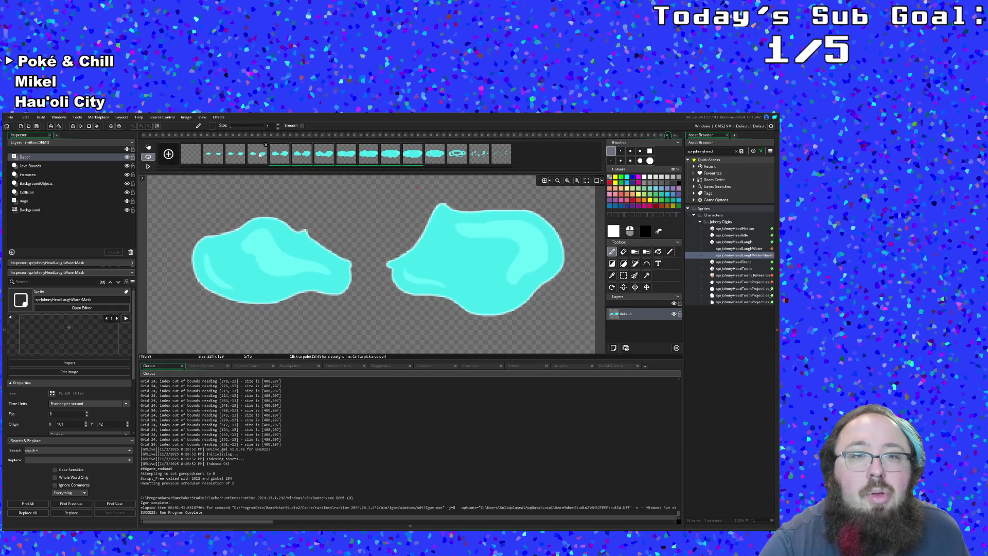
shift+click(258, 155)
shift+click(235, 155)
shift+click(213, 154)
shift+click(191, 154)
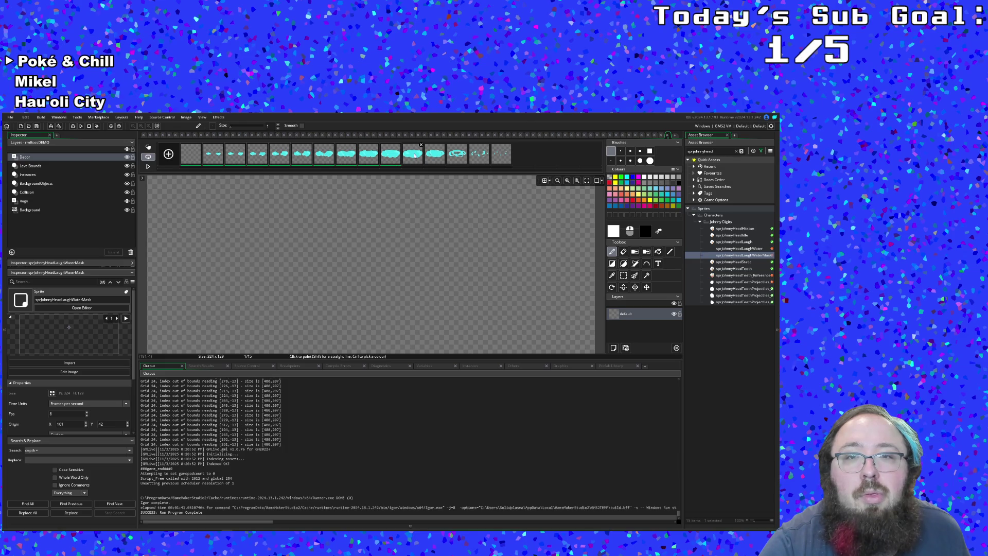
Select frame 11 through the last frame and delete the selected frames.
shift+click(435, 159)
shift+click(460, 156)
shift+click(484, 157)
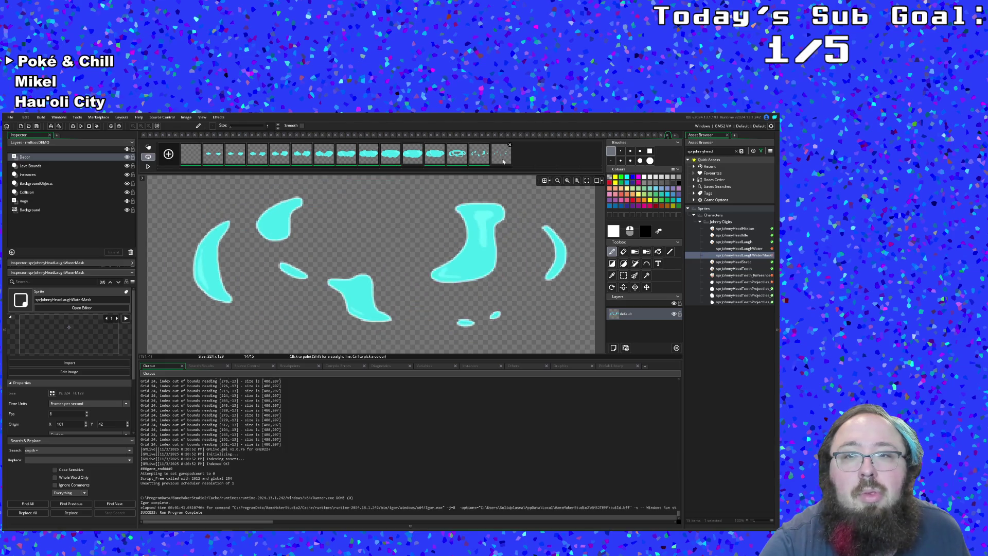
shift+click(502, 155)
click(510, 146)
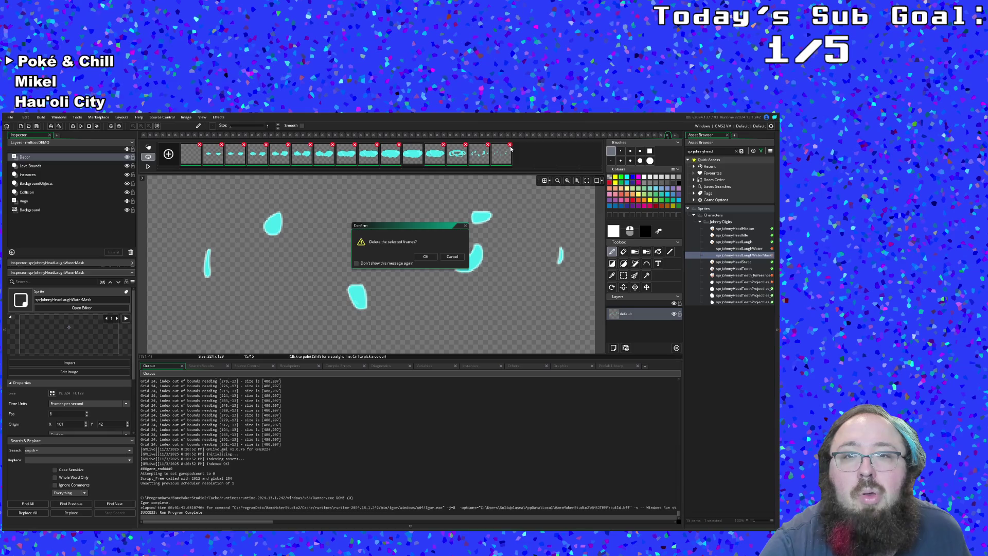
click(431, 257)
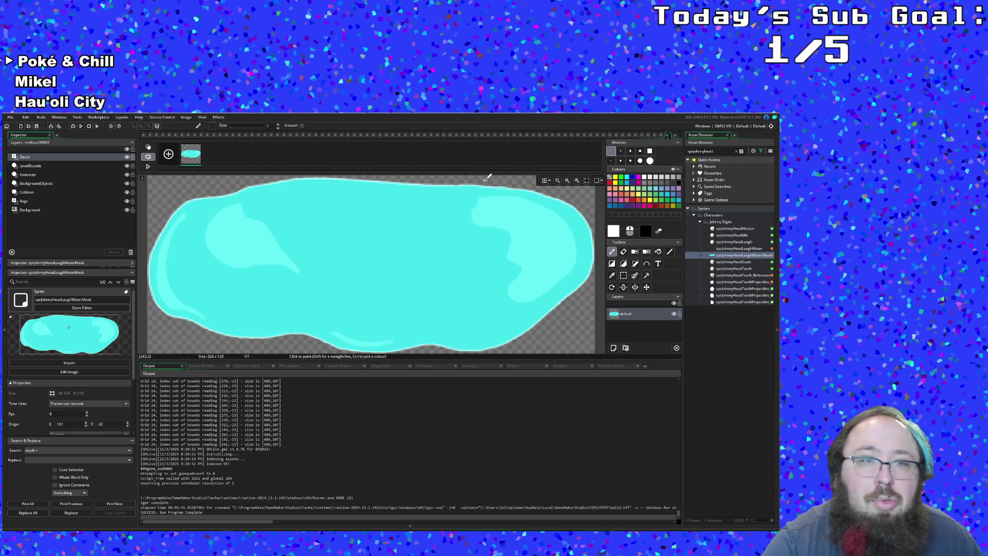
Close the image and sprite editors and return to objJohnnyBossTears' event code.
click(668, 135)
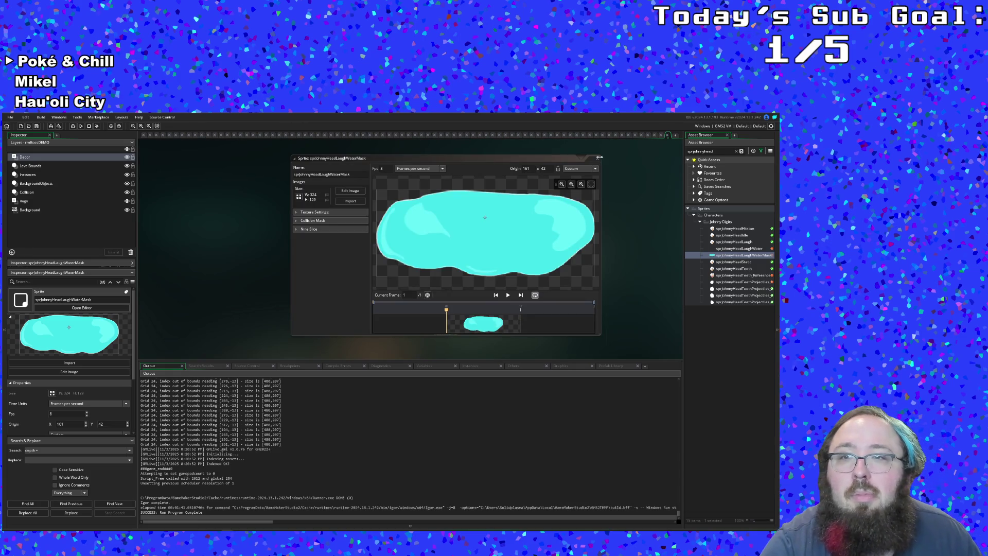
click(599, 158)
click(665, 136)
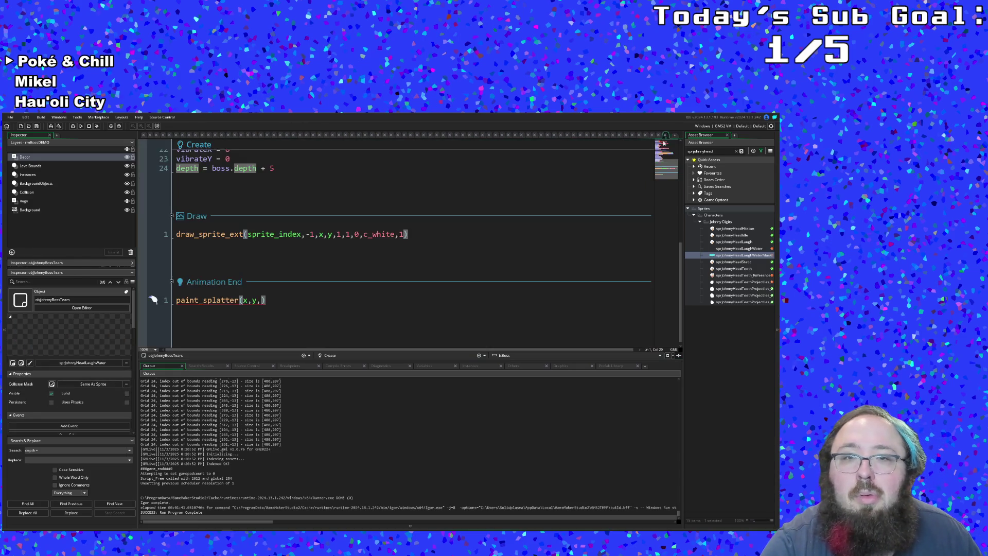
click(406, 246)
click(348, 248)
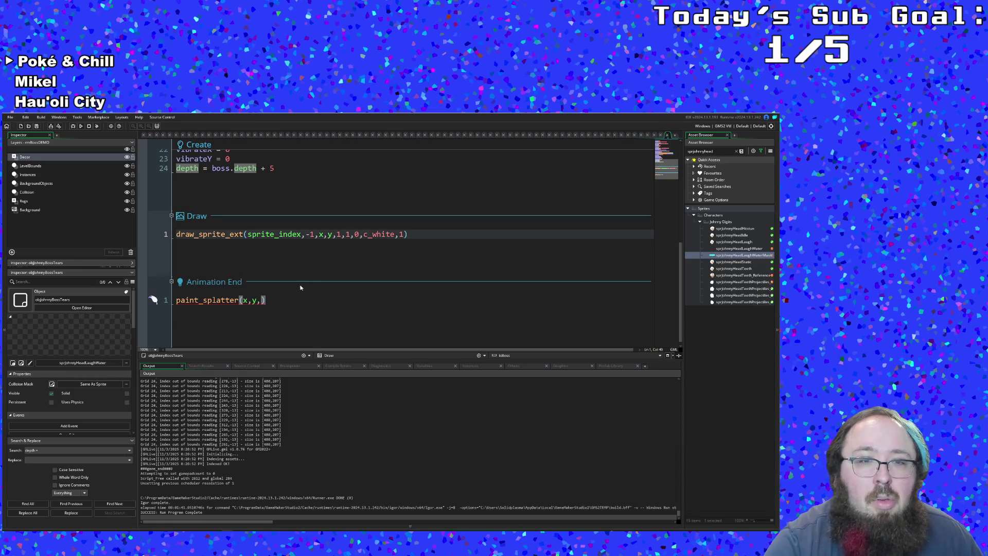
After x,y in paint_splatter, insert sprJohnnyHeadLaughWaterMask from autocomplete and add a trailing comma.
click(261, 300)
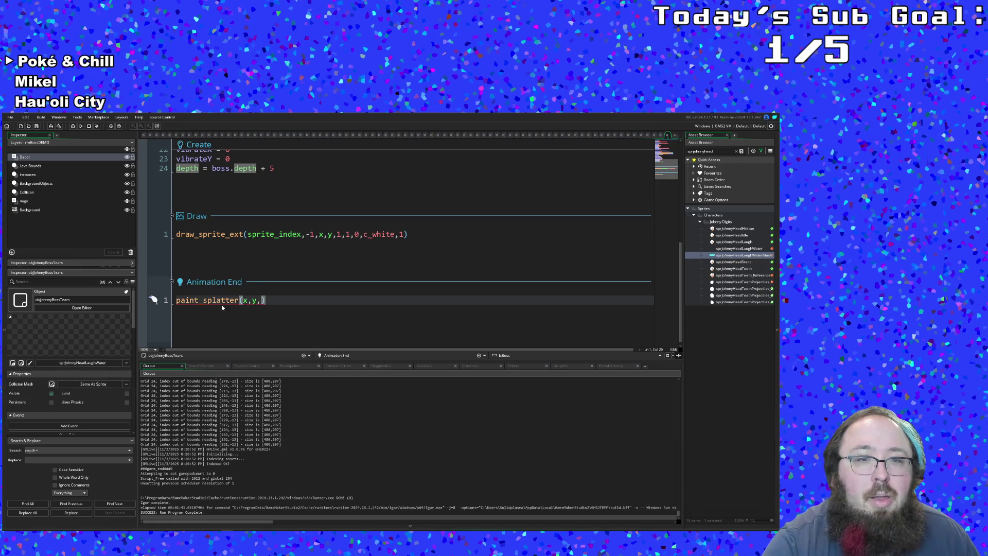
mouse_move(225, 300)
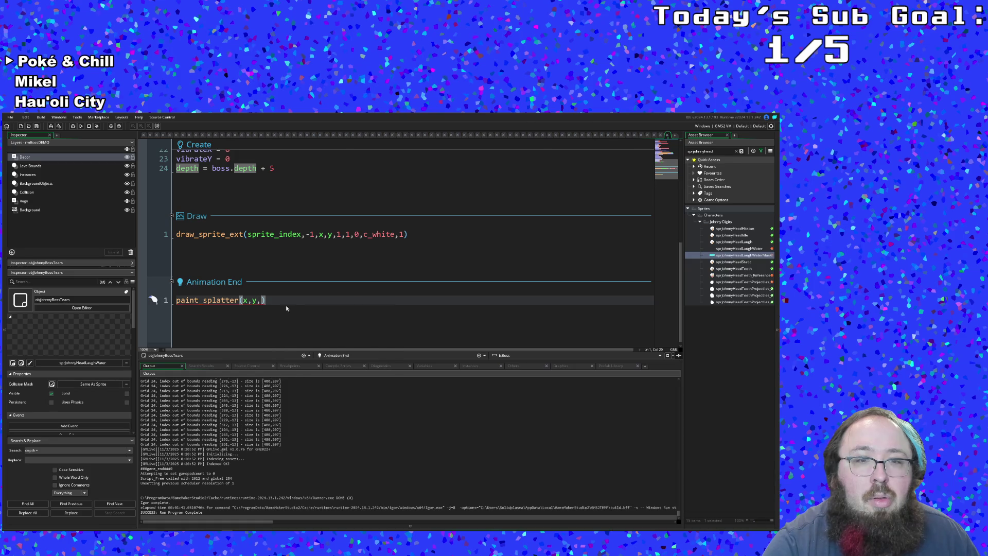
text(s[r)
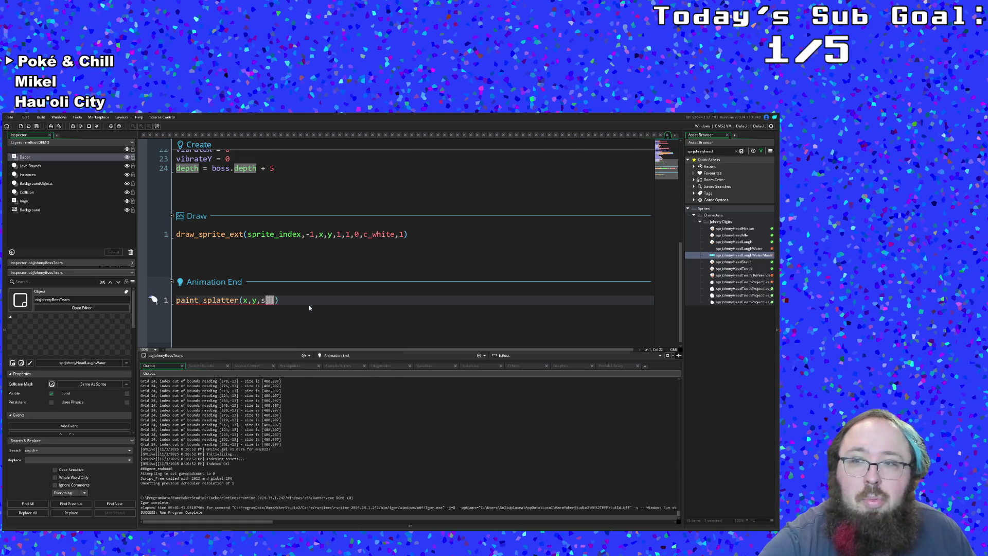
key(BackSpace)
key(BackSpace)
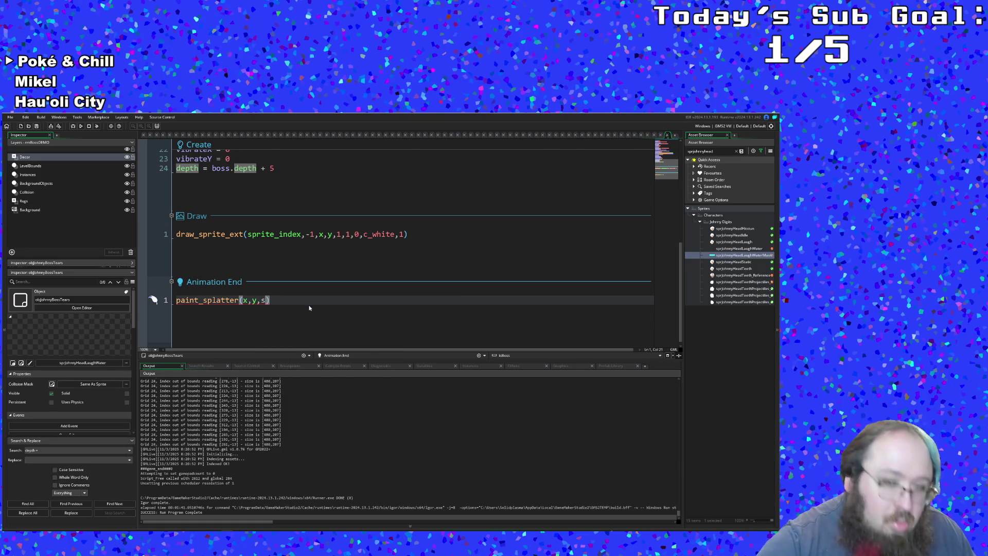
text(prJohn)
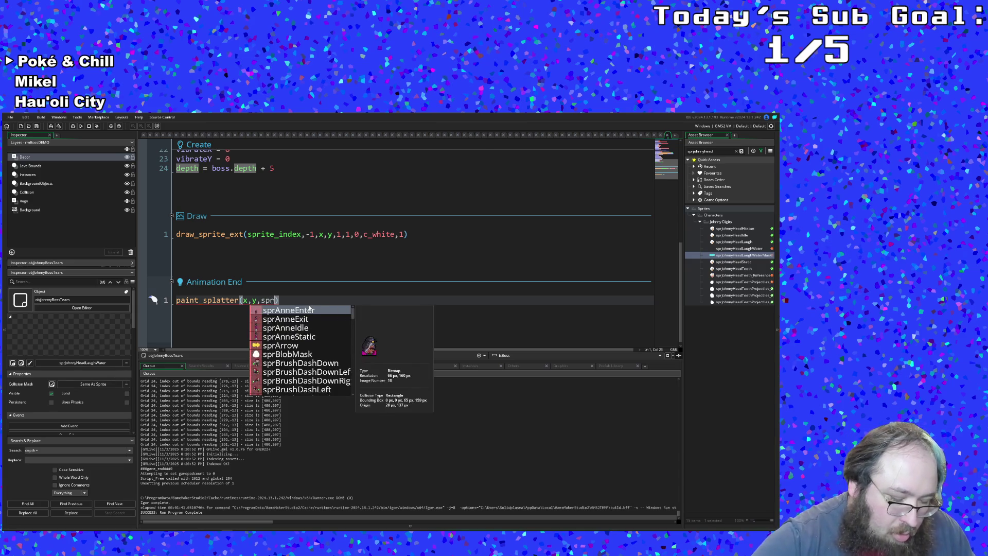
key(Down)
key(Down)
key(Down)
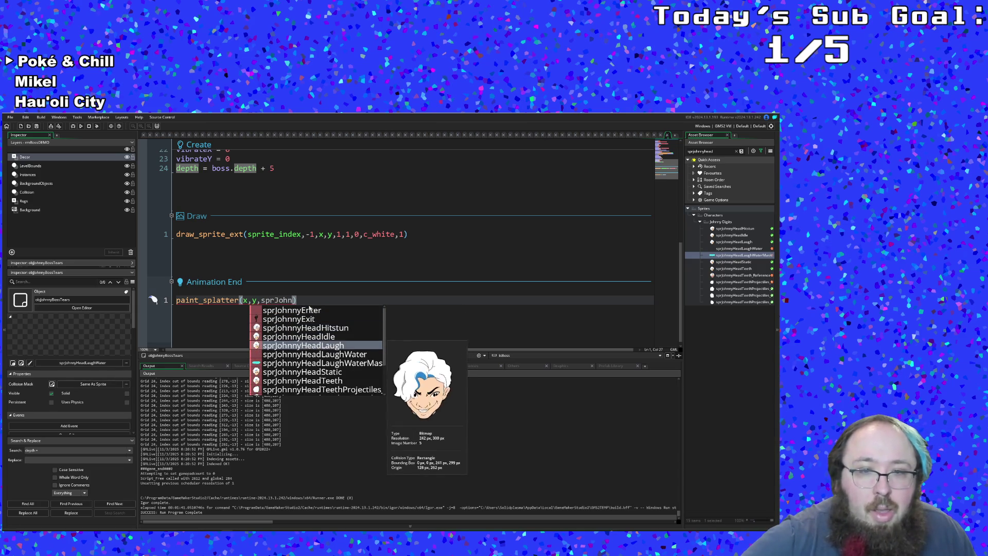
key(Return)
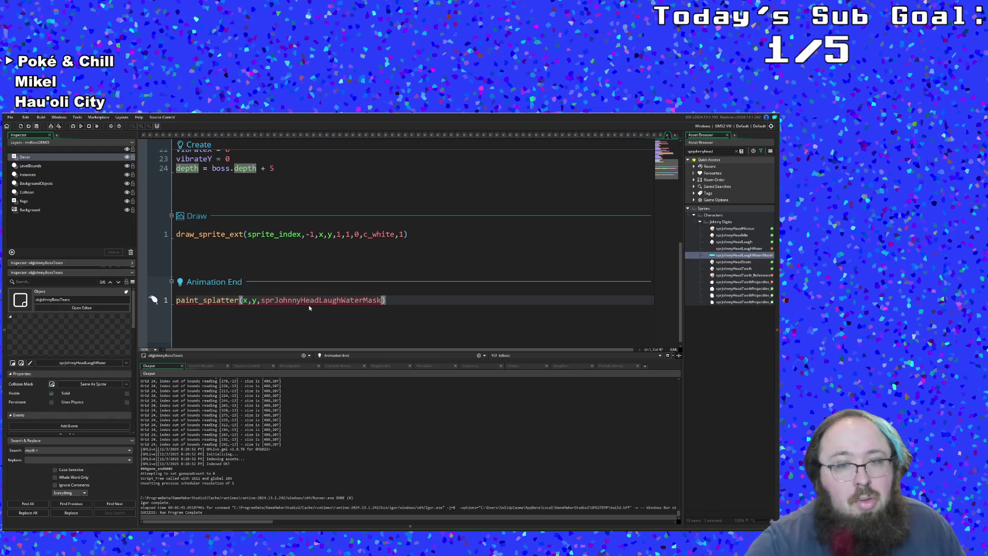
text(,)
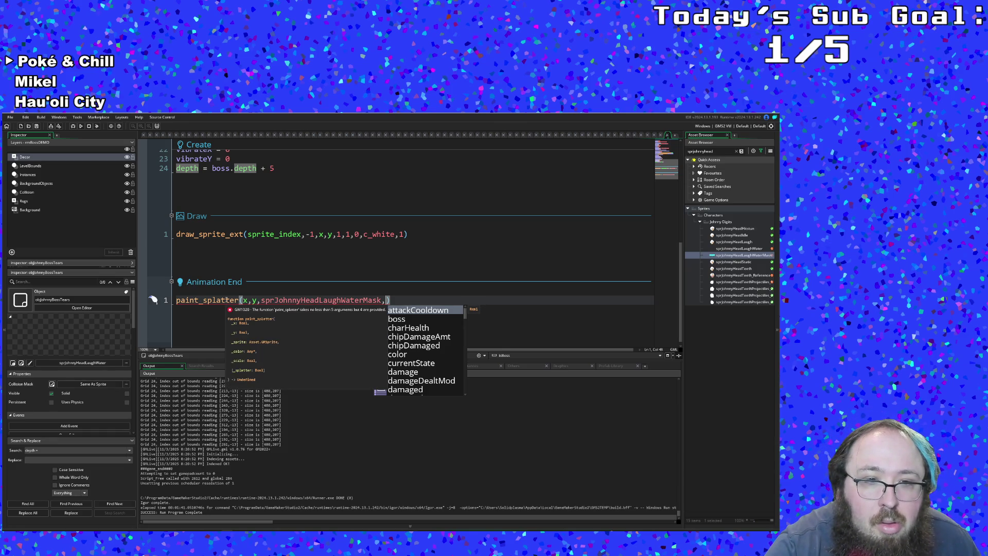
click(332, 299)
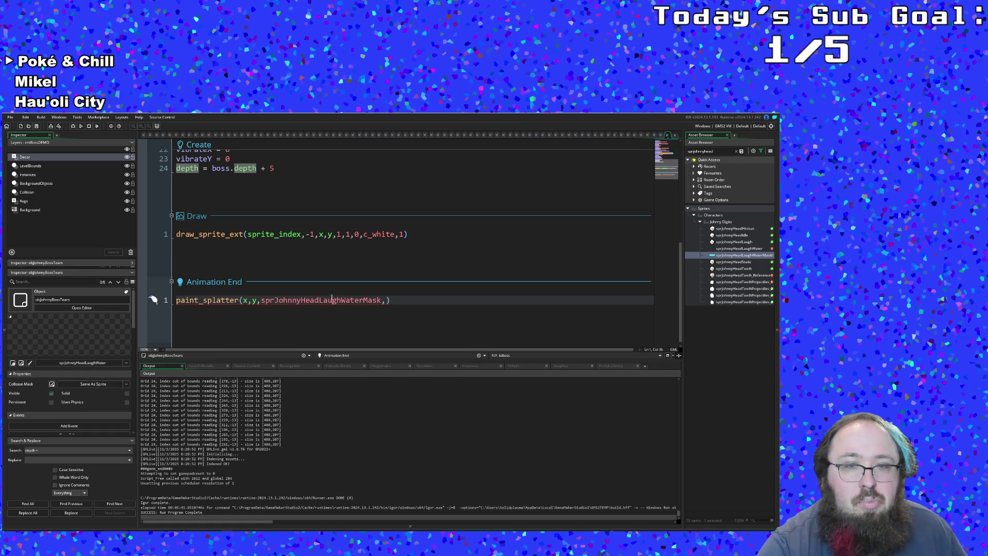
click(383, 300)
text(,)
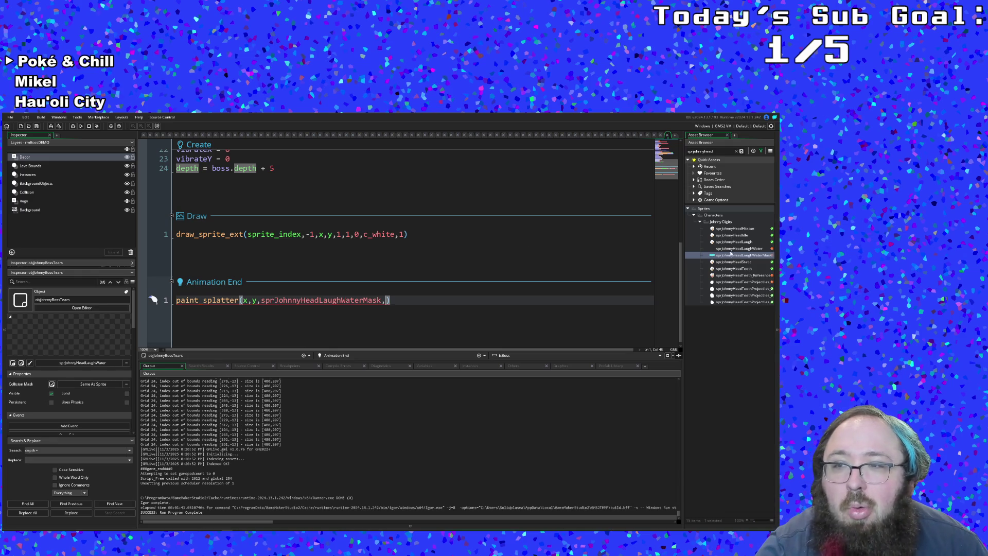
Apply the Greyscale effect at intensity 100 to sprJohnnyHeadLaughWaterMask's image.
double_click(731, 254)
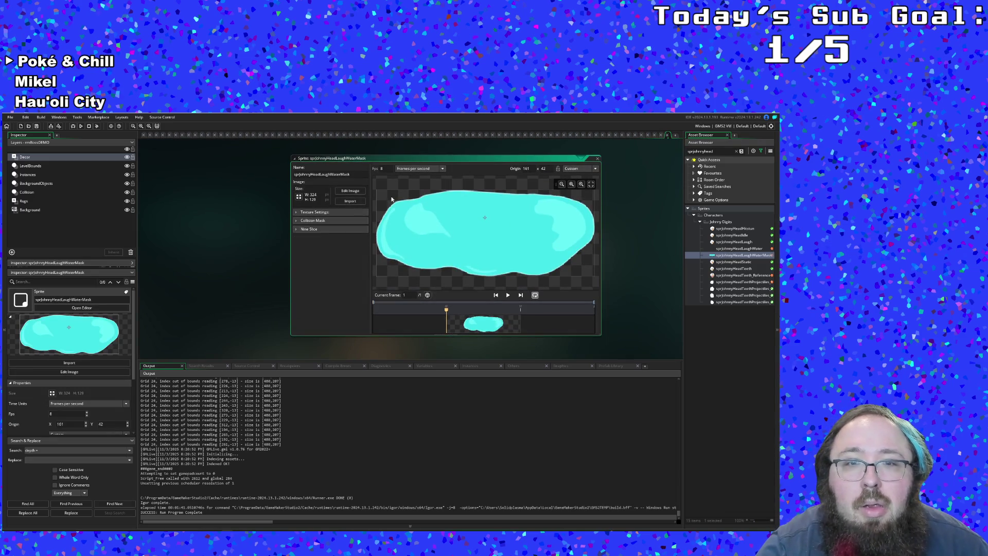
click(350, 191)
click(186, 118)
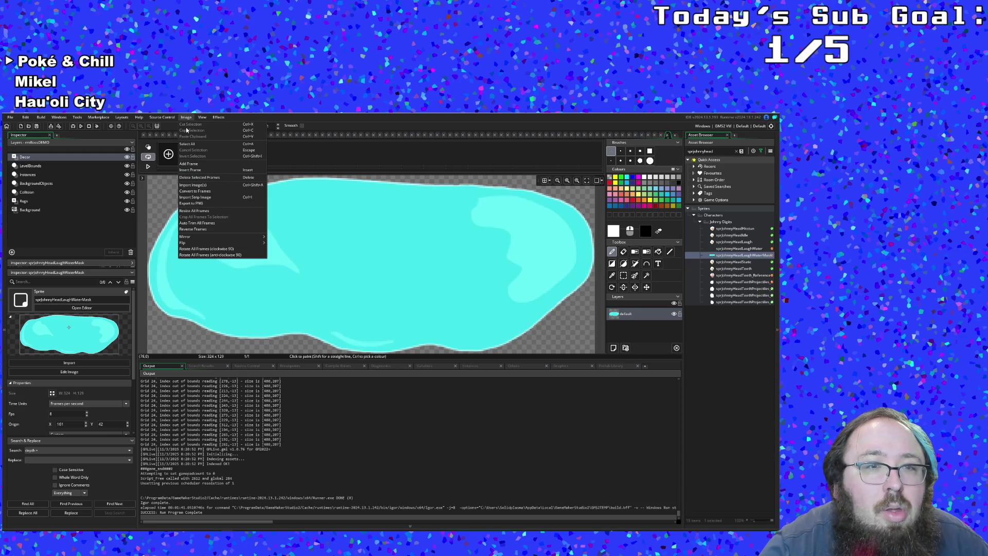
mouse_move(196, 119)
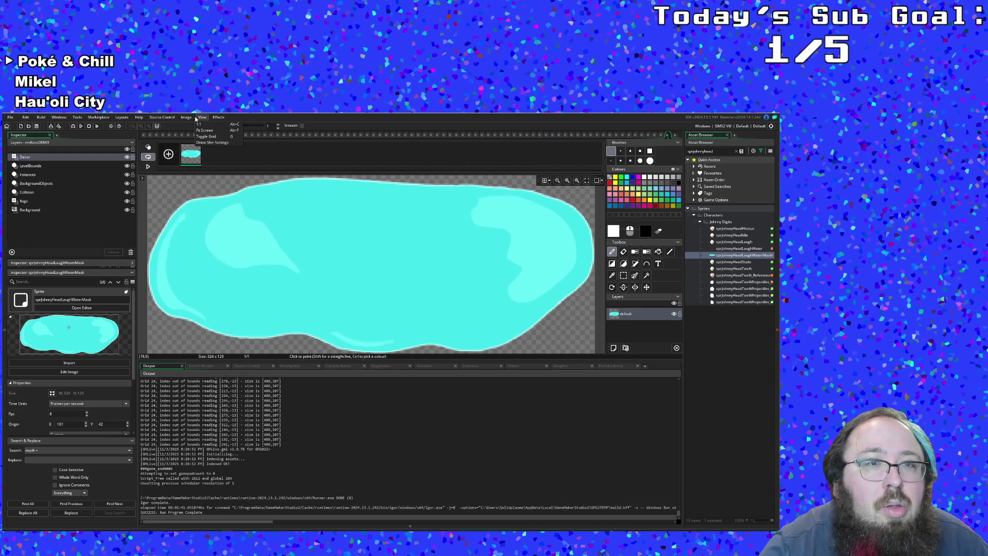
click(216, 130)
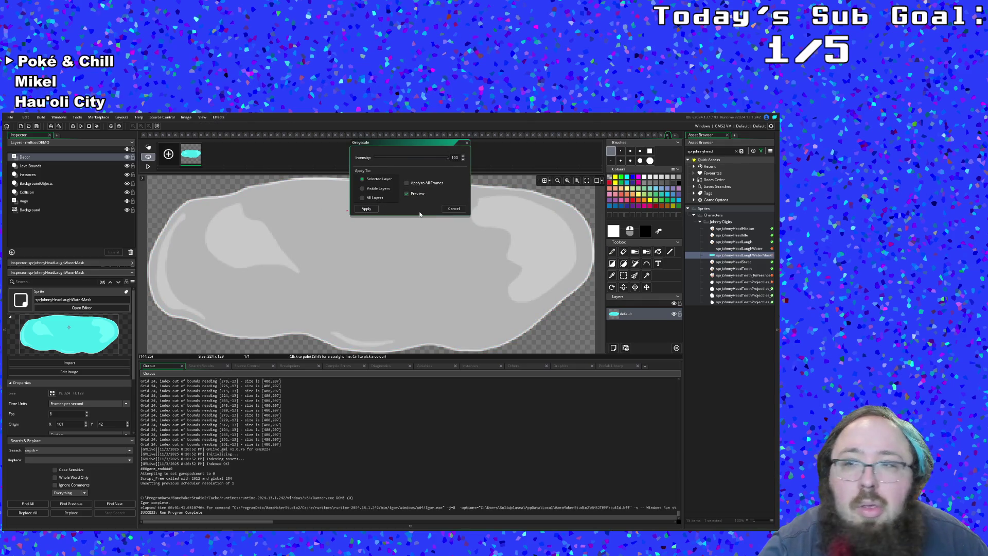
click(367, 208)
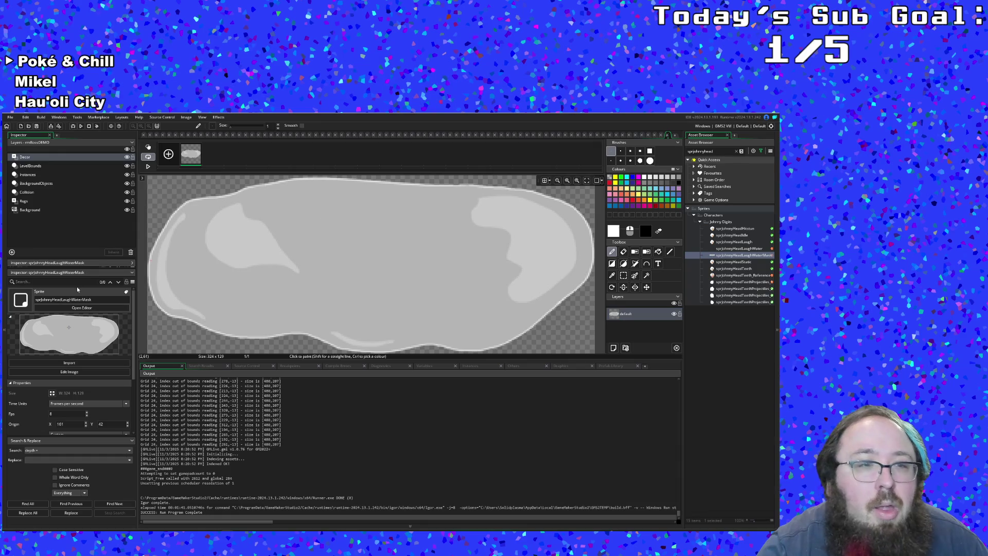
Select the mask's grey body and right-side grey patch by colour and fill them white.
click(647, 275)
click(577, 237)
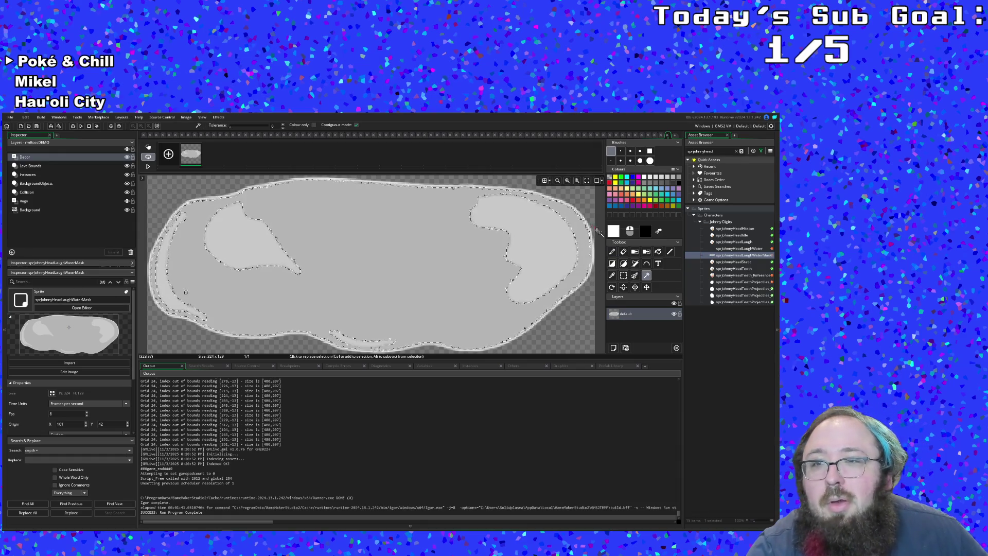
click(658, 252)
click(523, 233)
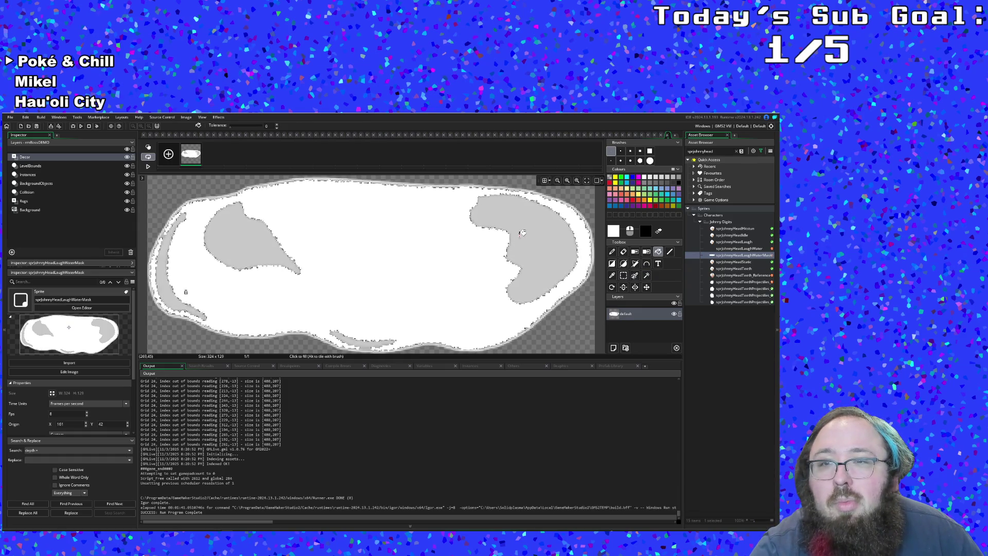
key(w)
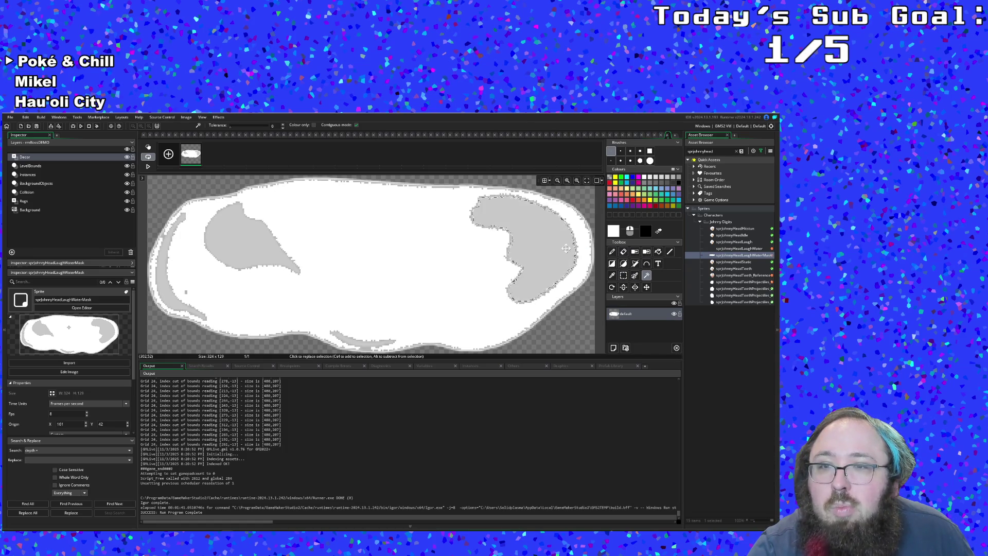
mouse_move(543, 260)
mouse_down()
mouse_move(439, 270)
mouse_move(546, 260)
mouse_up()
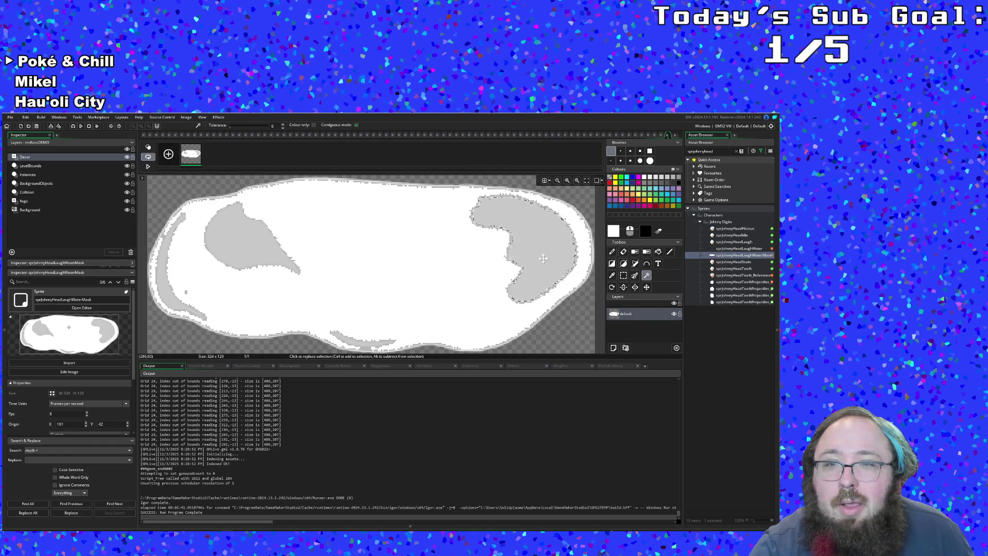
click(659, 251)
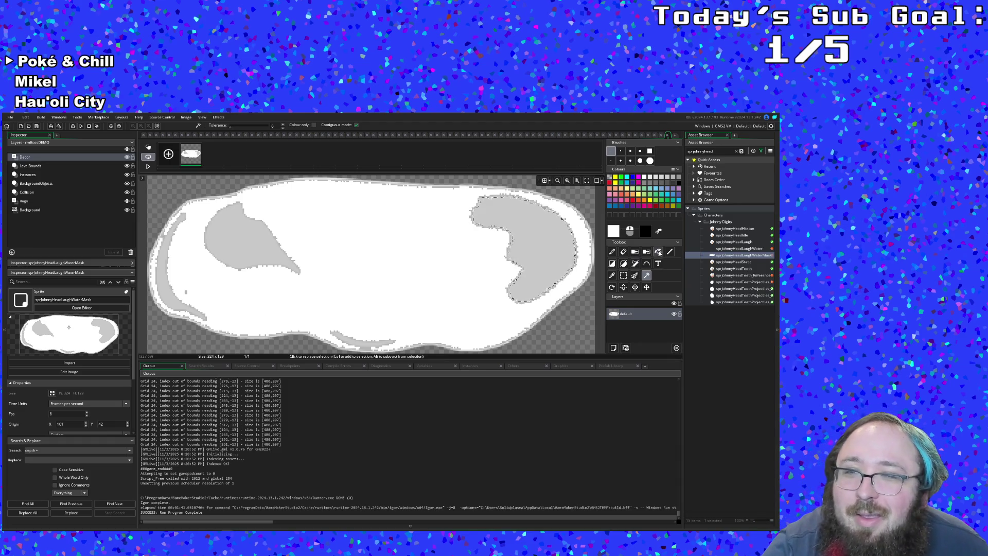
click(566, 239)
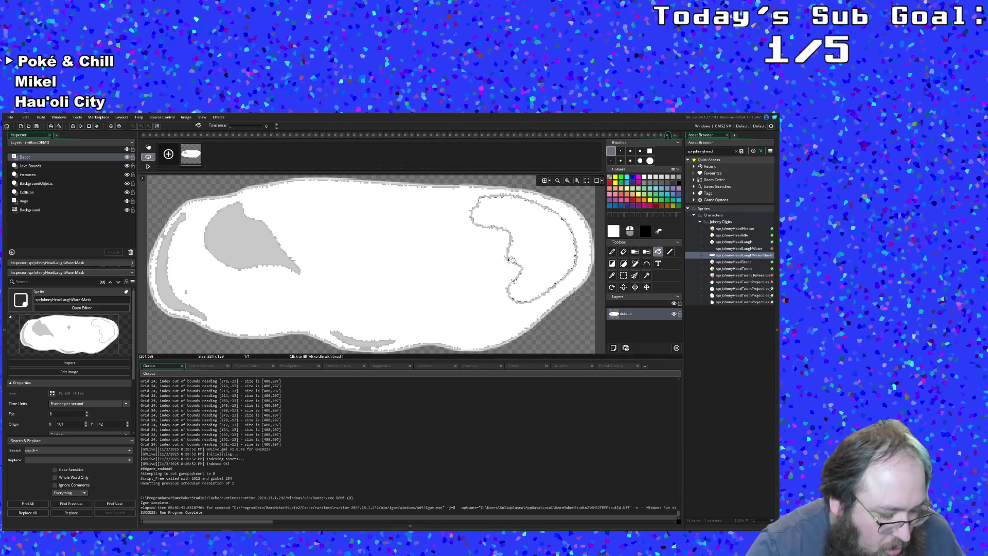
Select the white mask region and paint over a grey patch with the largest round brush.
click(612, 251)
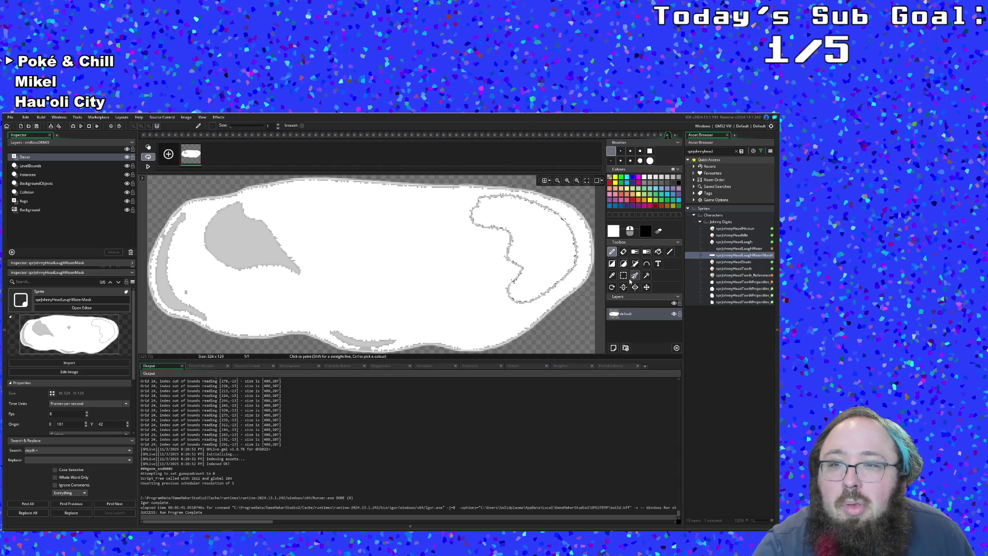
click(647, 275)
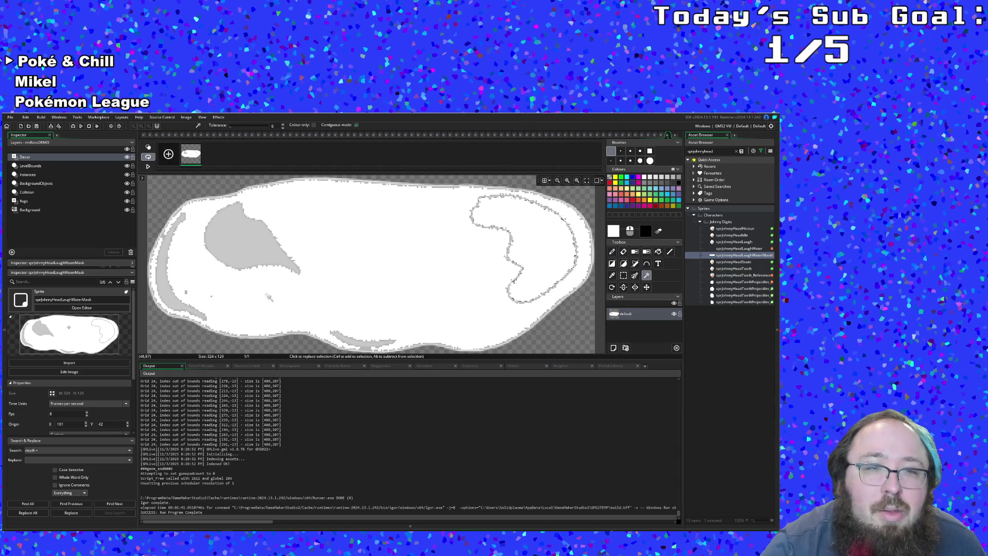
click(659, 252)
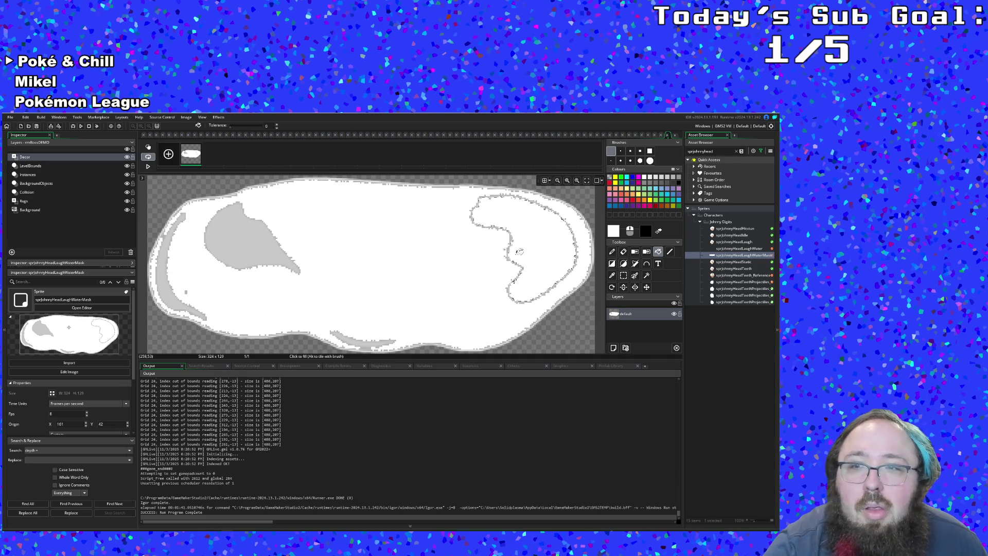
click(648, 275)
click(502, 263)
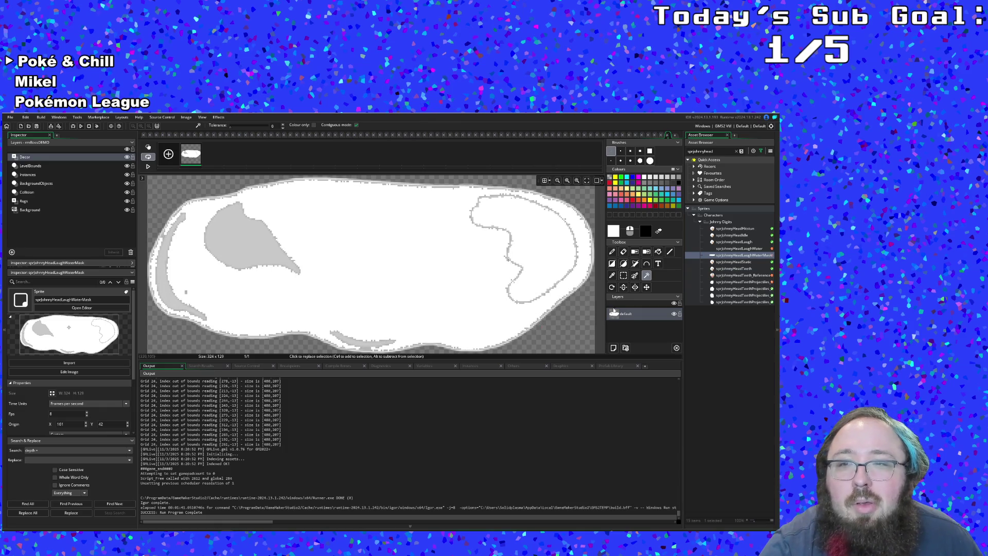
click(659, 251)
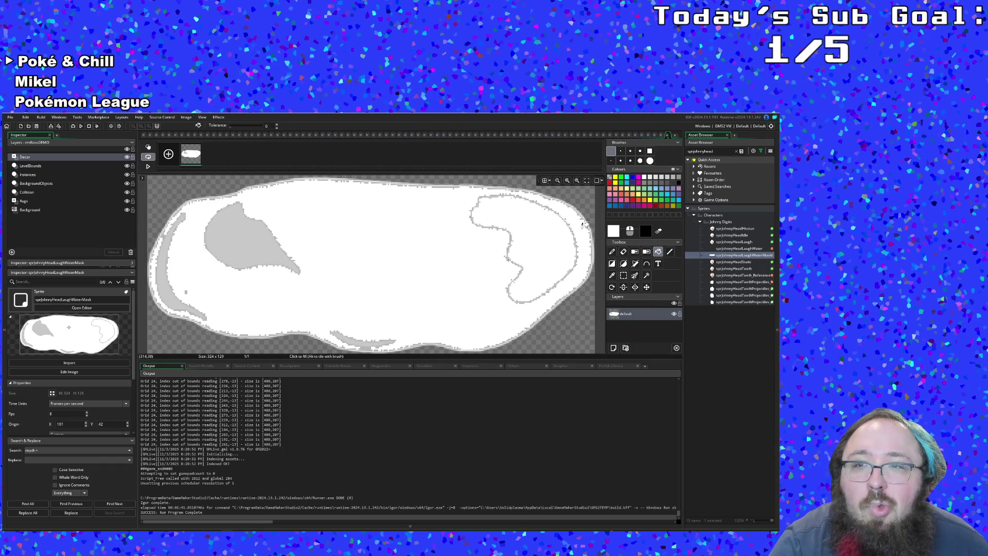
click(650, 161)
click(612, 252)
drag(245, 260, 226, 233)
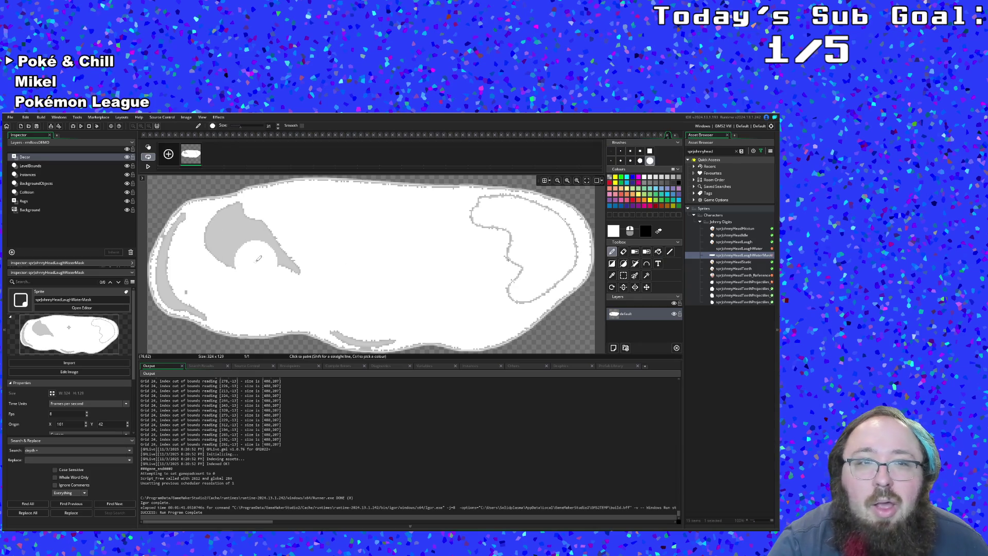
Try white strokes on the grey wedge tip and right outline, undoing each one.
click(308, 262)
key(ctrl+z)
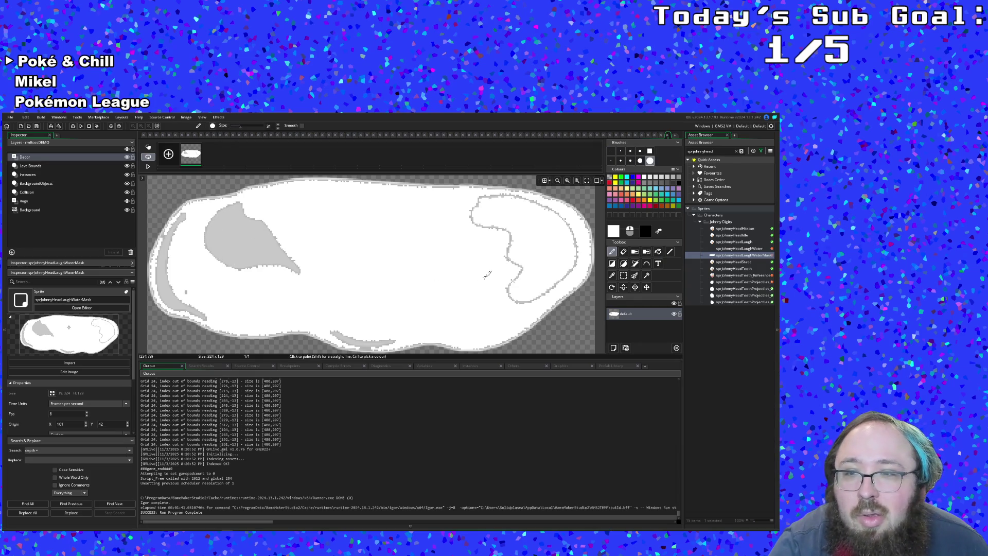
click(659, 251)
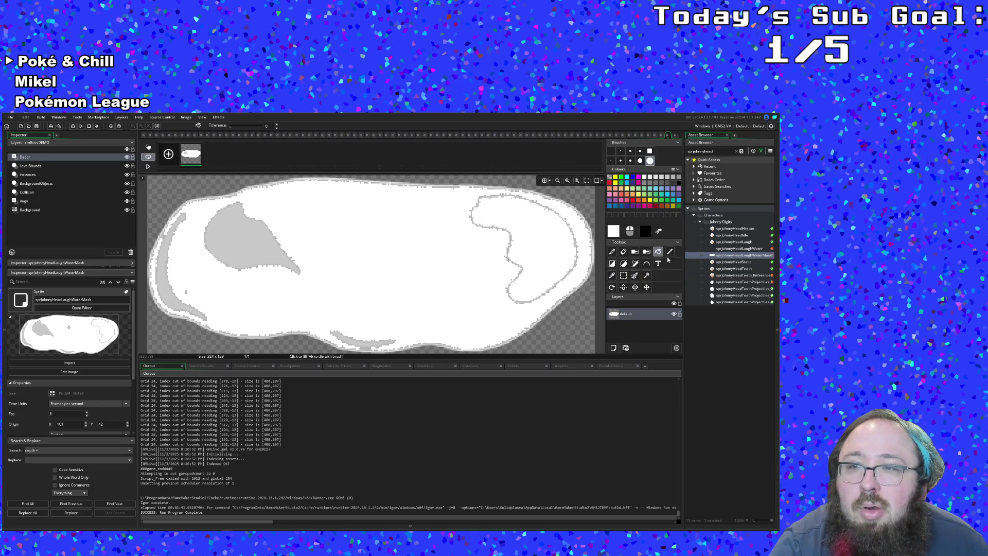
click(650, 162)
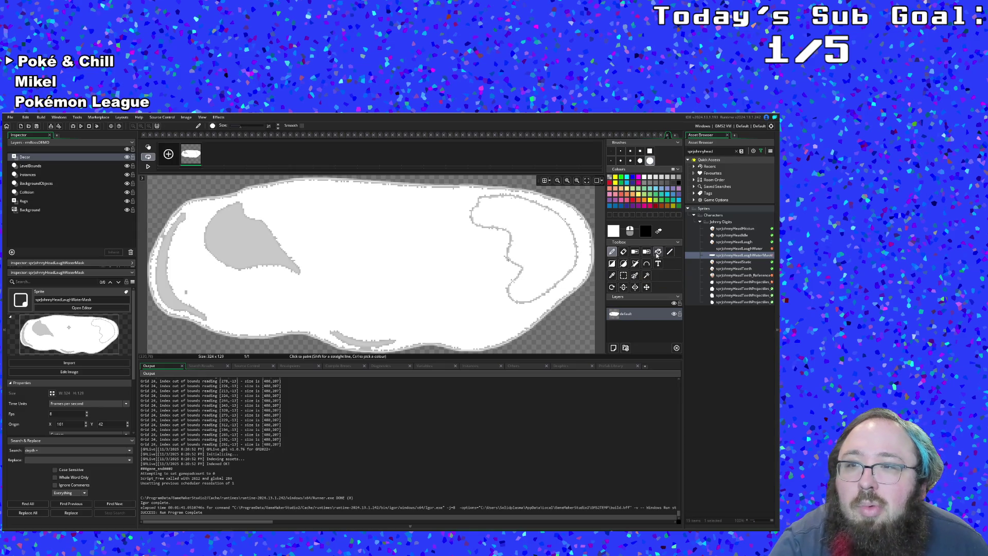
drag(514, 276, 521, 251)
key(ctrl+z)
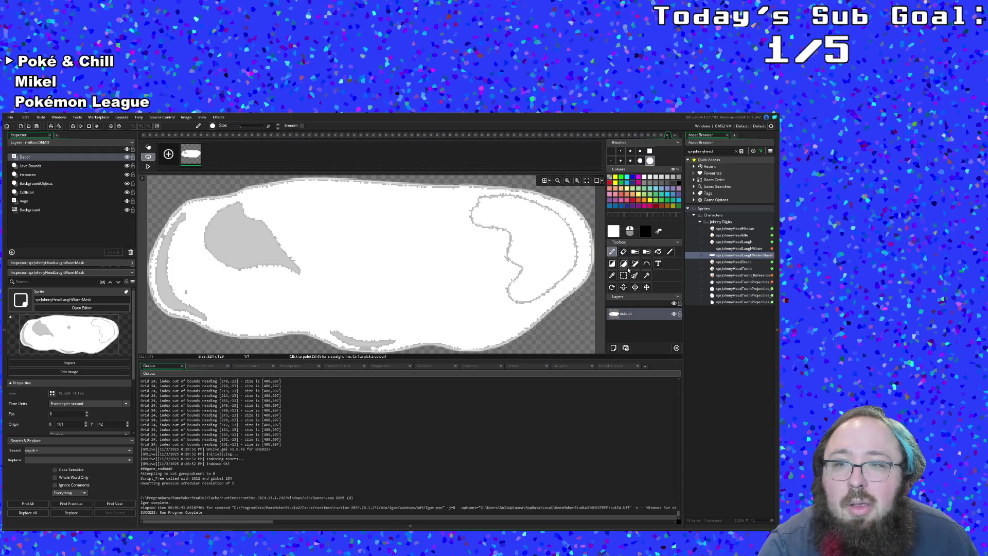
click(615, 277)
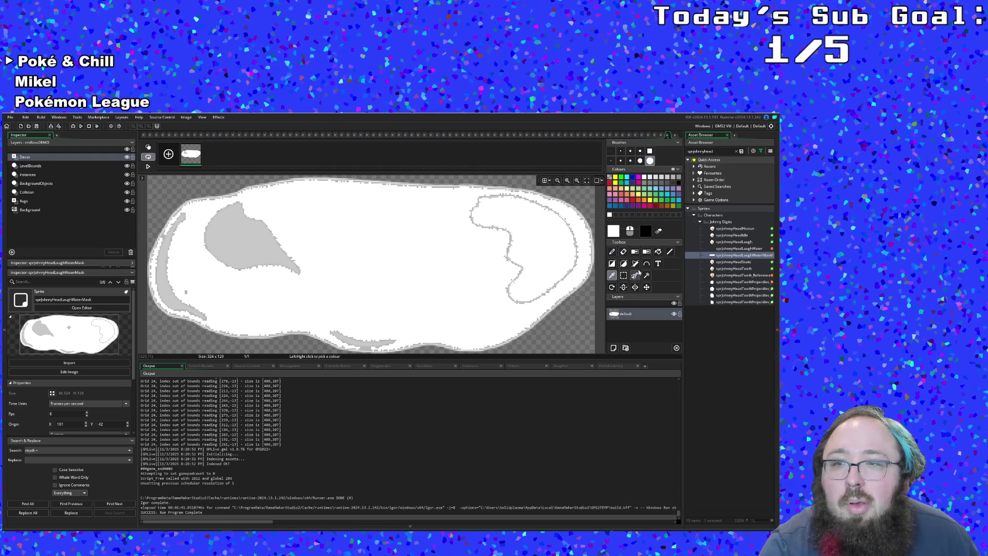
click(612, 252)
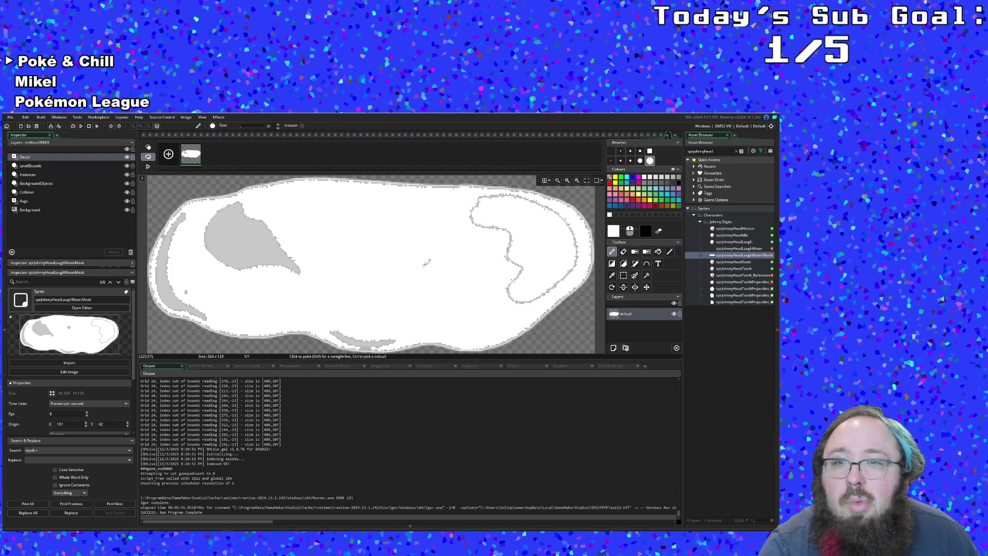
click(514, 251)
key(ctrl+z)
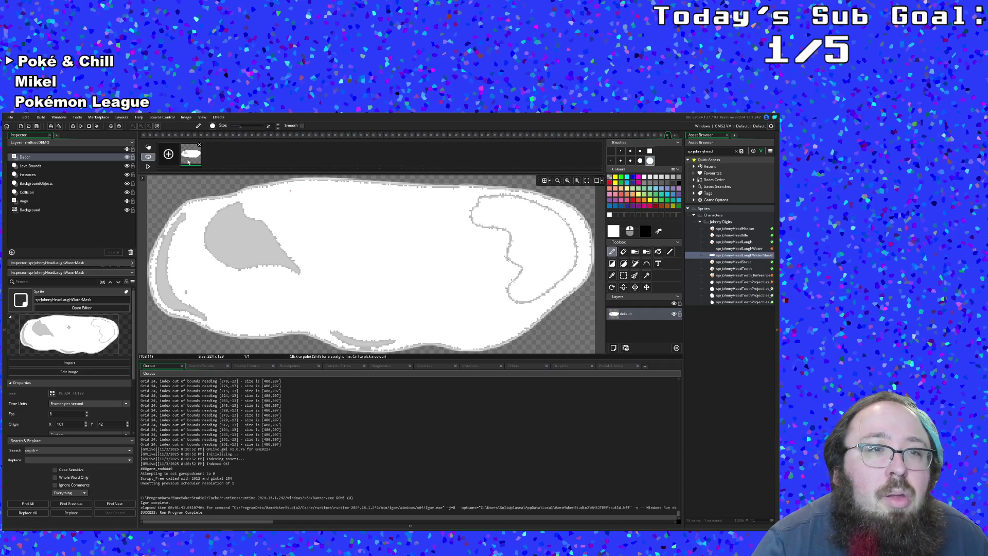
Draw a grey pencil line closing the gap in the right inner outline.
click(509, 261)
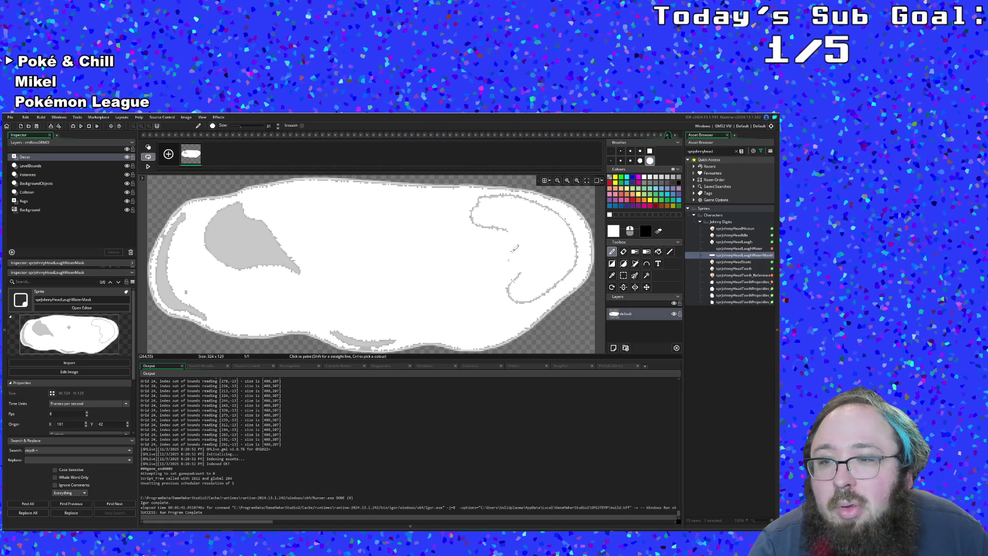
drag(507, 230, 521, 269)
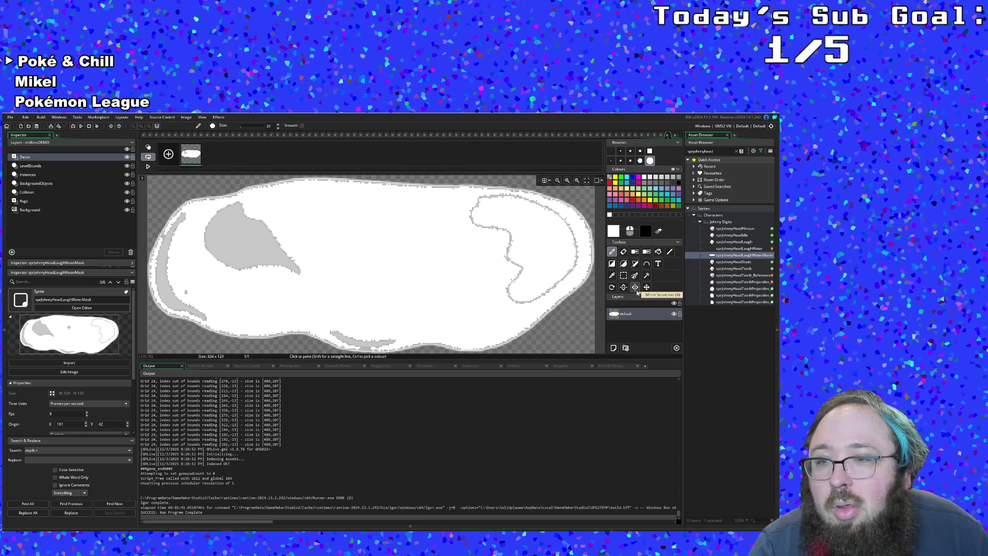
key(ctrl+z)
drag(511, 244, 509, 287)
click(658, 251)
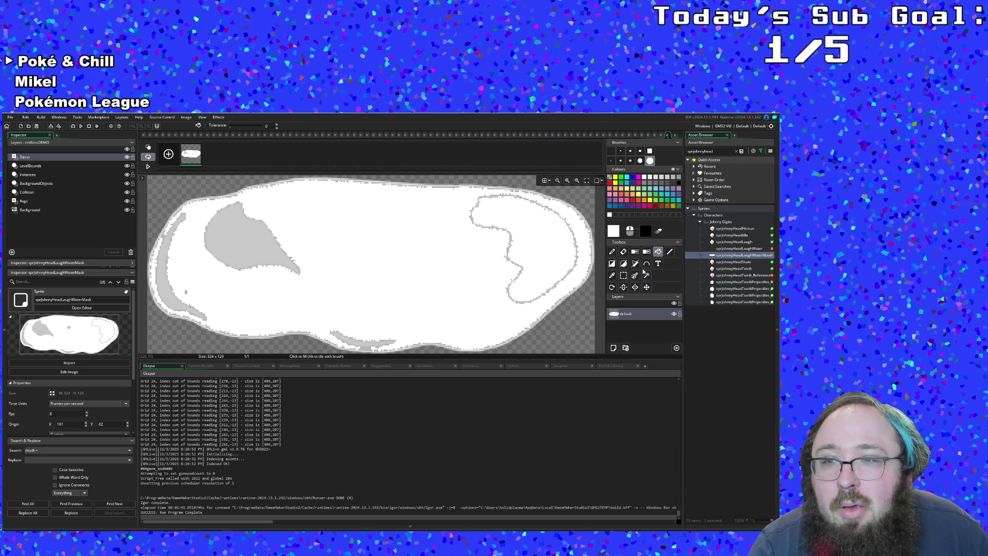
click(612, 265)
click(624, 276)
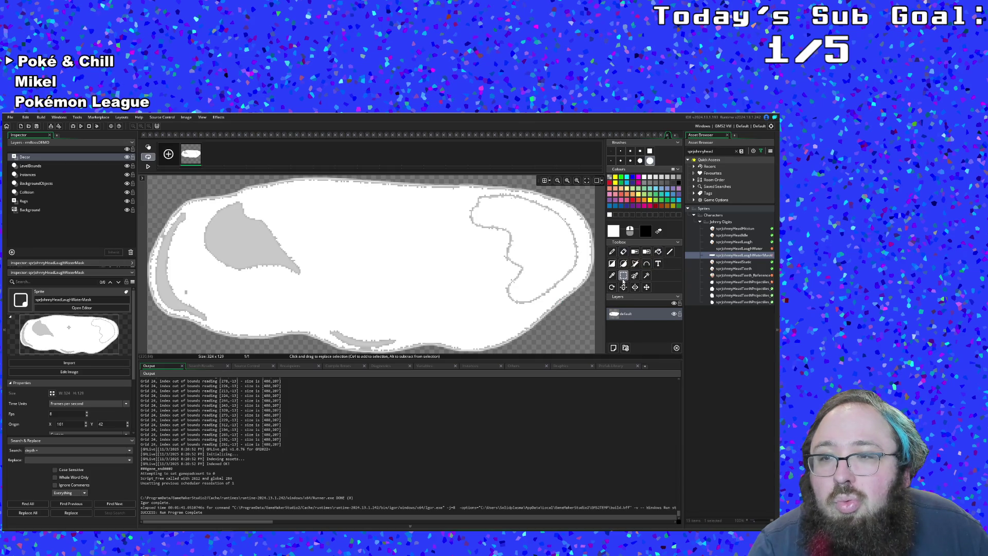
click(613, 252)
Paint the right outline, bottom sliver, inner curve and upper-left outline white with the pencil.
mouse_move(509, 238)
mouse_down()
mouse_move(517, 302)
mouse_move(476, 225)
mouse_move(488, 213)
mouse_move(525, 214)
mouse_move(561, 230)
mouse_move(557, 262)
mouse_move(517, 287)
mouse_up()
mouse_move(366, 318)
mouse_down()
mouse_move(381, 325)
mouse_move(352, 320)
mouse_move(283, 257)
mouse_move(231, 242)
mouse_move(229, 223)
mouse_move(252, 224)
mouse_move(229, 260)
mouse_move(196, 218)
mouse_move(167, 239)
mouse_move(242, 231)
mouse_move(217, 242)
mouse_move(317, 262)
mouse_up()
key(ctrl+z)
key(ctrl+z)
key(ctrl+z)
drag(335, 311, 396, 323)
mouse_move(515, 262)
mouse_down()
mouse_move(530, 242)
mouse_move(485, 216)
mouse_move(517, 214)
mouse_move(561, 239)
mouse_move(541, 241)
mouse_move(519, 291)
mouse_move(554, 265)
mouse_up()
mouse_move(178, 218)
mouse_down()
mouse_move(194, 230)
mouse_move(176, 282)
mouse_move(209, 297)
mouse_up()
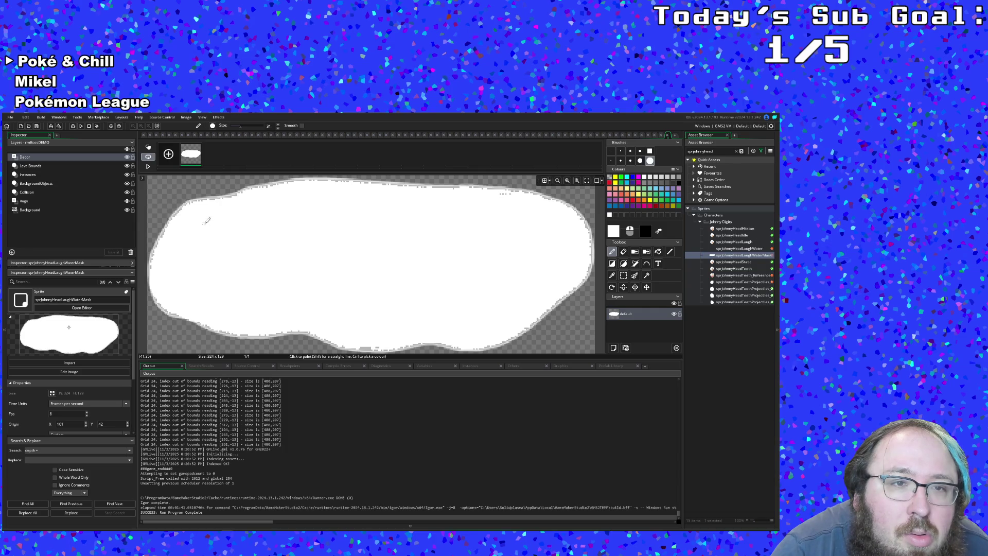
Select the shape at tolerance 100, fill the pale top-right fringe white, and preview the frame.
click(647, 276)
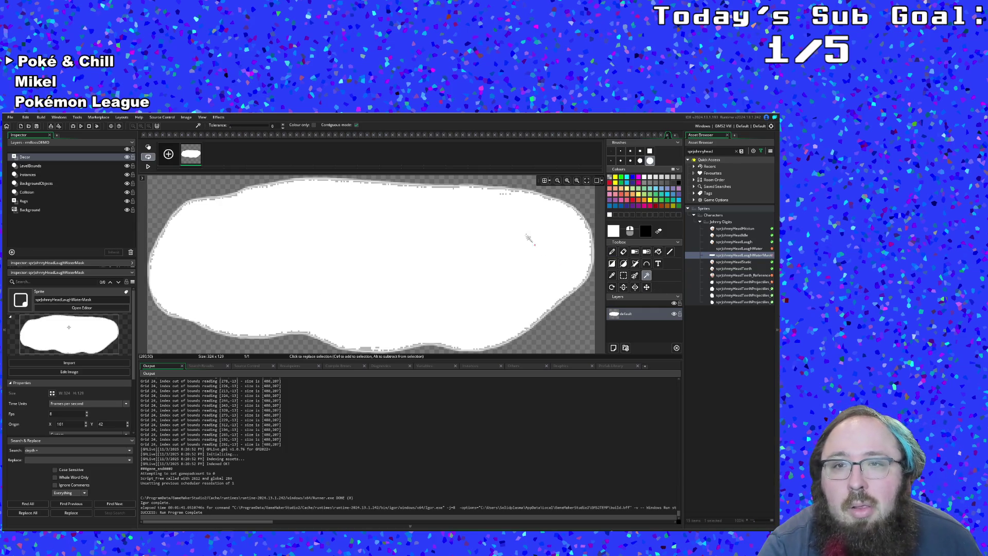
click(490, 187)
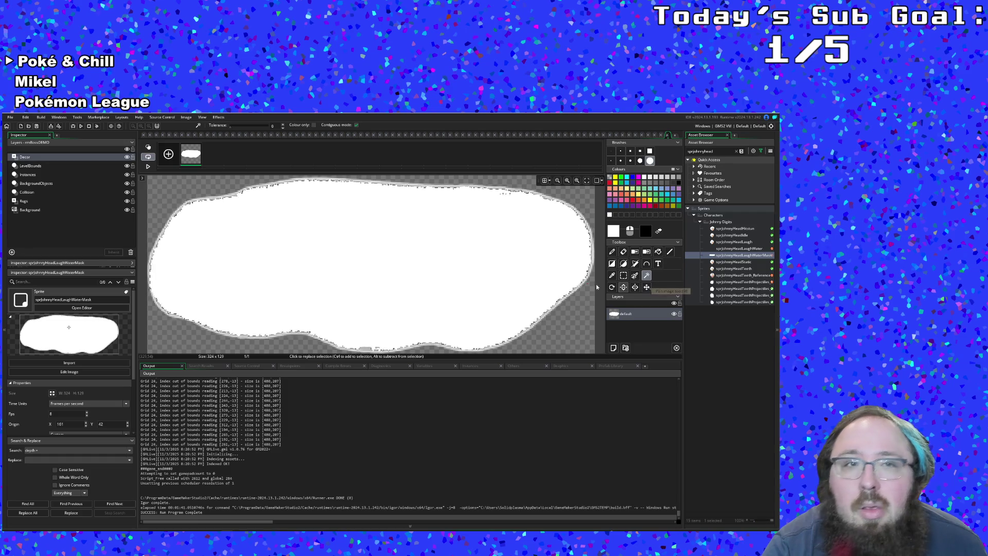
drag(231, 126, 278, 126)
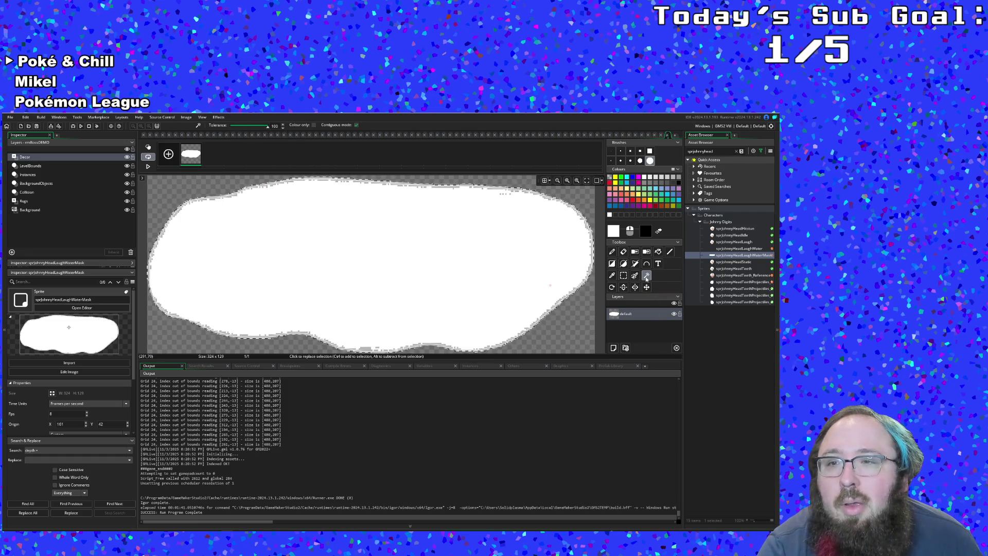
click(624, 276)
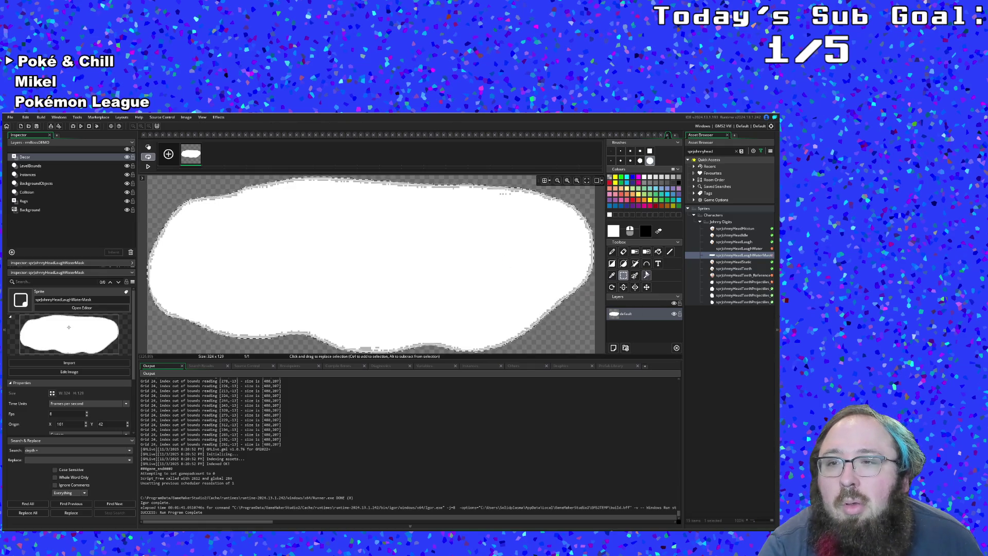
click(654, 252)
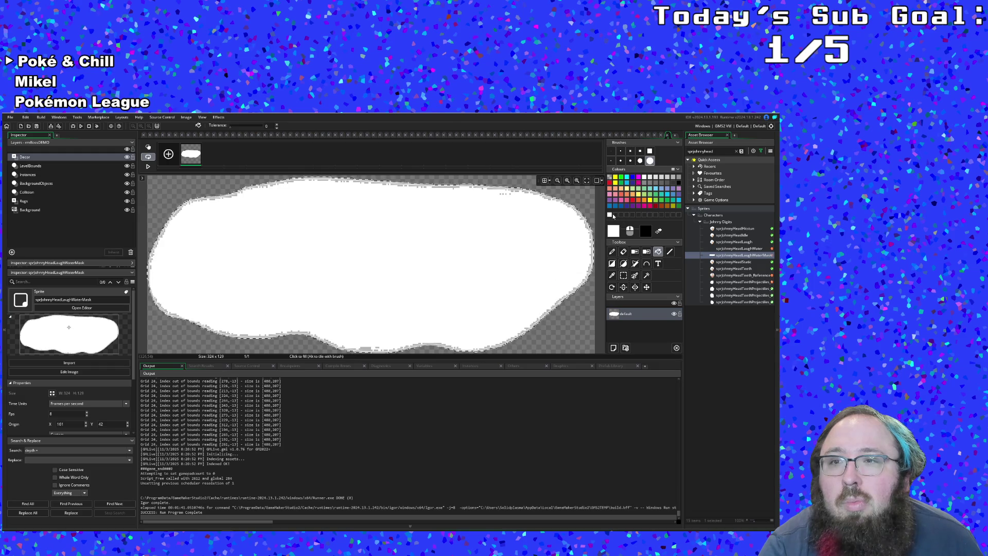
click(543, 242)
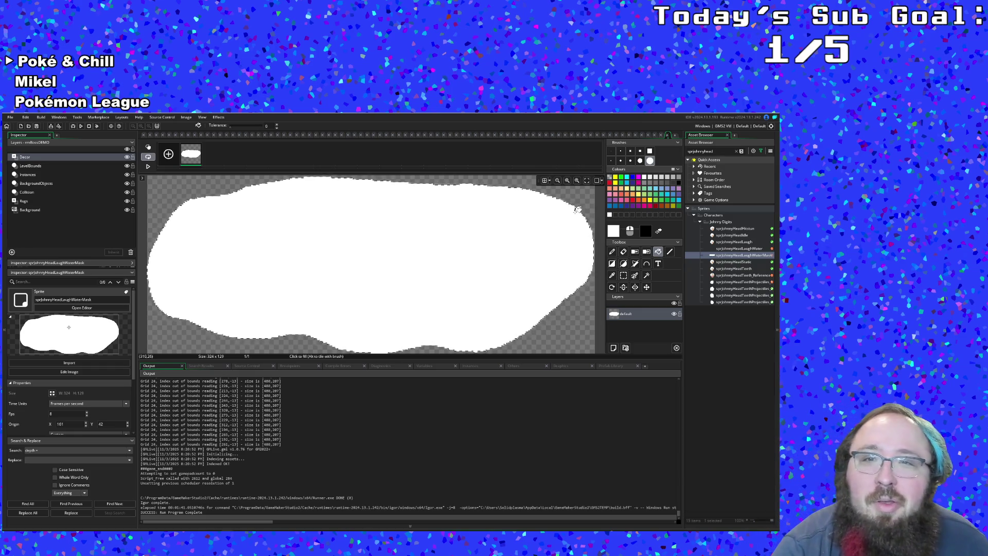
click(148, 165)
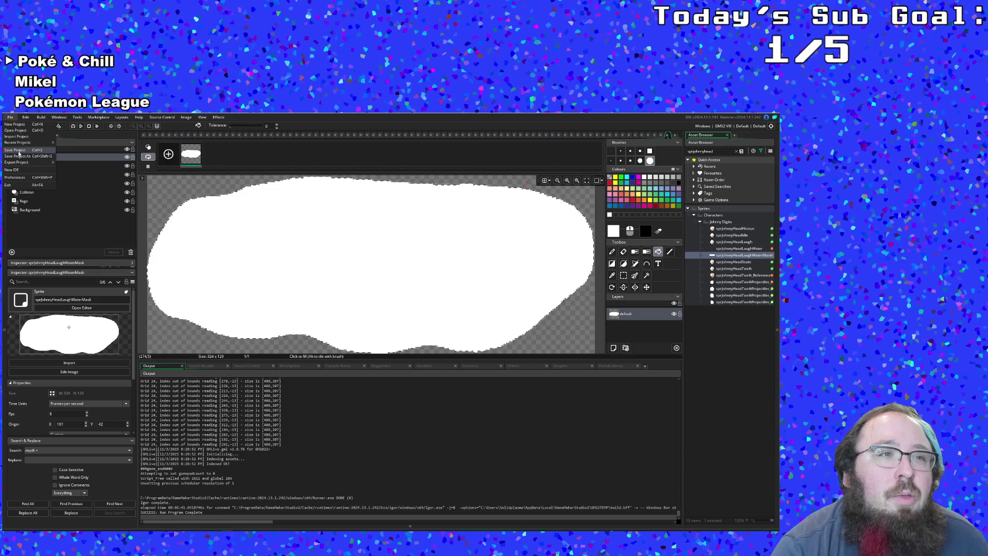
click(668, 135)
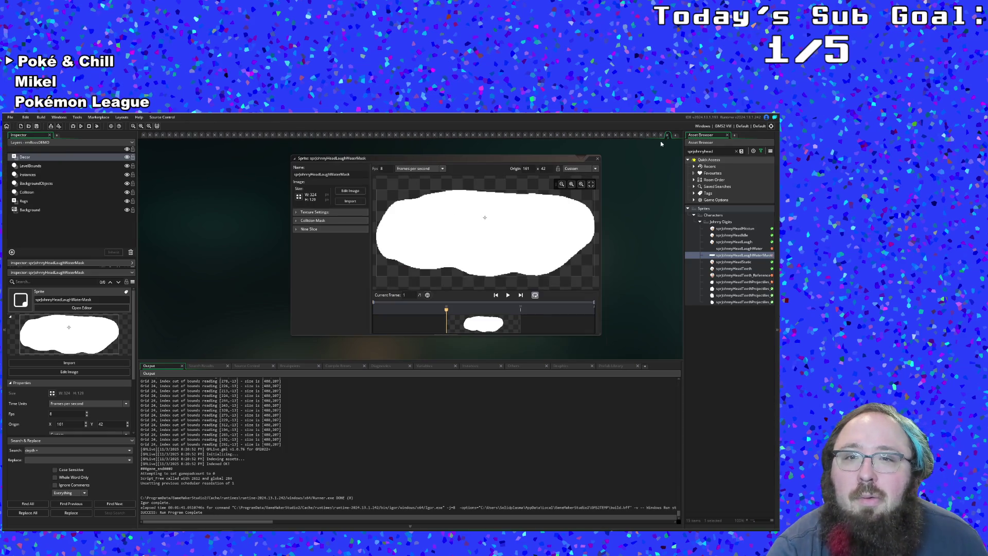
Close the mask and water sprite windows, then search 'ooj' and open objJohnnyBossTears.
click(599, 159)
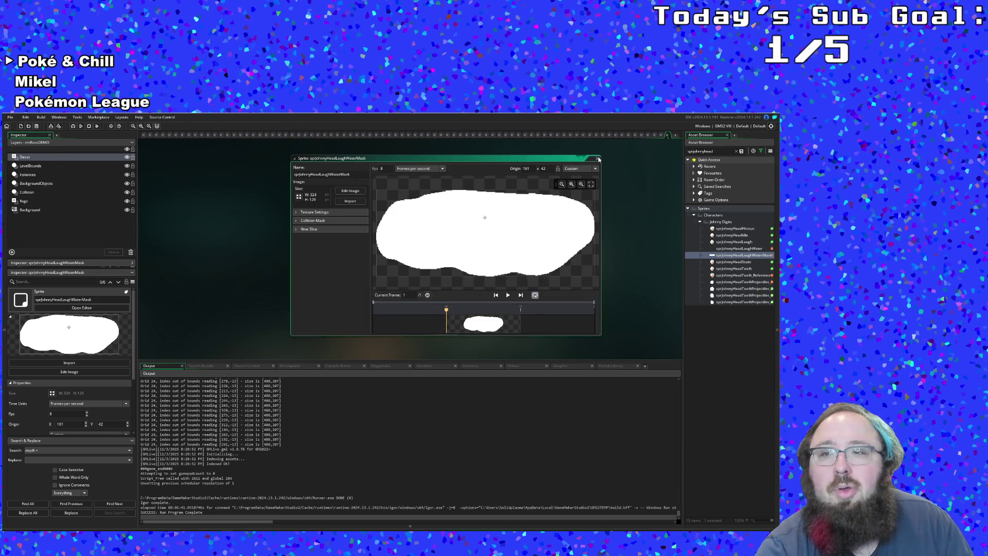
double_click(749, 249)
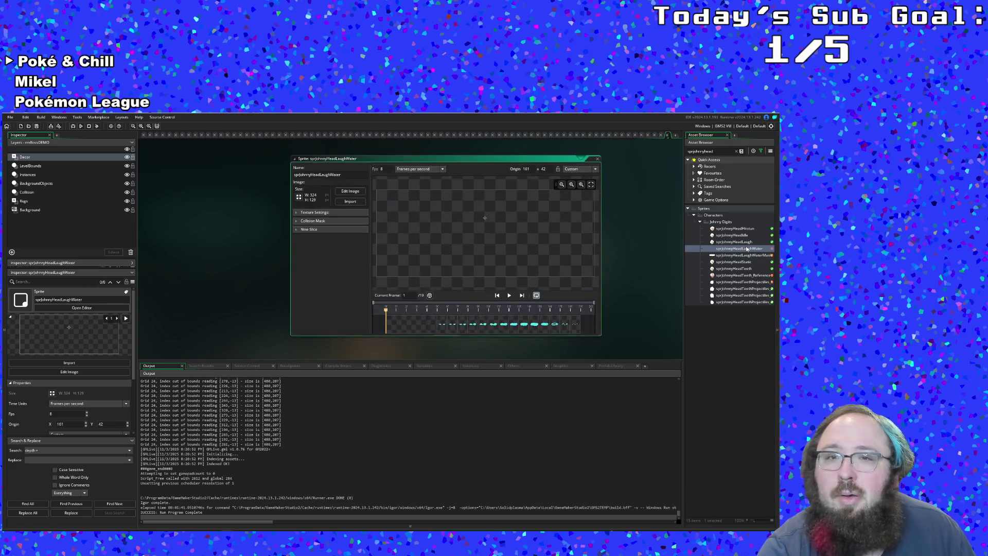
click(597, 158)
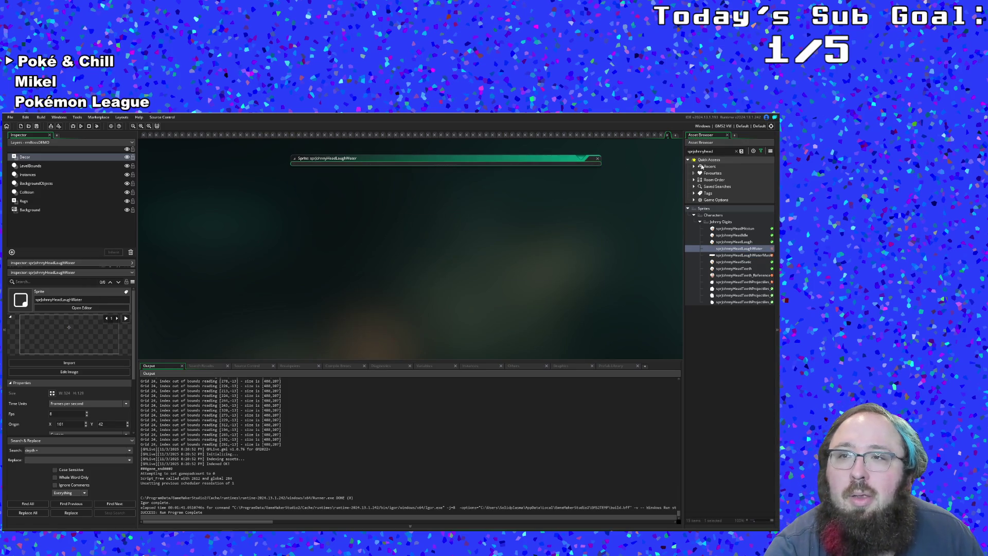
text(o)
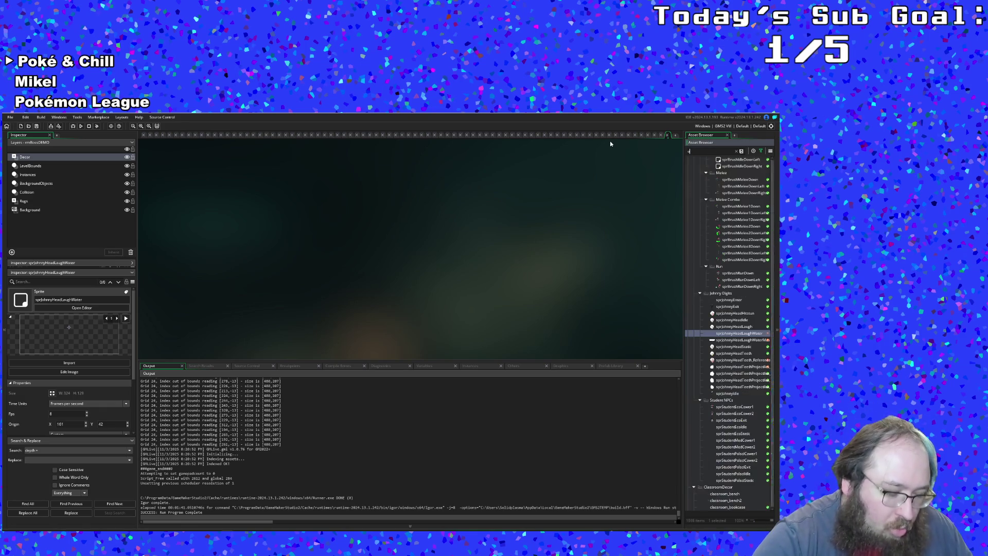
text(o)
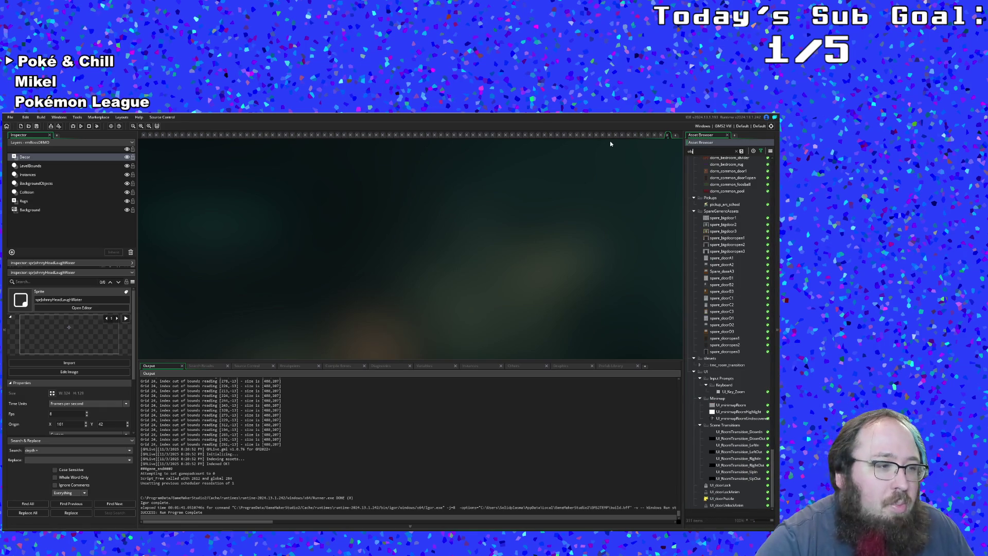
text(j)
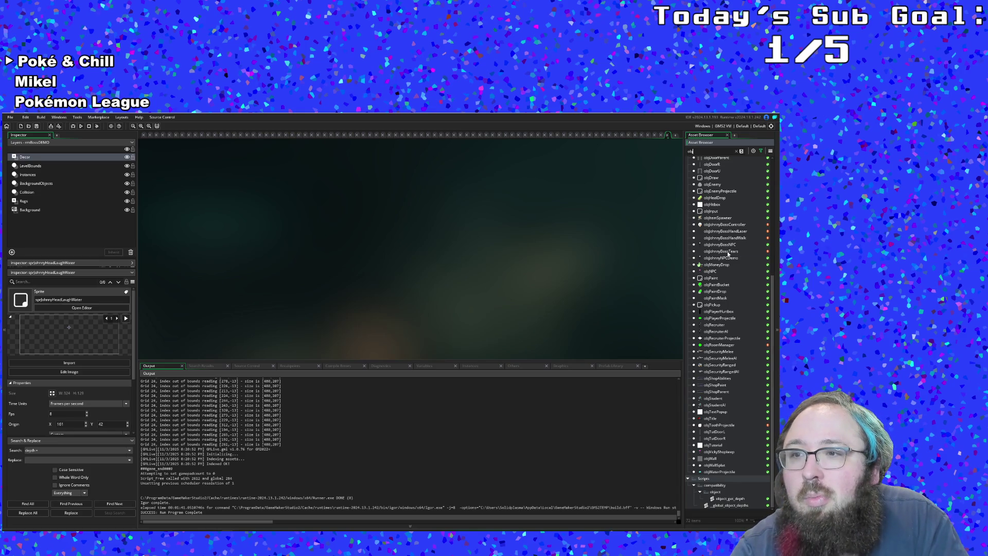
double_click(728, 252)
Start the colour argument before the closing parenthesis, first autocompleting PAINT.Colors.
click(592, 300)
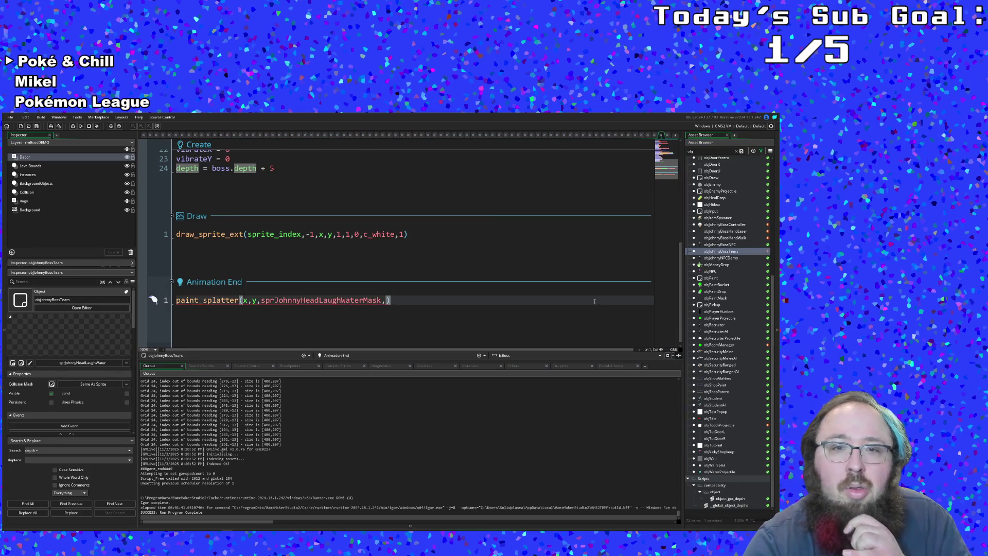
mouse_move(372, 300)
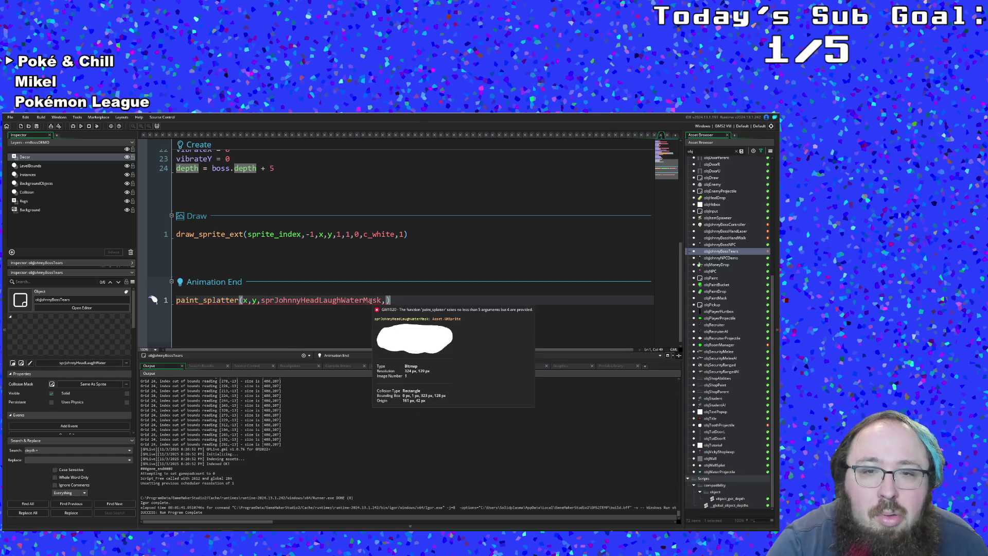
key(Left)
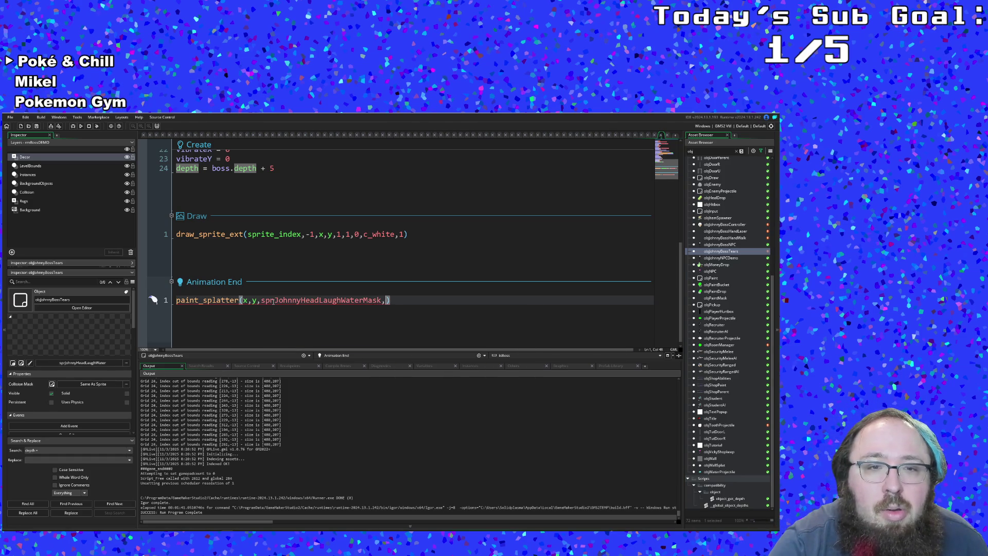
mouse_move(208, 301)
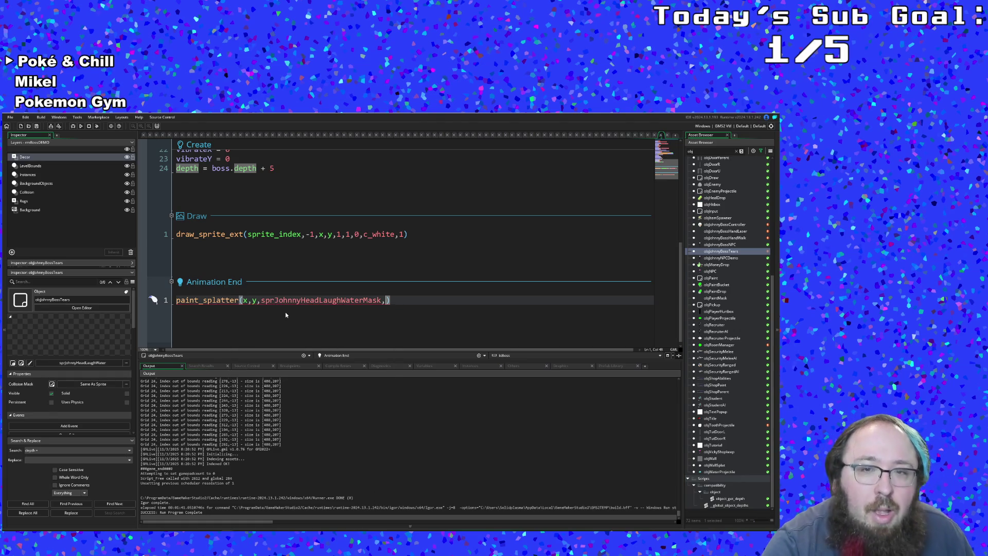
text(PAINT)
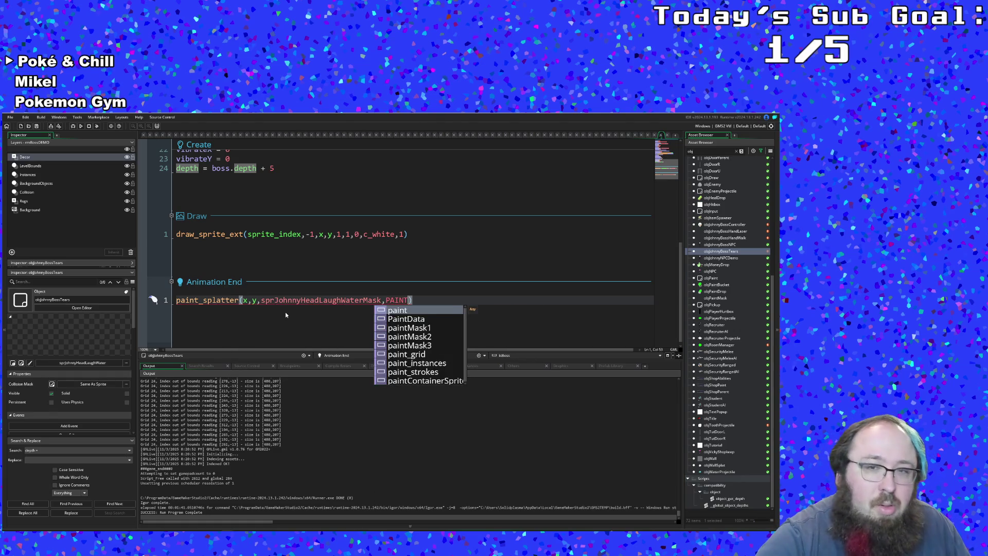
text(.C)
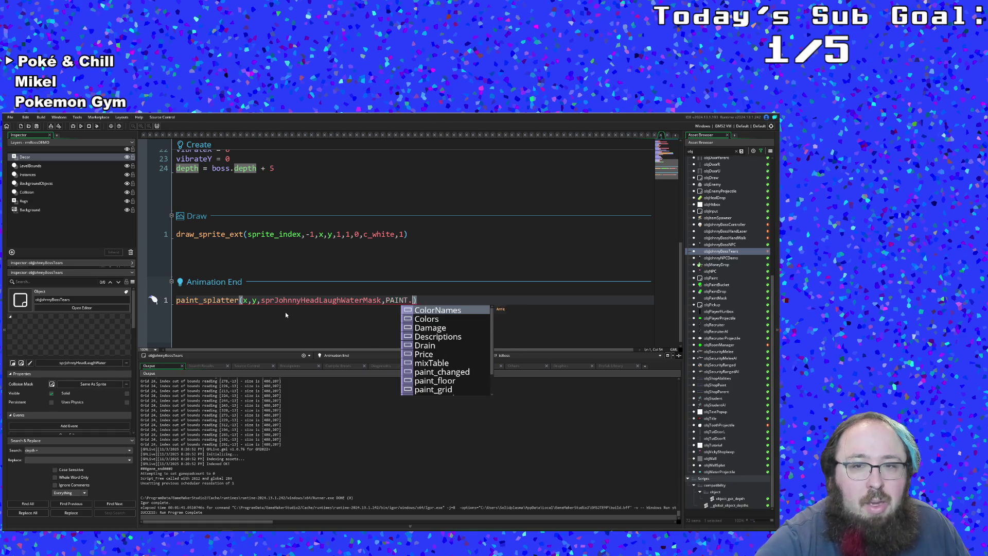
key(Down)
key(Return)
text(.)
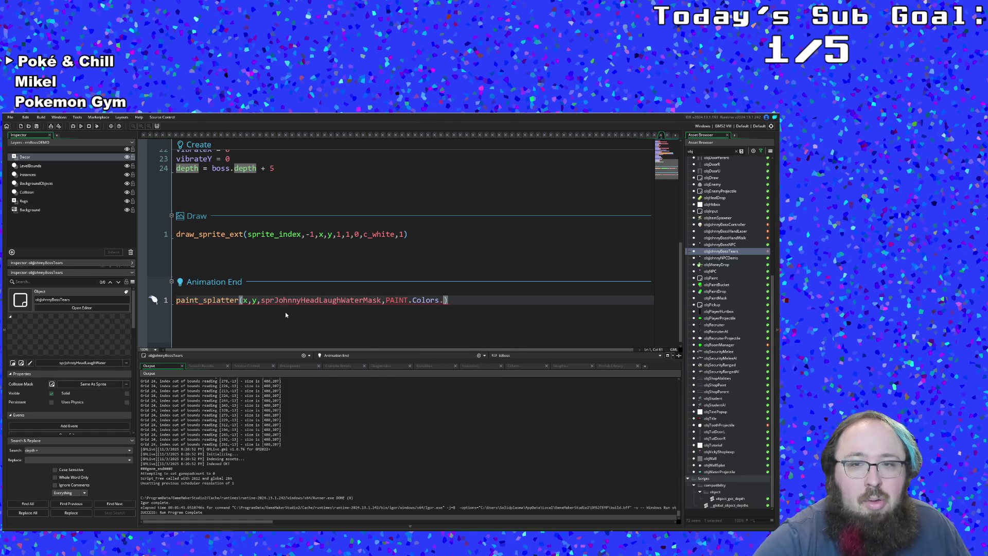
key(BackSpace)
Correct the colour argument to PaintColors.Empty using autocomplete.
text([)
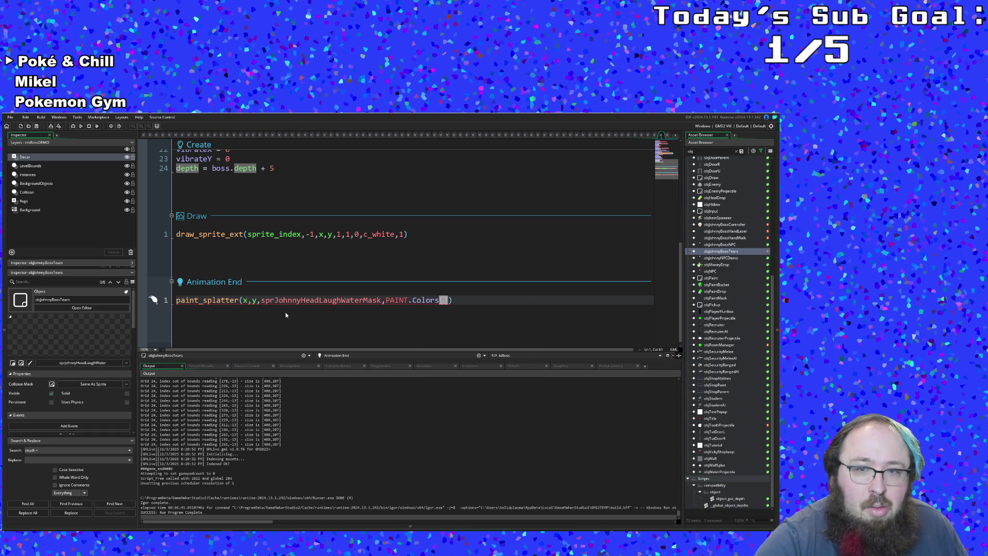
text(paint)
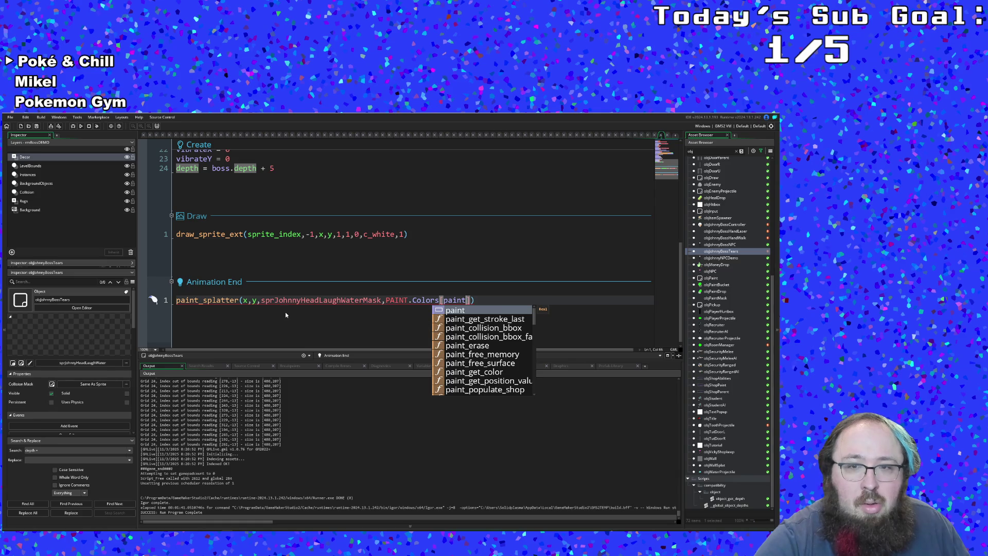
key(BackSpace)
key(BackSpace)
key(BackSpace)
key(BackSpace)
key(BackSpace)
key(BackSpace)
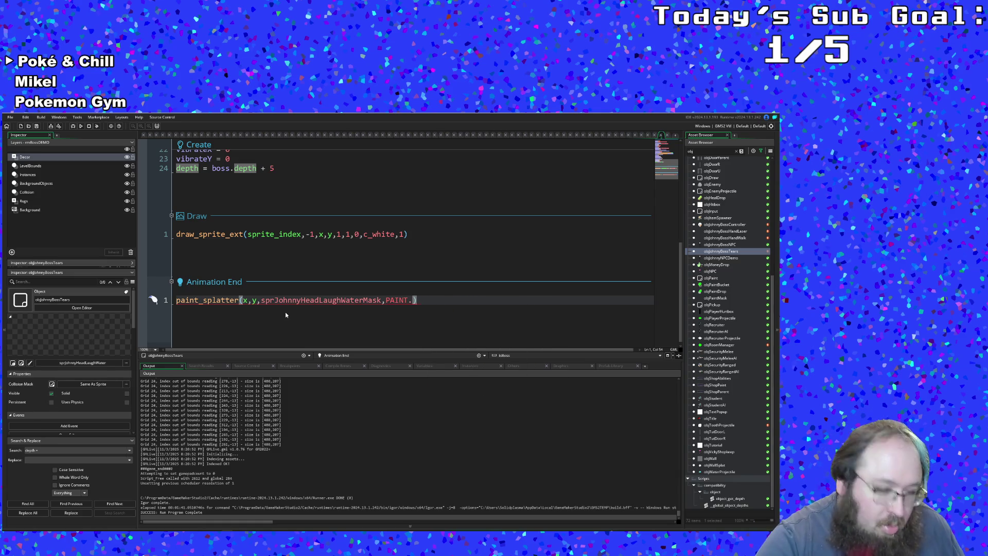
key(BackSpace)
key(BackSpace)
key(BackSpace)
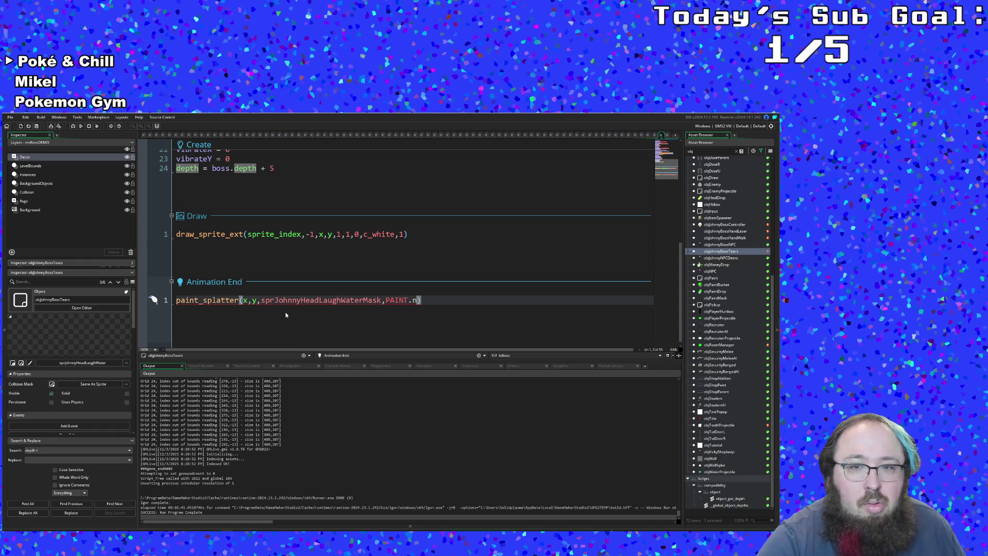
text(aintCo)
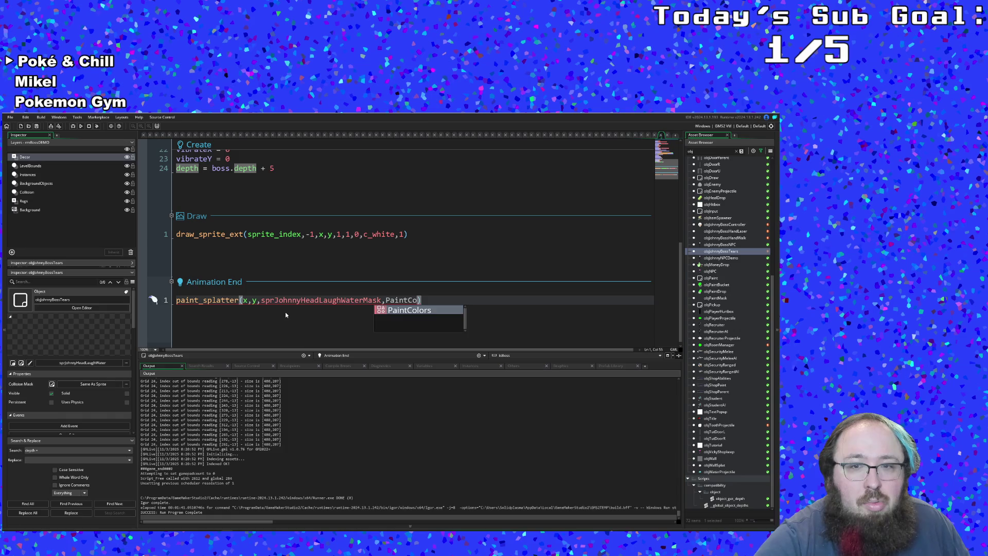
key(Return)
text(.)
key(Down)
key(Down)
key(Down)
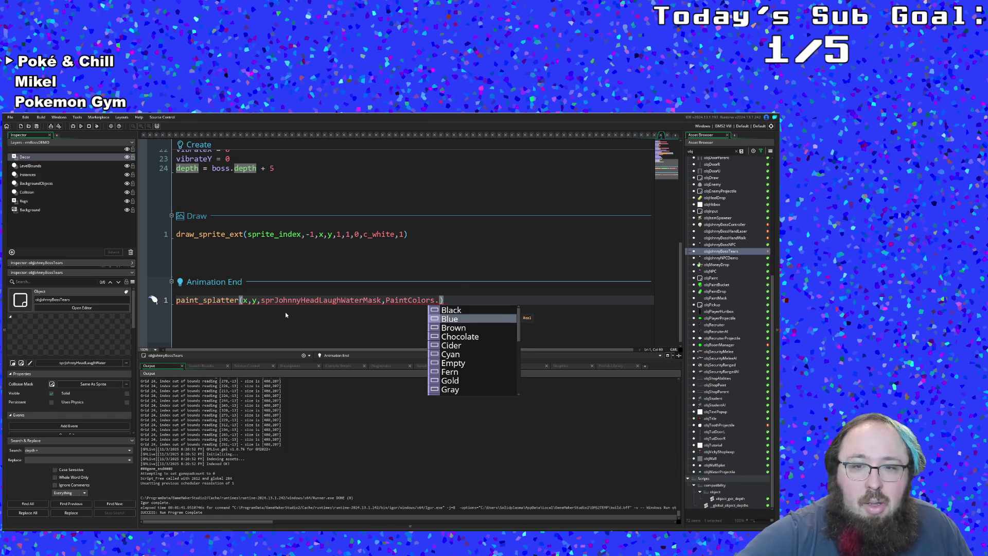
key(Up)
key(Up)
key(Up)
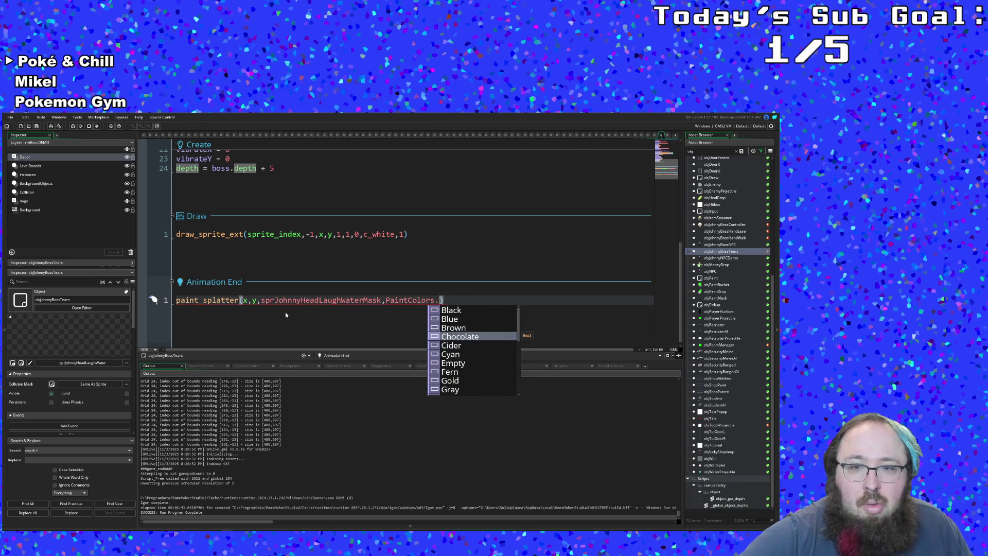
key(Down)
key(Down)
key(Down)
key(Up)
key(Return)
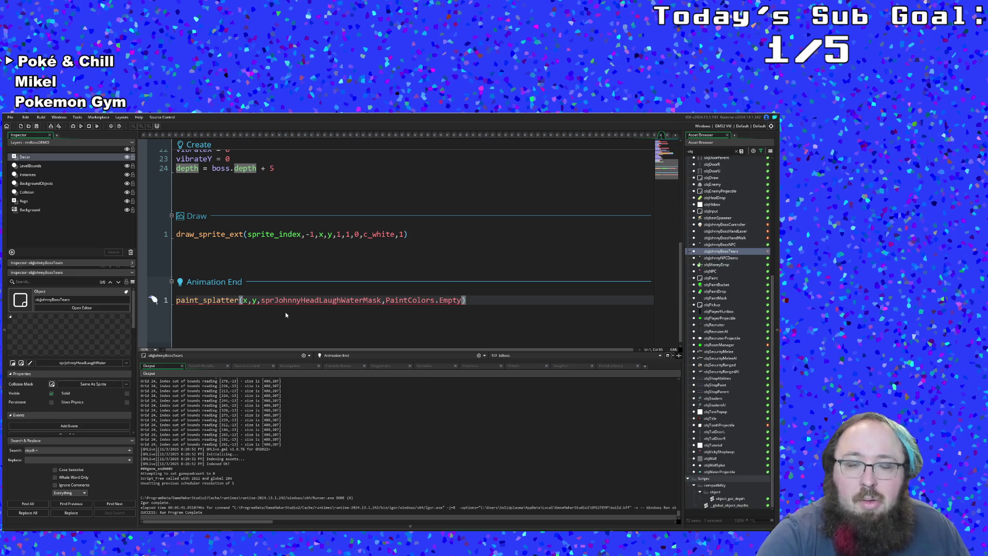
Append the arguments 1 and true after PaintColors.Empty to finish the call.
click(453, 301)
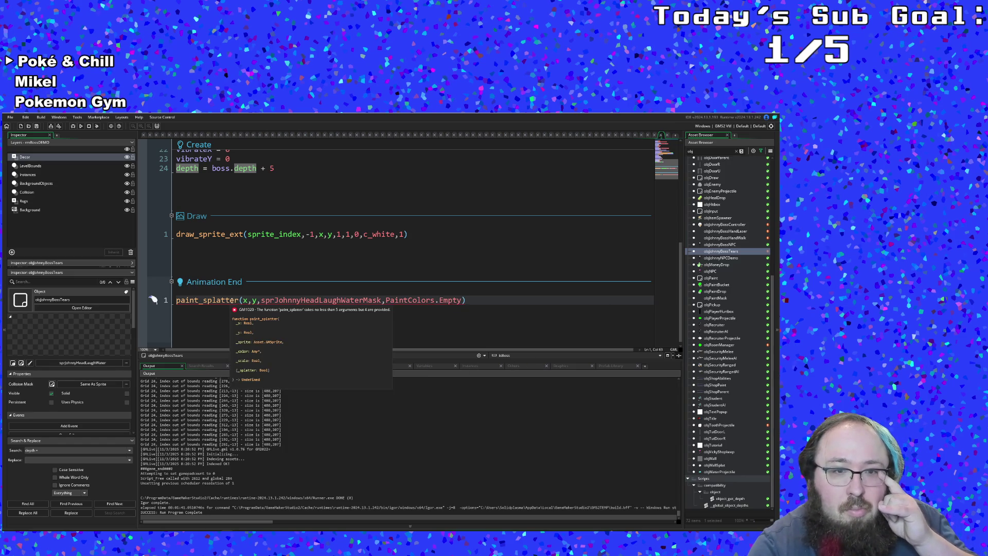
click(463, 300)
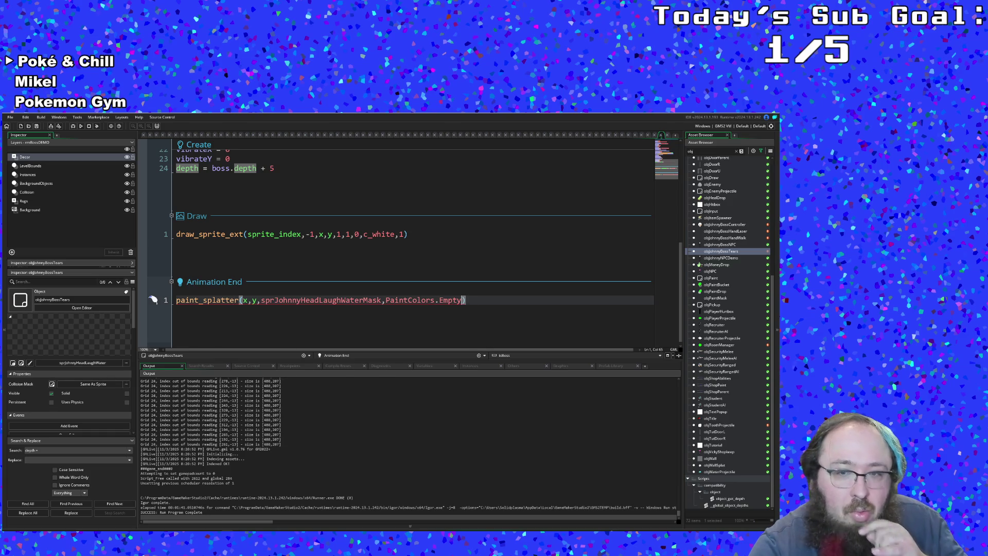
text(,1)
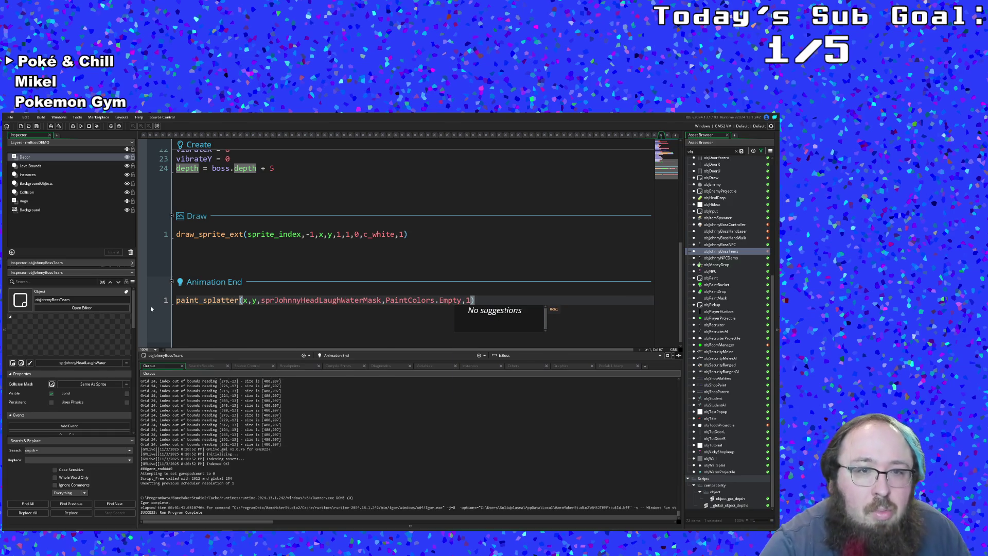
mouse_move(218, 296)
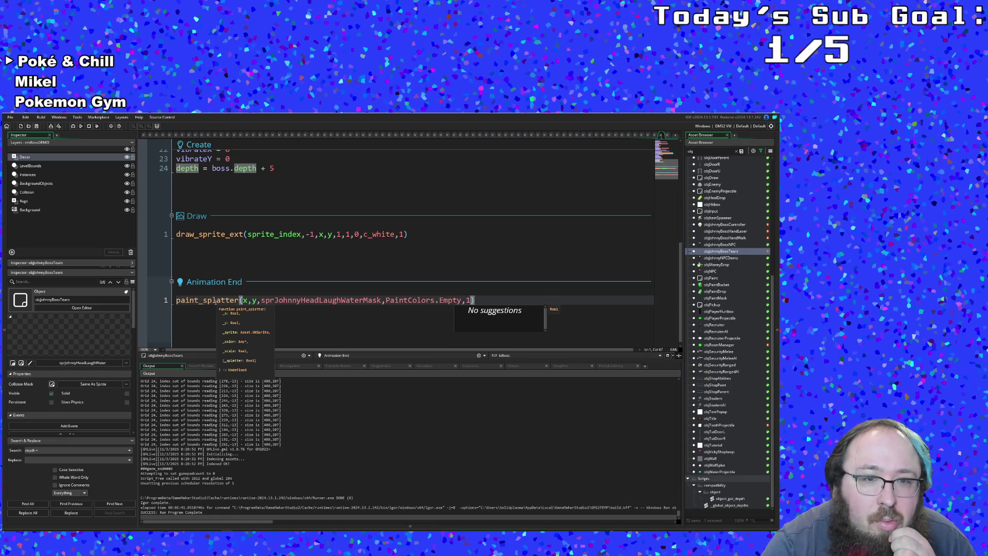
text(,true)
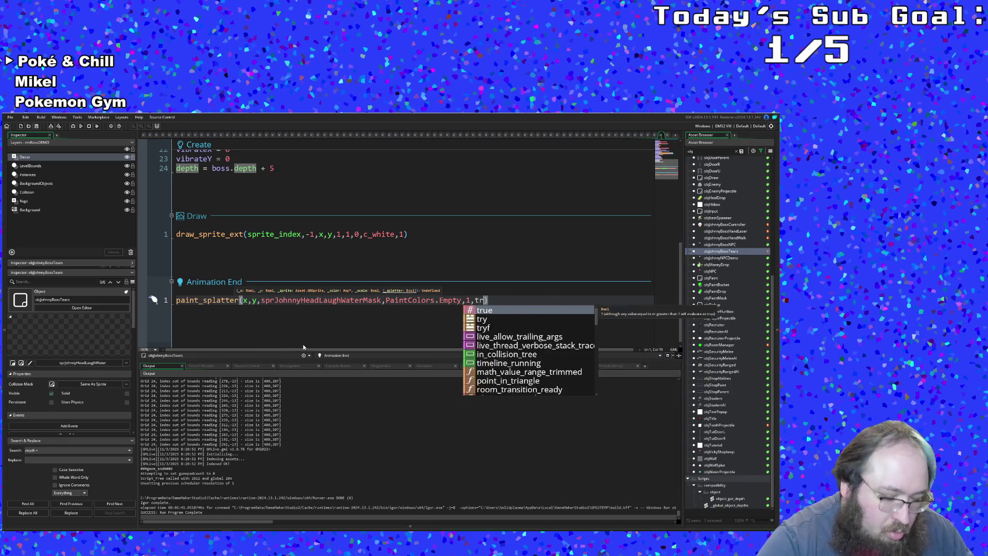
click(334, 300)
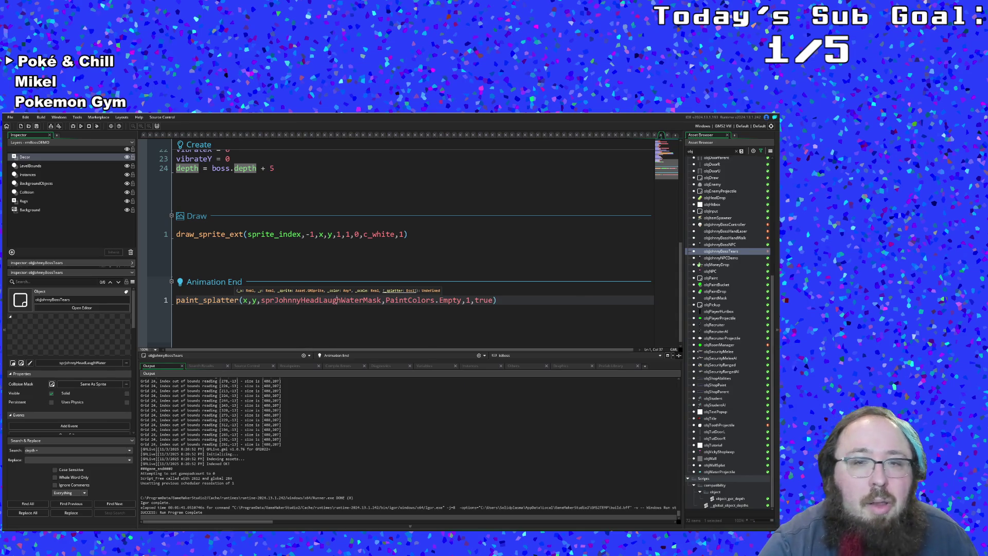
click(420, 300)
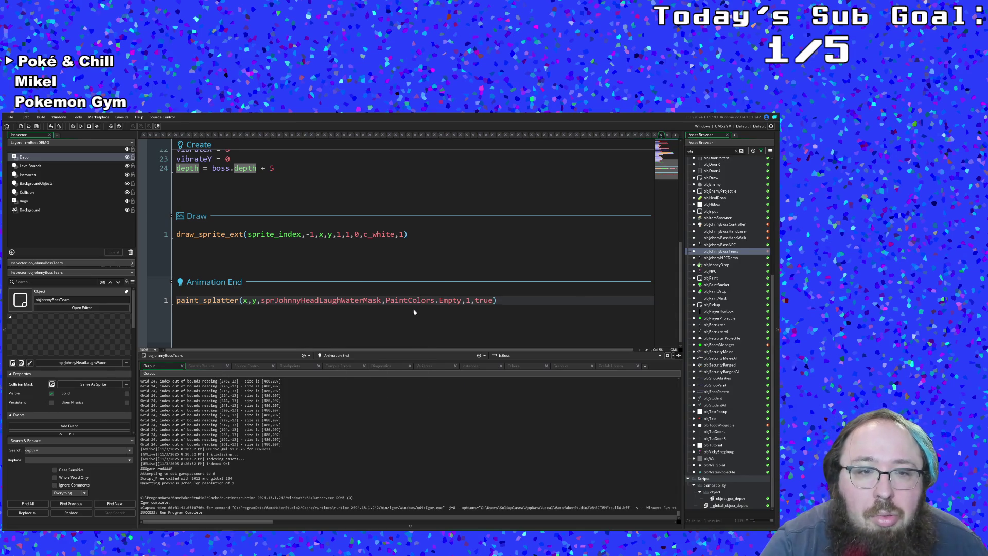
Cut the paint_splatter call out of the Animation End code.
drag(510, 305, 106, 276)
right_click(187, 303)
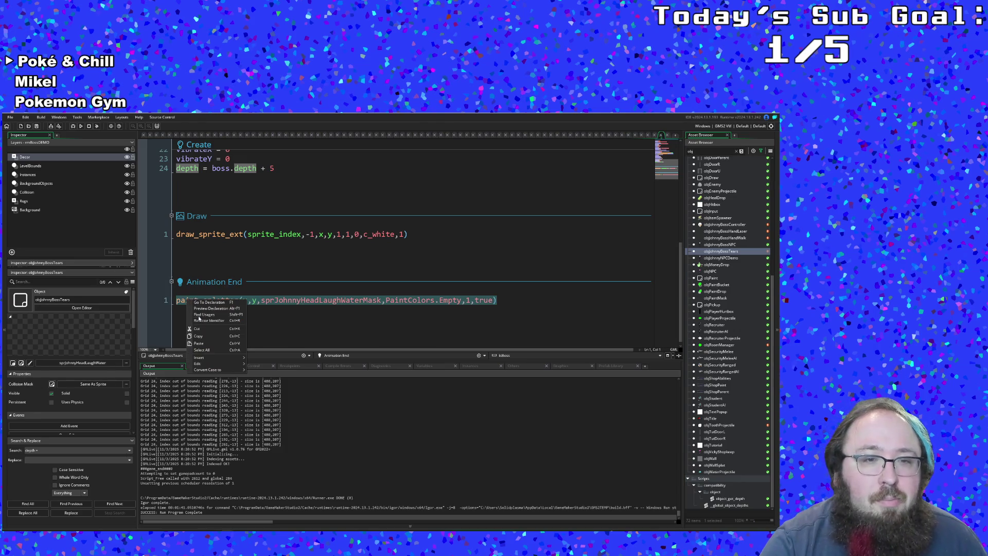
click(195, 332)
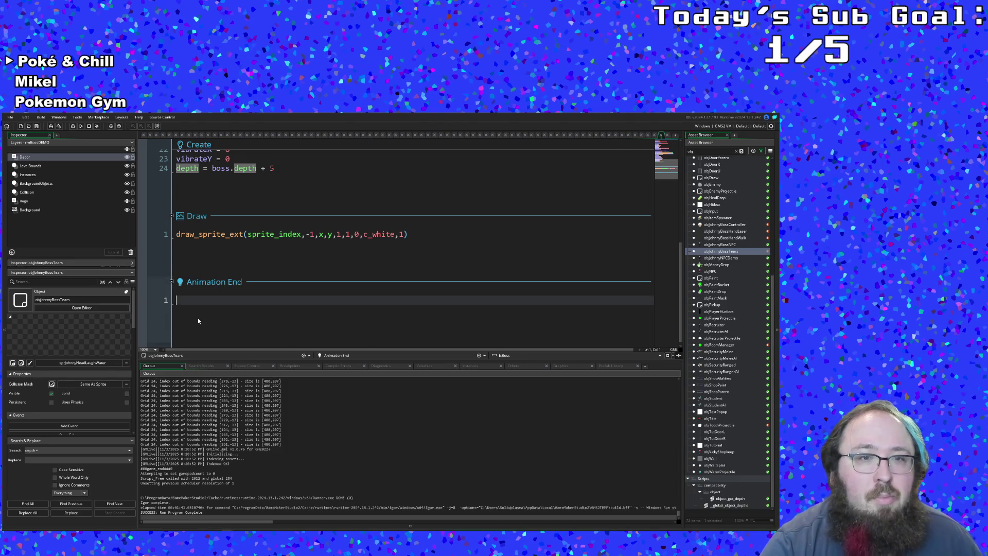
scroll(198, 321, up, 4)
scroll(198, 321, down, 2)
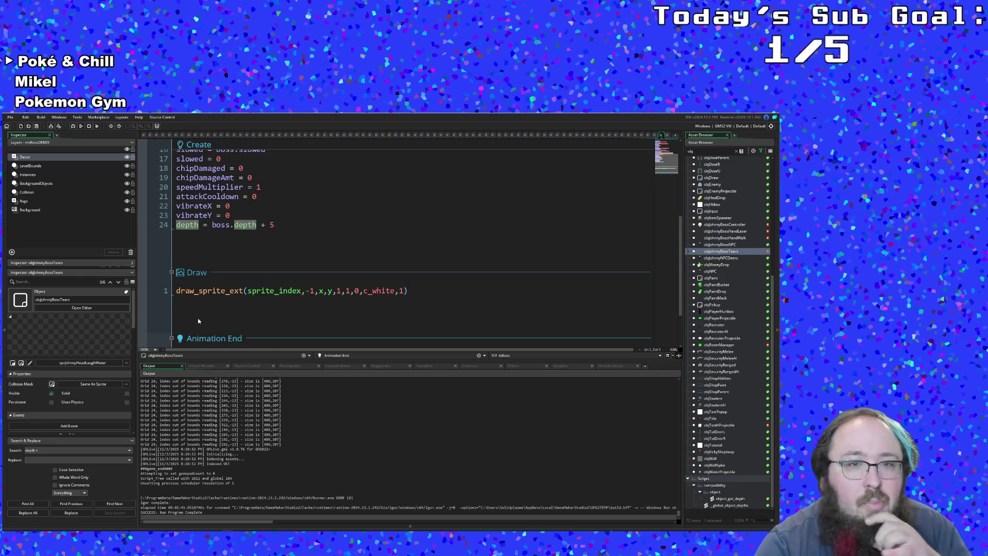
scroll(199, 321, up, 2)
scroll(199, 321, down, 2)
click(200, 317)
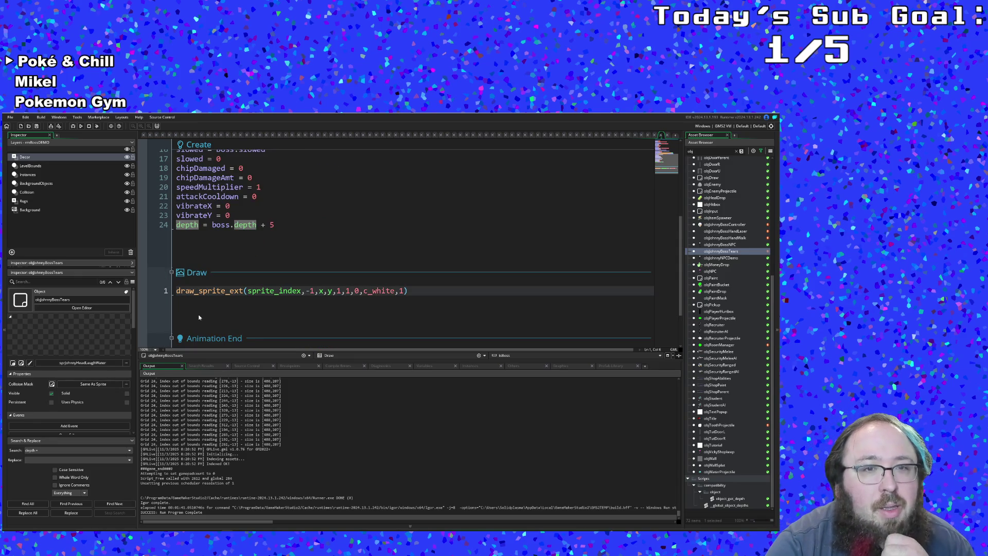
scroll(199, 317, up, 2)
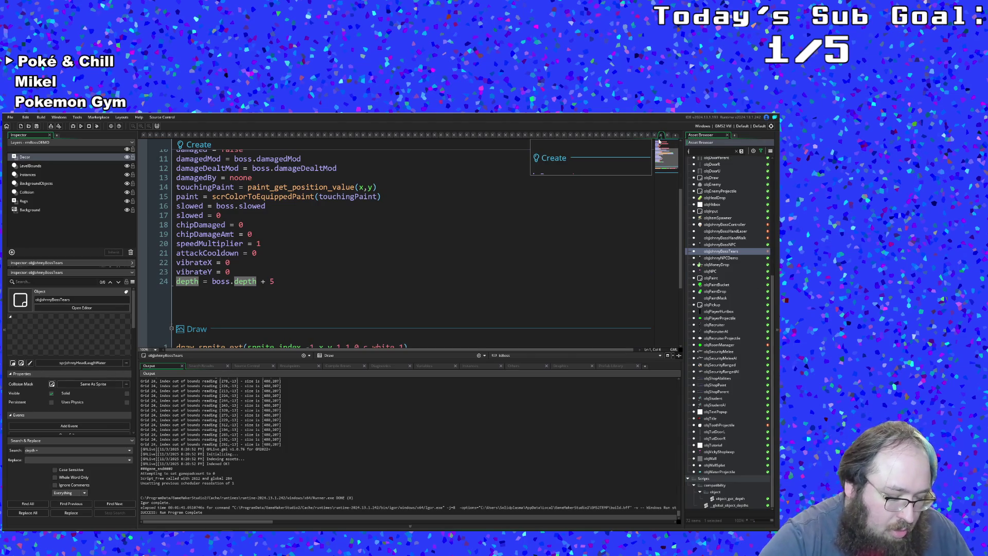
Filter assets by 'water', open sprJohnnyHeadLaughWater, and view its frames 14 and 15.
key(BackSpace)
key(BackSpace)
key(BackSpace)
text(ater)
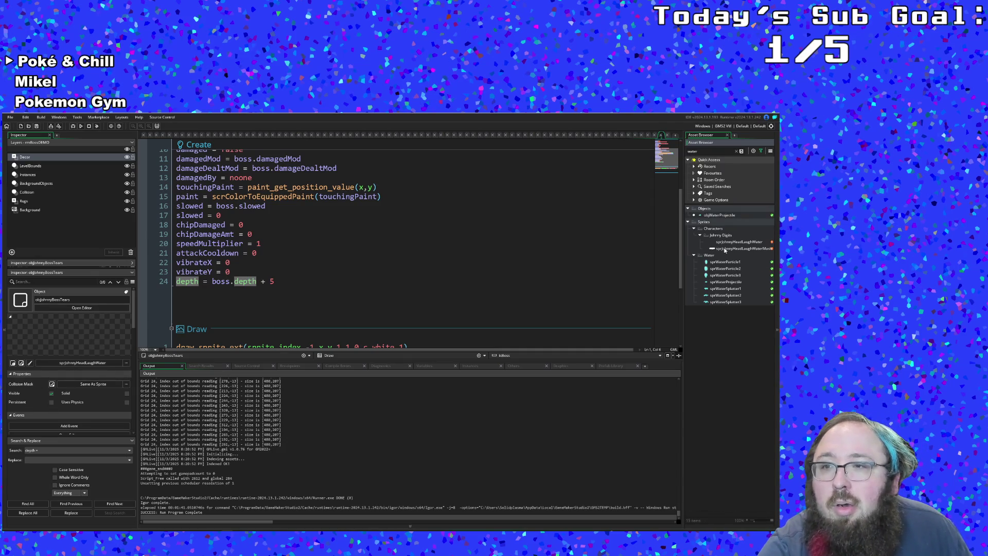
double_click(722, 245)
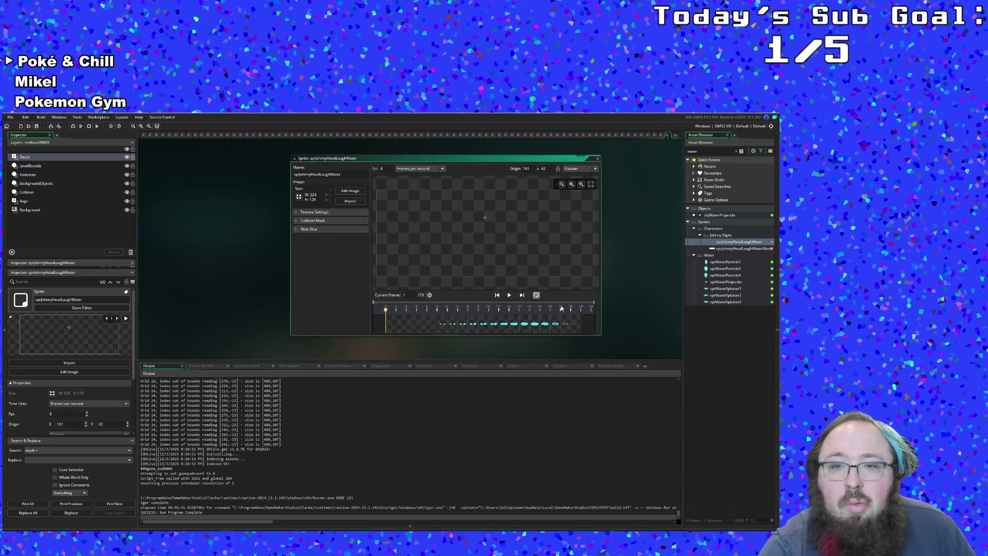
click(528, 323)
click(535, 324)
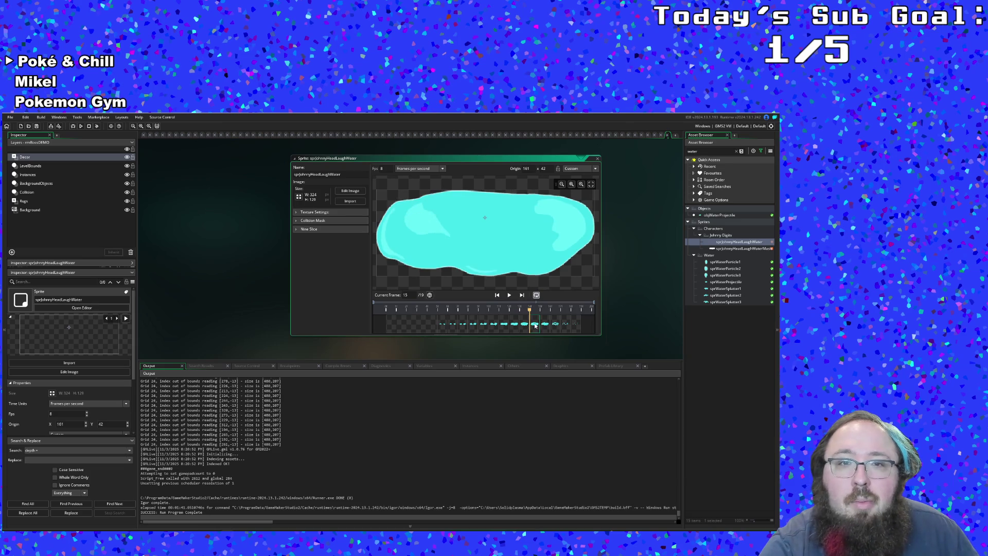